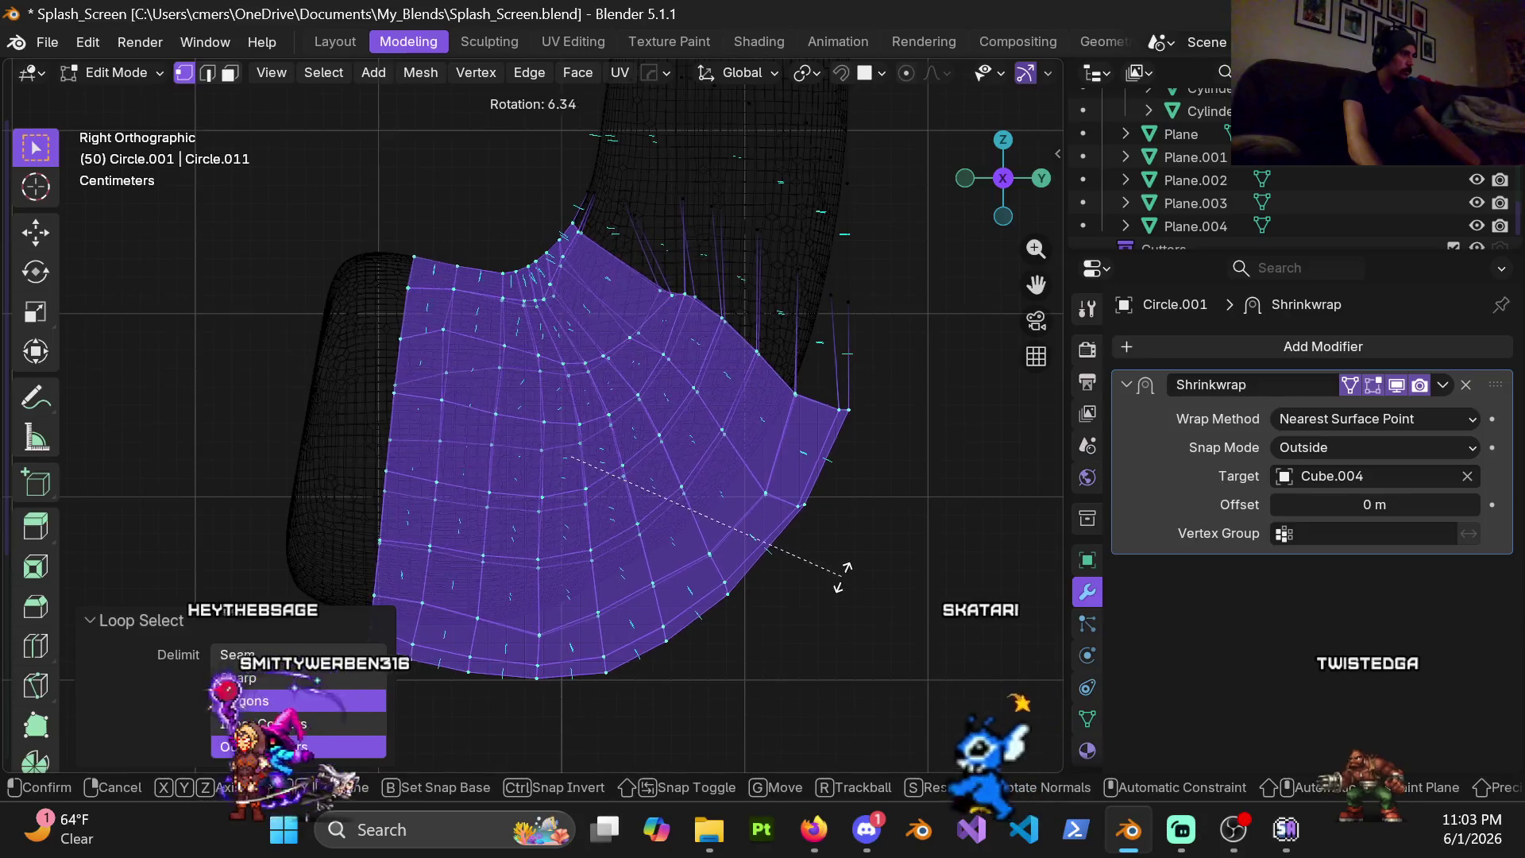
# Confirm the patch's rotation and move it down over the pipe's bend
pyautogui.keyDown('shift'); pyautogui.moveTo(809, 589); pyautogui.dragTo(722, 479, button='middle'); pyautogui.keyUp('shift')
pyautogui.press('g')
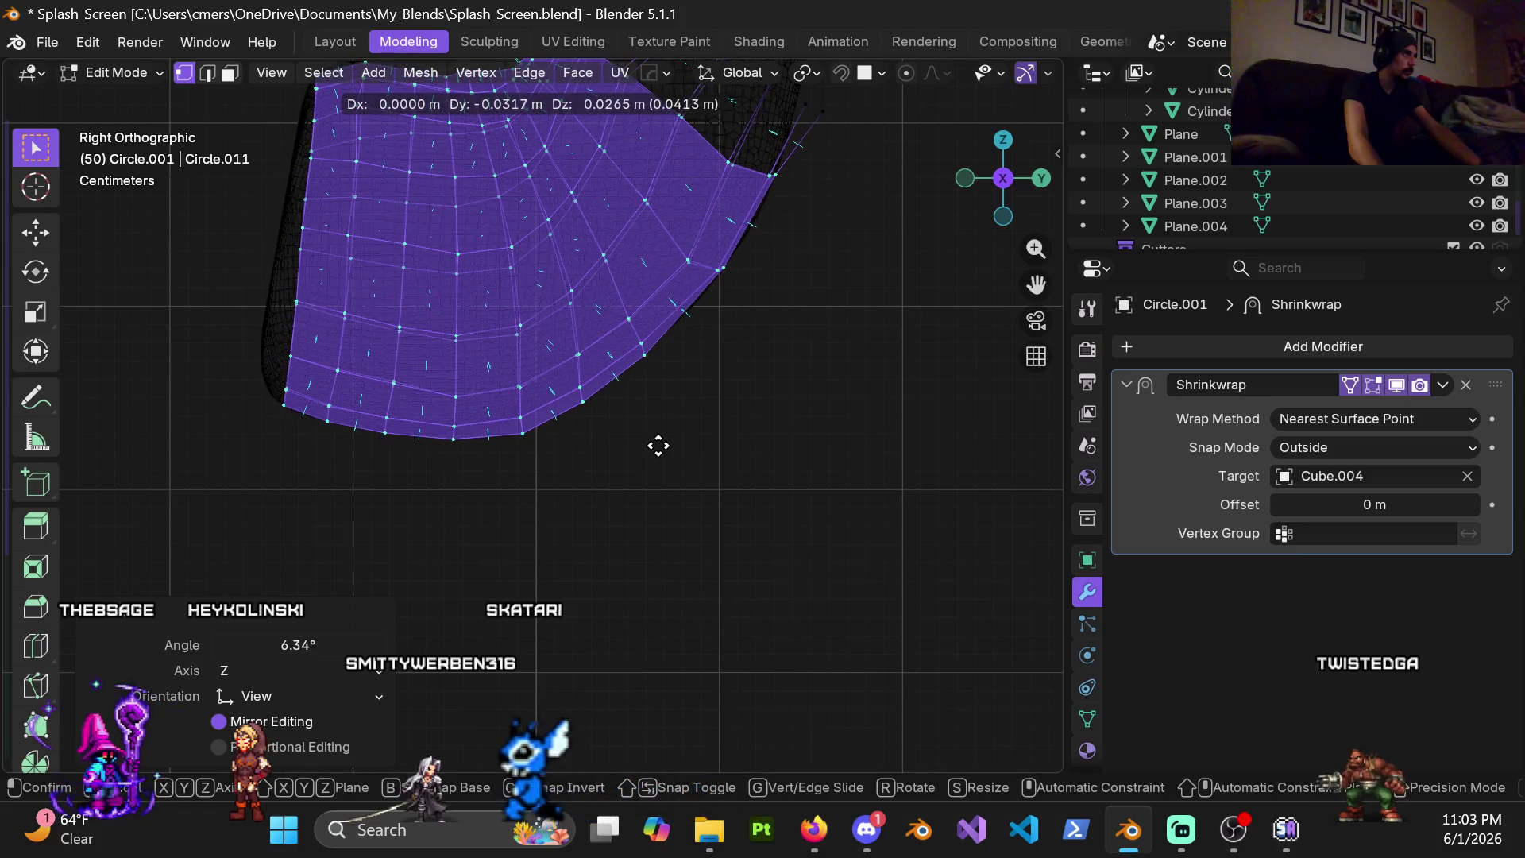
pyautogui.click(656, 443)
pyautogui.keyDown('shift'); pyautogui.moveTo(629, 324); pyautogui.dragTo(633, 460, button='middle'); pyautogui.keyUp('shift')
pyautogui.scroll(-2, 632, 461)
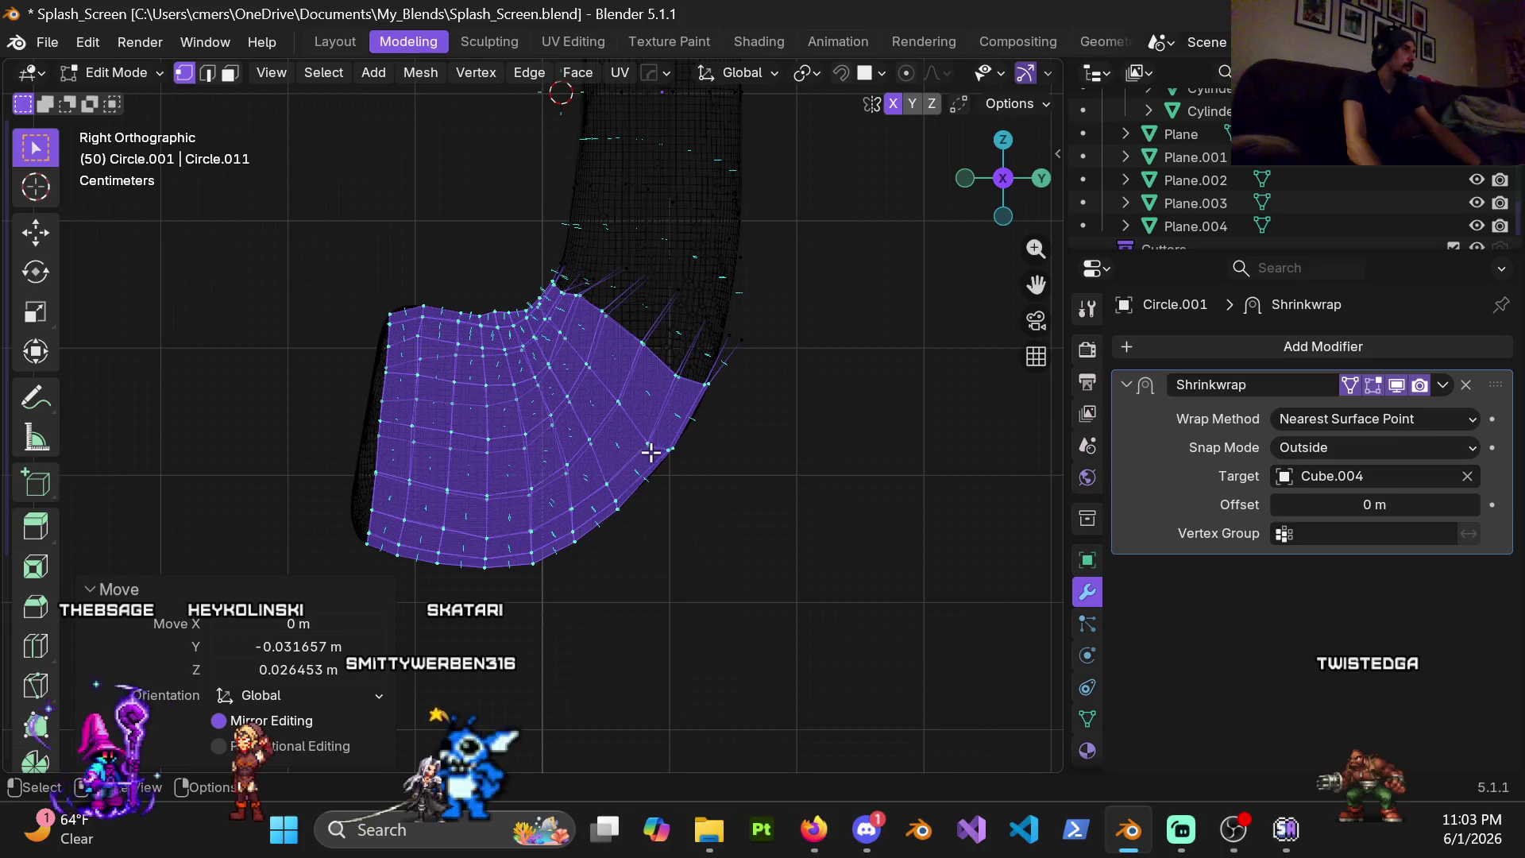
pyautogui.scroll(2, 544, 494)
pyautogui.scroll(1, 478, 453)
pyautogui.scroll(-3, 552, 494)
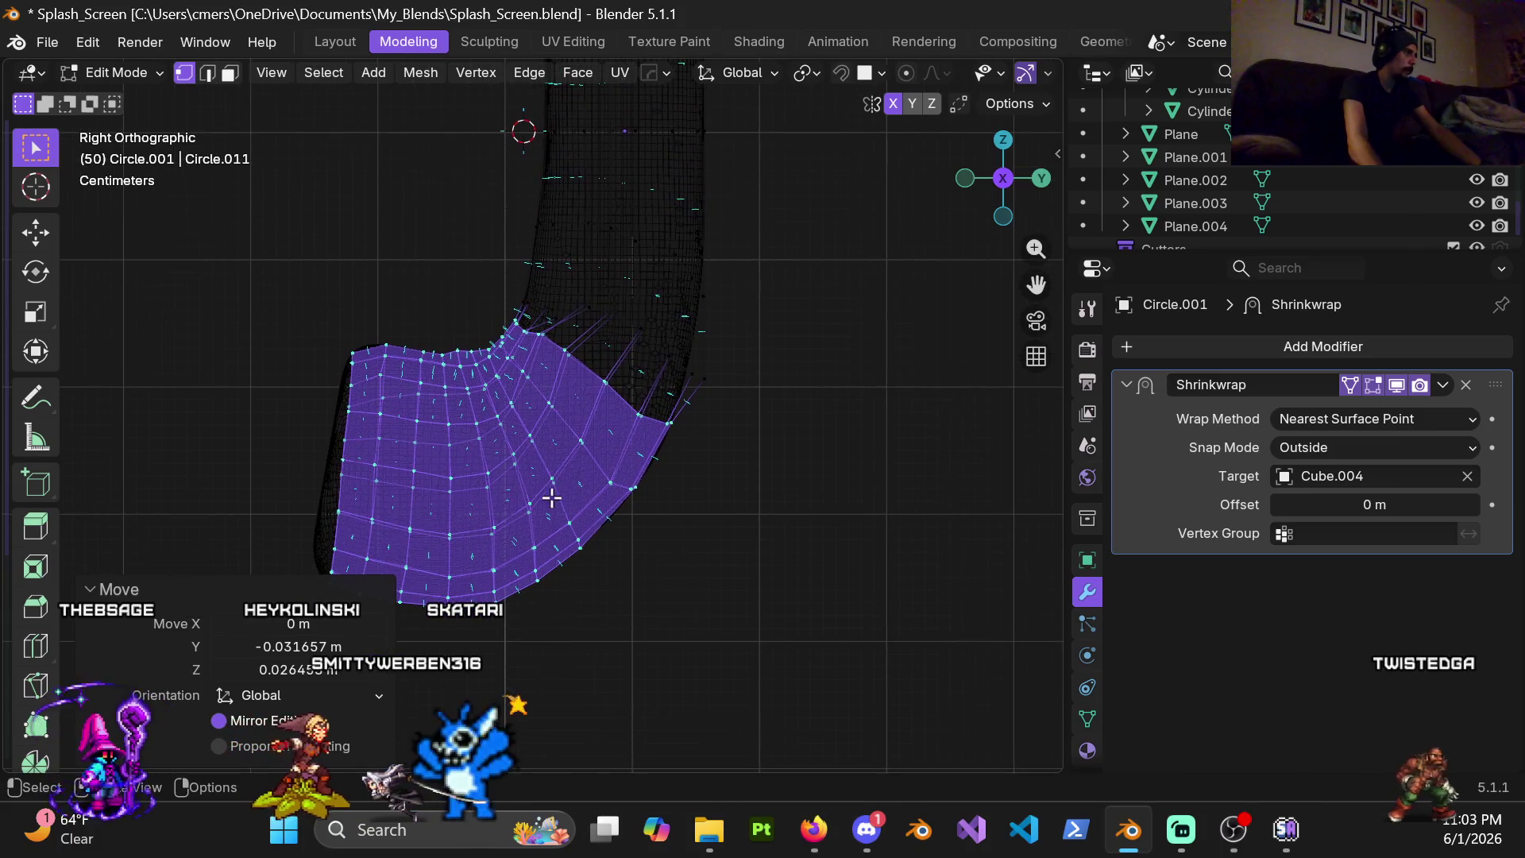
# Rotate the mesh patch by about five degrees to align it with the bend
pyautogui.press('r')
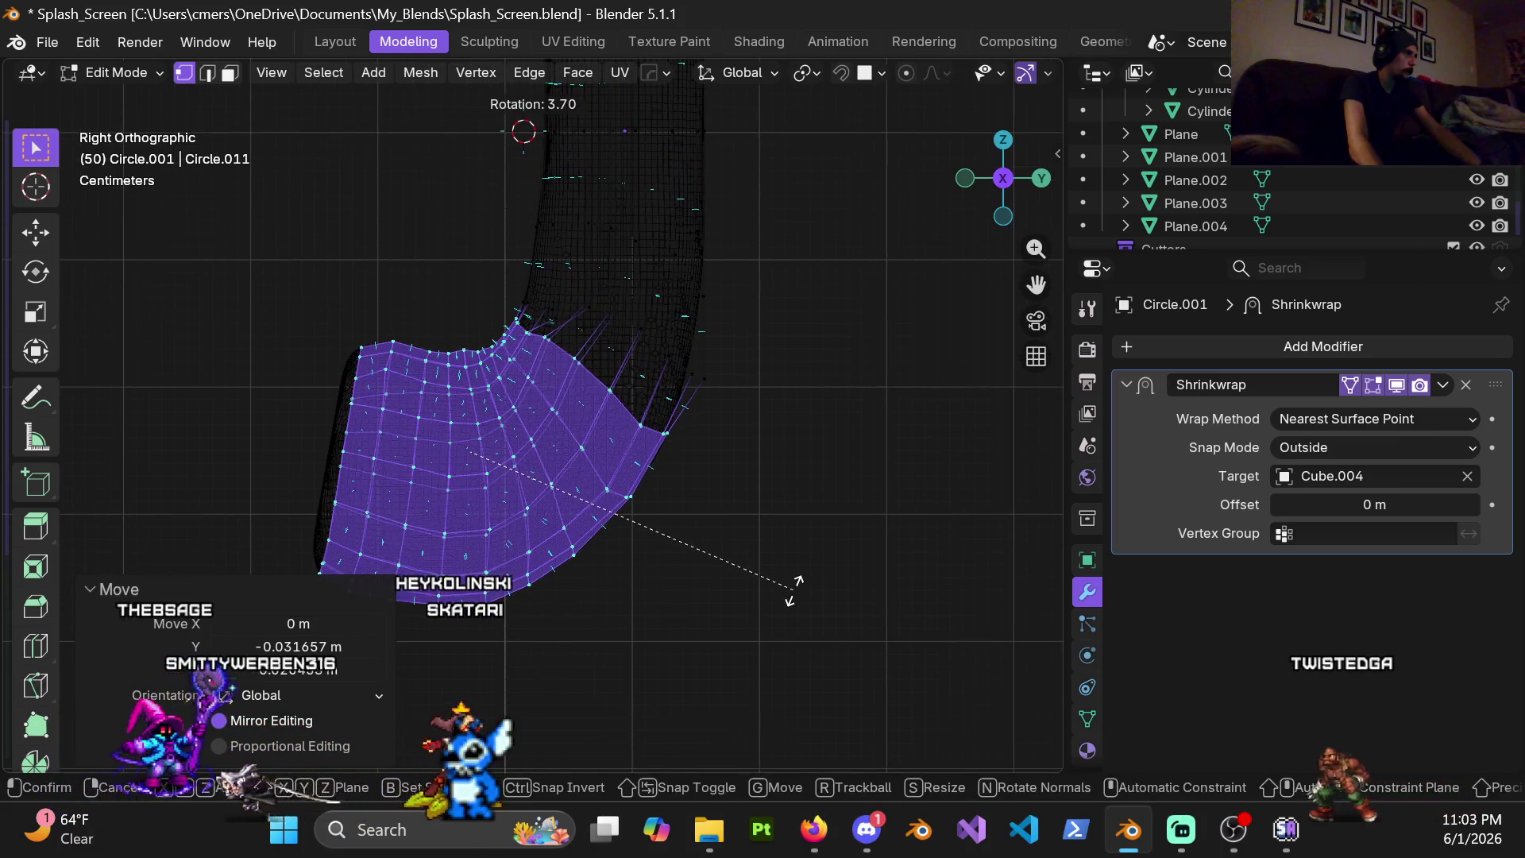
pyautogui.click(798, 602)
pyautogui.scroll(-2, 555, 477)
pyautogui.moveTo(556, 476)
pyautogui.keyDown('shift'); pyautogui.mouseDown(button='middle')
pyautogui.moveTo(656, 433)
pyautogui.moveTo(571, 417)
pyautogui.moveTo(592, 475)
pyautogui.mouseUp(button='middle'); pyautogui.keyUp('shift')
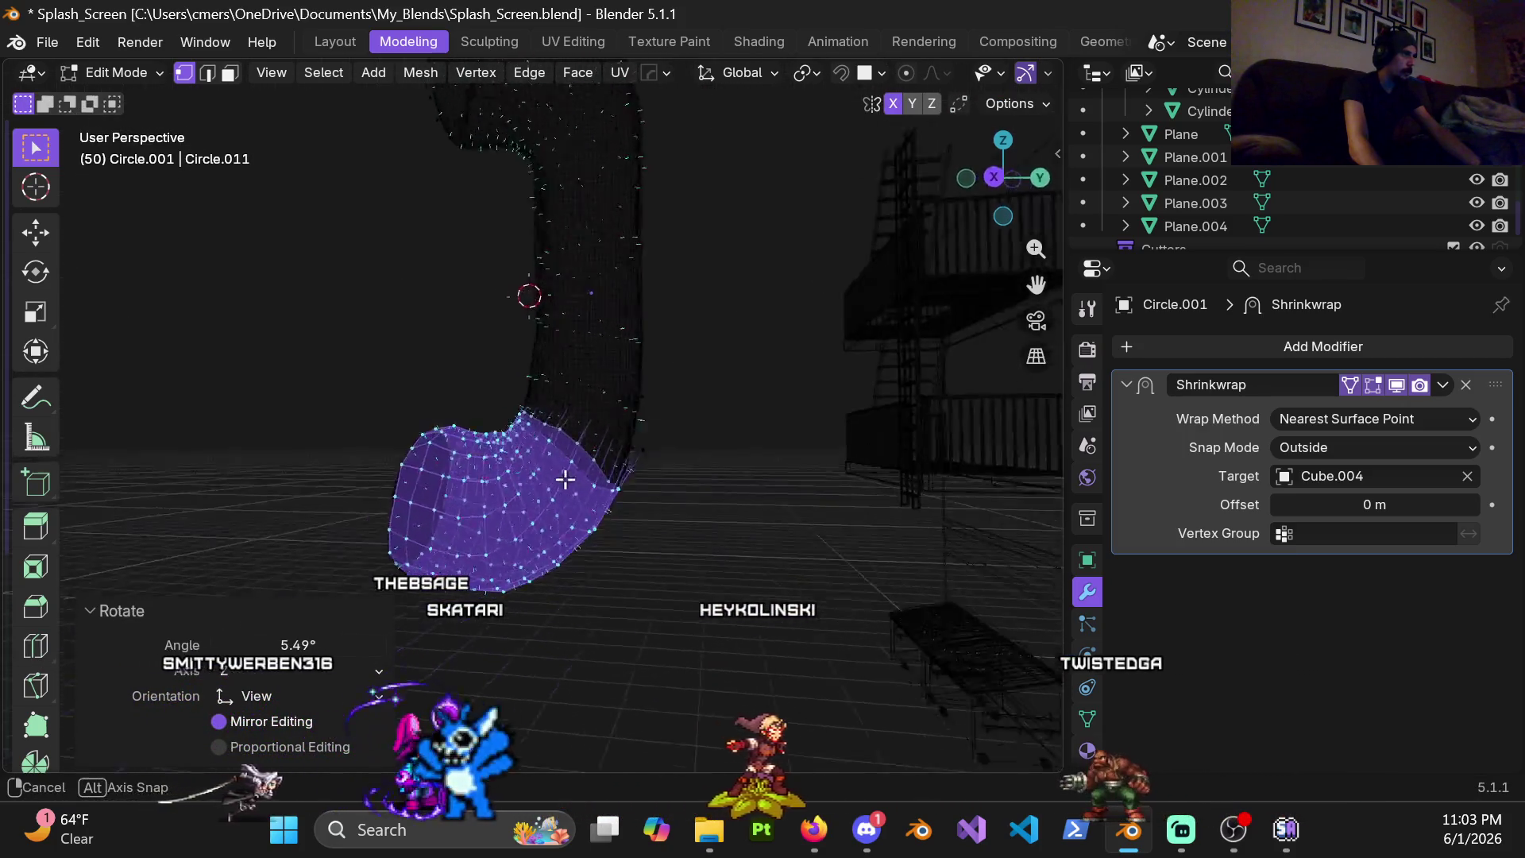
# Select an edge loop on the patch and bring it into the Right side view for reshaping
pyautogui.keyDown('alt'); pyautogui.click(615, 445); pyautogui.keyUp('alt')
pyautogui.moveTo(679, 506); pyautogui.dragTo(637, 491, button='middle')
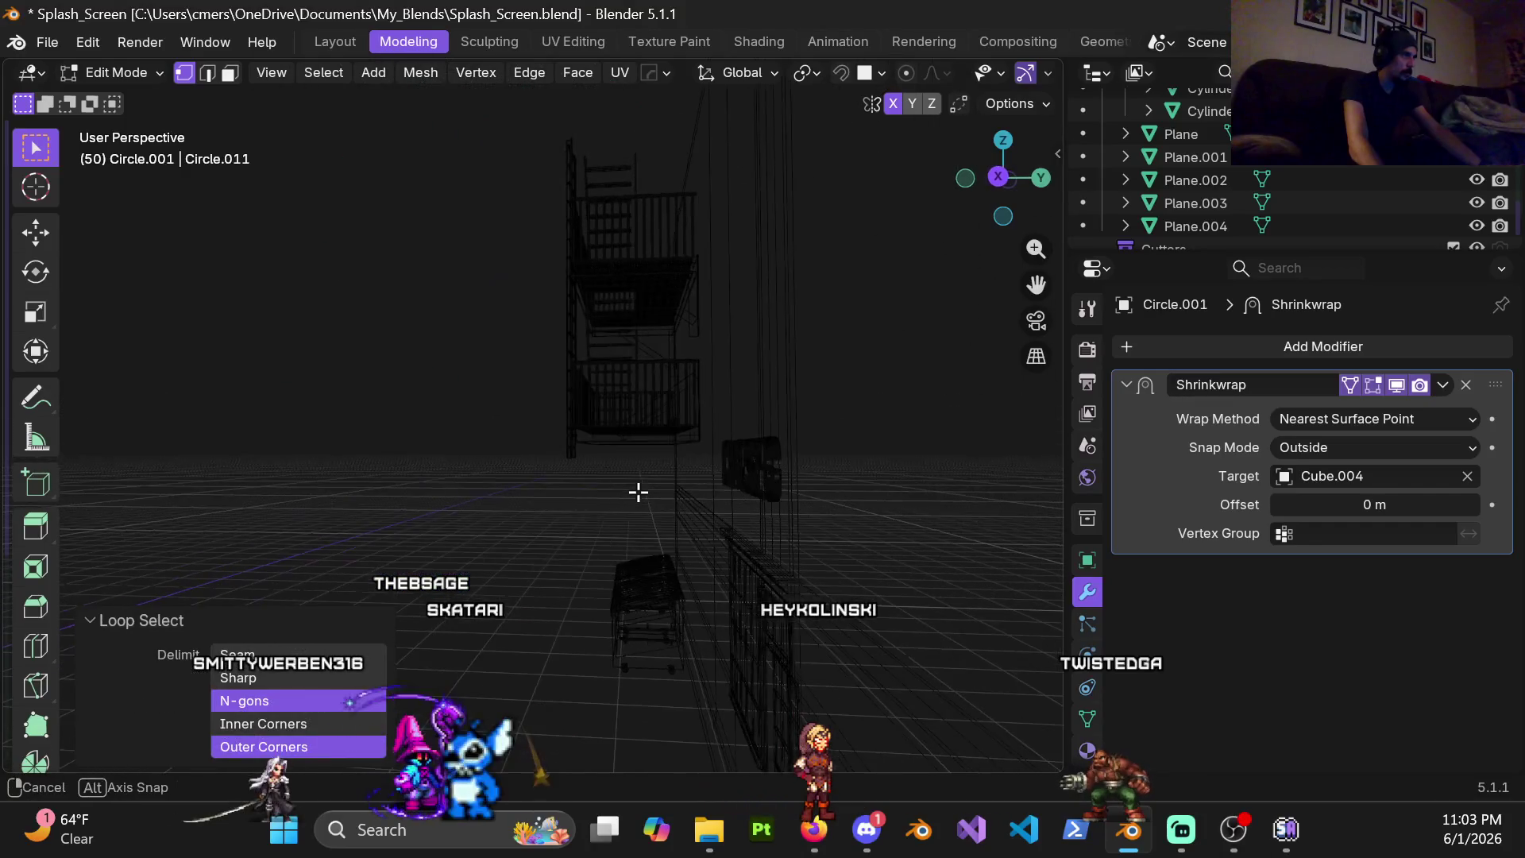
pyautogui.press('KP_3')
pyautogui.scroll(4, 178, 551)
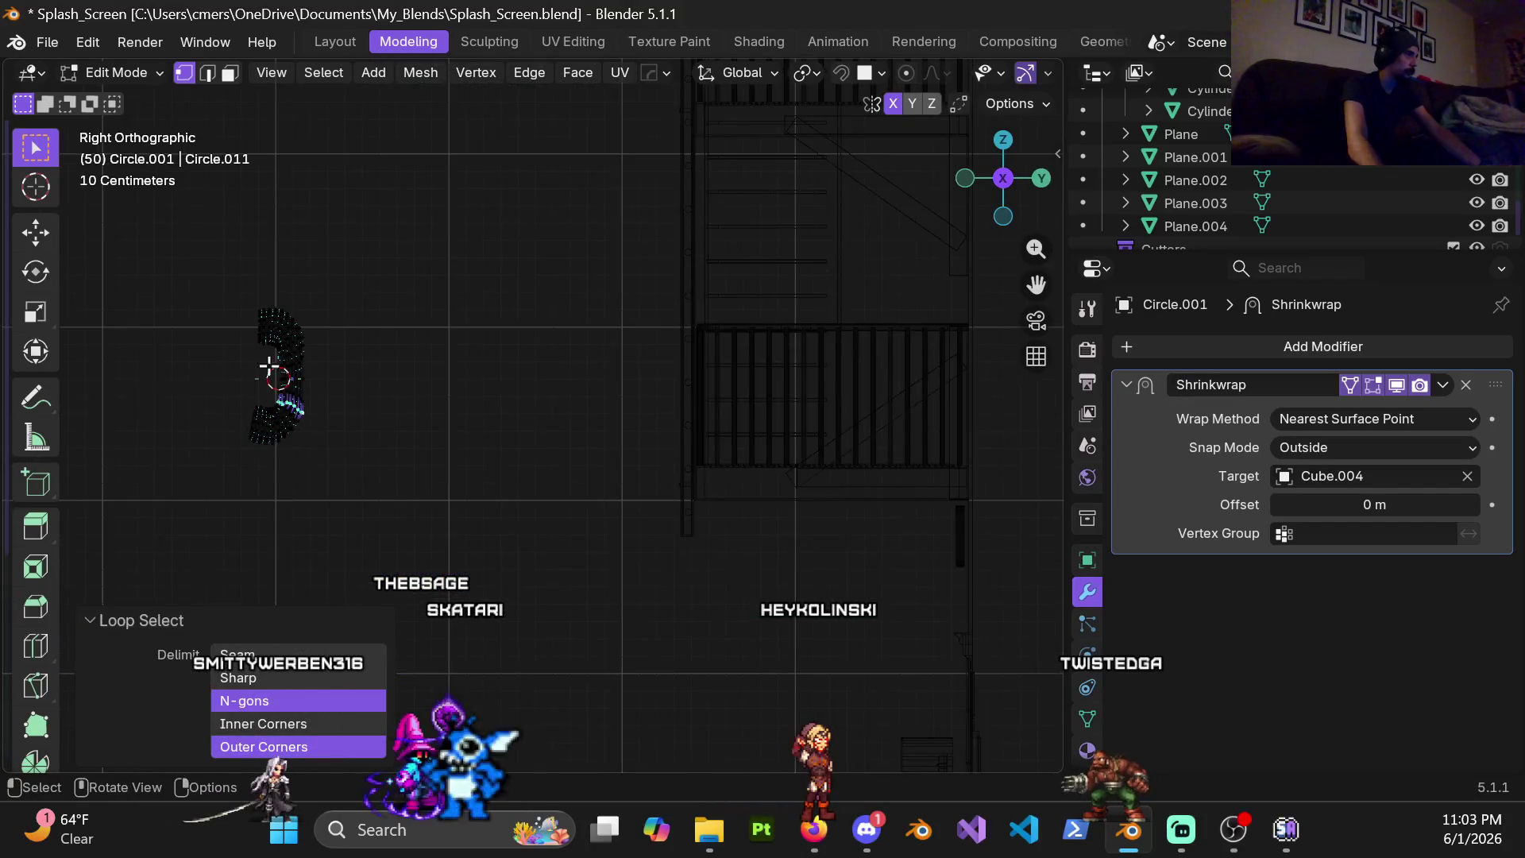
pyautogui.moveTo(245, 436)
pyautogui.keyDown('shift'); pyautogui.mouseDown(button='middle')
pyautogui.moveTo(581, 440)
pyautogui.moveTo(552, 455)
pyautogui.mouseUp(button='middle'); pyautogui.keyUp('shift')
pyautogui.scroll(4, 582, 439)
pyautogui.scroll(2, 537, 432)
pyautogui.scroll(2, 504, 401)
pyautogui.scroll(2, 568, 443)
pyautogui.rightClick(466, 433)
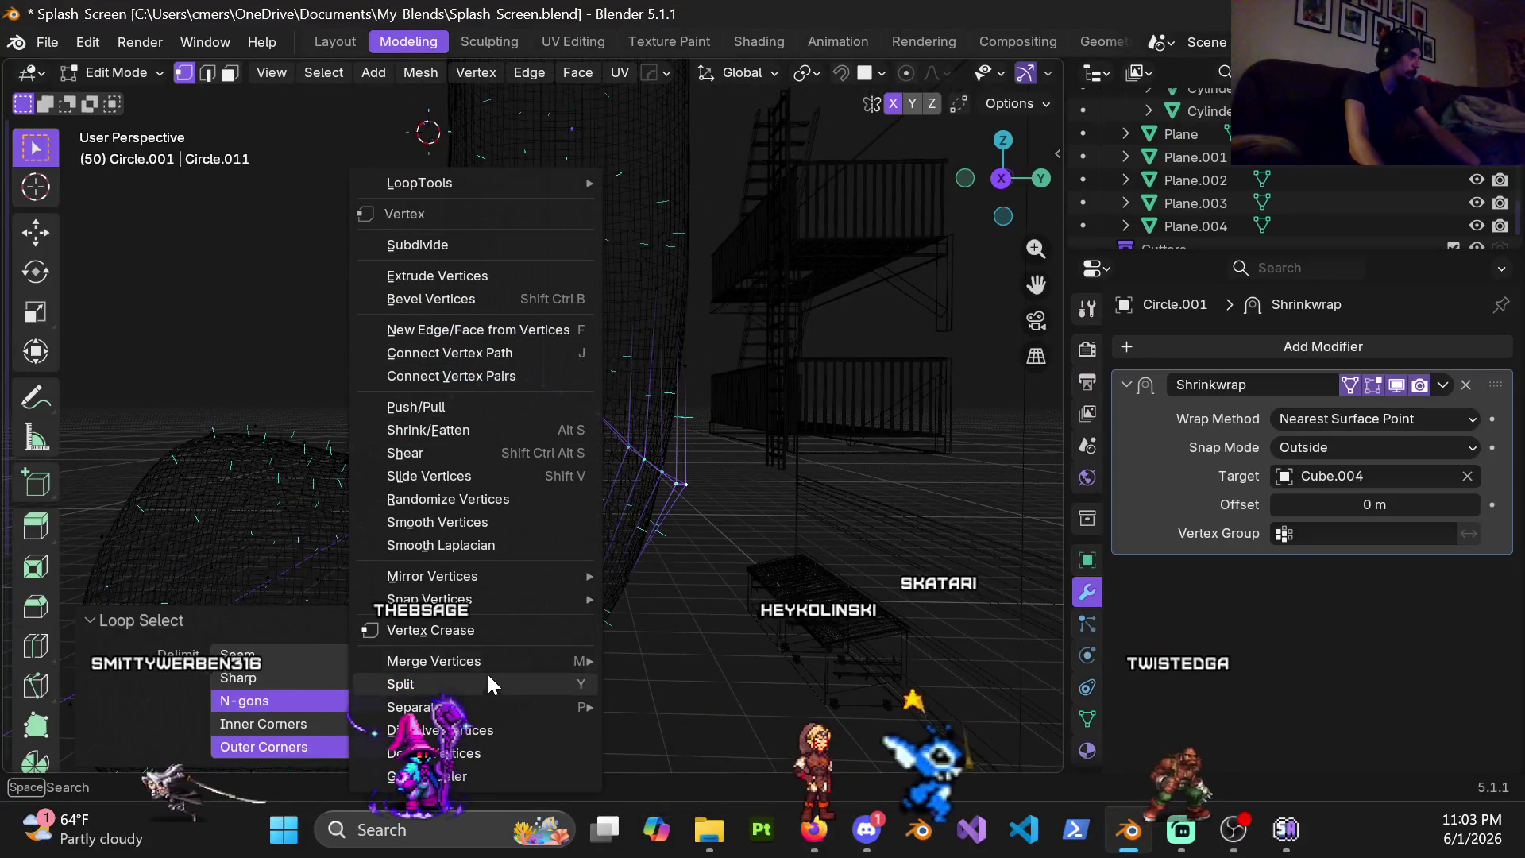
# Smooth the selected ring of vertices at the bend and check it in side view shading
pyautogui.click(467, 524)
pyautogui.press('KP_3')
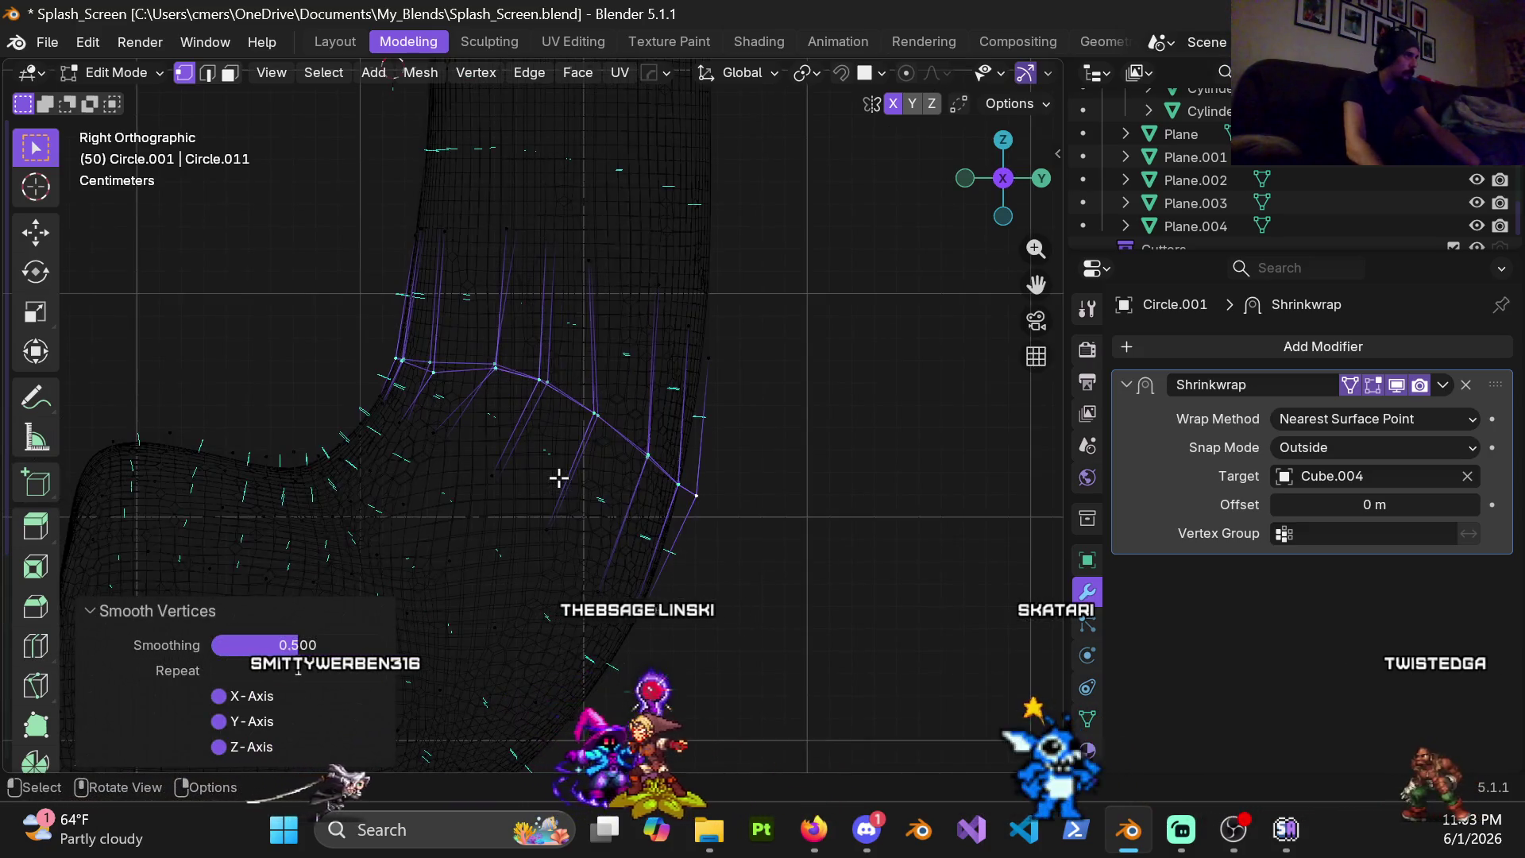
pyautogui.press('z')
pyautogui.click(266, 471)
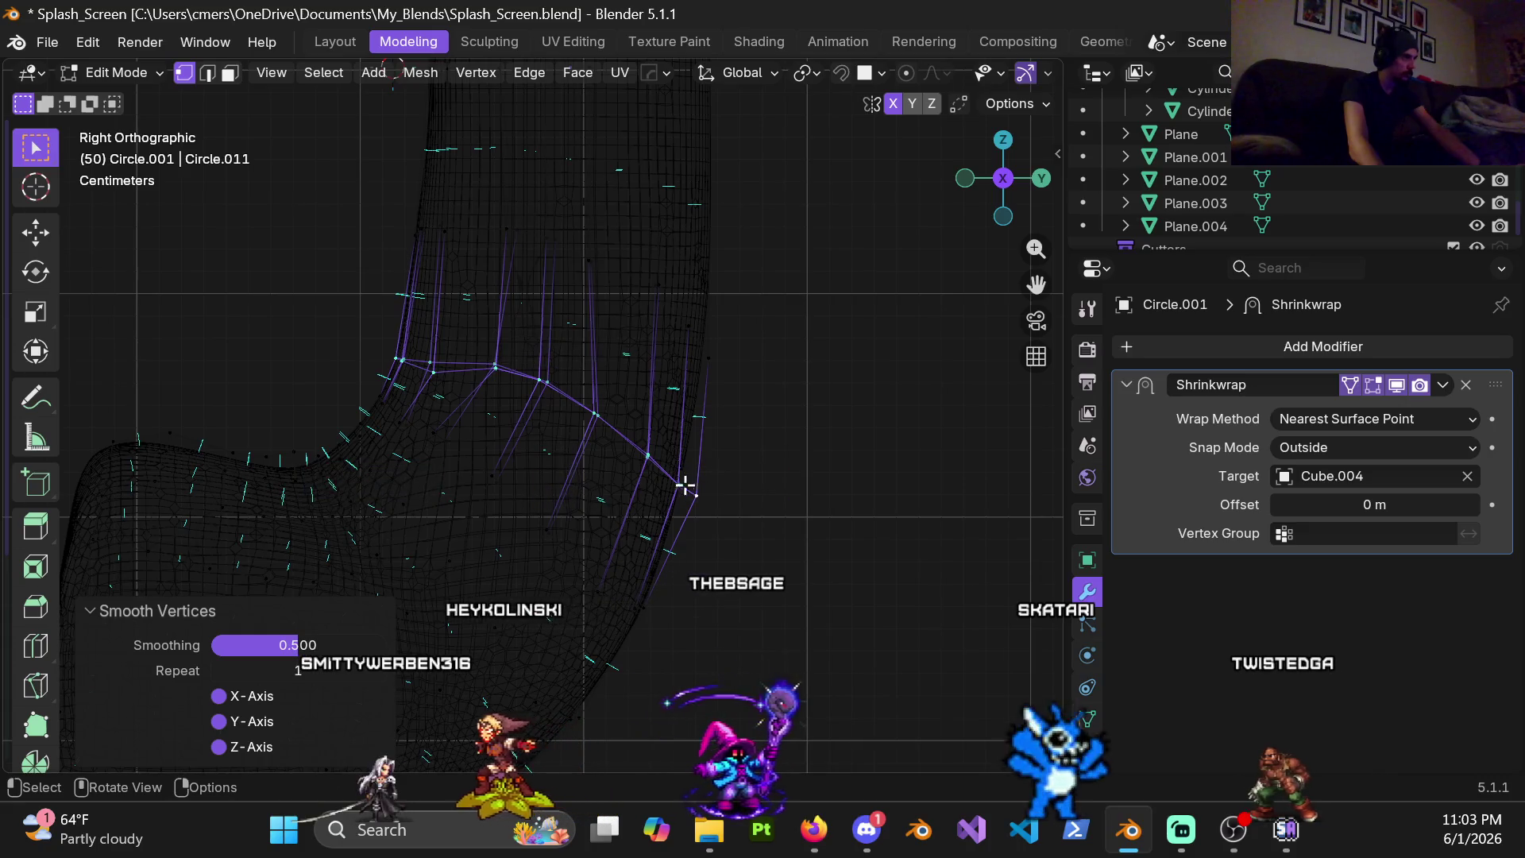
# Clear the selection, turn off X-ray and return to Object Mode to view the solid pipe
pyautogui.click(716, 528)
pyautogui.hotkey('alt', 'z')
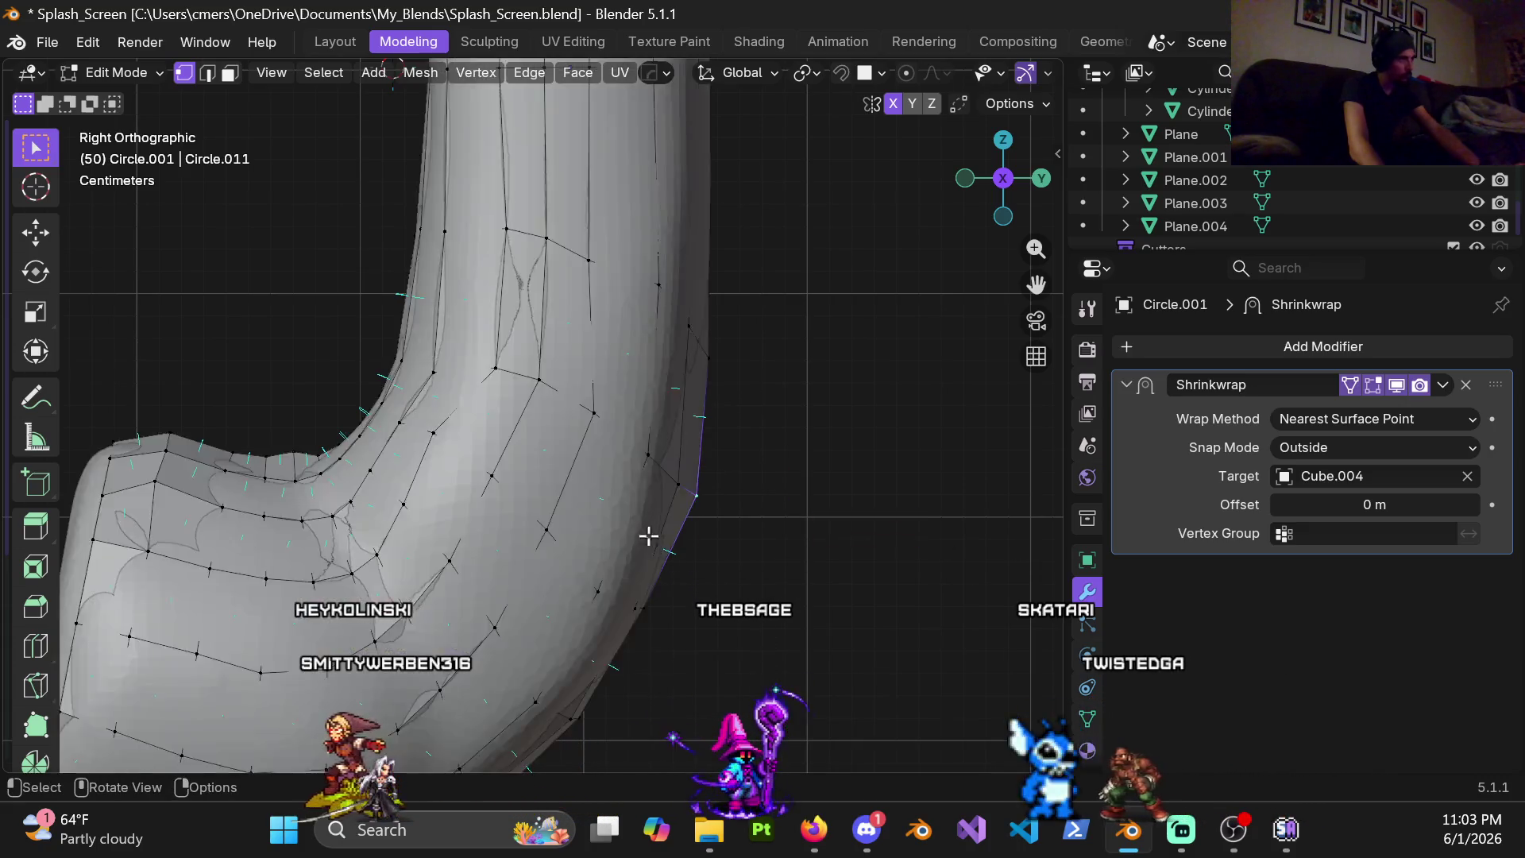
pyautogui.scroll(-3, 651, 535)
pyautogui.press('Tab')
pyautogui.moveTo(684, 446); pyautogui.dragTo(577, 464, button='middle')
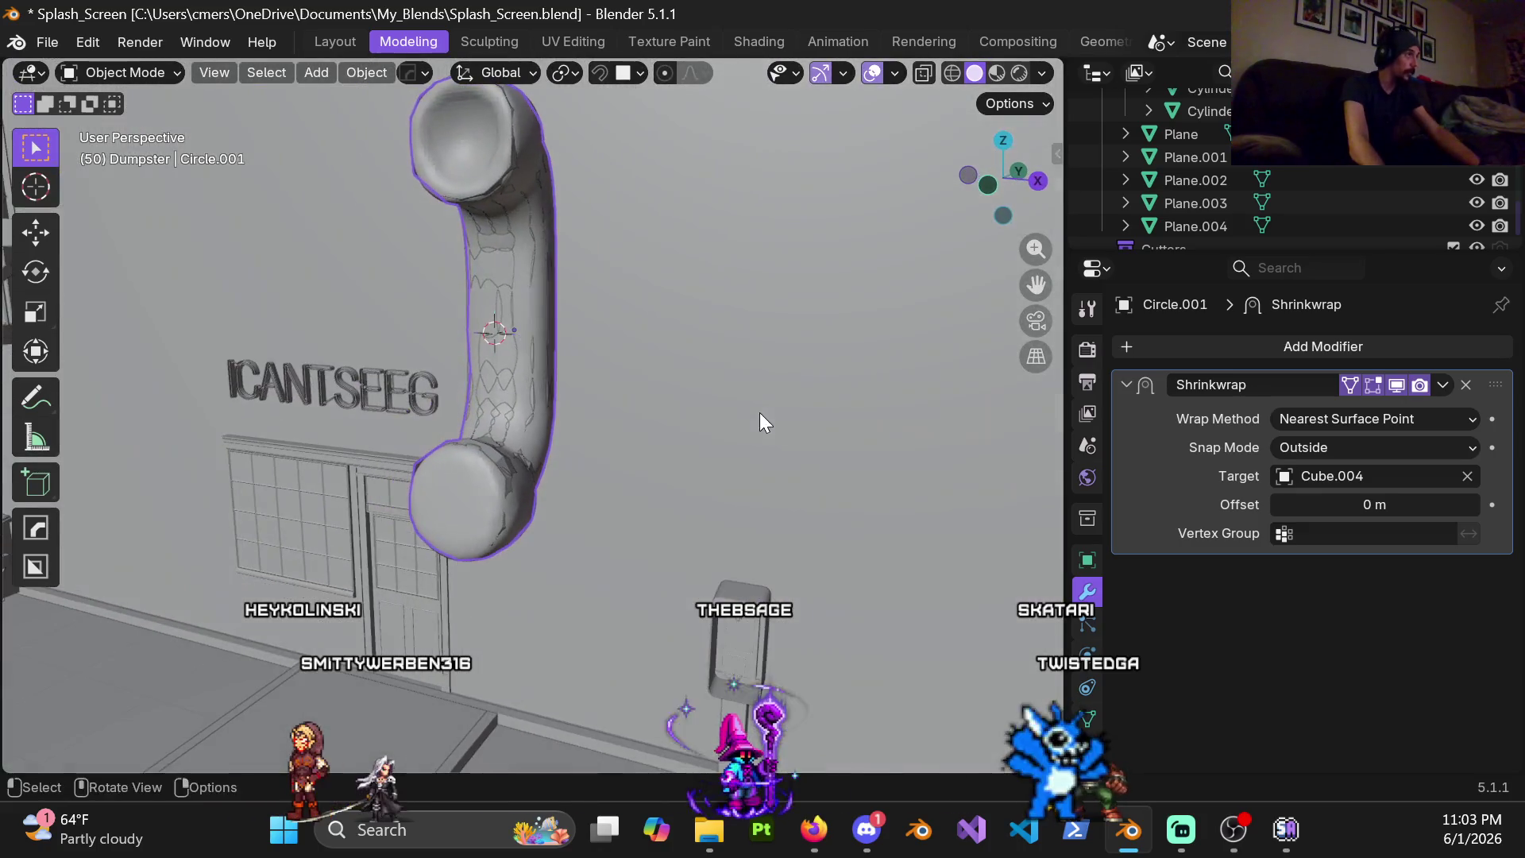
# Re-enter Edit Mode on the pipe and select the loops around its round upper end
pyautogui.moveTo(578, 463); pyautogui.dragTo(586, 500, button='middle')
pyautogui.scroll(5, 584, 501)
pyautogui.scroll(-3, 585, 502)
pyautogui.press('Tab')
pyautogui.scroll(-2, 572, 469)
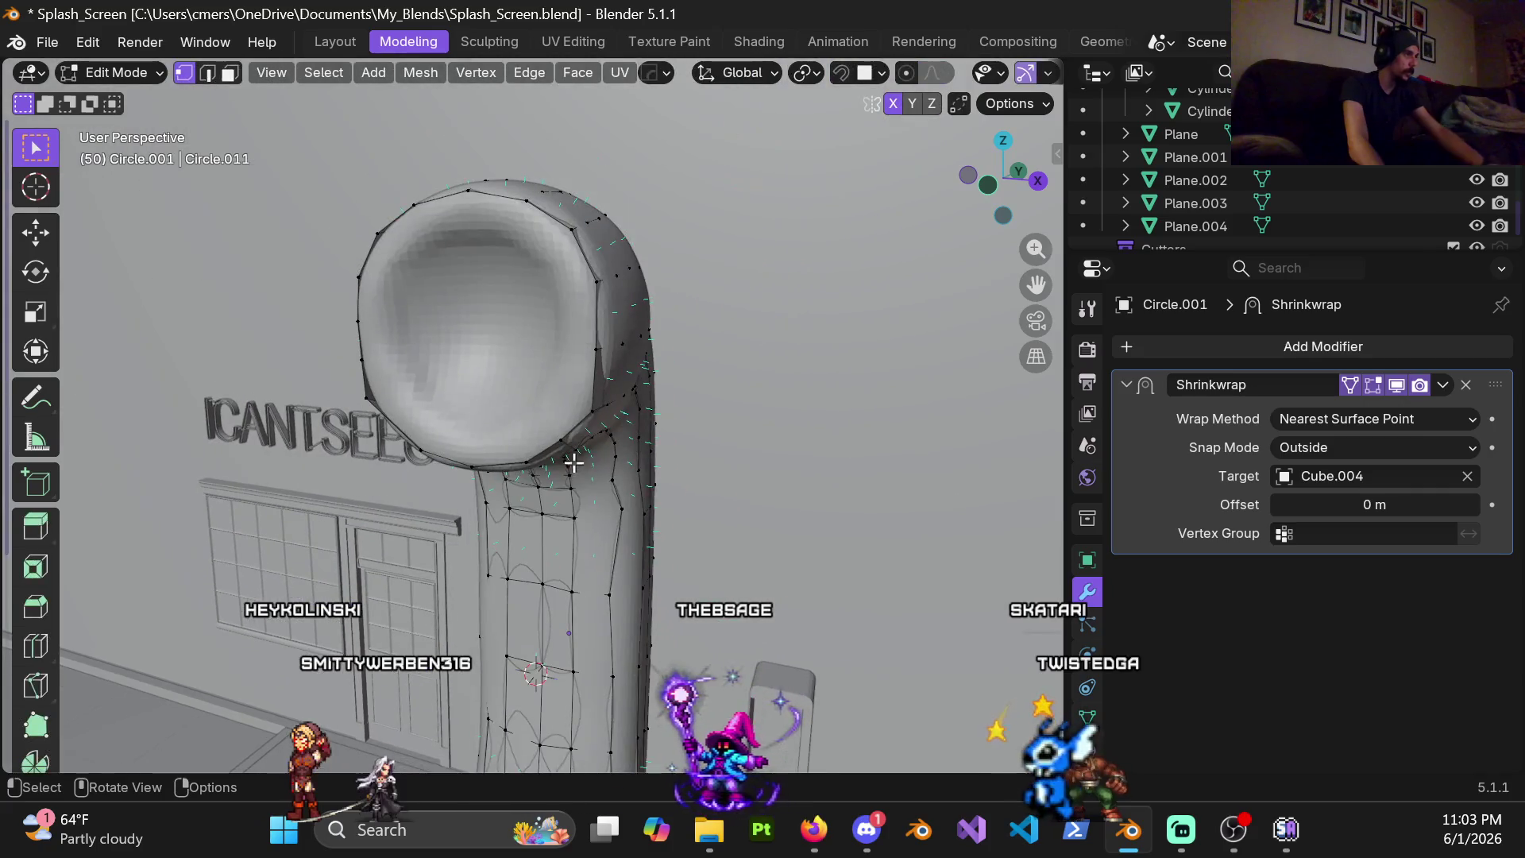
pyautogui.keyDown('alt'); pyautogui.click(633, 443); pyautogui.keyUp('alt')
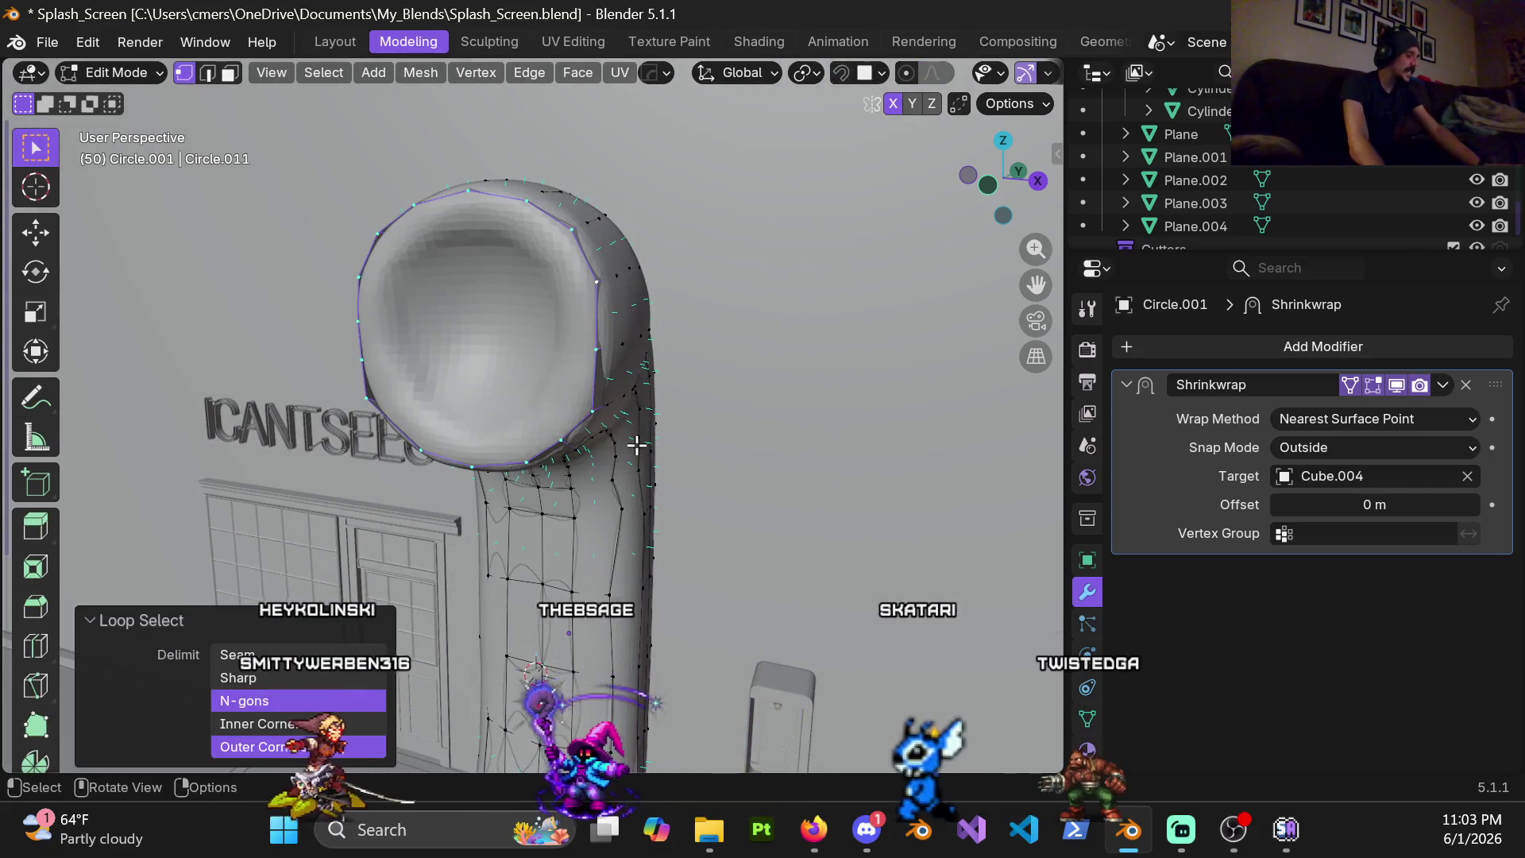
pyautogui.keyDown('alt'); pyautogui.click(637, 436); pyautogui.keyUp('alt')
# Select the edge loop of the round end and inspect the whole pipe from a wider angle
pyautogui.moveTo(637, 436)
pyautogui.mouseDown(button='middle')
pyautogui.moveTo(574, 519)
pyautogui.moveTo(560, 393)
pyautogui.moveTo(499, 437)
pyautogui.moveTo(452, 399)
pyautogui.mouseUp(button='middle')
pyautogui.keyDown('alt'); pyautogui.click(546, 408); pyautogui.keyUp('alt')
pyautogui.scroll(5, 452, 398)
pyautogui.scroll(-10, 453, 399)
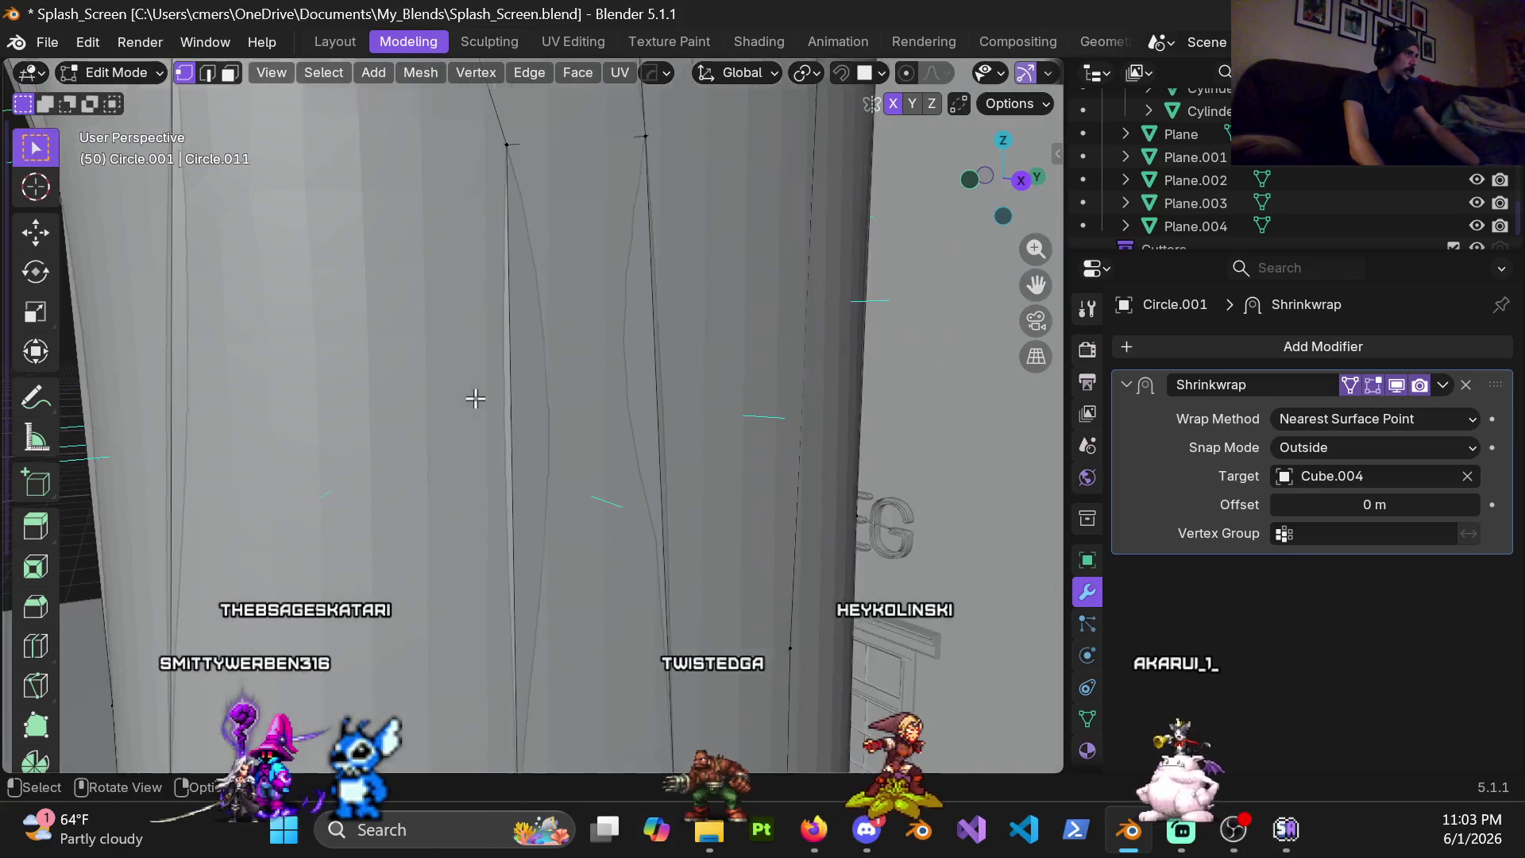
pyautogui.keyDown('shift'); pyautogui.moveTo(522, 463); pyautogui.dragTo(484, 435, button='middle'); pyautogui.keyUp('shift')
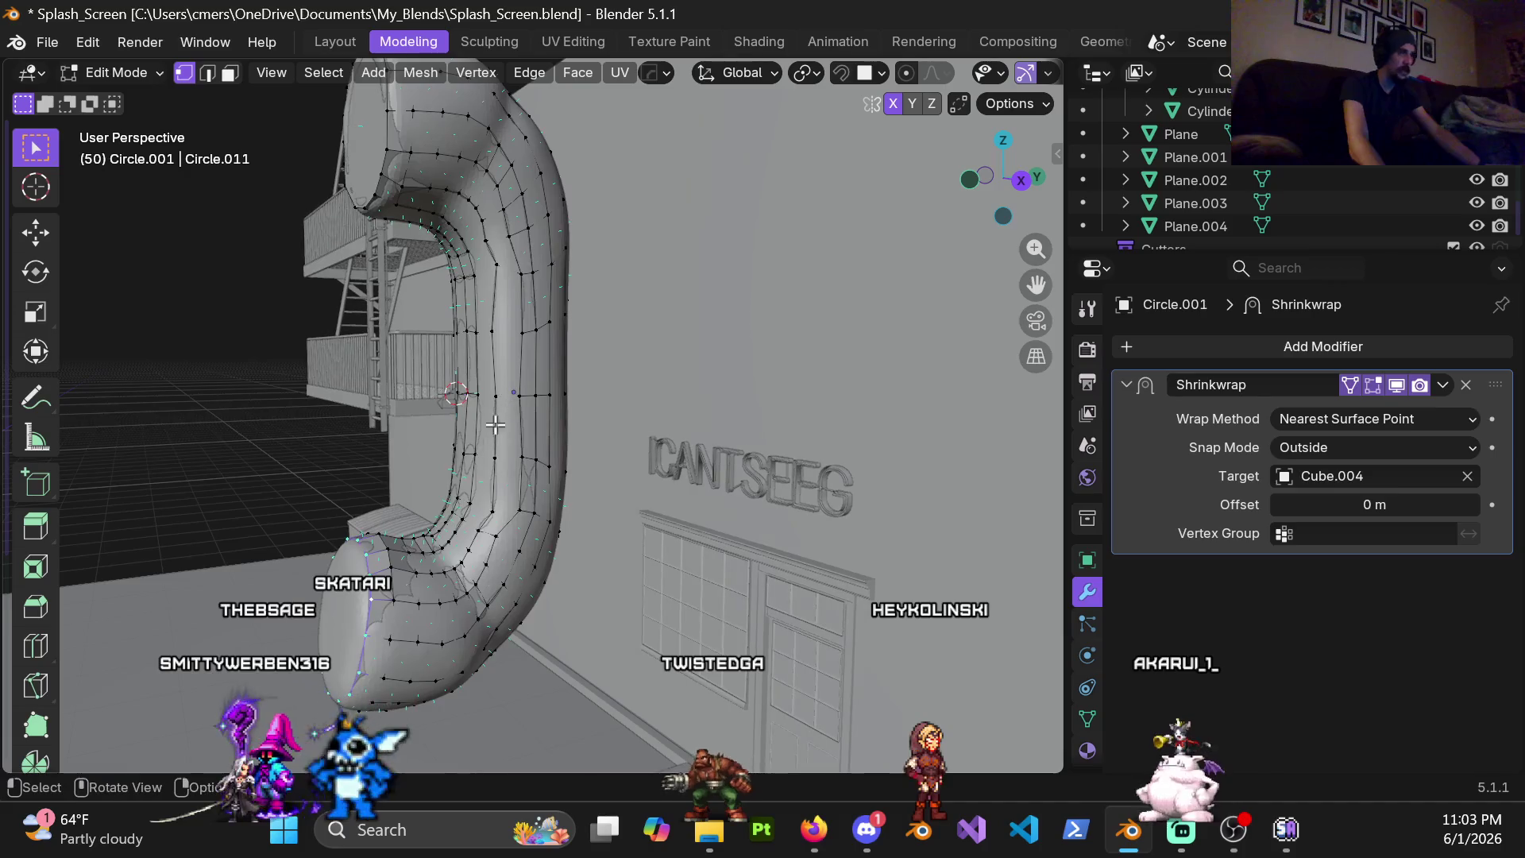
pyautogui.hotkey('ctrl', 'Tab')
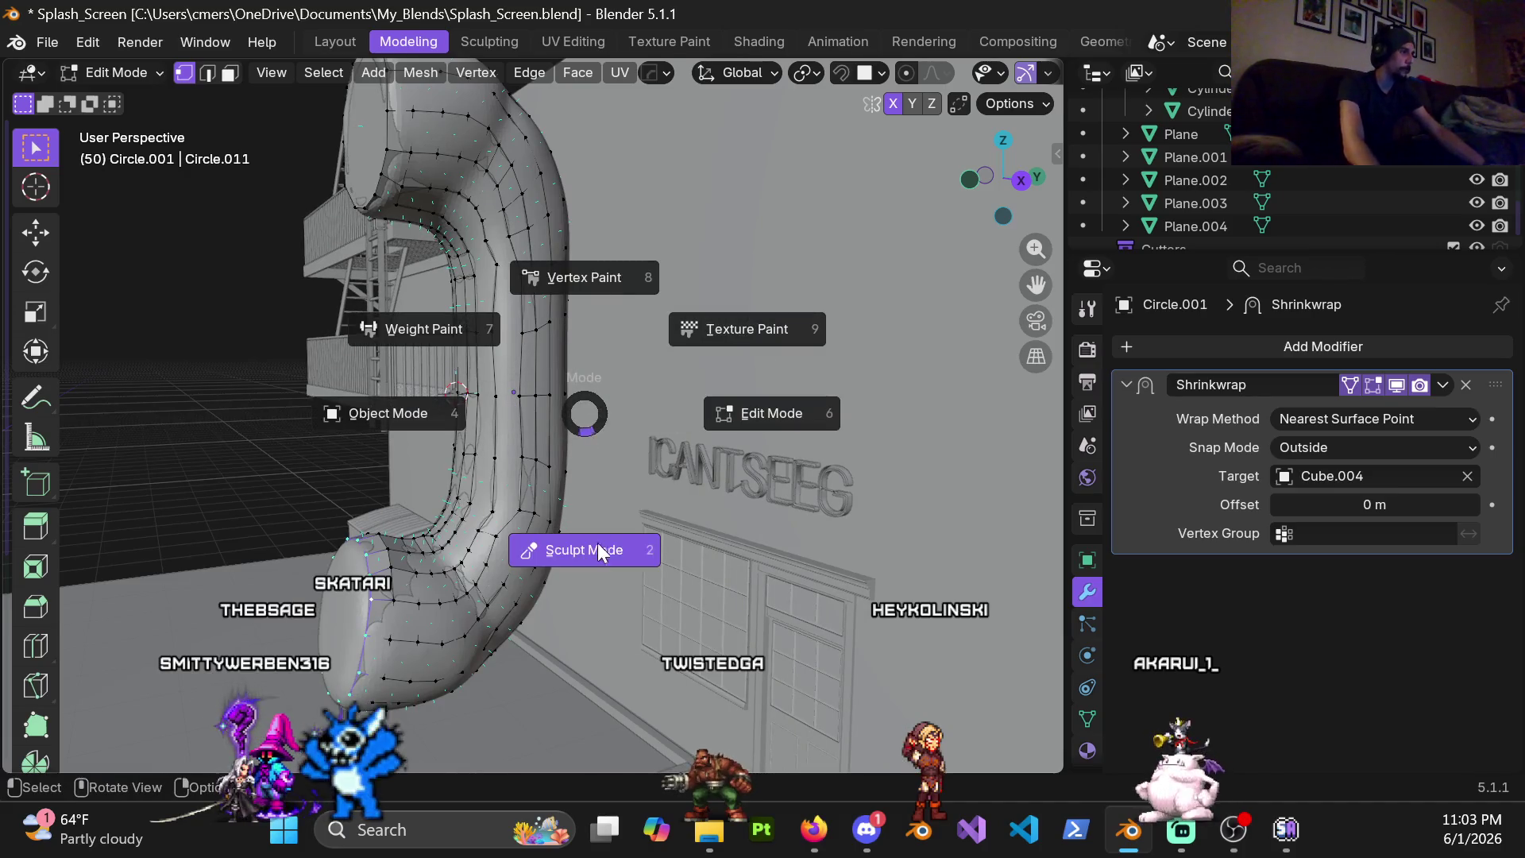
# In Sculpt Mode, smooth the pipe's lower bulb with brush strength lowered to 0.188
pyautogui.click(560, 501)
pyautogui.moveTo(511, 442); pyautogui.dragTo(516, 397, button='middle')
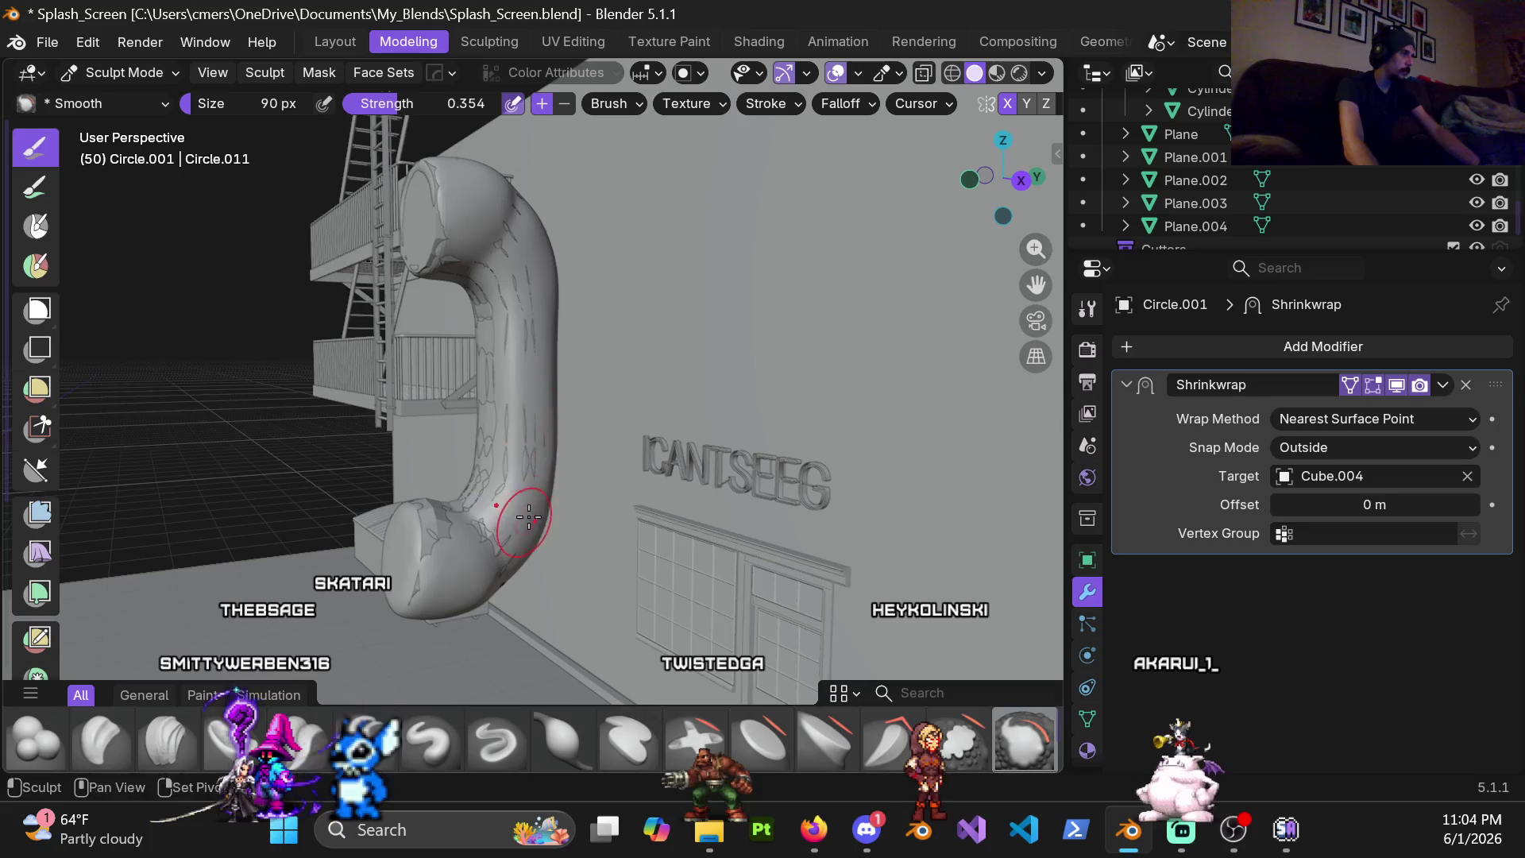
pyautogui.keyDown('shift'); pyautogui.moveTo(526, 521); pyautogui.dragTo(517, 306, button='middle'); pyautogui.keyUp('shift')
pyautogui.hotkey('shift', 'f')
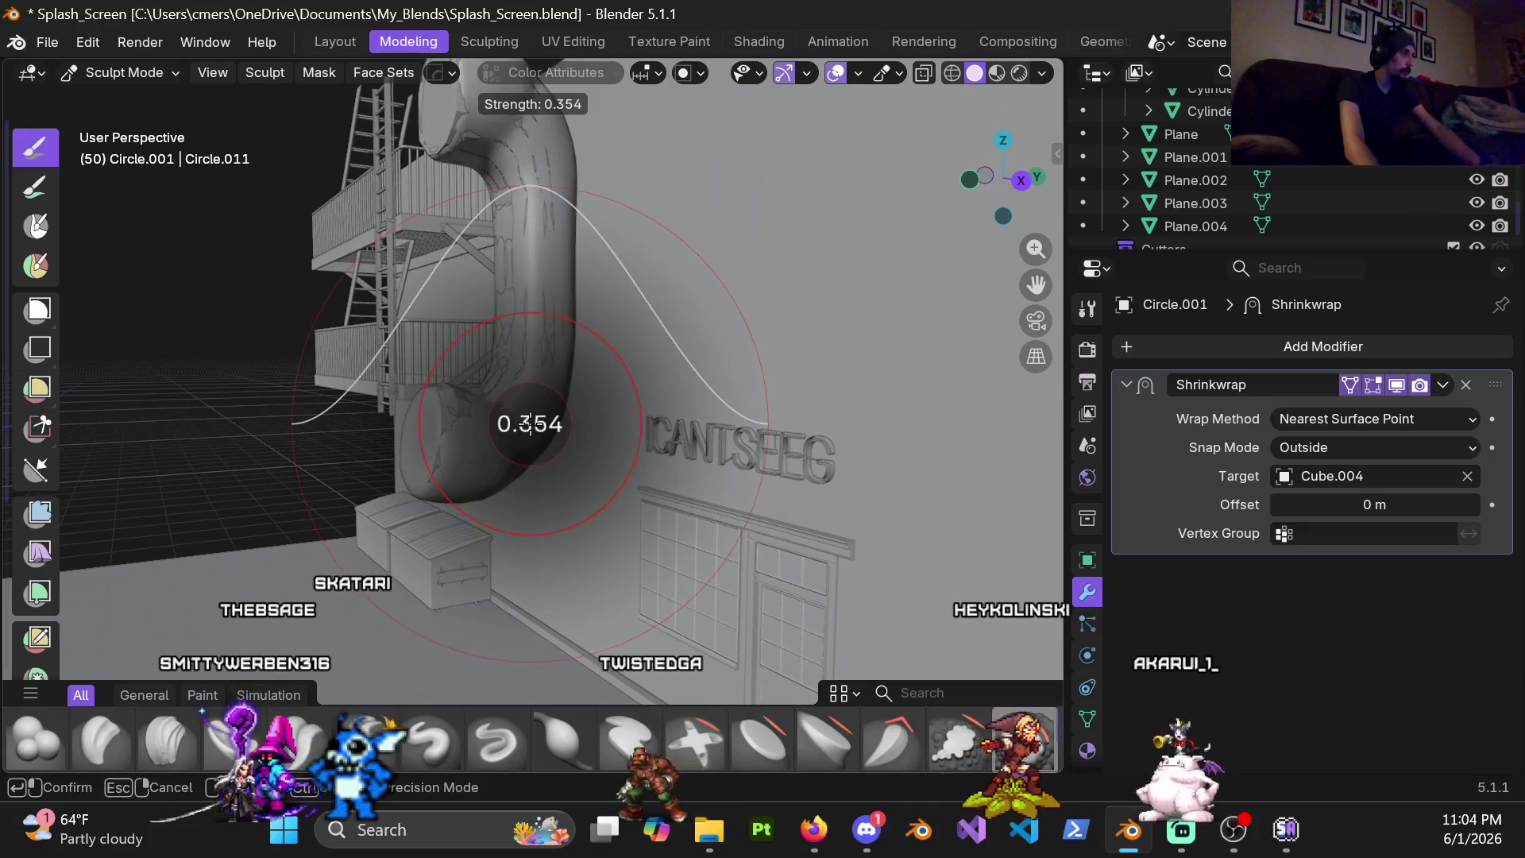
pyautogui.click(496, 453)
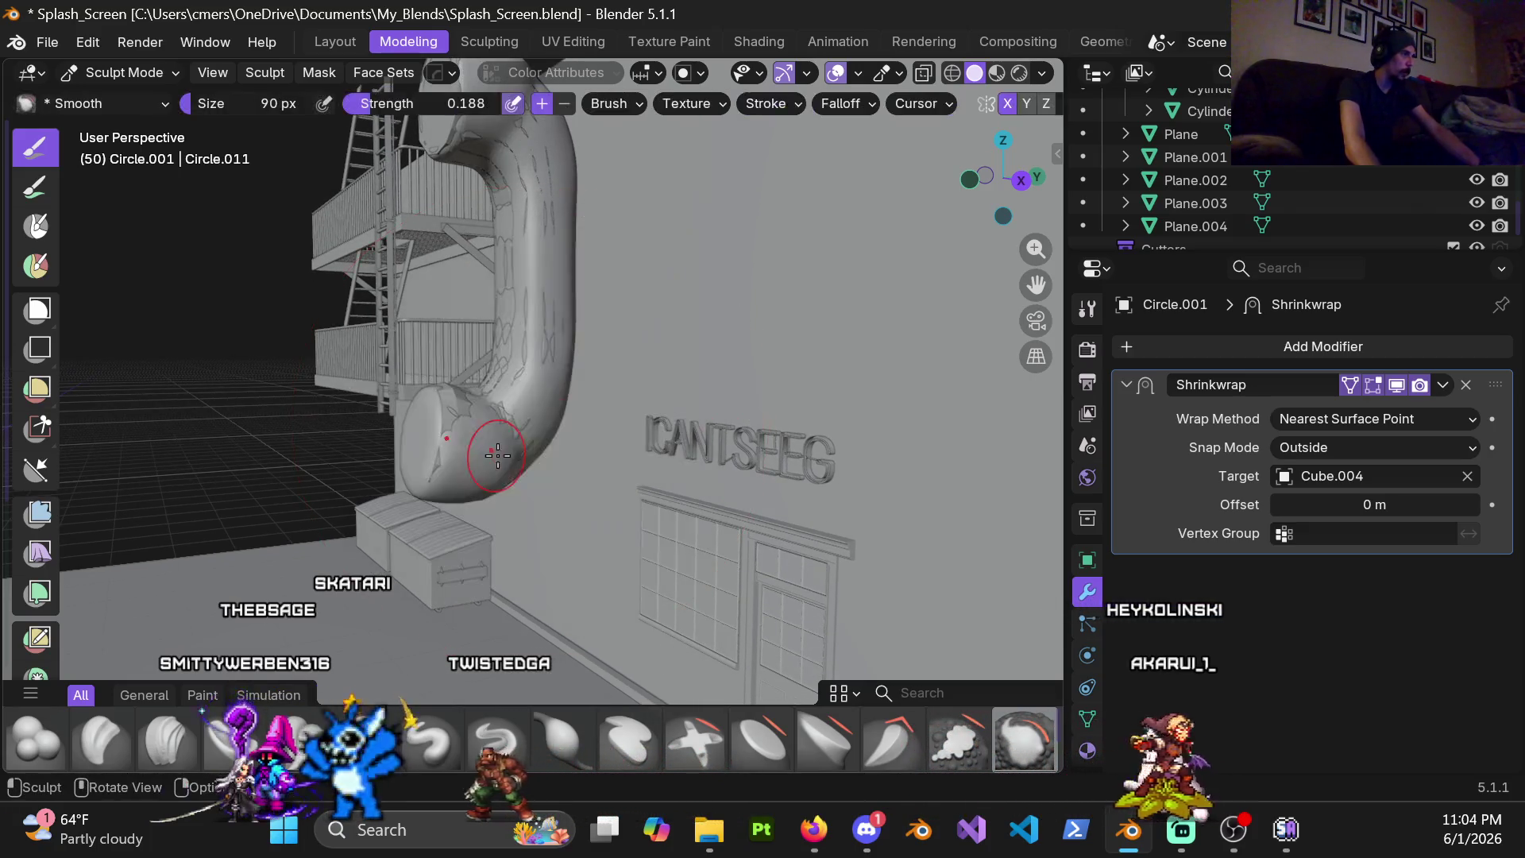
pyautogui.moveTo(527, 170); pyautogui.dragTo(326, 515)
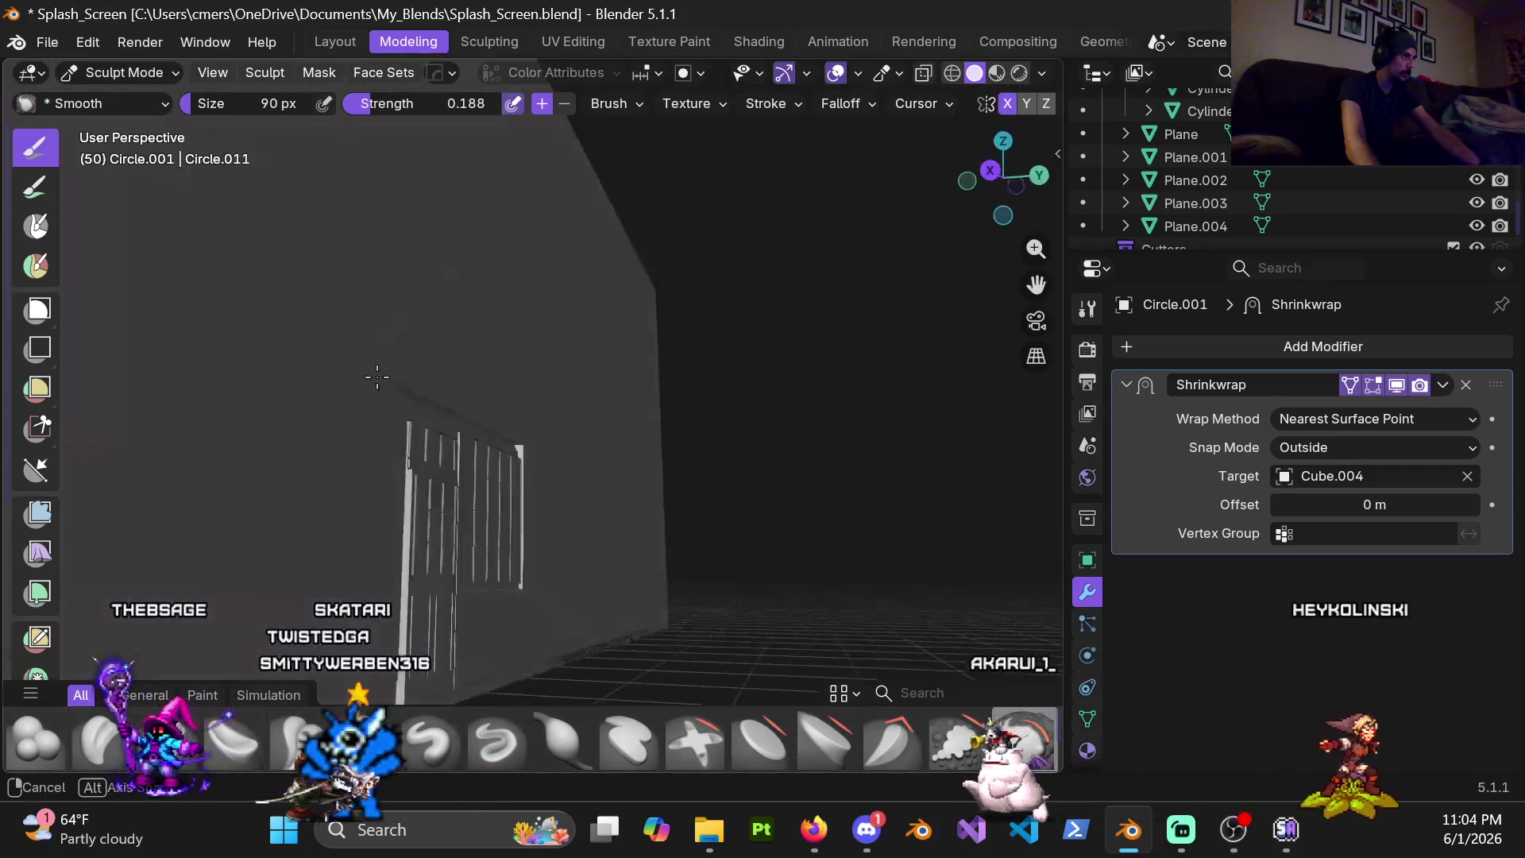
# Back in Object Mode, box-select the wall and staircase objects and hide them
pyautogui.moveTo(326, 515)
pyautogui.mouseDown(button='middle')
pyautogui.moveTo(514, 505)
pyautogui.moveTo(576, 411)
pyautogui.mouseUp(button='middle')
pyautogui.hotkey('ctrl', 'Tab')
pyautogui.moveTo(466, 240); pyautogui.dragTo(701, 699)
pyautogui.press('h')
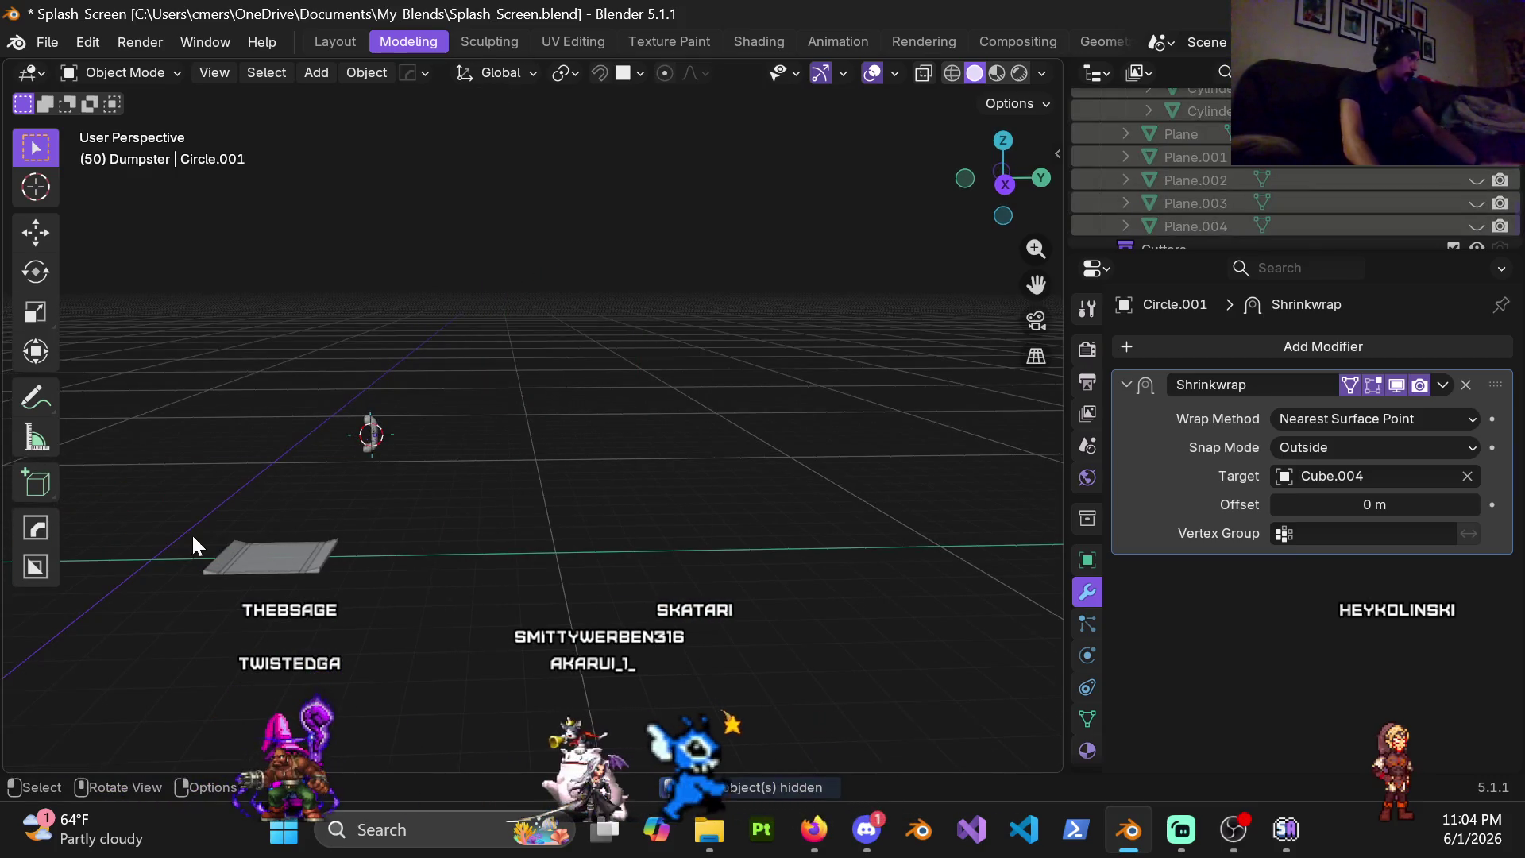
# Hide the grey plane so only the small pipe object remains on the grid
pyautogui.click(221, 551)
pyautogui.press('h')
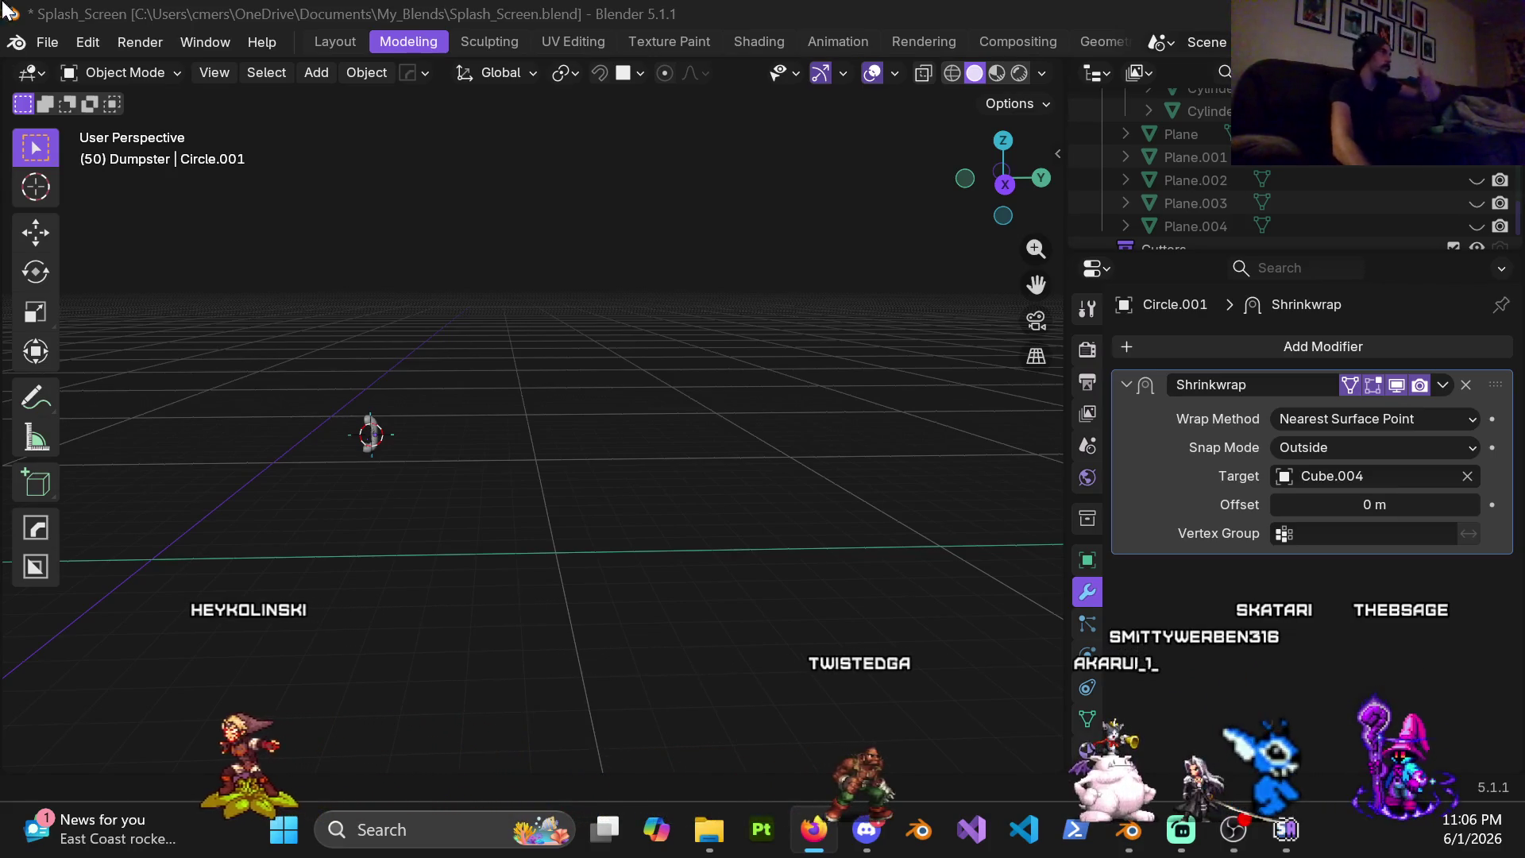
pyautogui.moveTo(377, 250); pyautogui.dragTo(401, 260, button='middle')
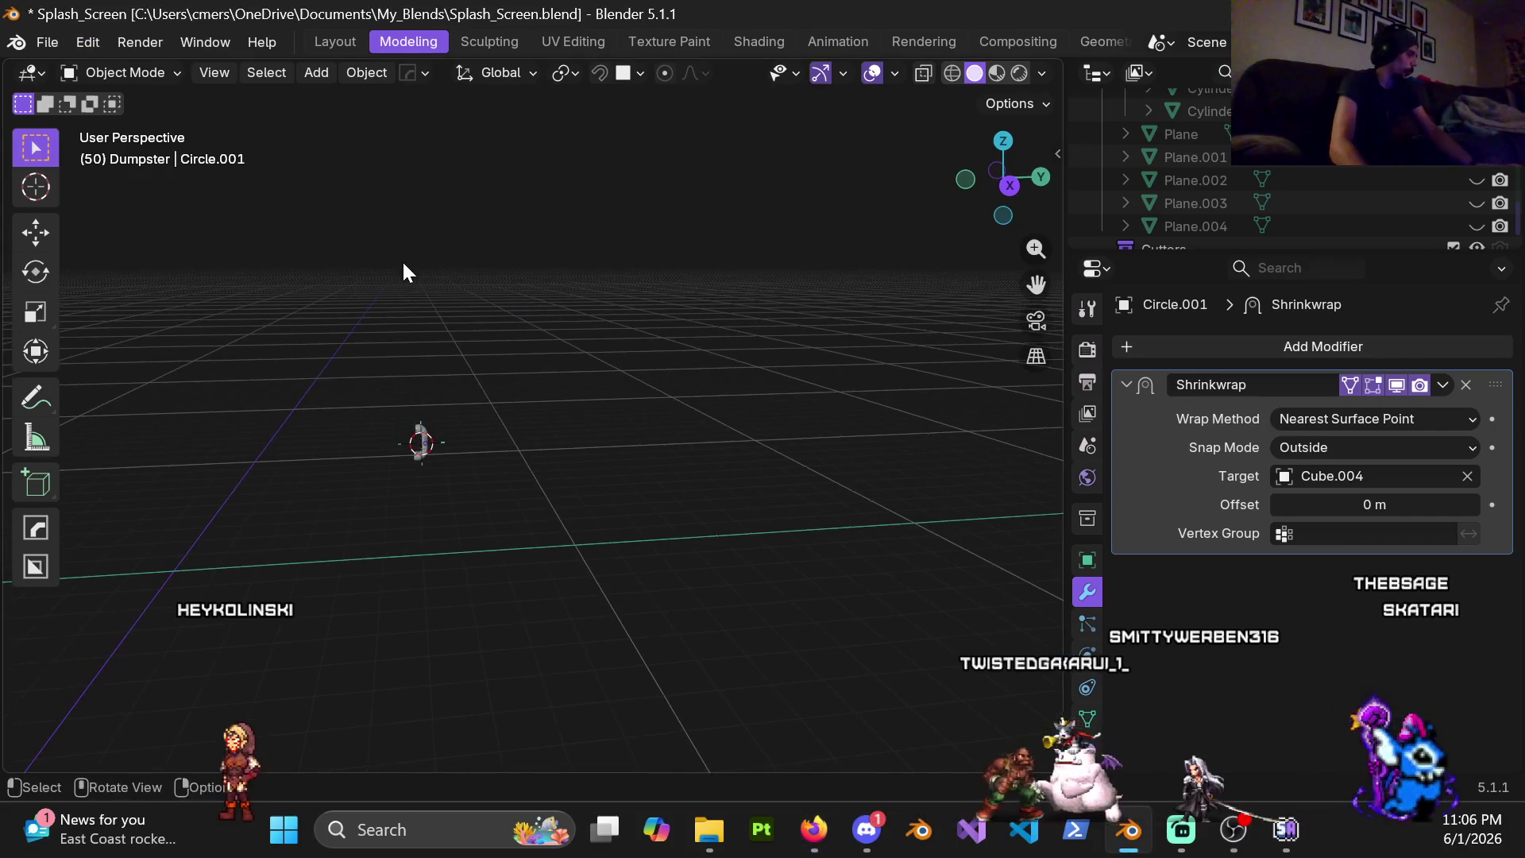
# Save the Splash_Screen file and bring up Edit > Preferences with the add-ons list
pyautogui.hotkey('ctrl', 's')
pyautogui.click(89, 42)
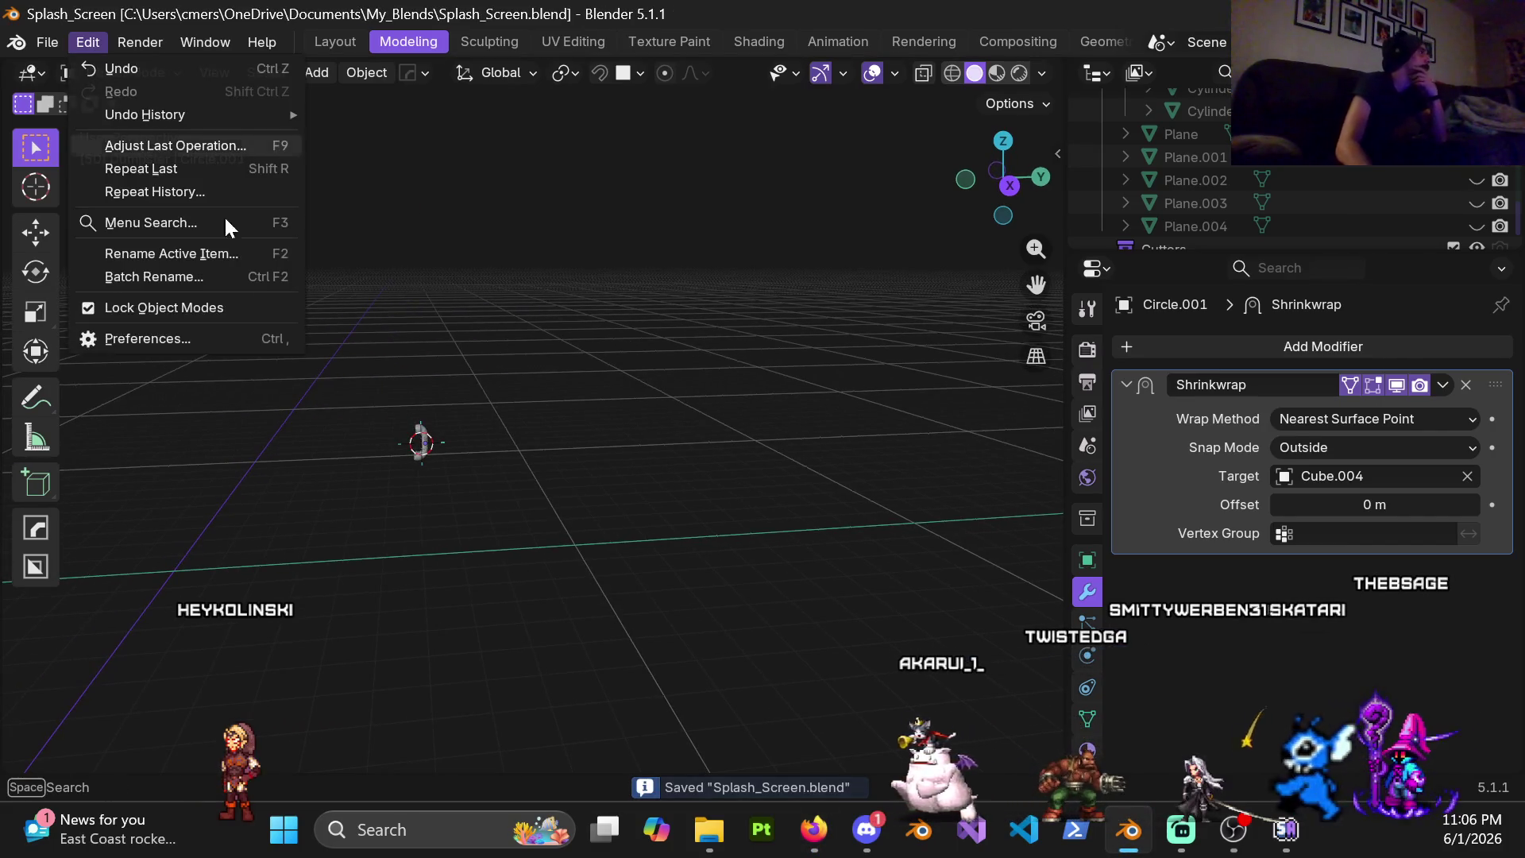
pyautogui.click(254, 338)
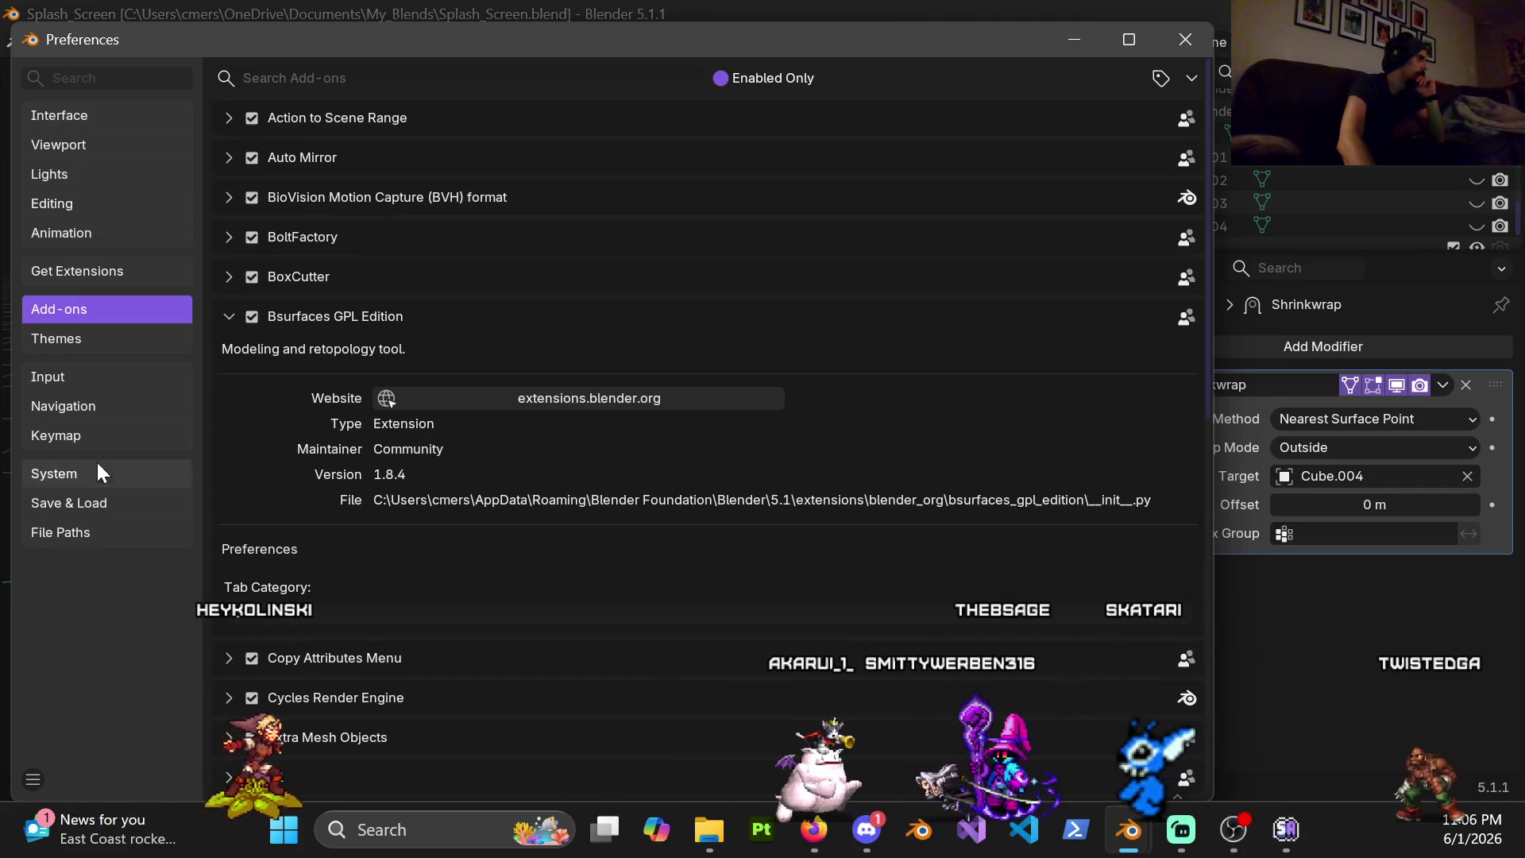
# Enable Orbit Around Selection in the navigation preferences and close the window
pyautogui.click(99, 432)
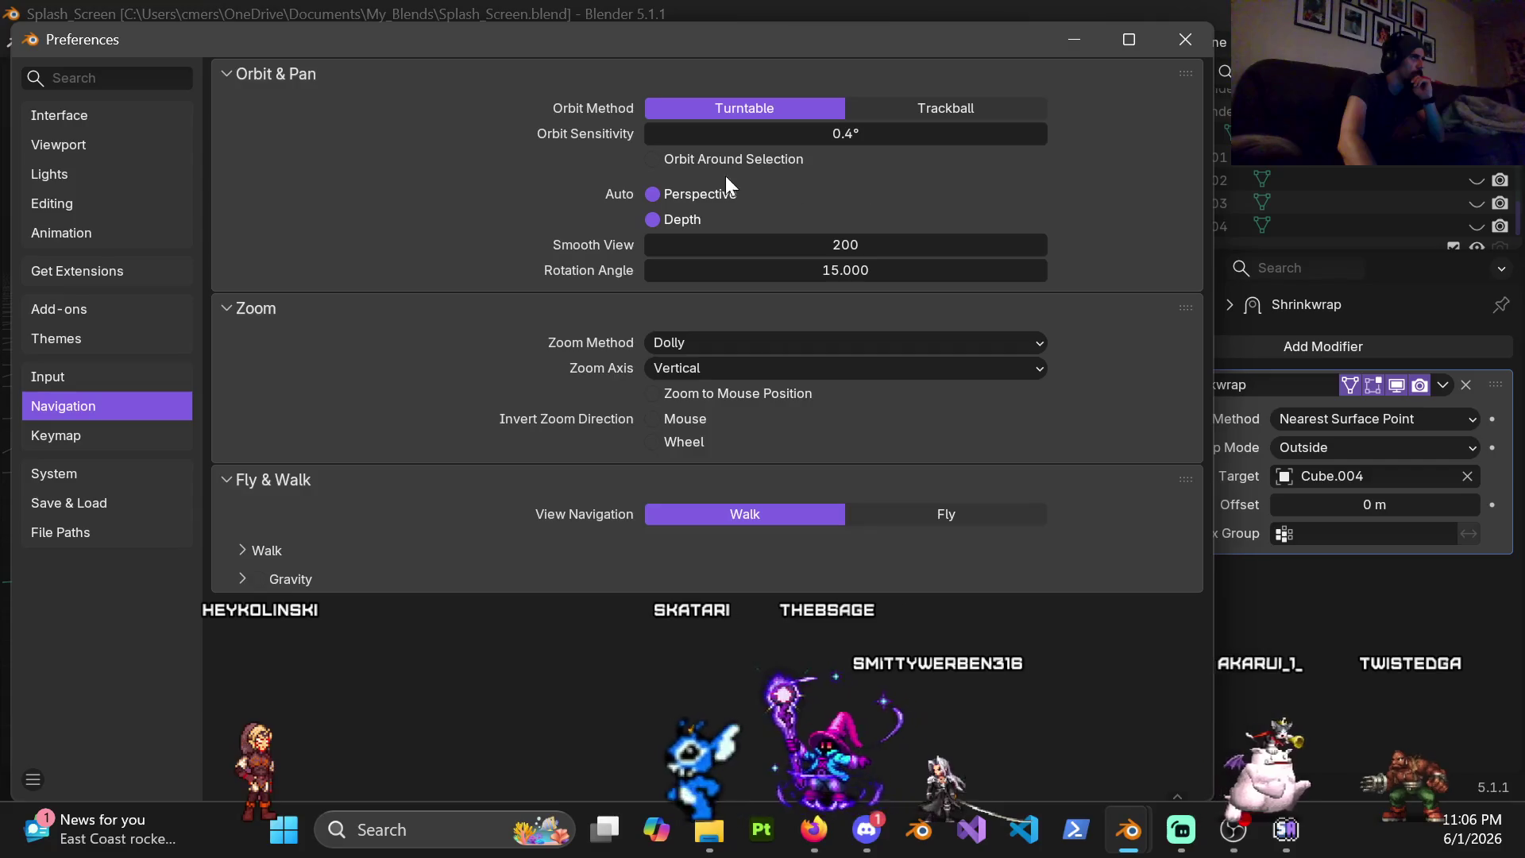
pyautogui.click(653, 158)
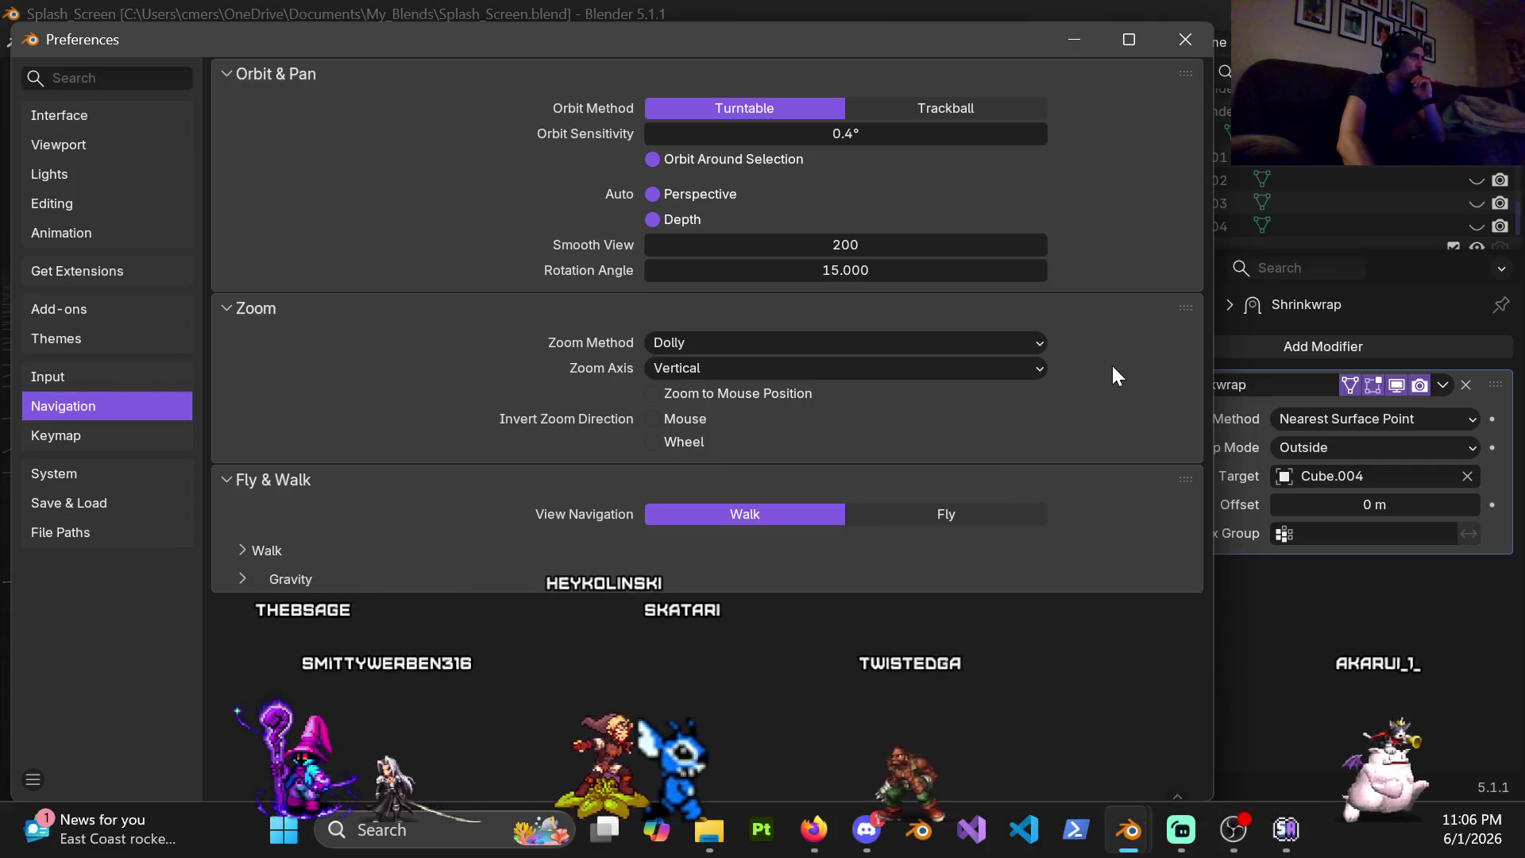
pyautogui.click(1184, 40)
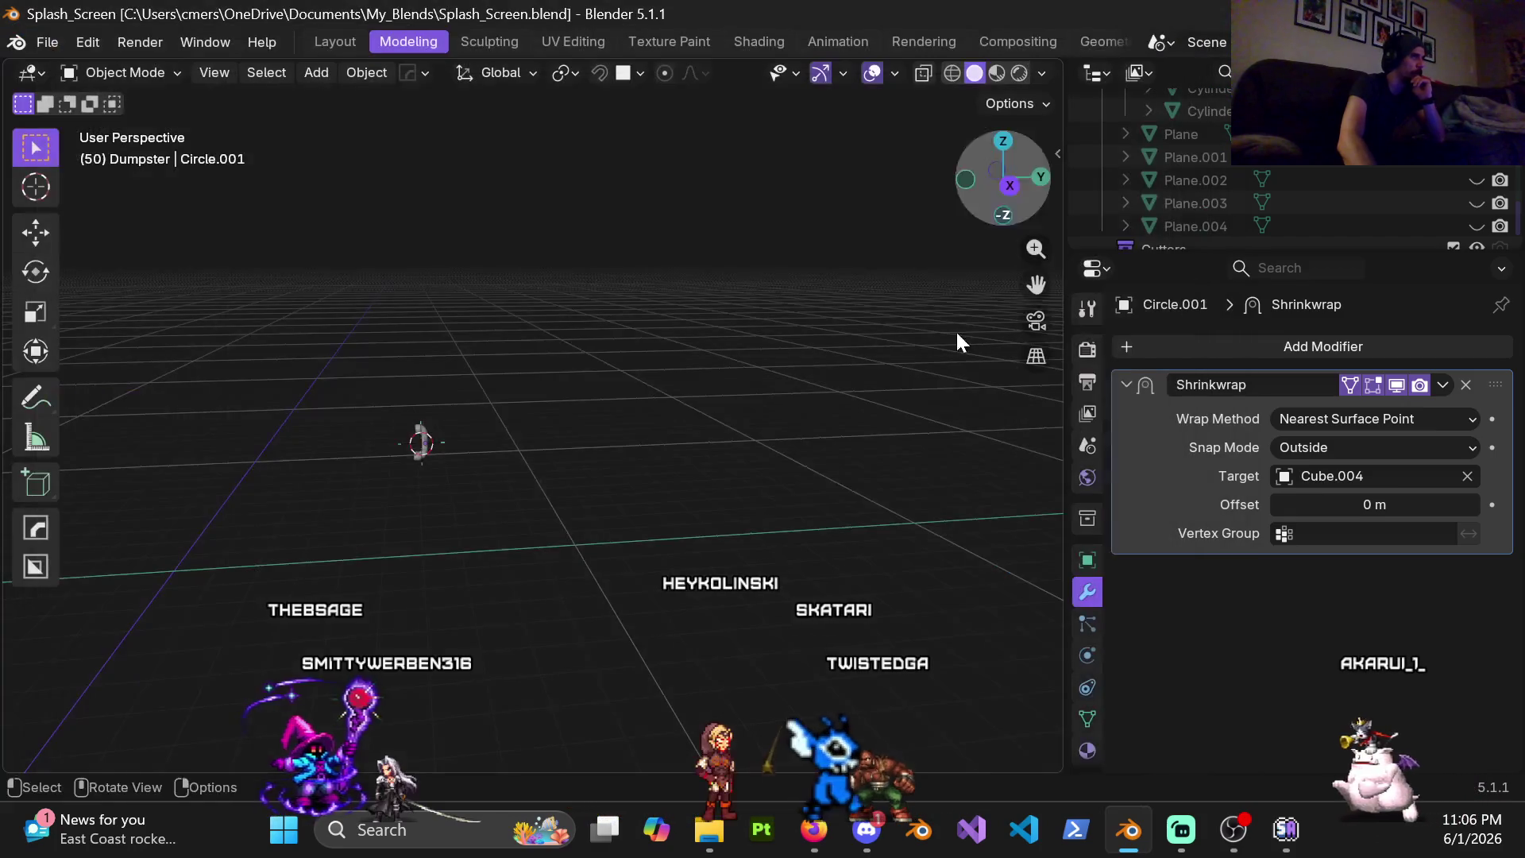
# Make the Cube.004 pipe active, unhide all alley objects with Alt+H and clear the selection
pyautogui.moveTo(474, 454)
pyautogui.mouseDown(button='middle')
pyautogui.moveTo(701, 480)
pyautogui.moveTo(870, 362)
pyautogui.moveTo(786, 345)
pyautogui.moveTo(796, 325)
pyautogui.mouseUp(button='middle')
pyautogui.click(697, 477)
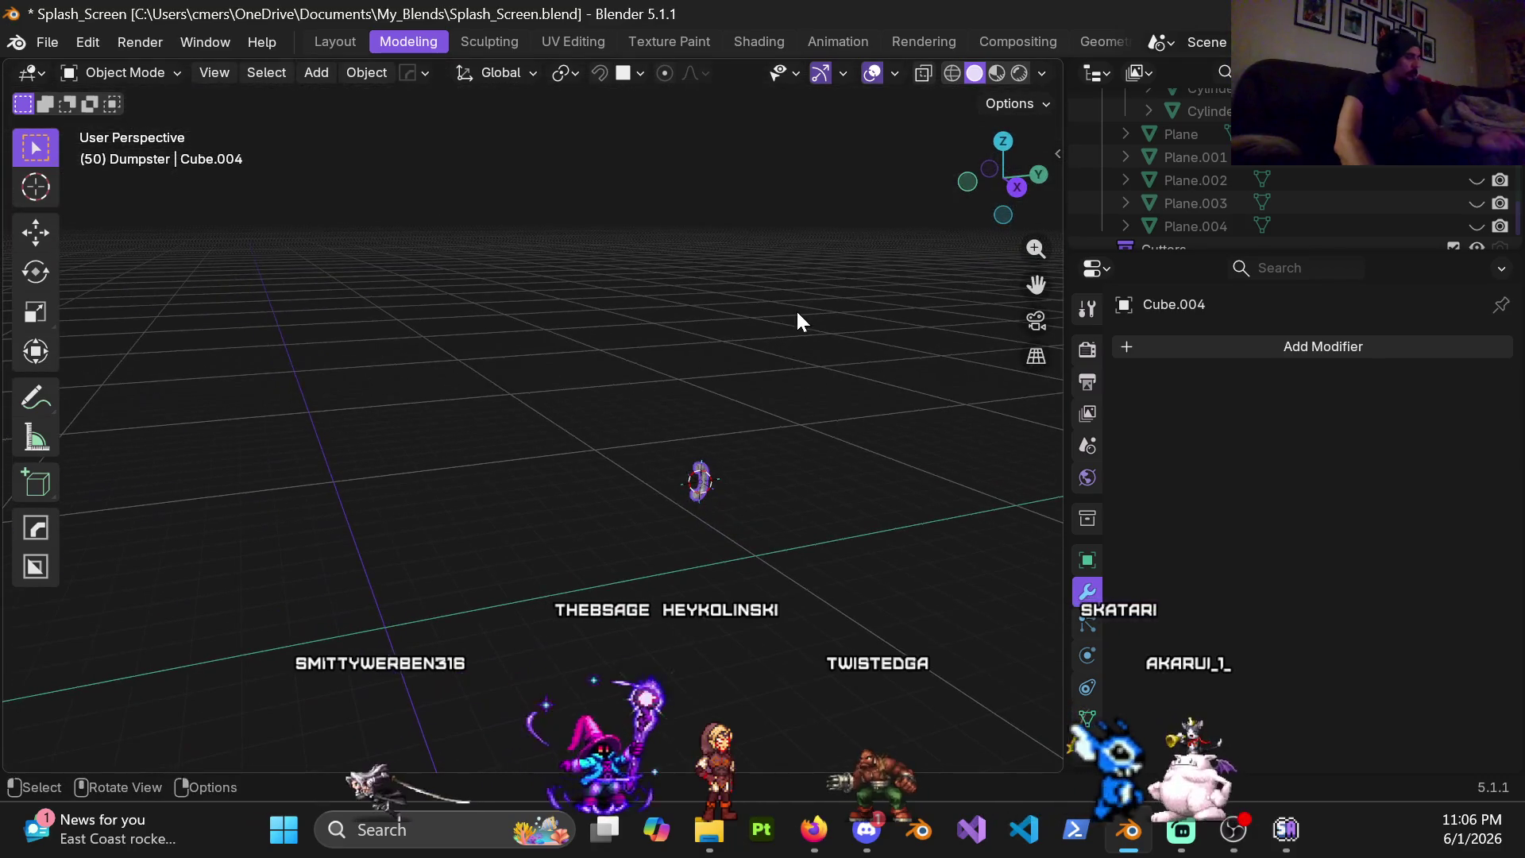
pyautogui.hotkey('alt', 'h')
pyautogui.click(697, 499)
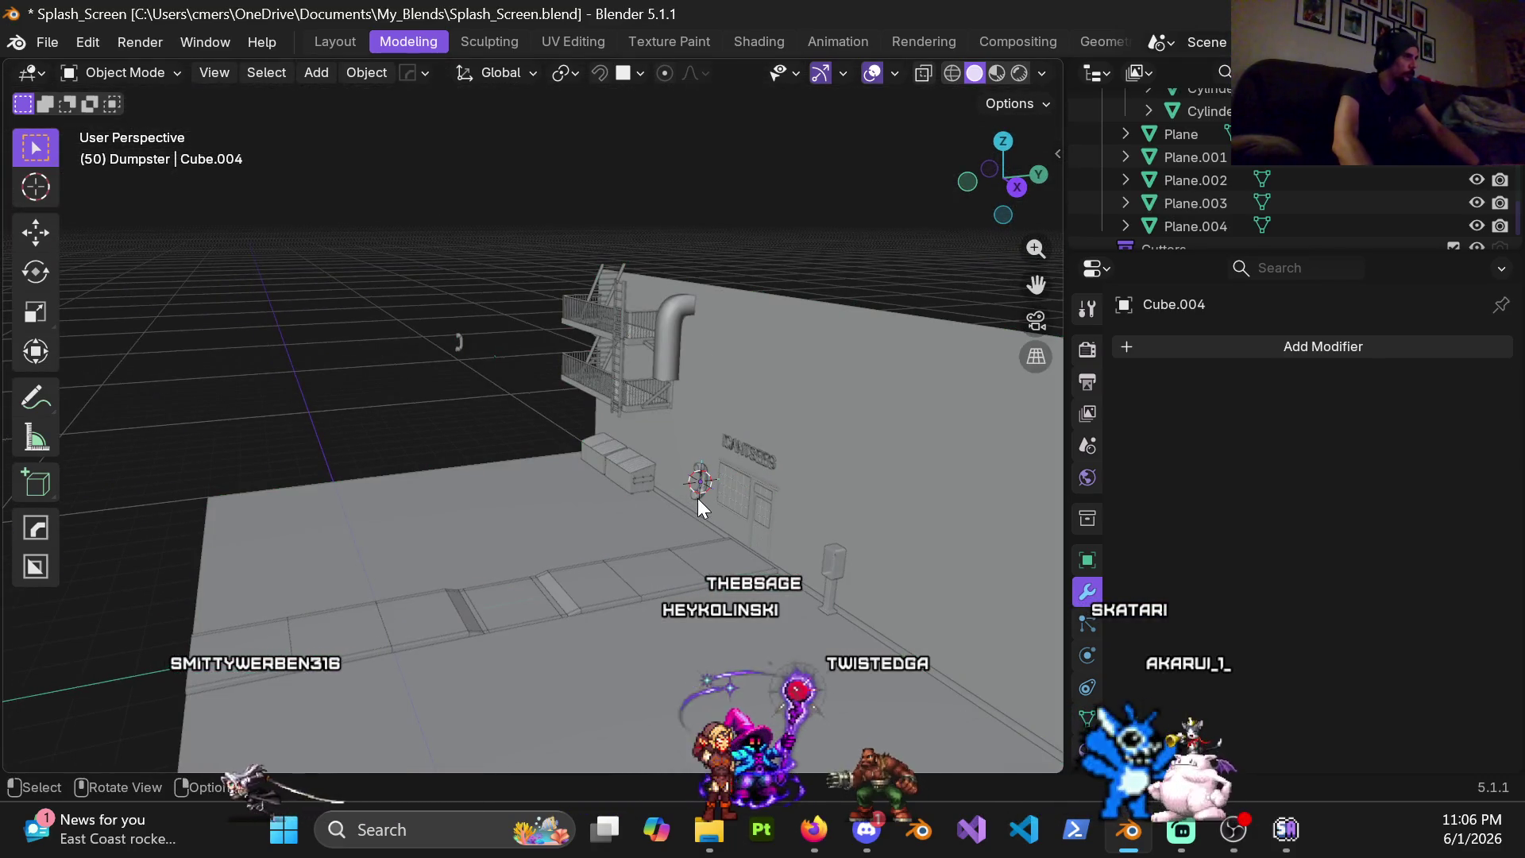
# Orbit in close around the curved pipe on the wall to inspect it
pyautogui.moveTo(700, 497)
pyautogui.mouseDown(button='middle')
pyautogui.moveTo(761, 396)
pyautogui.moveTo(538, 326)
pyautogui.moveTo(874, 265)
pyautogui.moveTo(963, 538)
pyautogui.moveTo(862, 461)
pyautogui.moveTo(471, 339)
pyautogui.moveTo(495, 176)
pyautogui.moveTo(790, 246)
pyautogui.moveTo(913, 440)
pyautogui.moveTo(48, 431)
pyautogui.moveTo(800, 411)
pyautogui.moveTo(371, 365)
pyautogui.moveTo(73, 366)
pyautogui.moveTo(519, 482)
pyautogui.moveTo(782, 483)
pyautogui.moveTo(623, 433)
pyautogui.mouseUp(button='middle')
pyautogui.scroll(5, 527, 447)
pyautogui.moveTo(528, 448)
pyautogui.mouseDown(button='middle')
pyautogui.moveTo(928, 382)
pyautogui.moveTo(262, 368)
pyautogui.moveTo(797, 382)
pyautogui.moveTo(1001, 409)
pyautogui.mouseUp(button='middle')
pyautogui.scroll(-8, 860, 457)
pyautogui.scroll(8, 859, 457)
pyautogui.moveTo(416, 385)
pyautogui.mouseDown(button='middle')
pyautogui.moveTo(974, 418)
pyautogui.moveTo(209, 211)
pyautogui.moveTo(663, 306)
pyautogui.mouseUp(button='middle')
pyautogui.scroll(-8, 580, 405)
pyautogui.scroll(8, 973, 419)
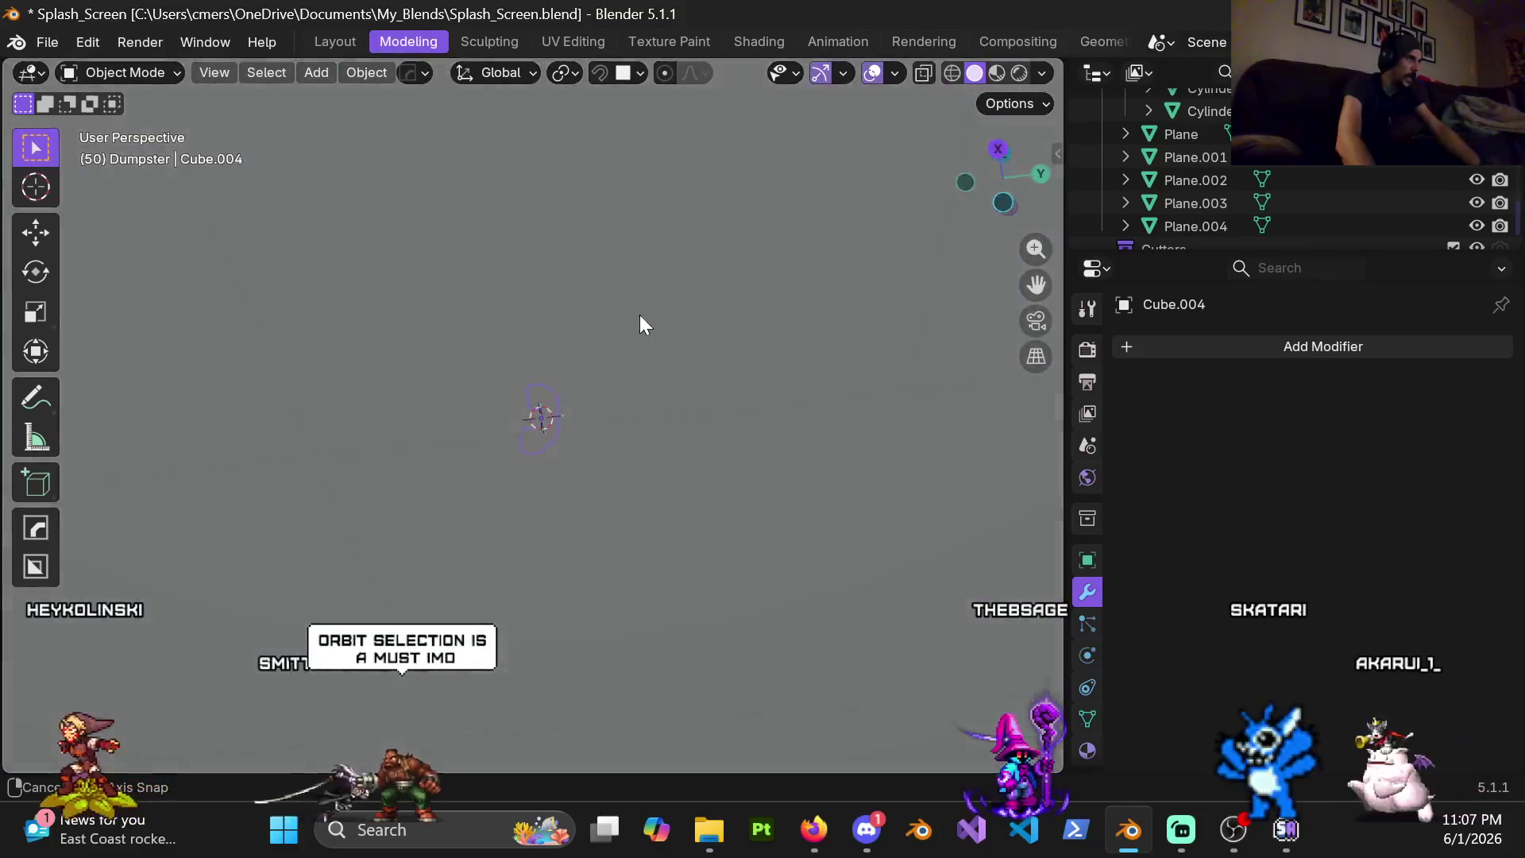
pyautogui.scroll(-6, 663, 306)
pyautogui.moveTo(590, 561); pyautogui.dragTo(808, 478, button='middle')
pyautogui.scroll(3, 695, 367)
pyautogui.scroll(4, 695, 368)
pyautogui.scroll(-1, 687, 370)
pyautogui.scroll(-3, 678, 453)
pyautogui.scroll(1, 657, 461)
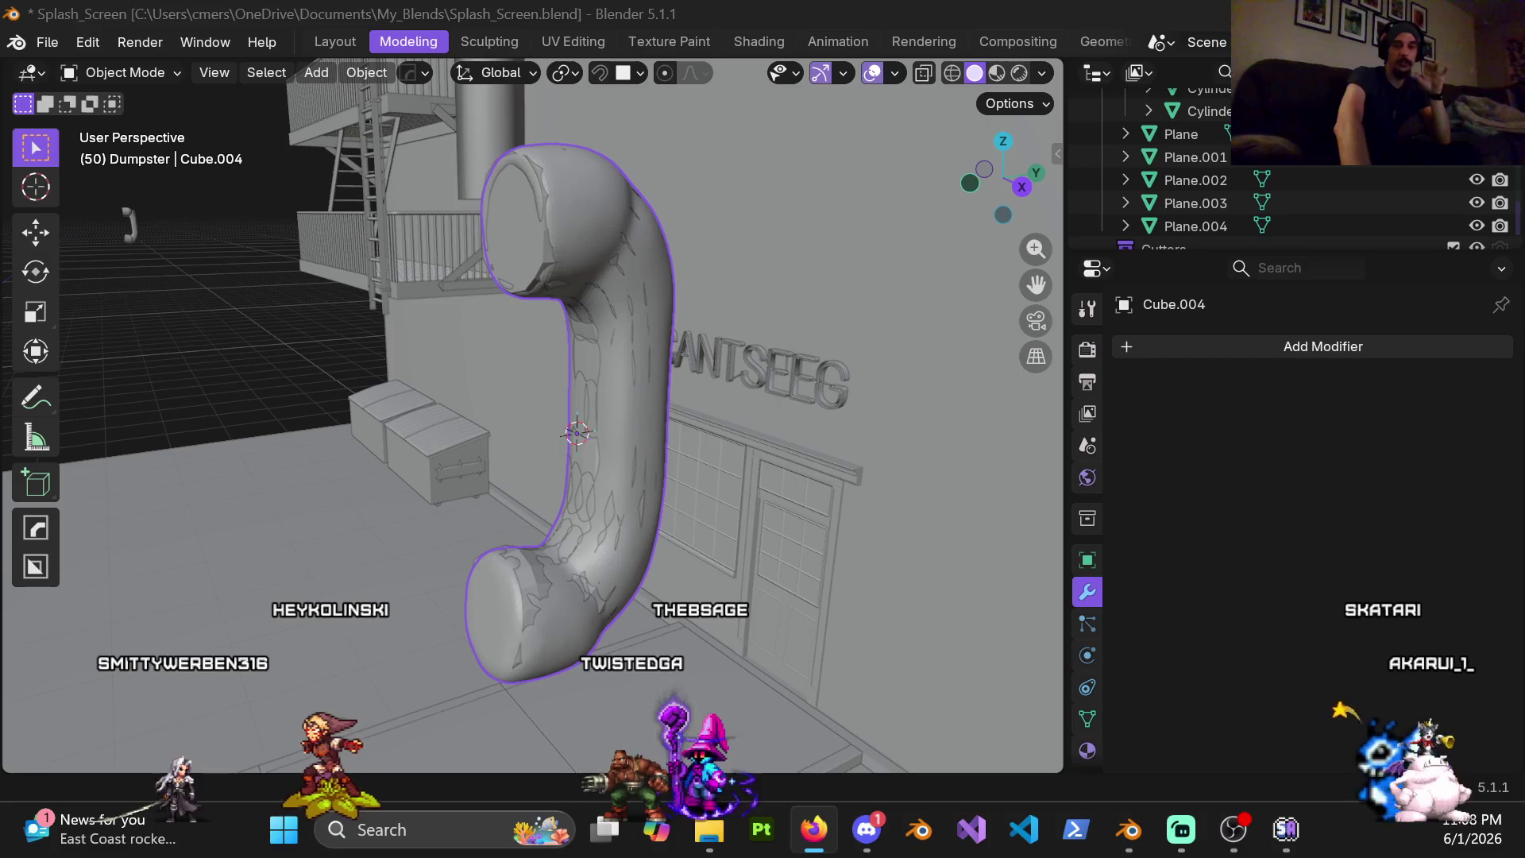
pyautogui.scroll(3, 640, 268)
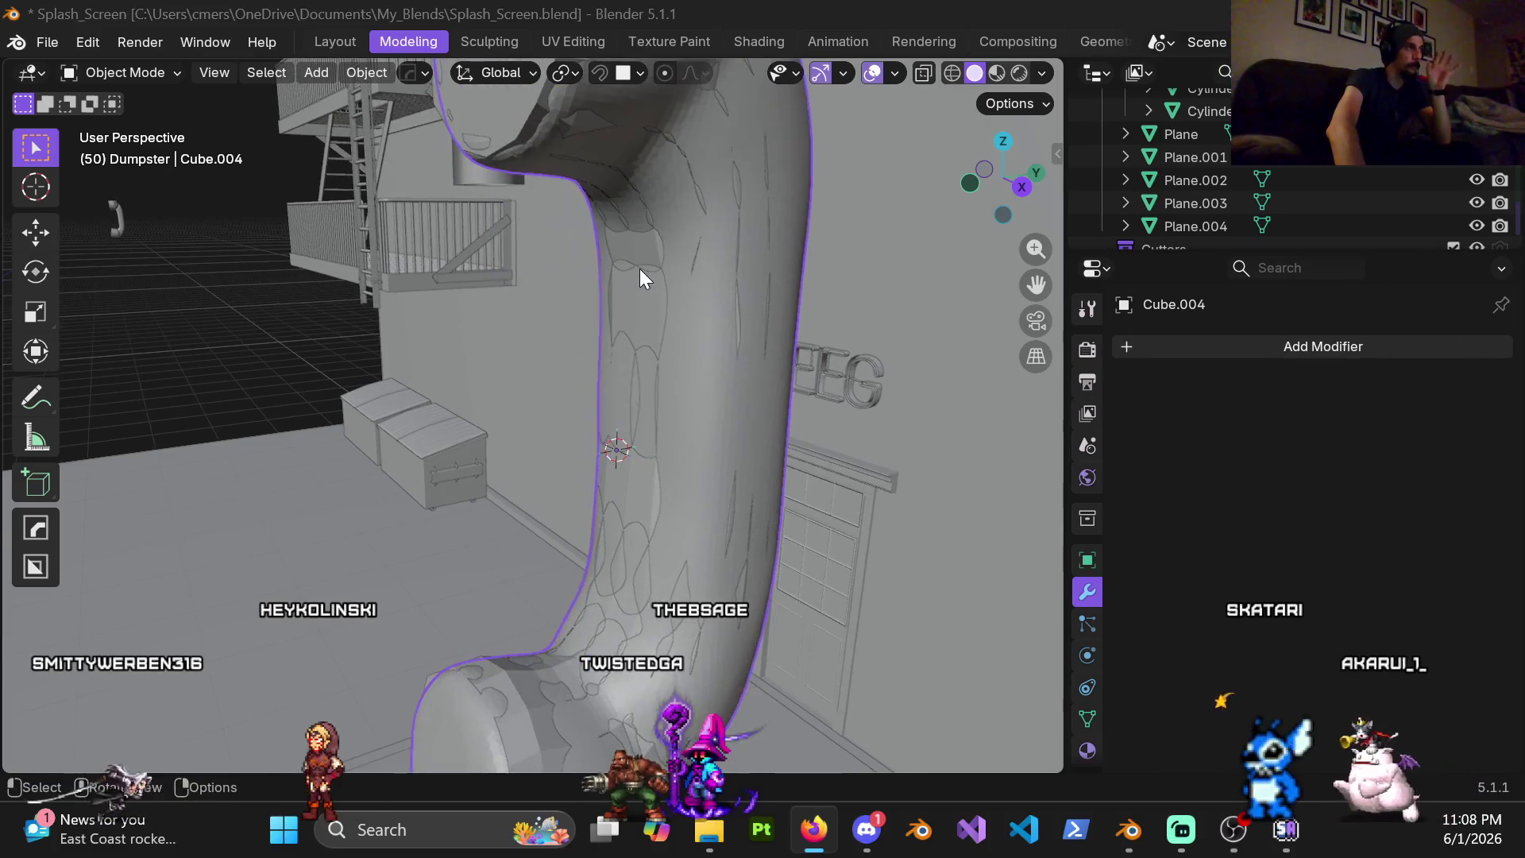
pyautogui.scroll(-3, 640, 268)
pyautogui.scroll(4, 673, 293)
pyautogui.scroll(-2, 665, 298)
pyautogui.scroll(2, 680, 304)
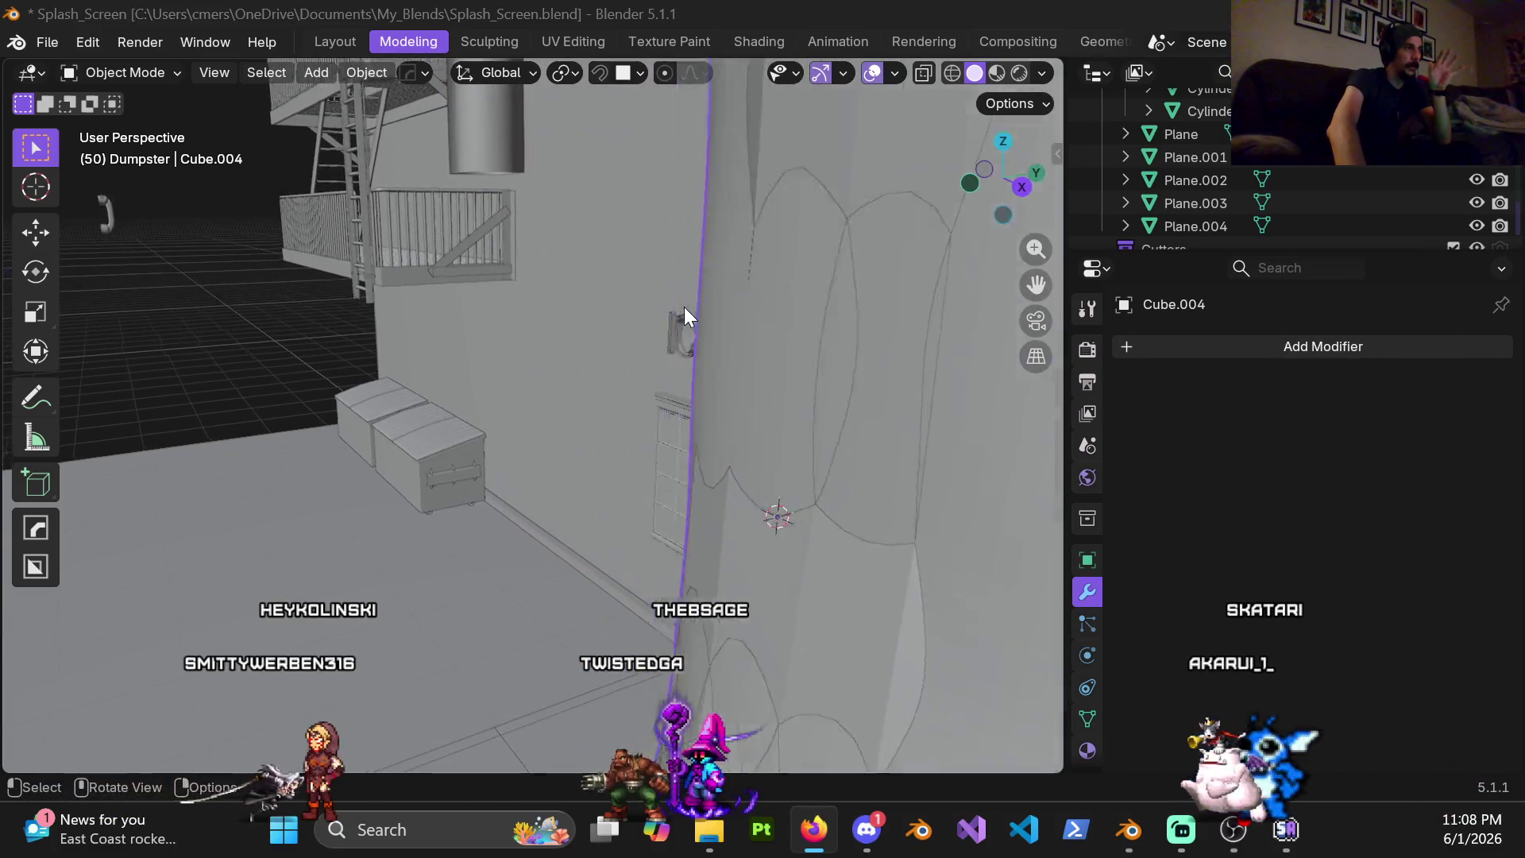
pyautogui.scroll(-3, 684, 312)
pyautogui.scroll(4, 659, 339)
pyautogui.scroll(-3, 659, 359)
pyautogui.scroll(1, 661, 366)
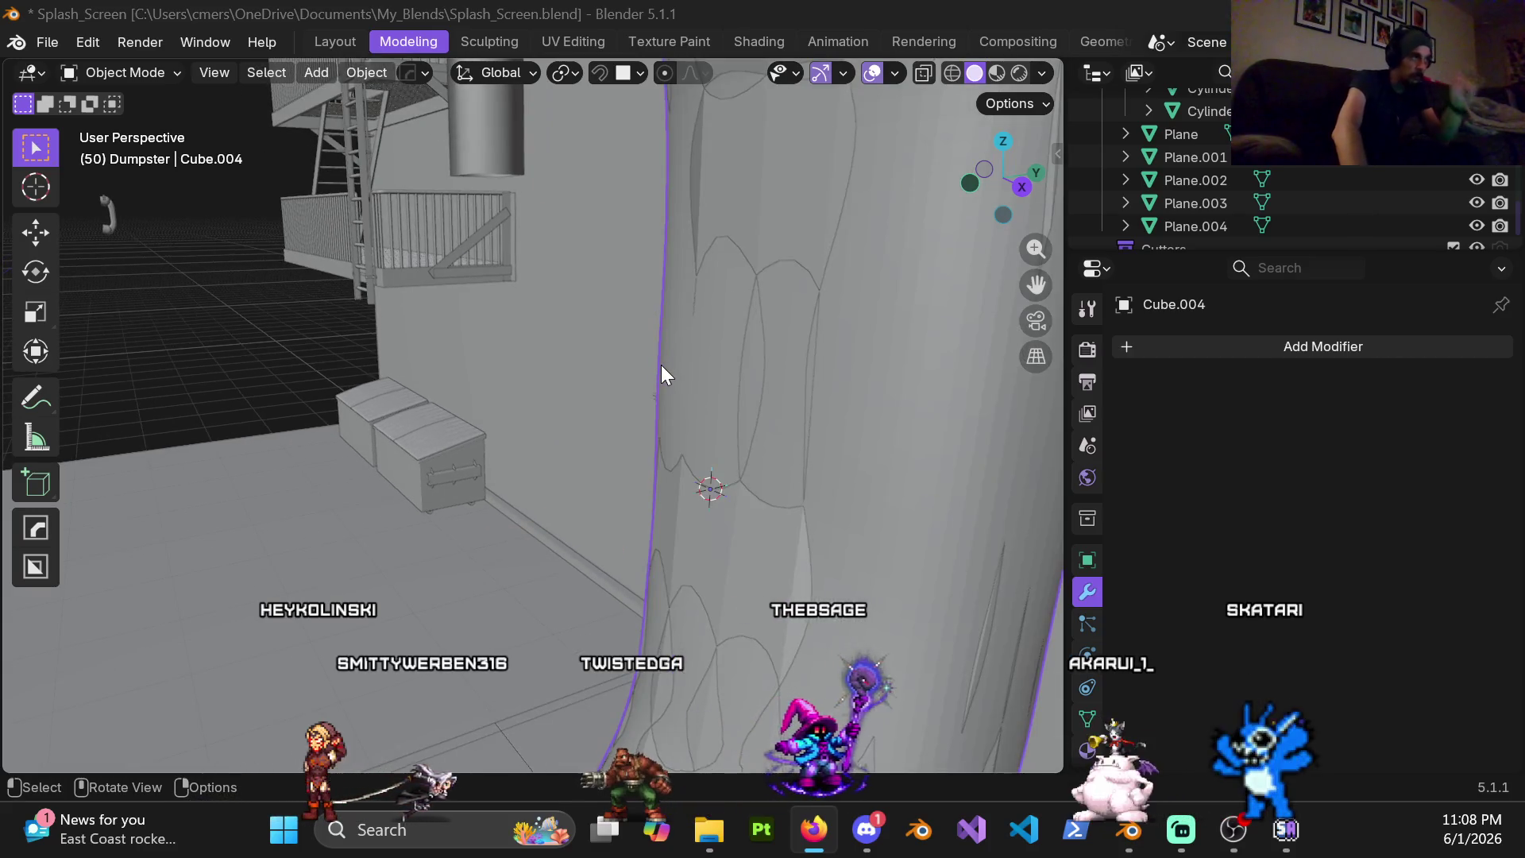
pyautogui.scroll(-3, 660, 365)
pyautogui.scroll(3, 663, 364)
pyautogui.scroll(-1, 669, 362)
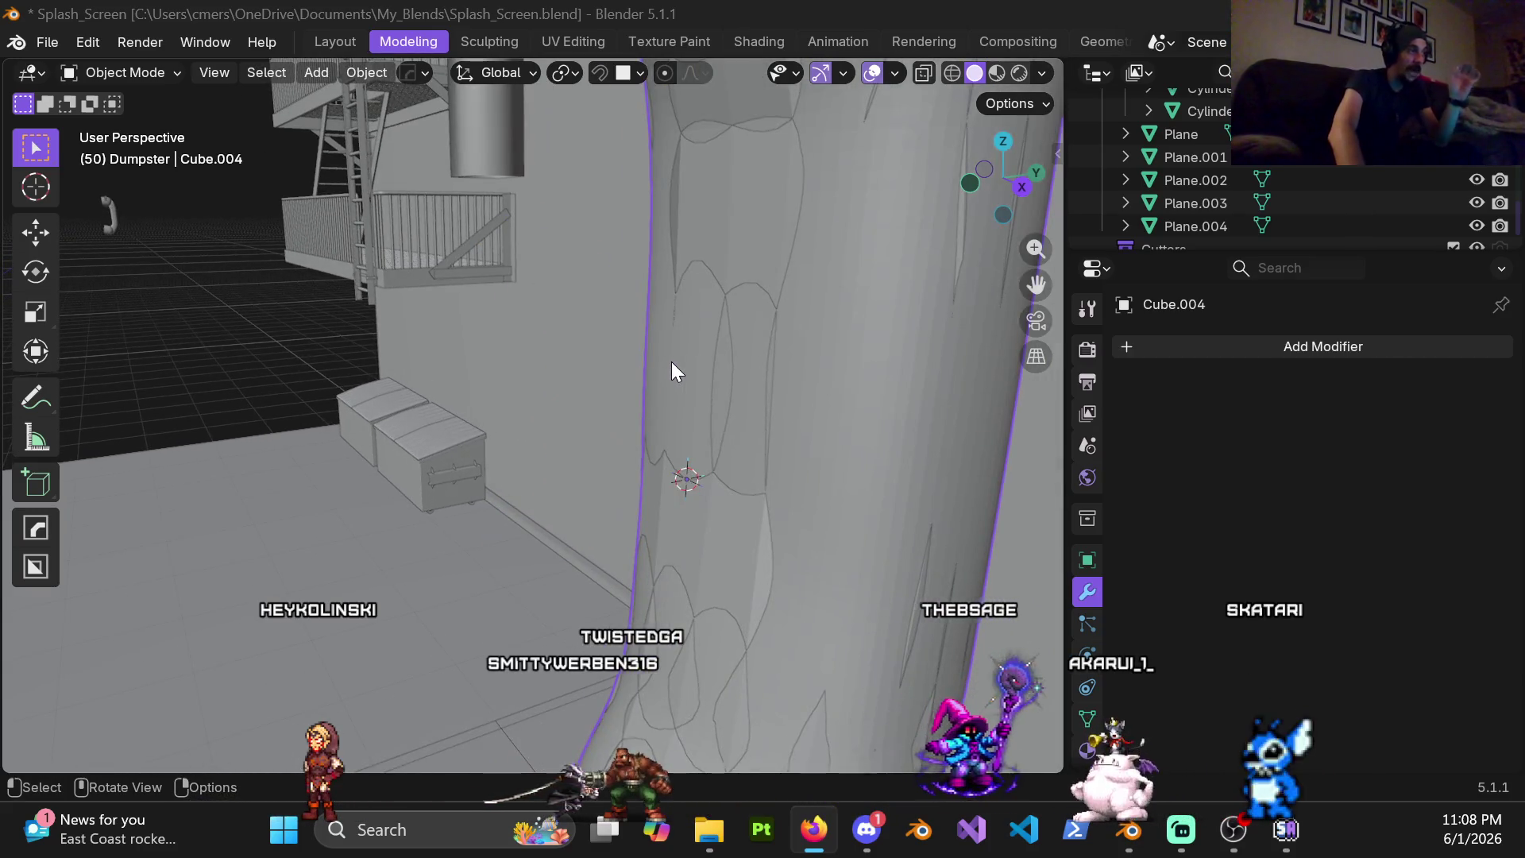
pyautogui.scroll(-2, 677, 397)
pyautogui.scroll(2, 711, 380)
pyautogui.scroll(1, 700, 391)
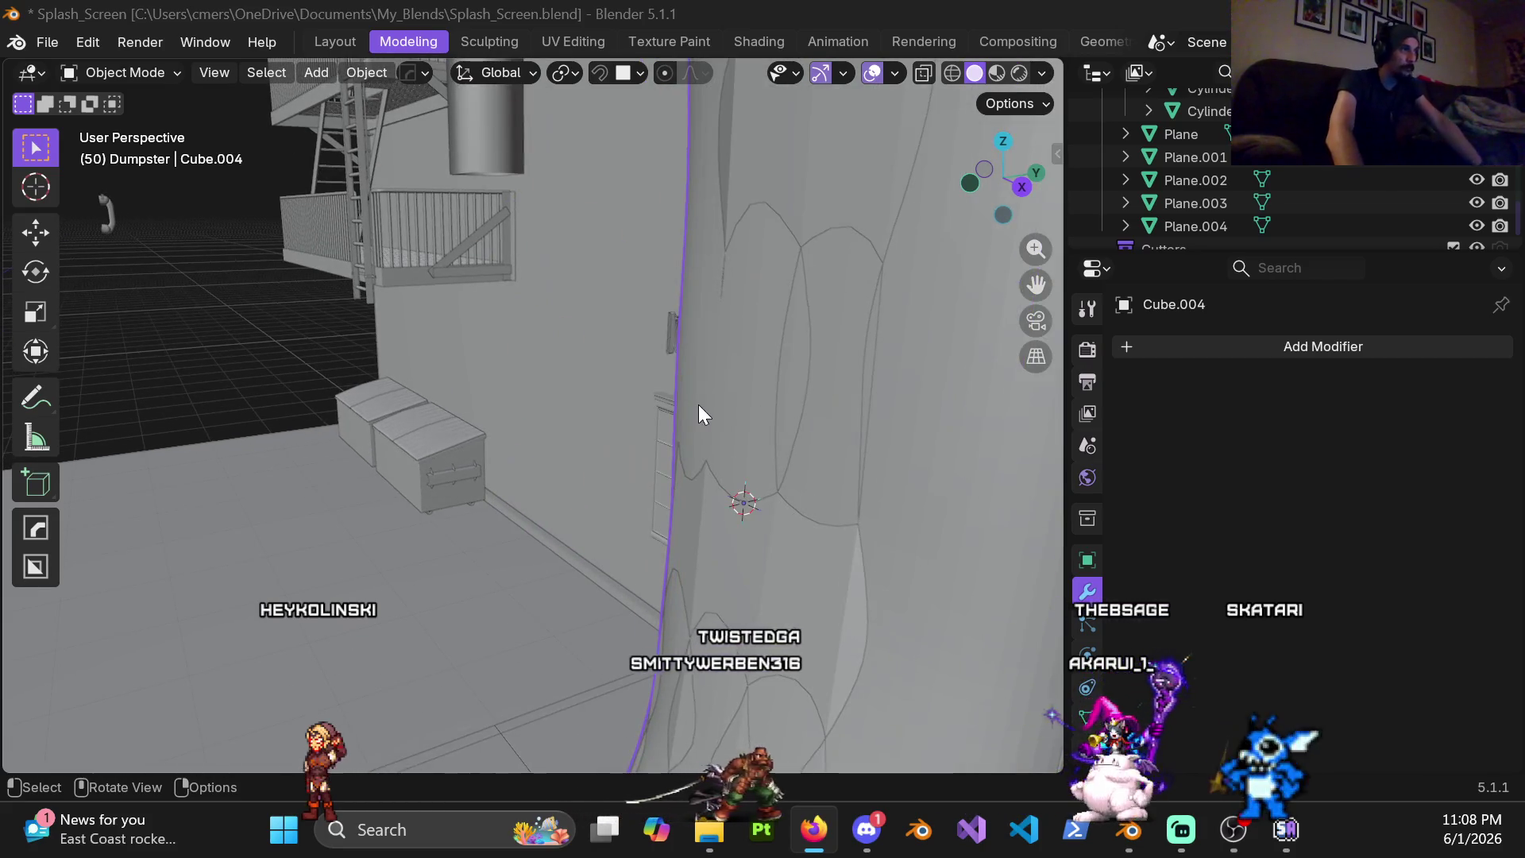
pyautogui.scroll(3, 699, 414)
pyautogui.scroll(1, 666, 391)
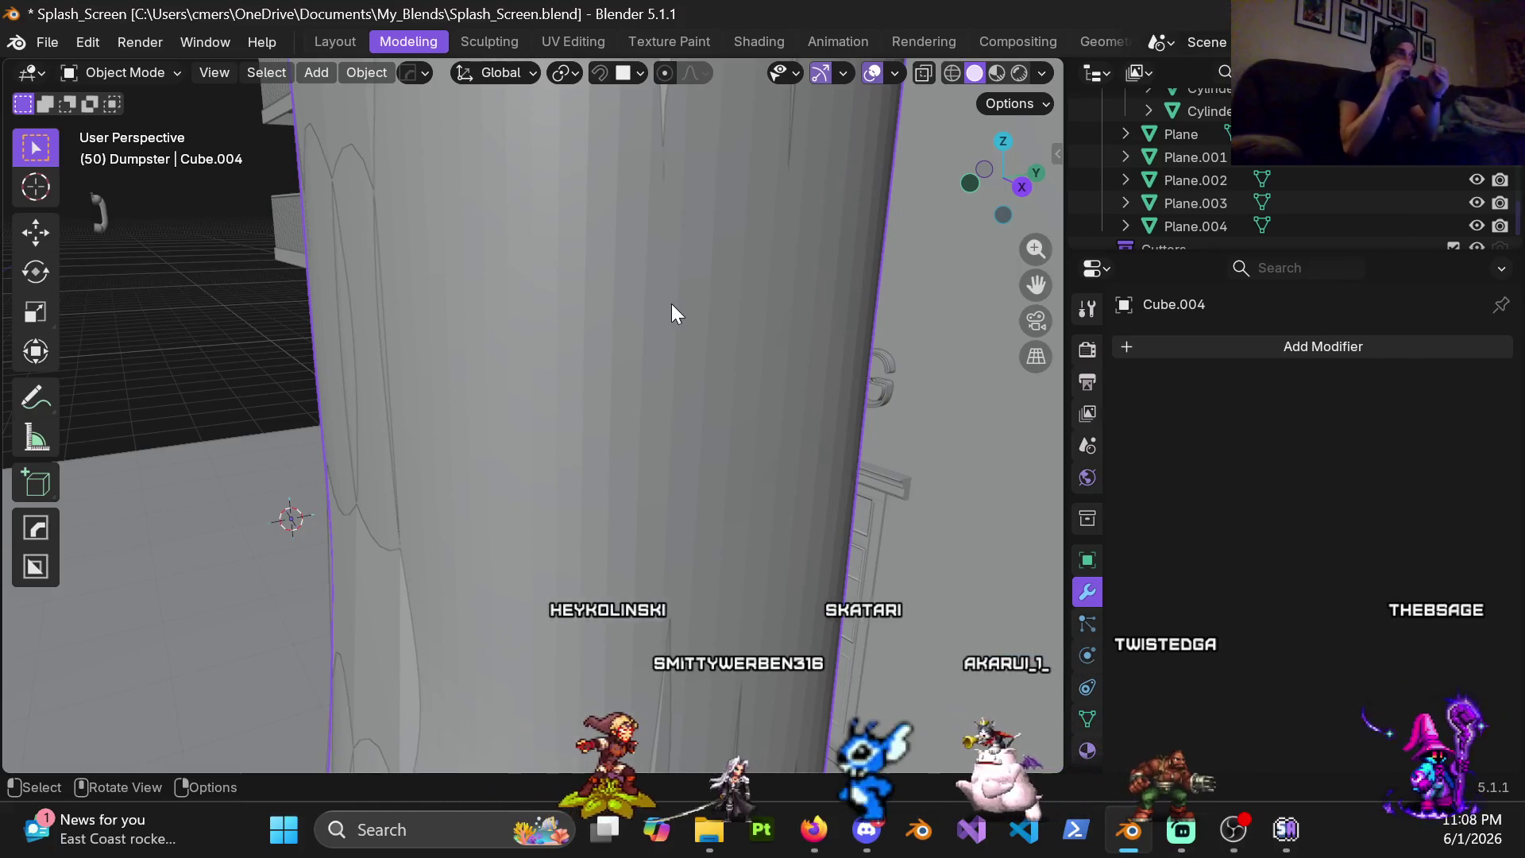
pyautogui.scroll(1, 566, 350)
pyautogui.scroll(1, 579, 354)
pyautogui.scroll(1, 581, 355)
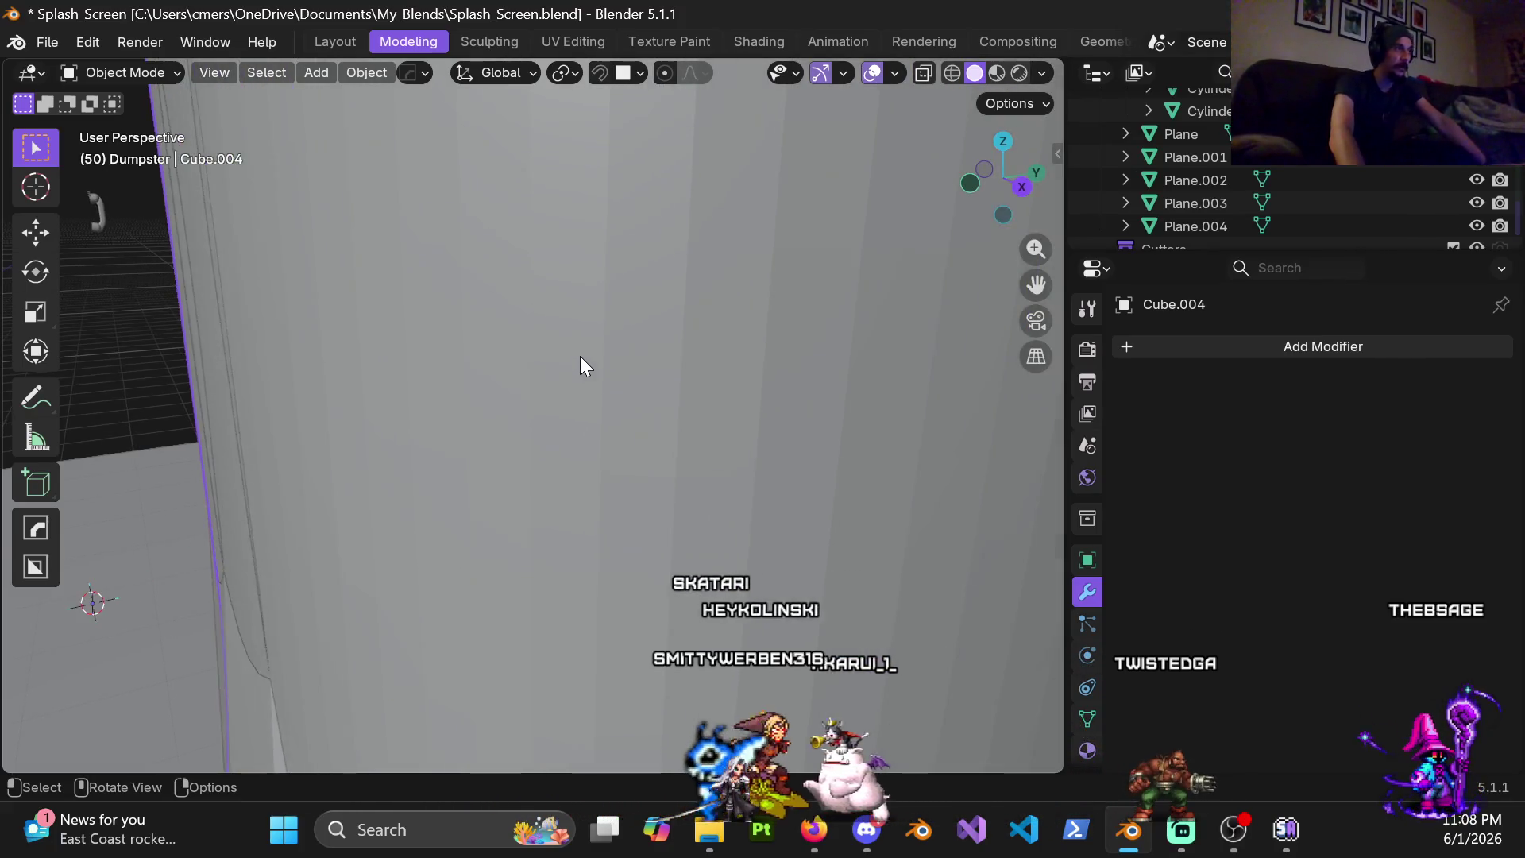
pyautogui.scroll(-1, 579, 354)
pyautogui.scroll(-1, 590, 392)
pyautogui.scroll(-1, 733, 377)
pyautogui.scroll(-2, 791, 399)
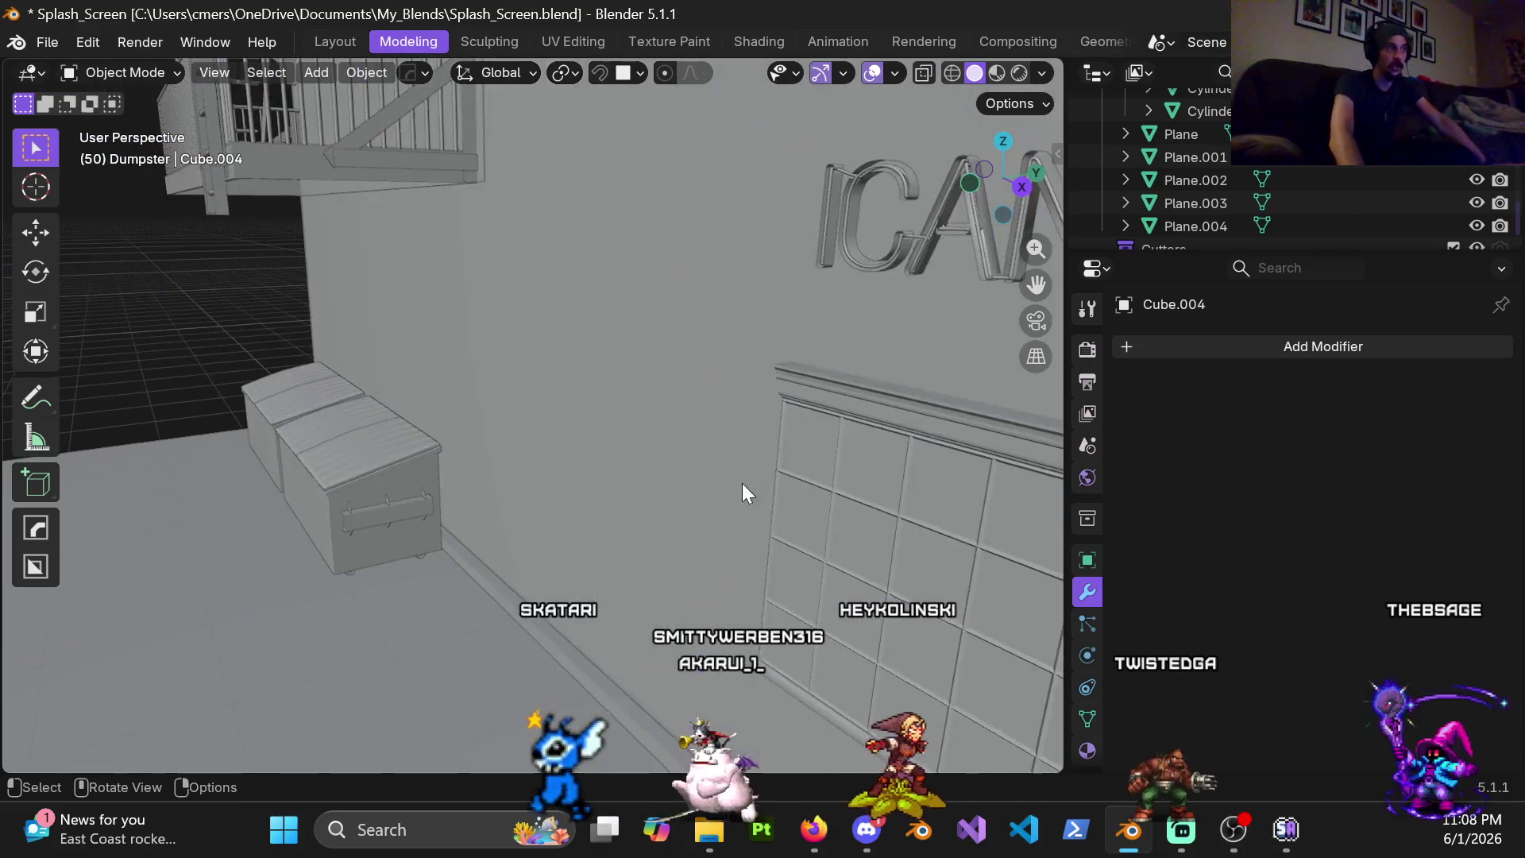
pyautogui.scroll(2, 749, 482)
pyautogui.scroll(2, 741, 477)
pyautogui.scroll(2, 679, 474)
pyautogui.scroll(1, 618, 473)
pyautogui.scroll(-1, 638, 498)
pyautogui.scroll(-1, 637, 498)
pyautogui.scroll(-1, 634, 498)
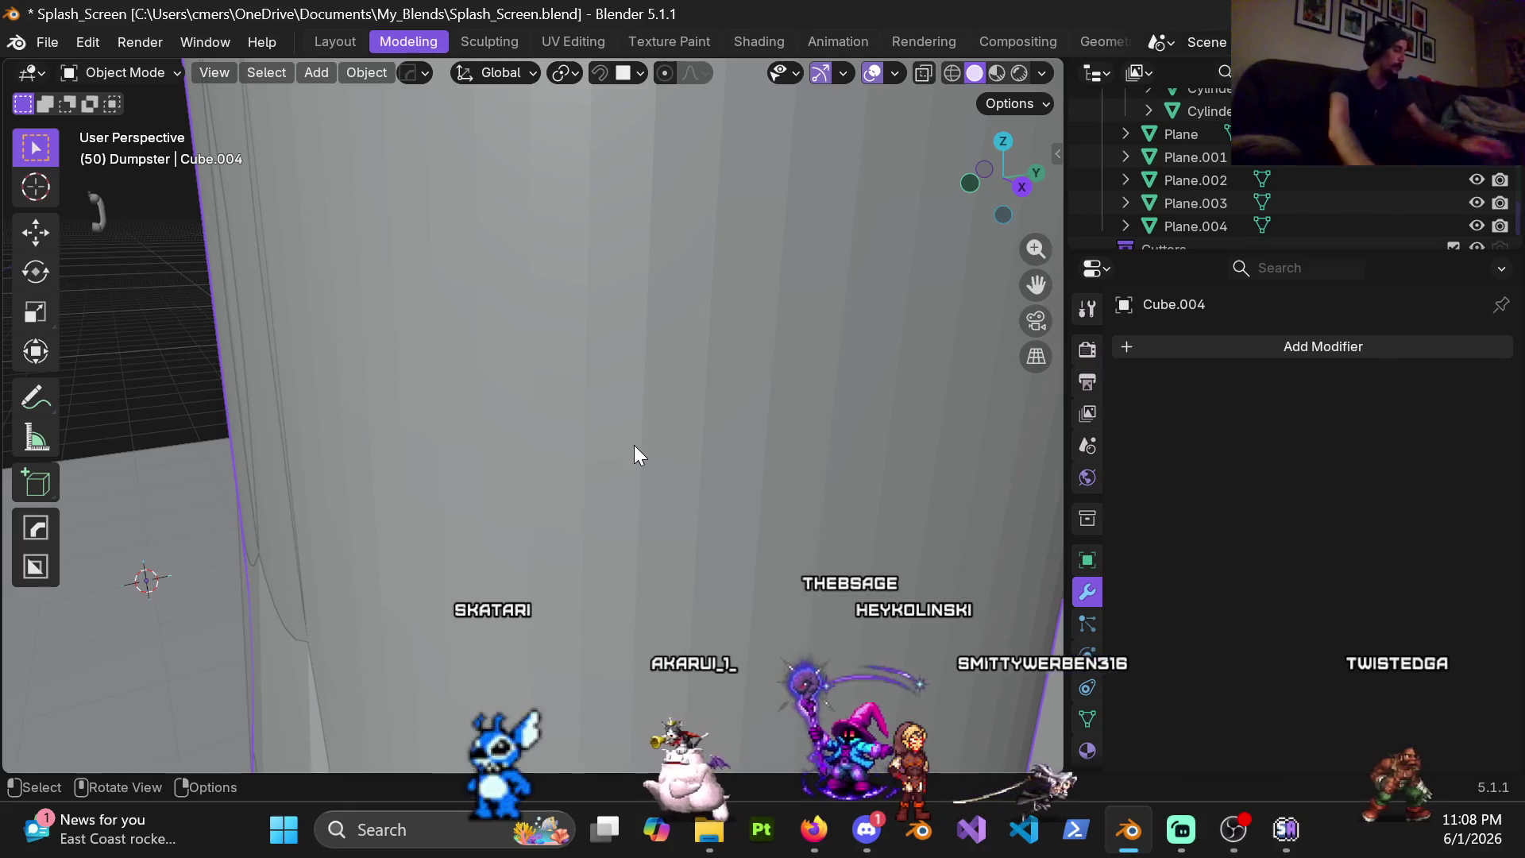
pyautogui.scroll(-2, 643, 447)
pyautogui.scroll(-2, 667, 456)
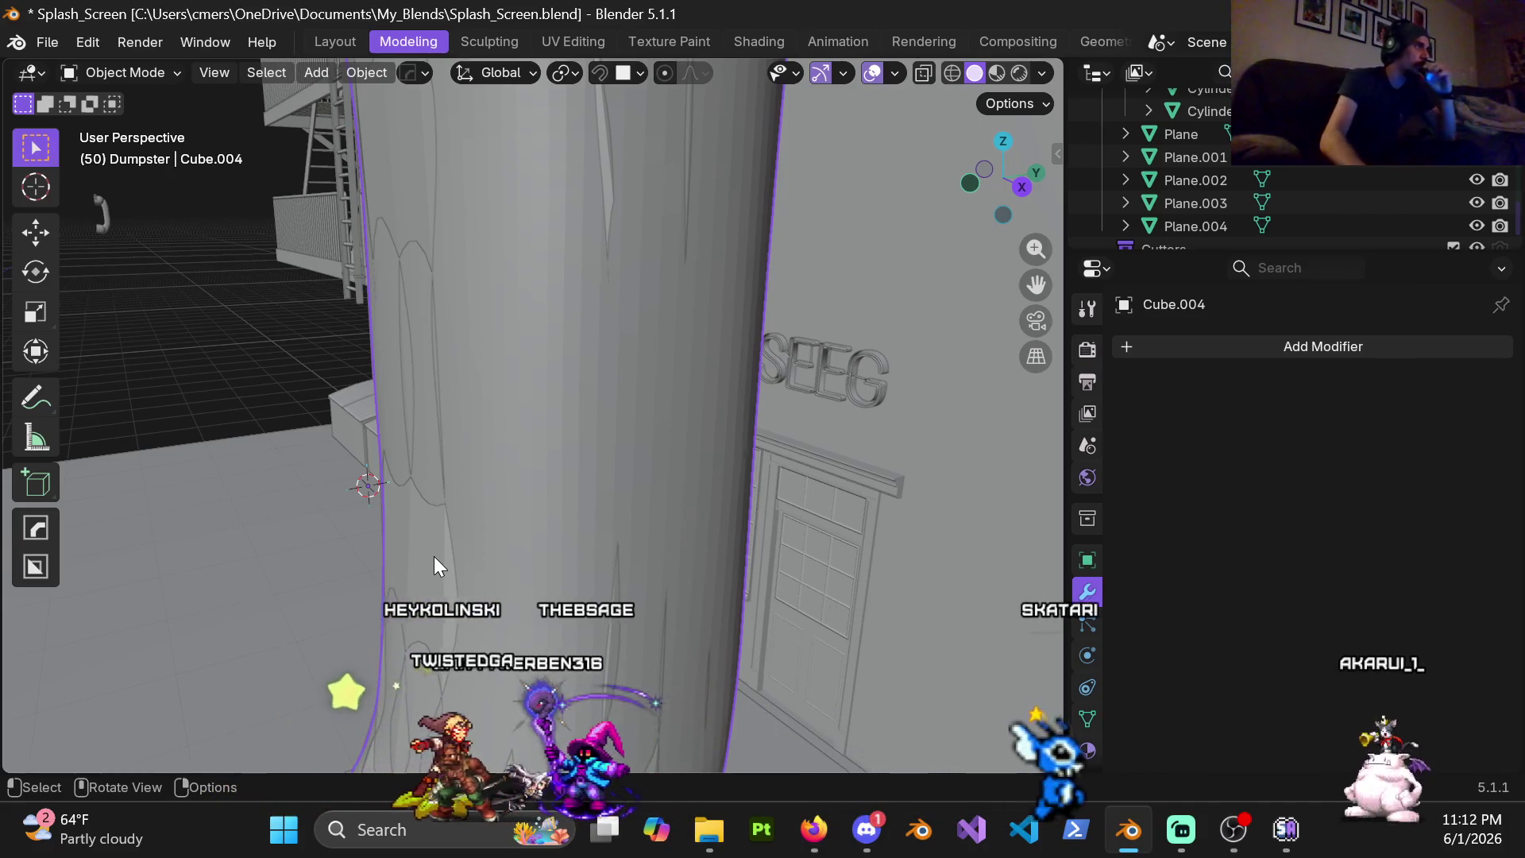
pyautogui.scroll(-3, 591, 421)
pyautogui.scroll(-2, 554, 431)
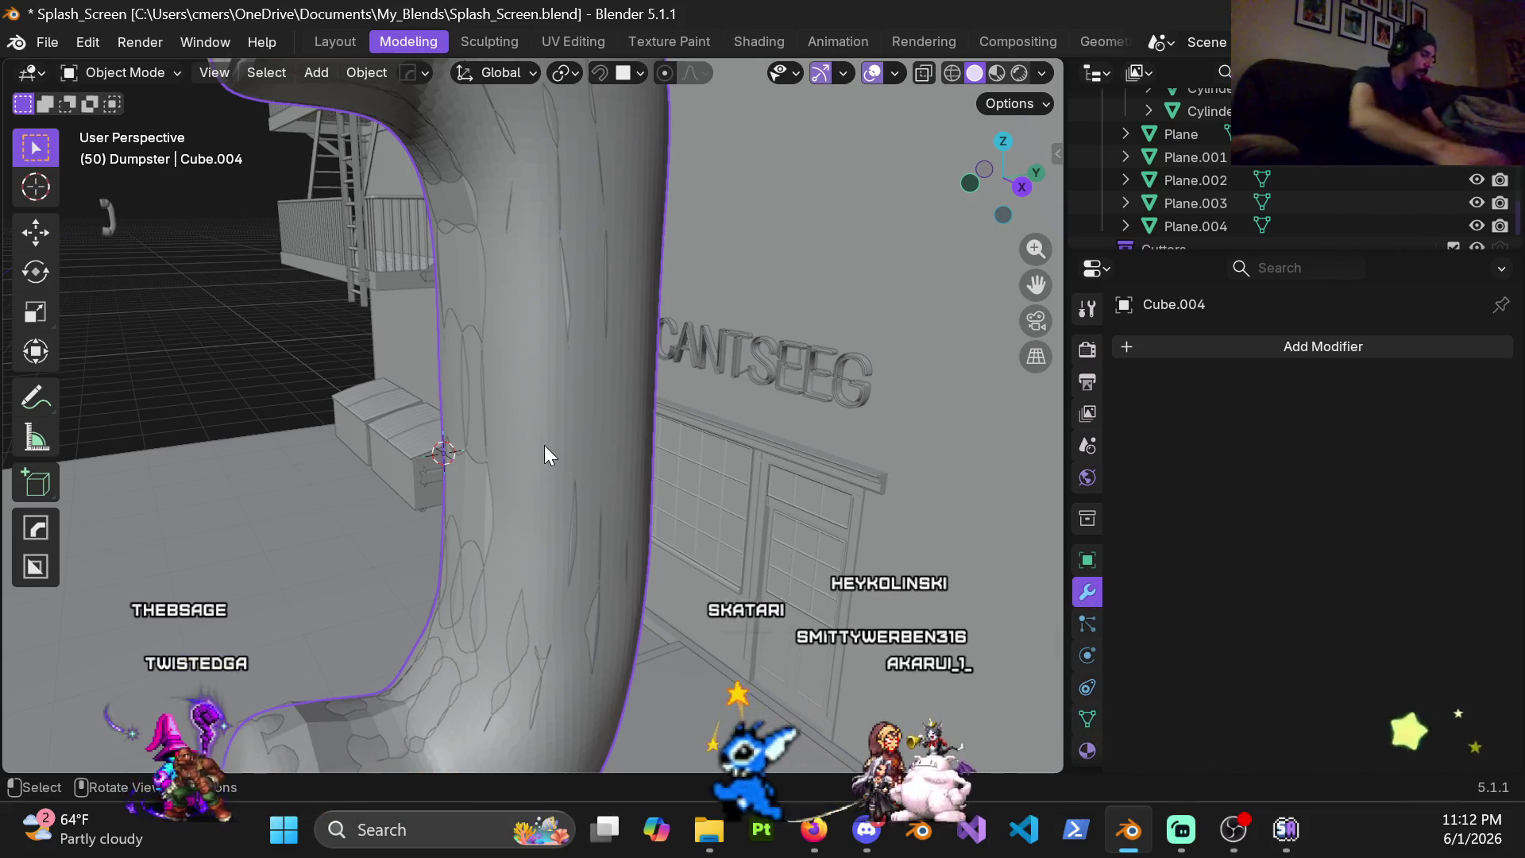
# Hide the sculpted Cube.004 pipe and start editing the Circle.001 pipe beneath it
pyautogui.moveTo(467, 436)
pyautogui.mouseDown(button='middle')
pyautogui.moveTo(671, 448)
pyautogui.moveTo(378, 439)
pyautogui.moveTo(485, 323)
pyautogui.moveTo(625, 323)
pyautogui.moveTo(592, 430)
pyautogui.moveTo(585, 347)
pyautogui.mouseUp(button='middle')
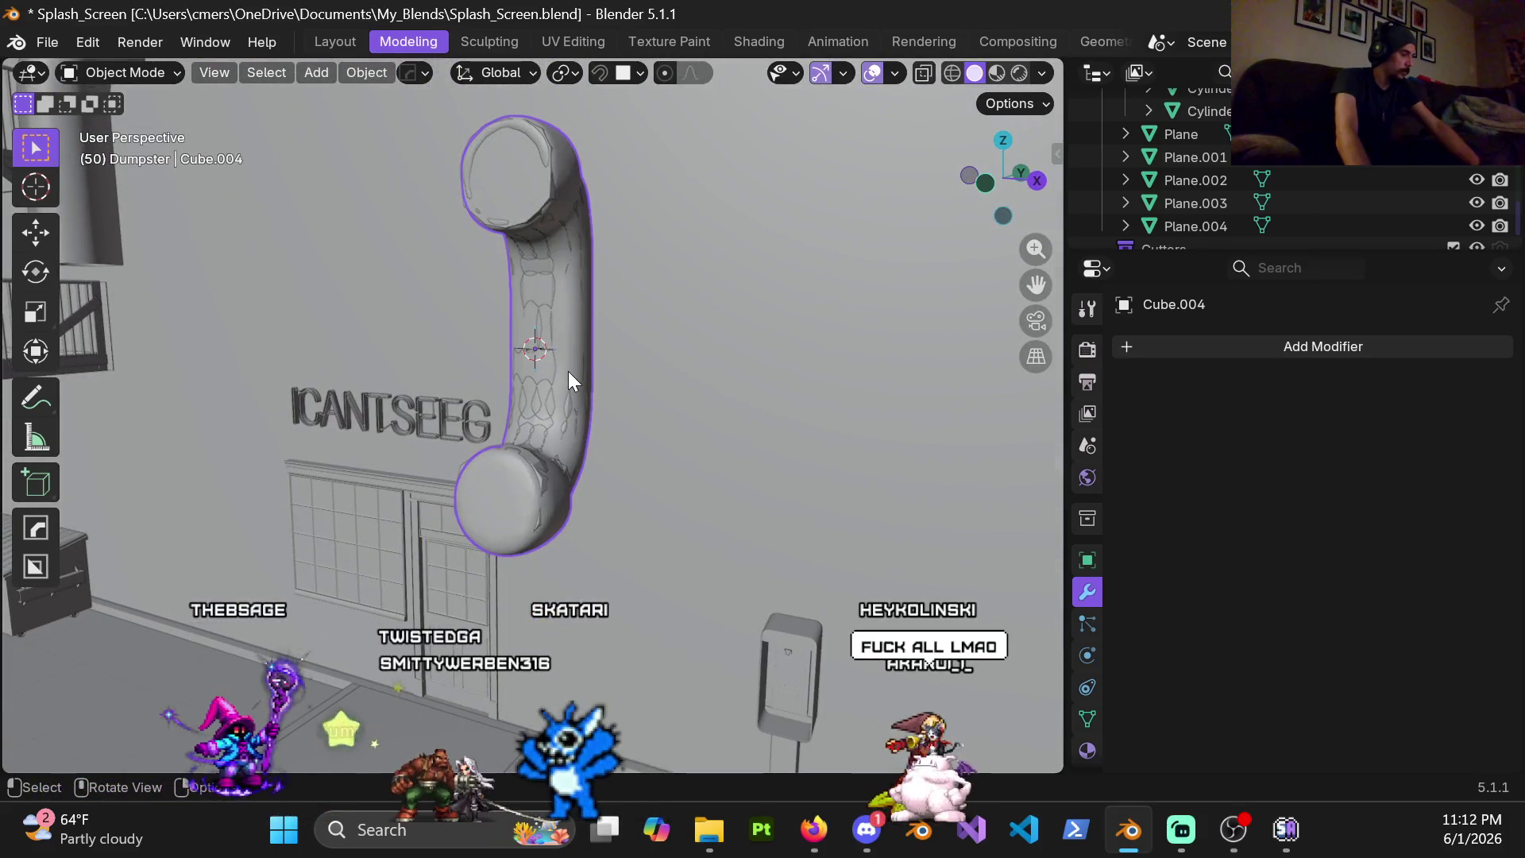
pyautogui.press('h')
pyautogui.moveTo(566, 363)
pyautogui.mouseDown(button='middle')
pyautogui.moveTo(428, 367)
pyautogui.moveTo(493, 377)
pyautogui.mouseUp(button='middle')
pyautogui.scroll(2, 562, 335)
pyautogui.scroll(2, 501, 462)
pyautogui.scroll(2, 521, 458)
pyautogui.click(519, 449)
pyautogui.press('Tab')
# Reposition a seam vertex and the face's upper-corner vertex on the pipe
pyautogui.moveTo(518, 449)
pyautogui.mouseDown(button='middle')
pyautogui.moveTo(542, 424)
pyautogui.moveTo(623, 497)
pyautogui.mouseUp(button='middle')
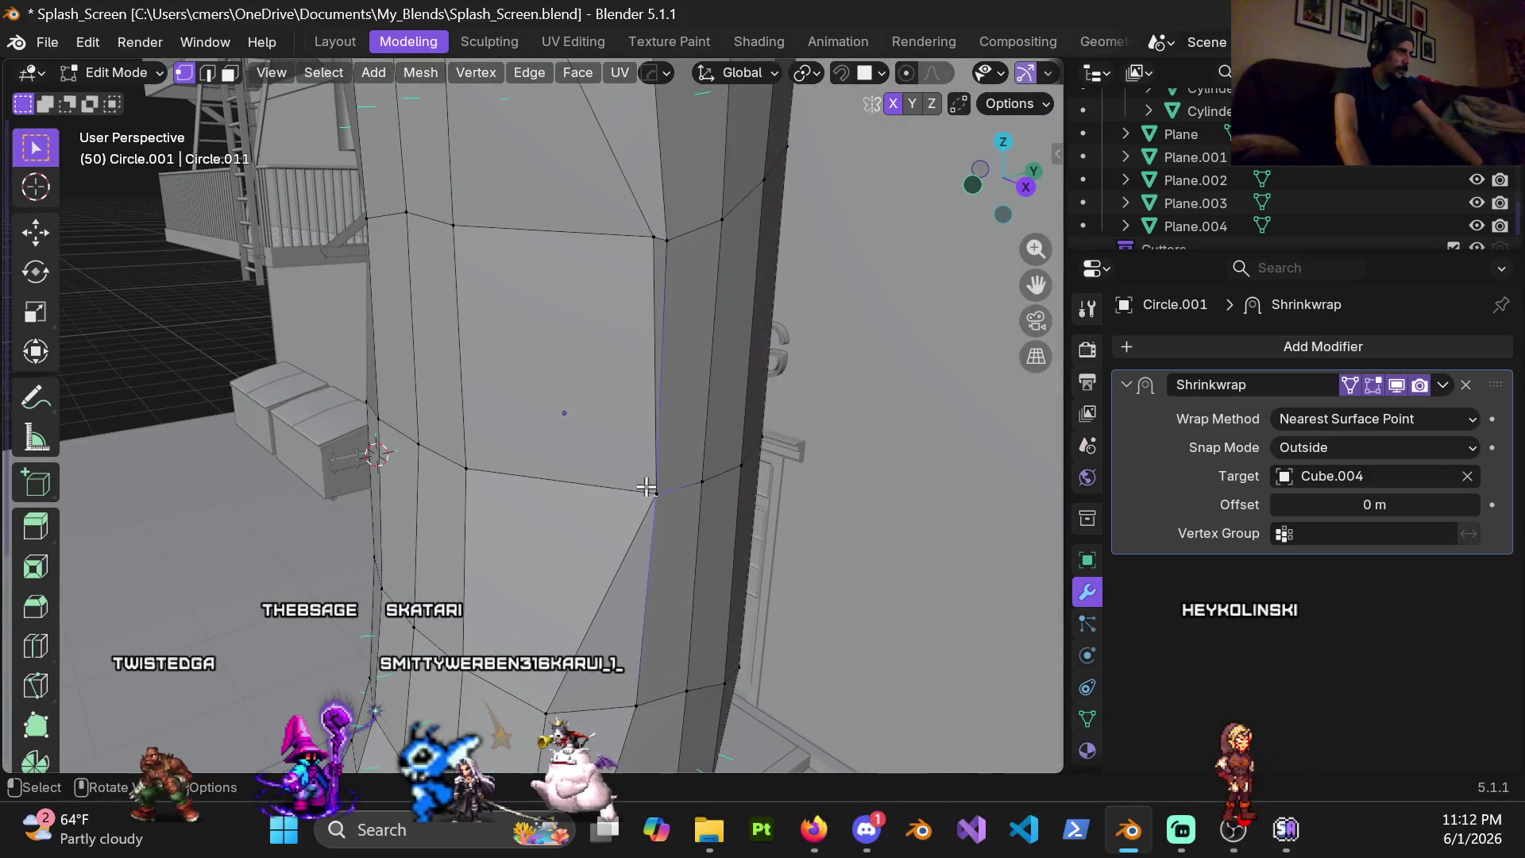
pyautogui.press('g')
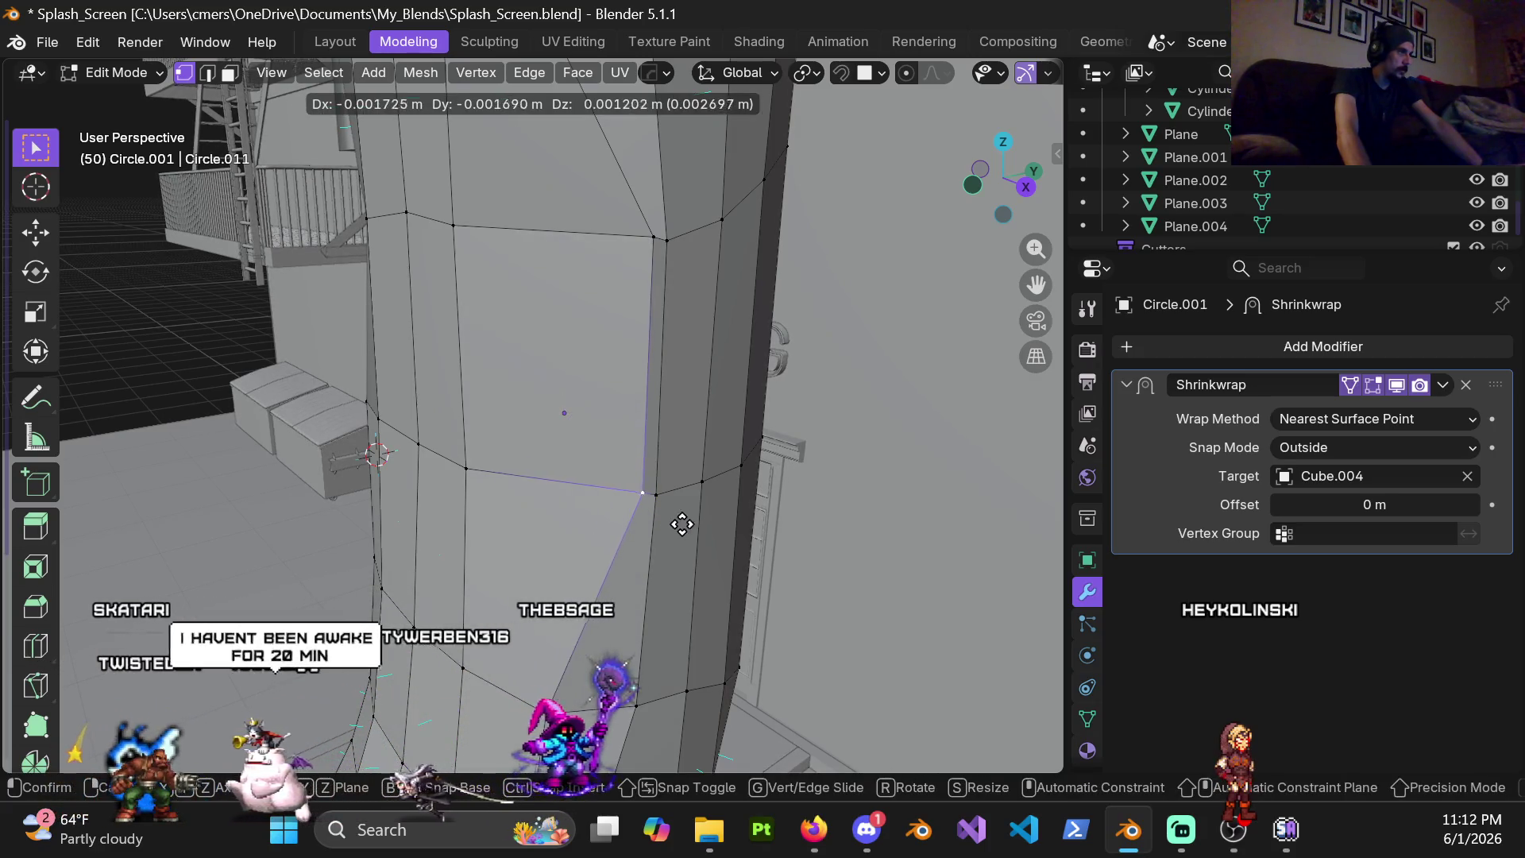
pyautogui.click(651, 528)
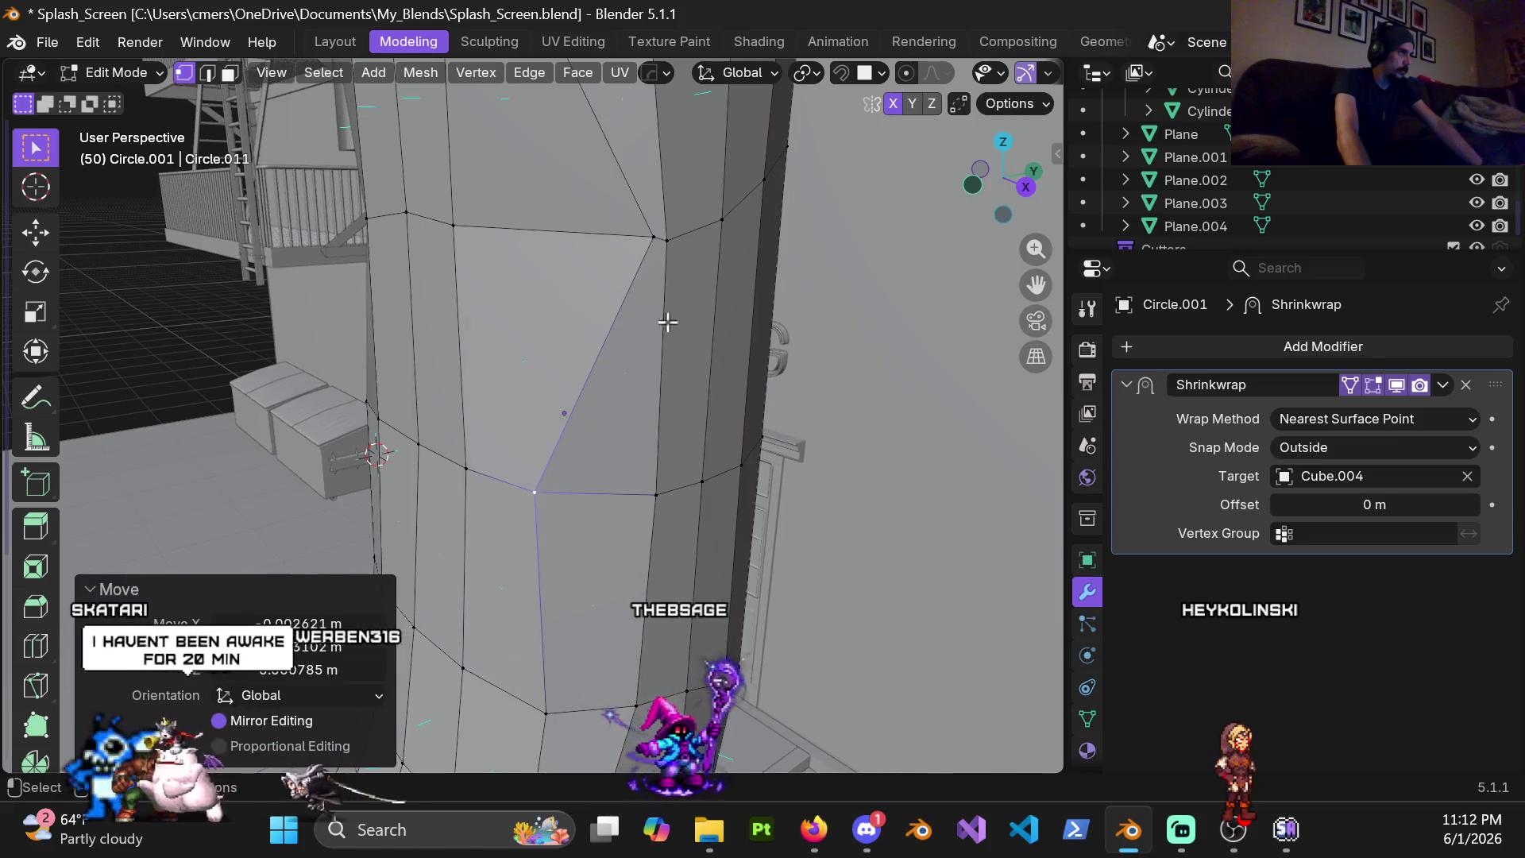
pyautogui.click(647, 235)
pyautogui.press('g')
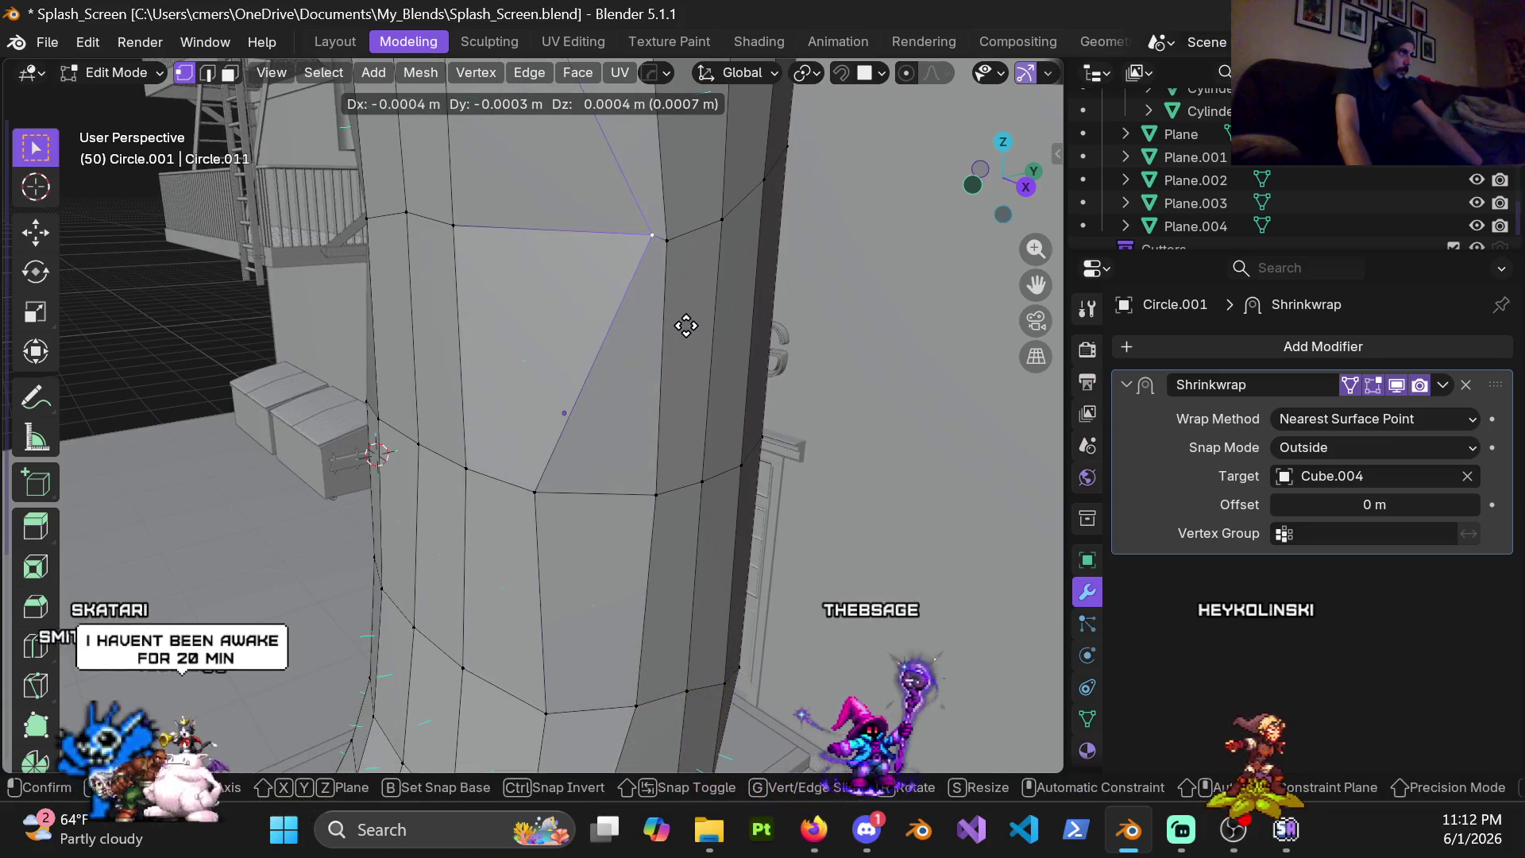
pyautogui.click(676, 324)
pyautogui.scroll(-3, 613, 357)
# Reposition a vertex on the pipe's curved side from a lower angle
pyautogui.moveTo(612, 358); pyautogui.dragTo(731, 419, button='middle')
pyautogui.scroll(4, 731, 421)
pyautogui.moveTo(606, 426)
pyautogui.mouseDown(button='middle')
pyautogui.moveTo(460, 398)
pyautogui.moveTo(560, 441)
pyautogui.mouseUp(button='middle')
pyautogui.click(453, 364)
pyautogui.press('g')
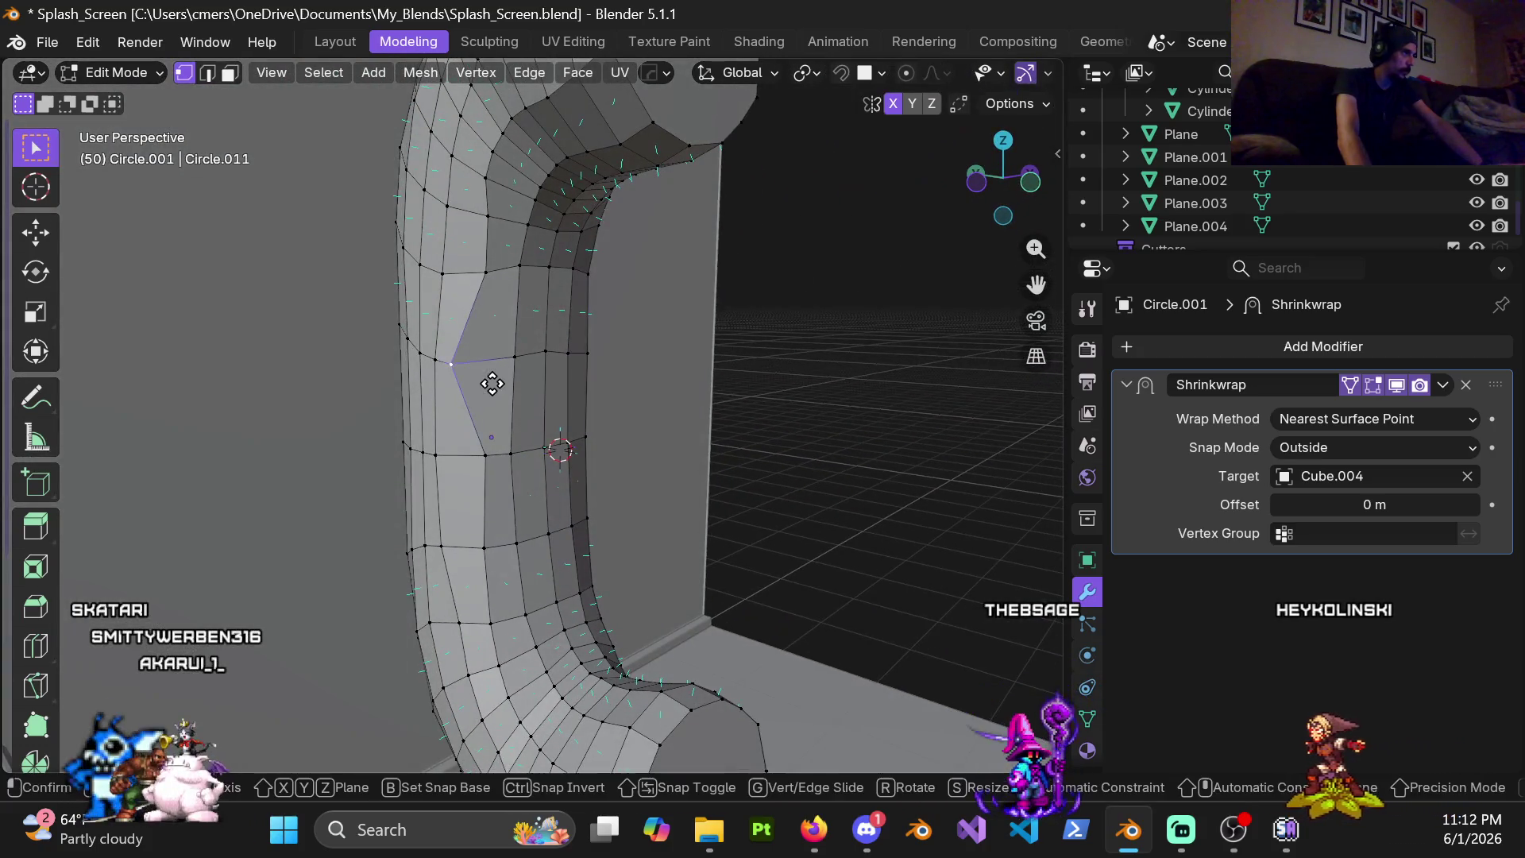
pyautogui.click(497, 382)
pyautogui.scroll(-3, 496, 381)
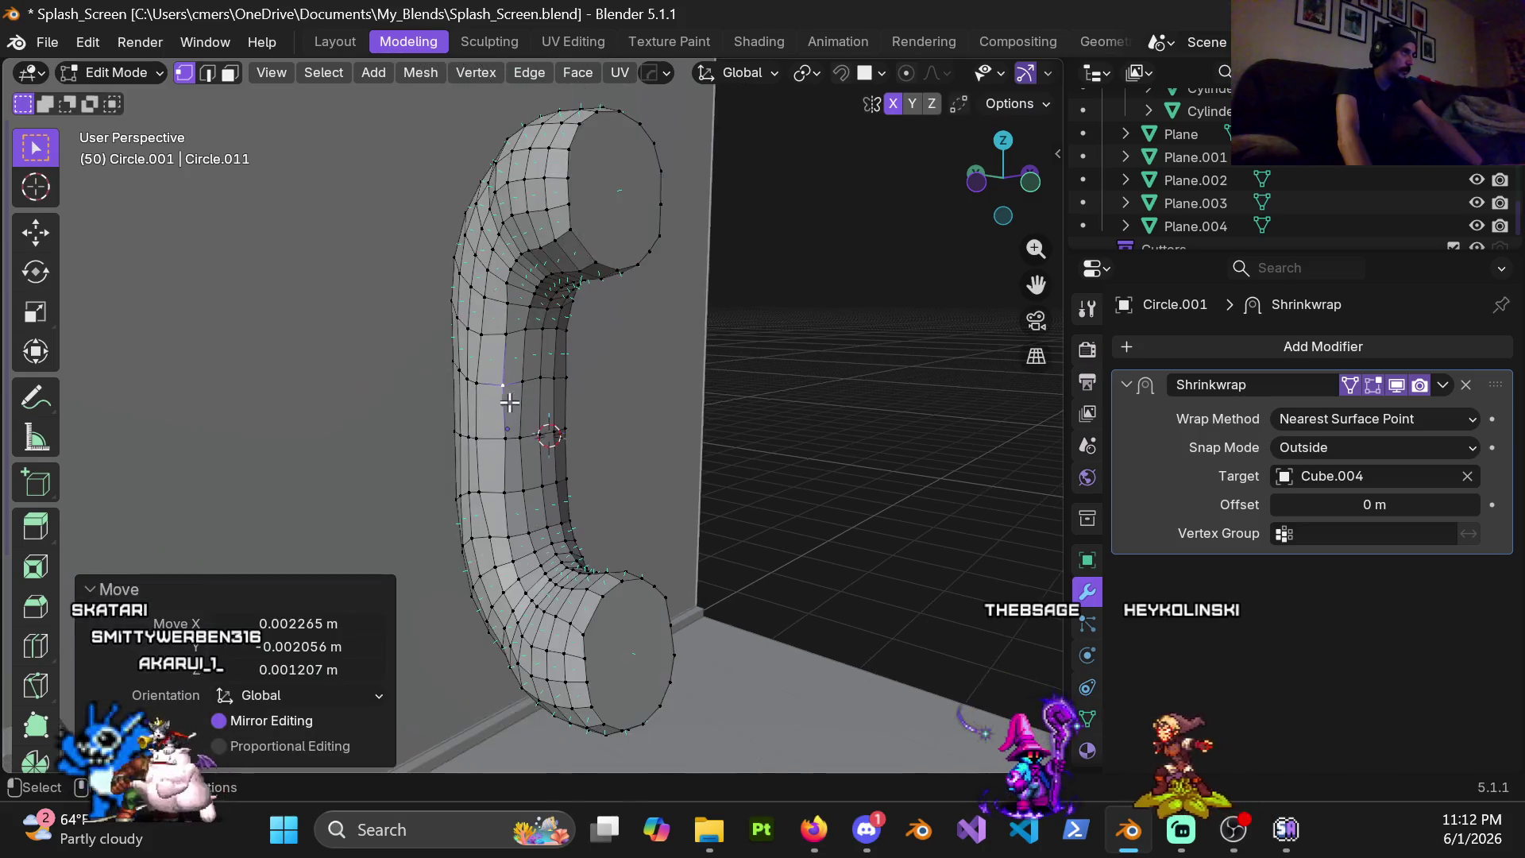
# Return to Object Mode and view the whole J-shaped pipe, ready for object actions
pyautogui.moveTo(681, 394)
pyautogui.mouseDown(button='middle')
pyautogui.moveTo(528, 437)
pyautogui.moveTo(442, 439)
pyautogui.moveTo(633, 348)
pyautogui.moveTo(692, 428)
pyautogui.mouseUp(button='middle')
pyautogui.scroll(-3, 441, 440)
pyautogui.hotkey('ctrl', 'Tab')
pyautogui.click(371, 414)
pyautogui.moveTo(370, 415)
pyautogui.mouseDown(button='middle')
pyautogui.moveTo(620, 382)
pyautogui.moveTo(505, 348)
pyautogui.moveTo(547, 409)
pyautogui.mouseUp(button='middle')
pyautogui.rightClick(528, 329)
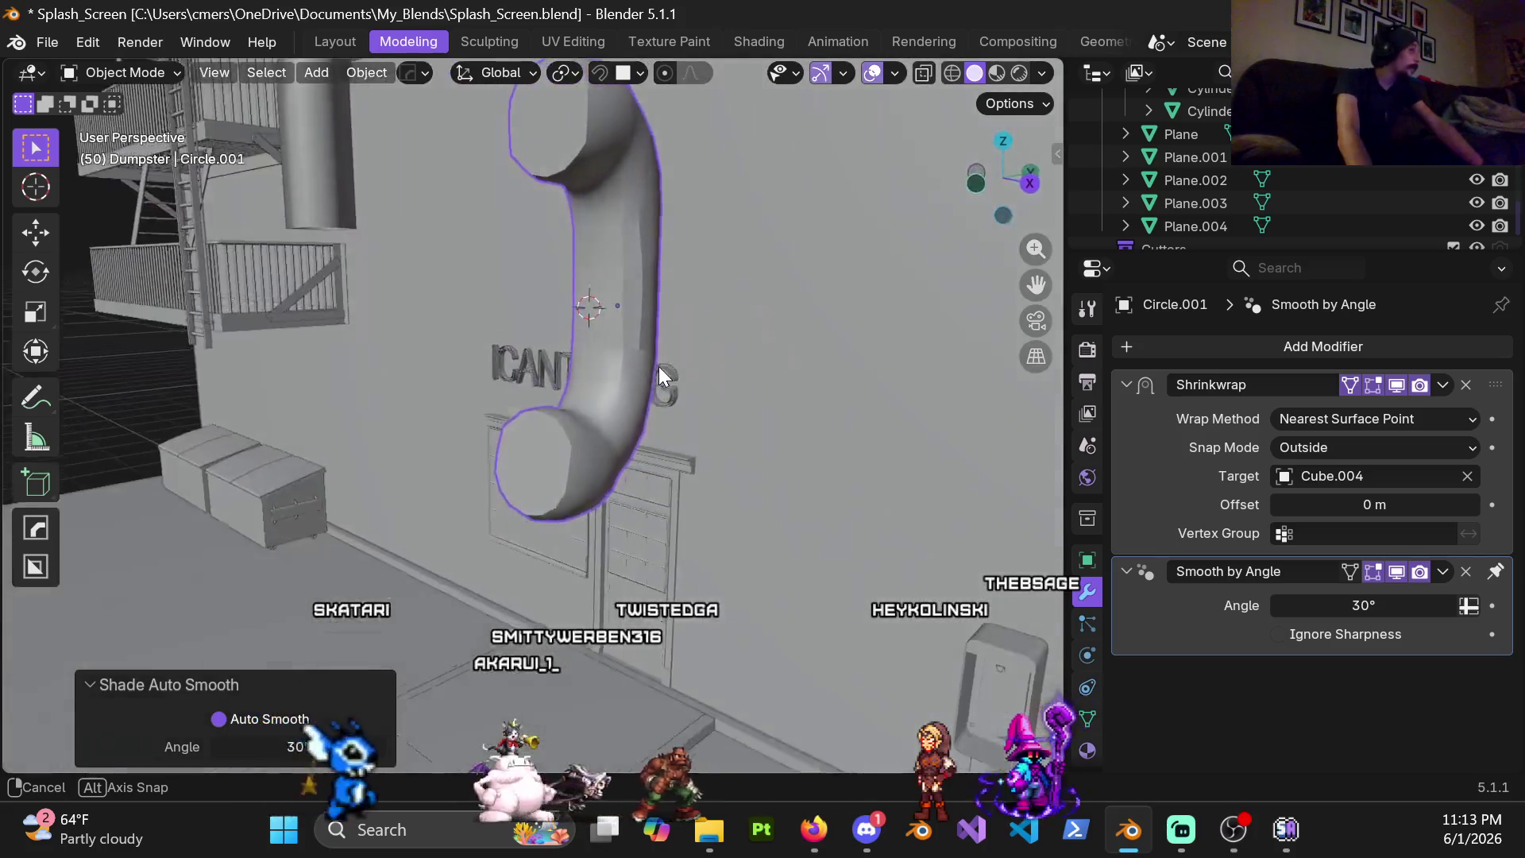
# Shade the pipe flat and reveal the hidden objects in the scene
pyautogui.moveTo(559, 294); pyautogui.dragTo(586, 352, button='middle')
pyautogui.rightClick(557, 328)
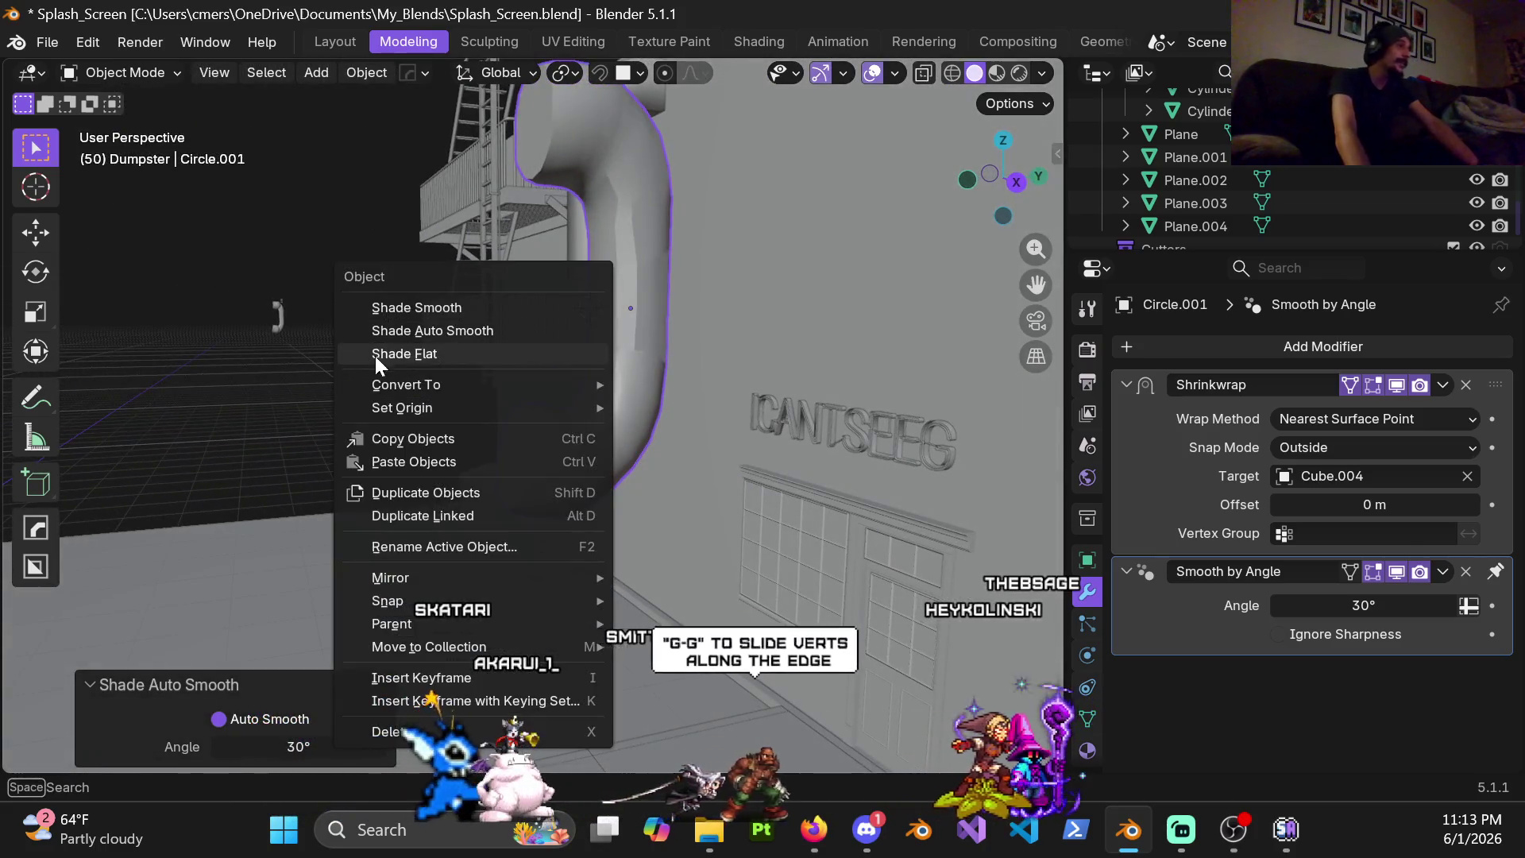
pyautogui.click(431, 349)
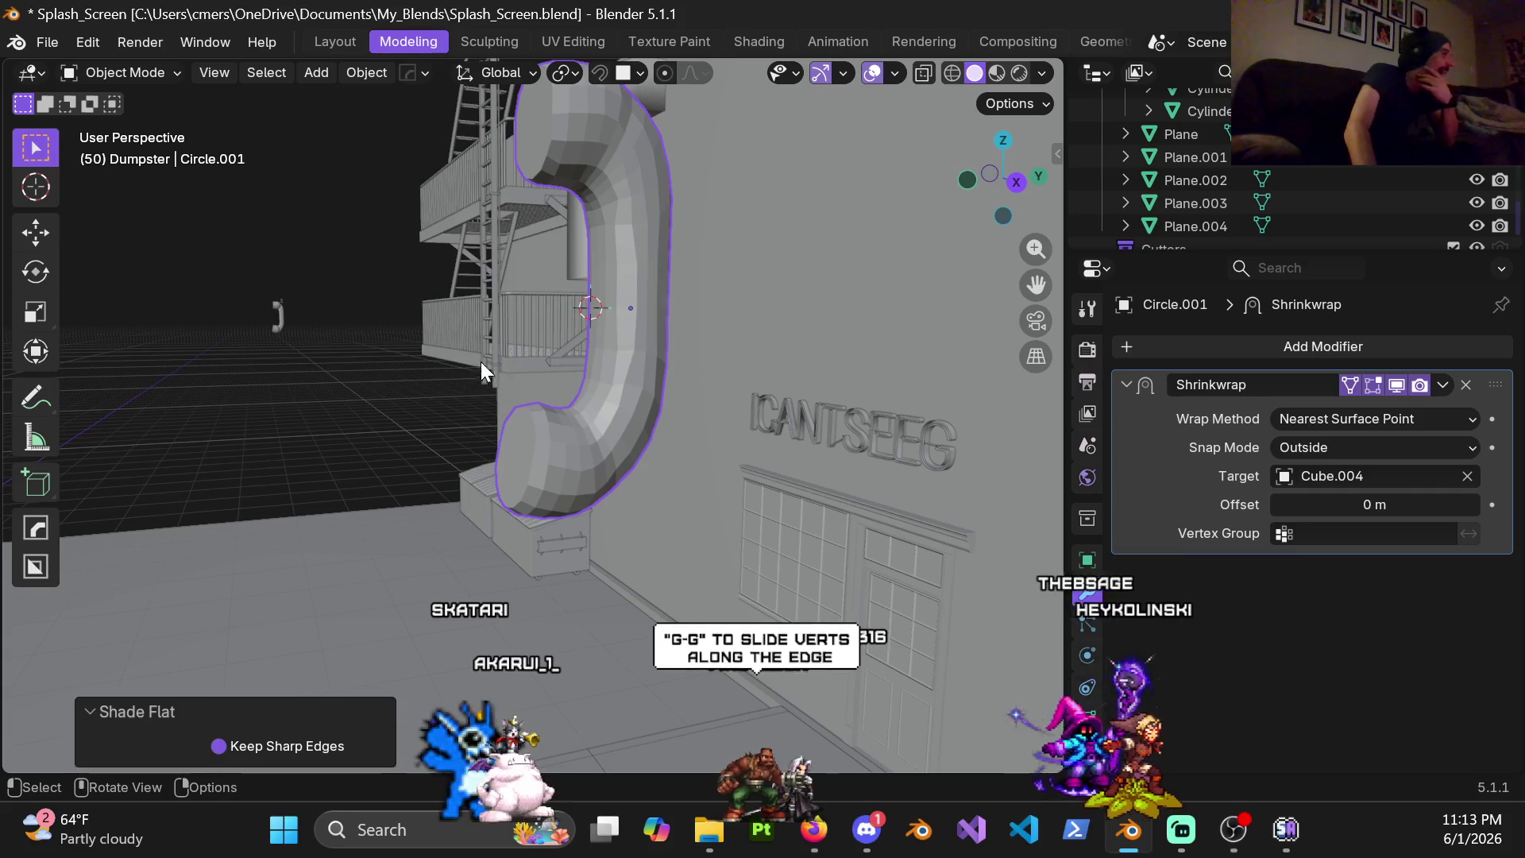
pyautogui.hotkey('alt', 'h')
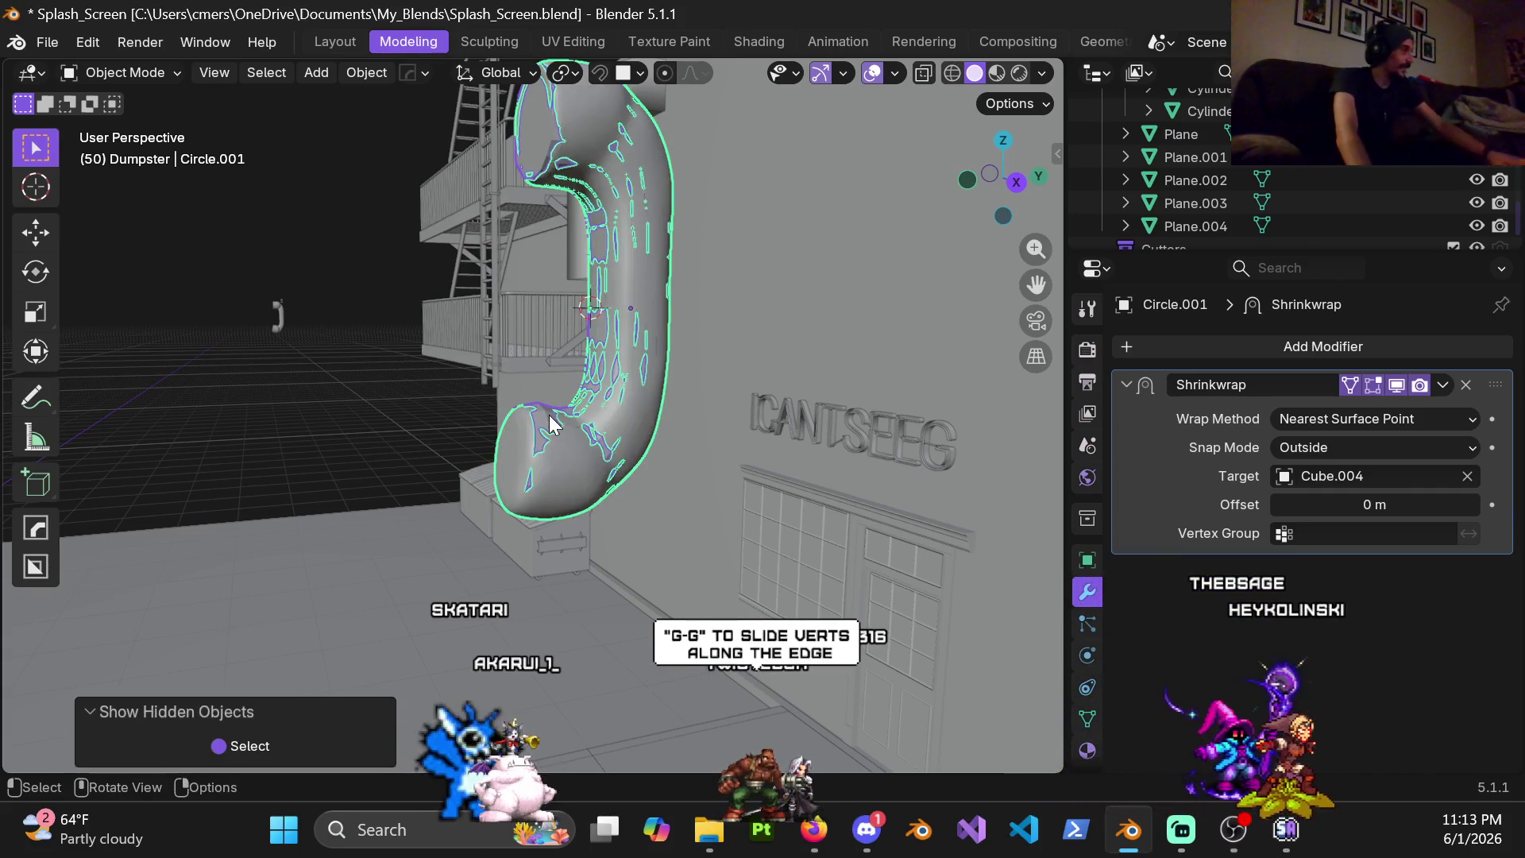
# Select the curved pipe Cube.004 and toggle it into Edit Mode and back to Object Mode
pyautogui.click(381, 373)
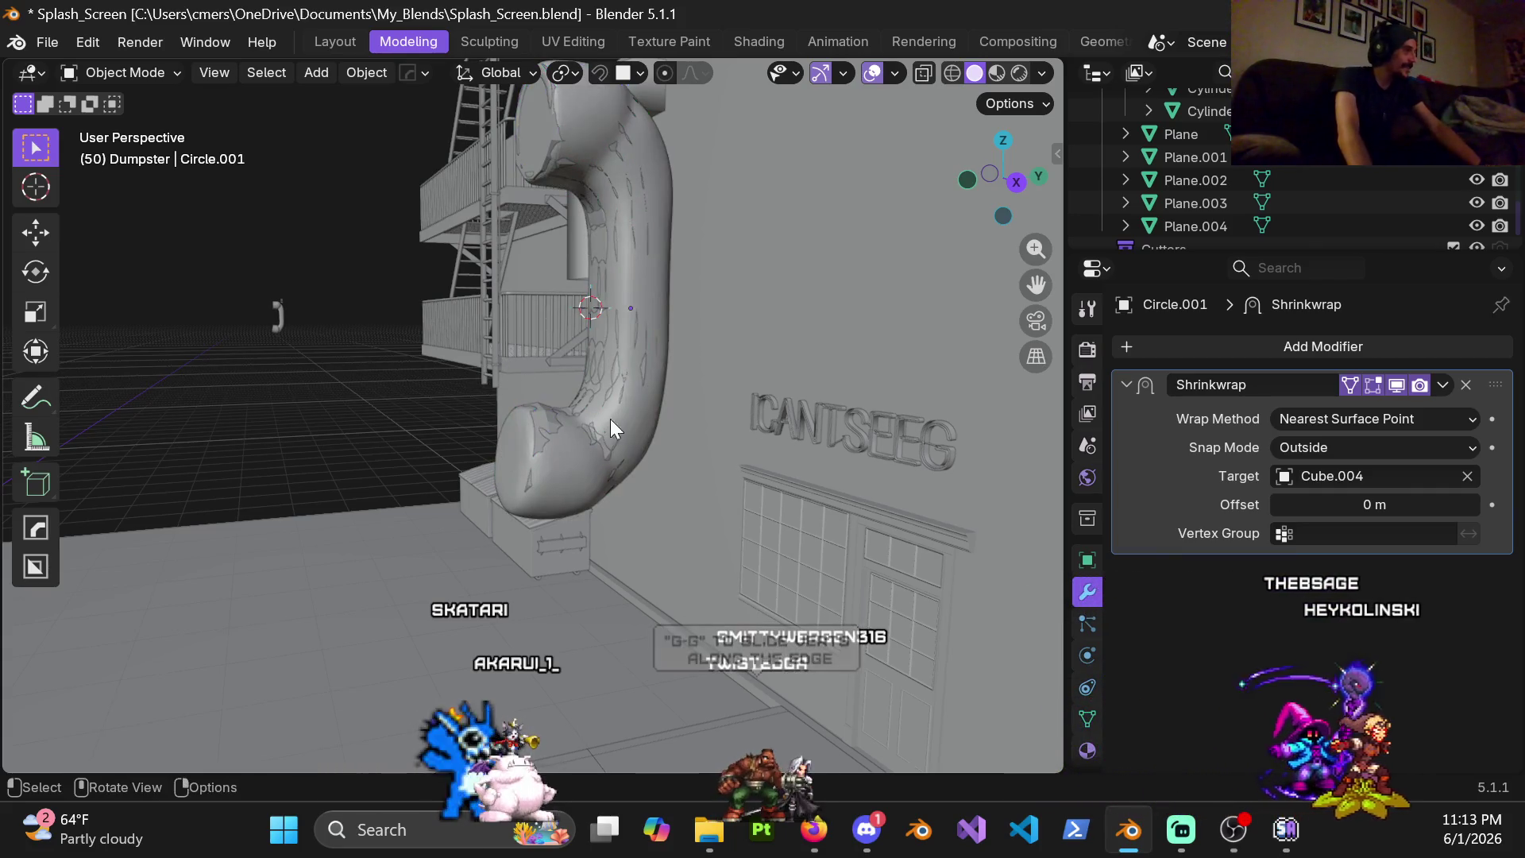
pyautogui.click(619, 367)
pyautogui.hotkey('ctrl', 'Tab')
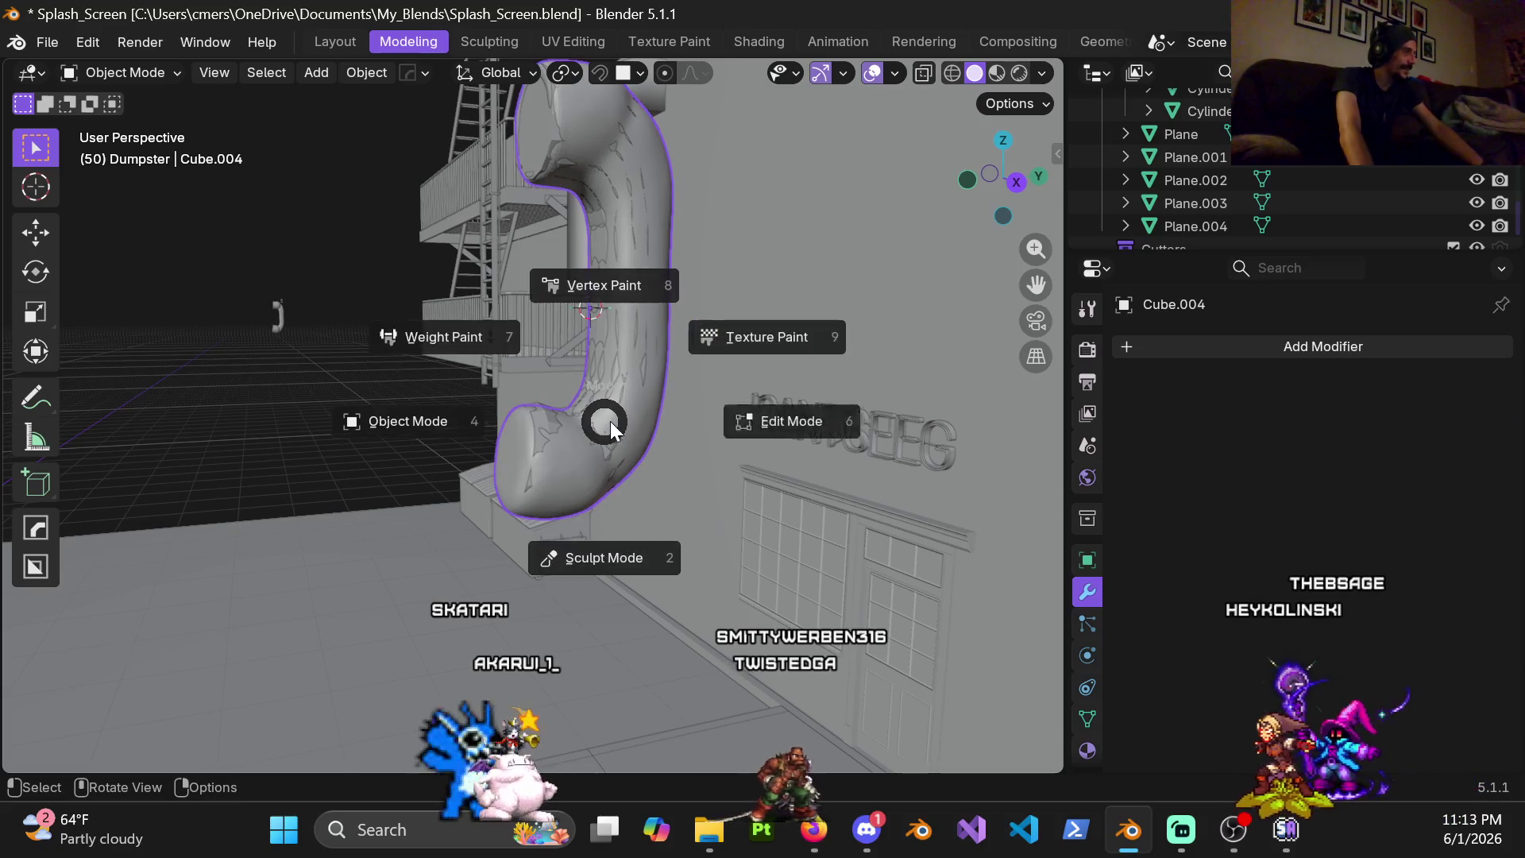
pyautogui.click(763, 422)
pyautogui.hotkey('ctrl', 'Tab')
pyautogui.click(493, 415)
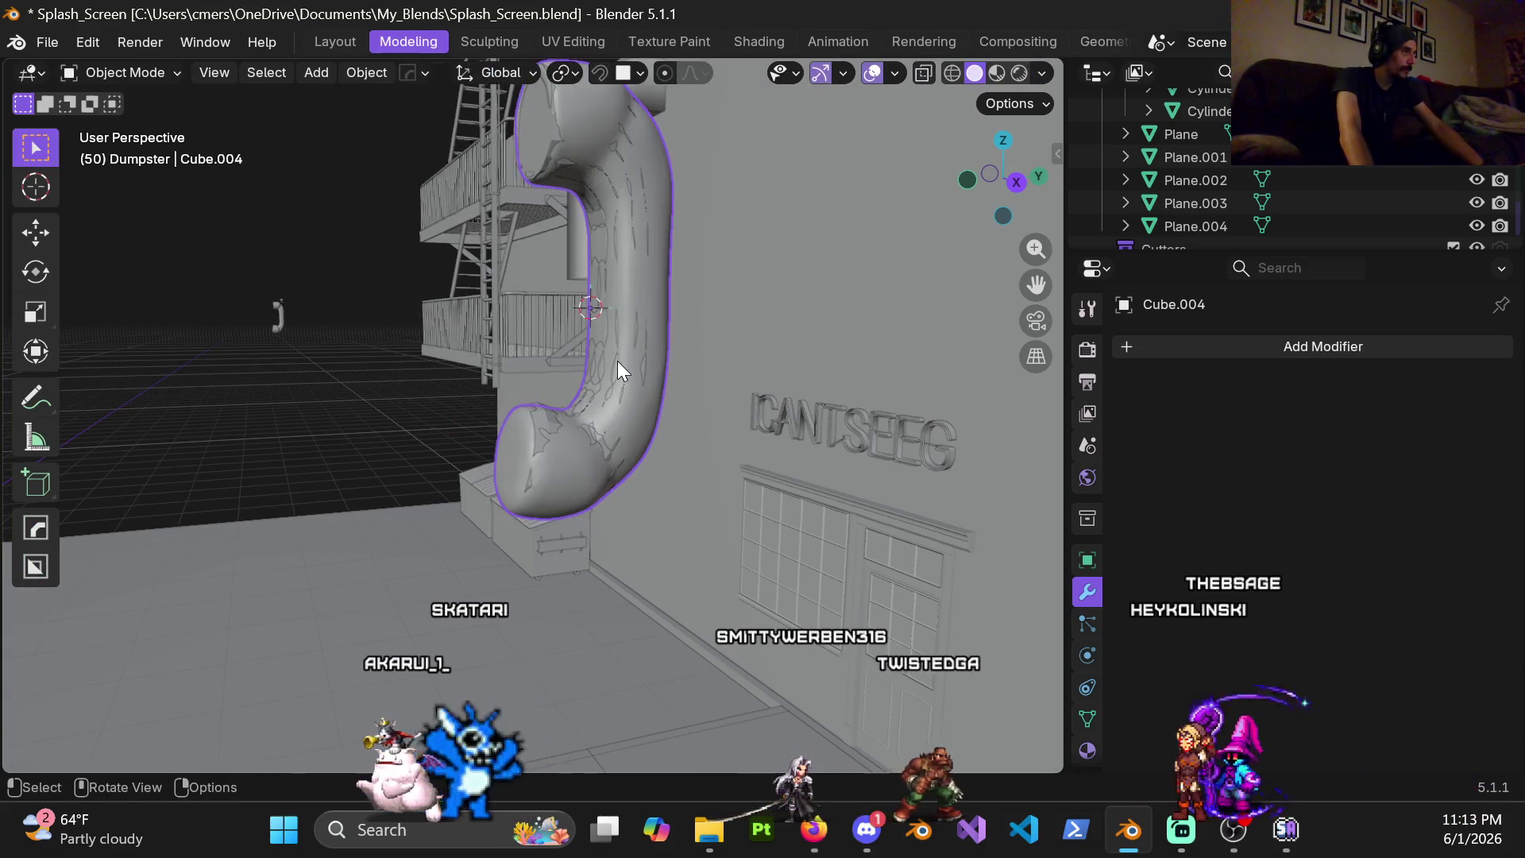
# Through wireframe shading select the shell Circle.001, return to solid and bring up the mode pie
pyautogui.hotkey('shift', 'z')
pyautogui.click(620, 372)
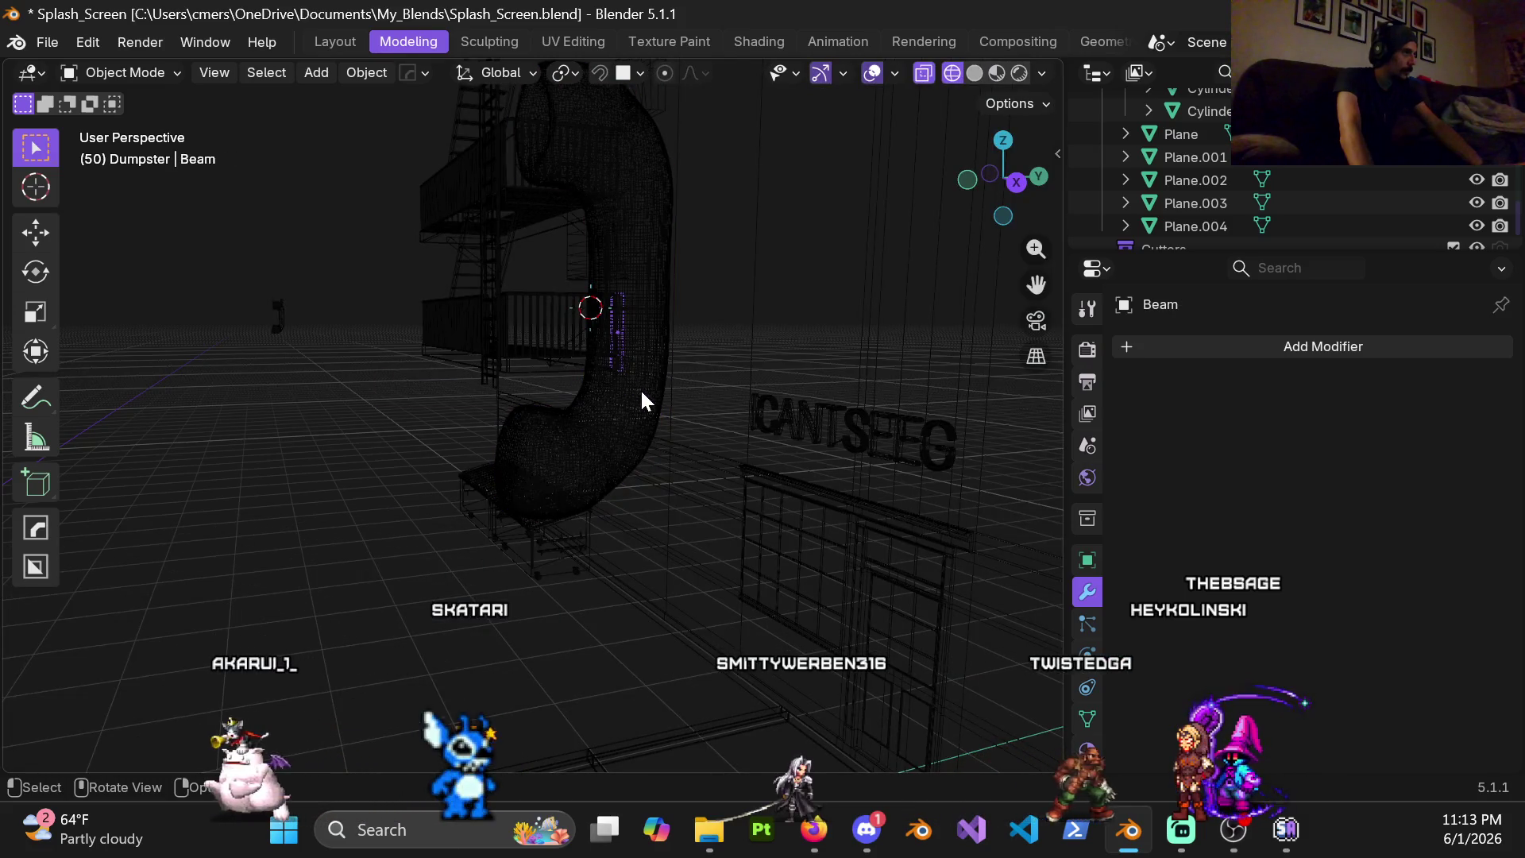
pyautogui.click(640, 389)
pyautogui.moveTo(639, 389); pyautogui.dragTo(620, 379, button='middle')
pyautogui.click(619, 391)
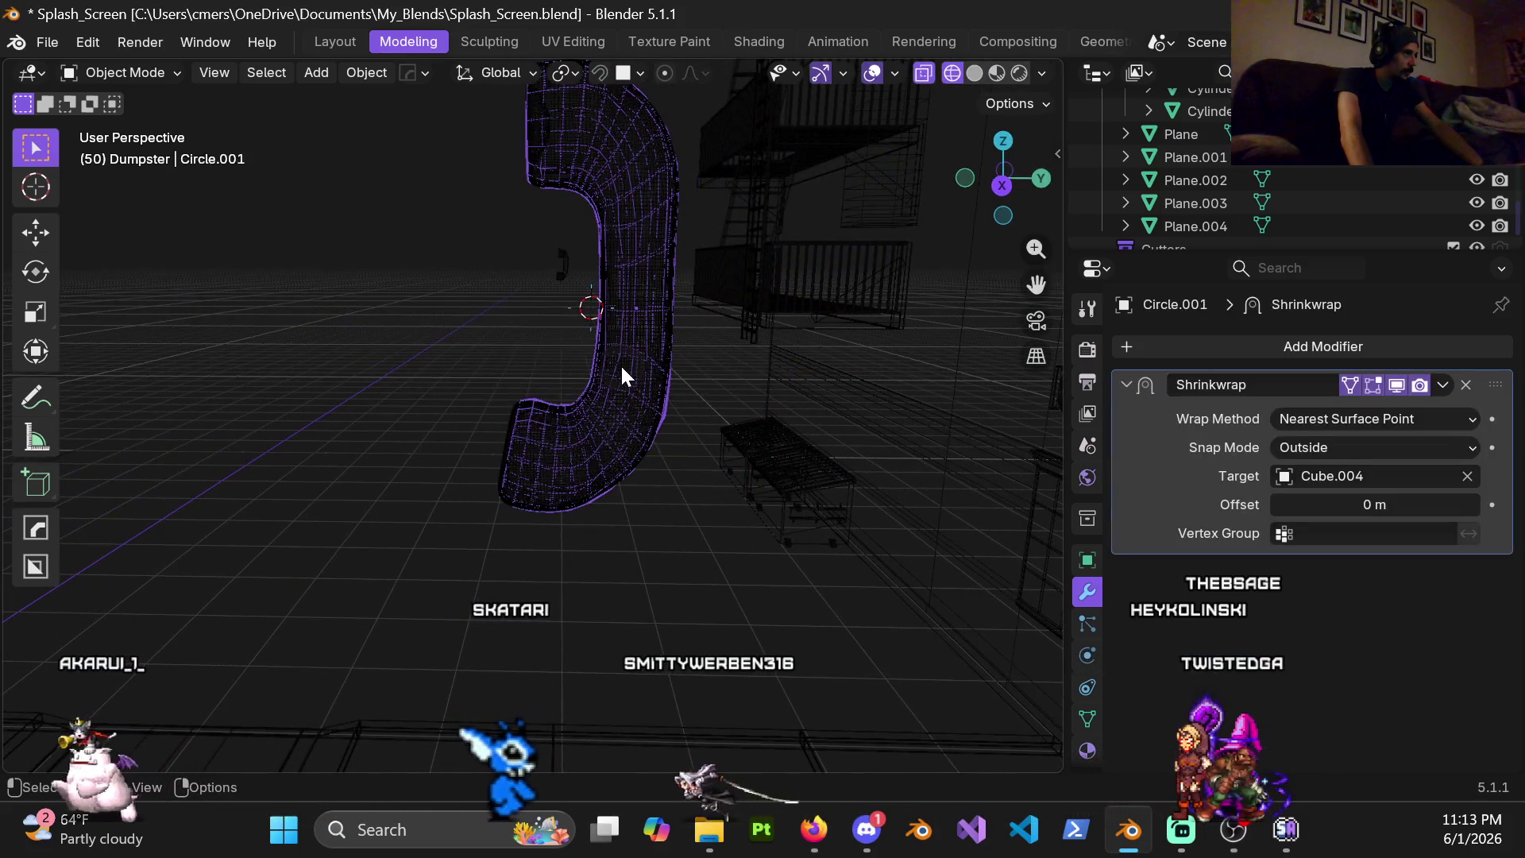
pyautogui.hotkey('shift', 'z')
pyautogui.hotkey('ctrl', 'Tab')
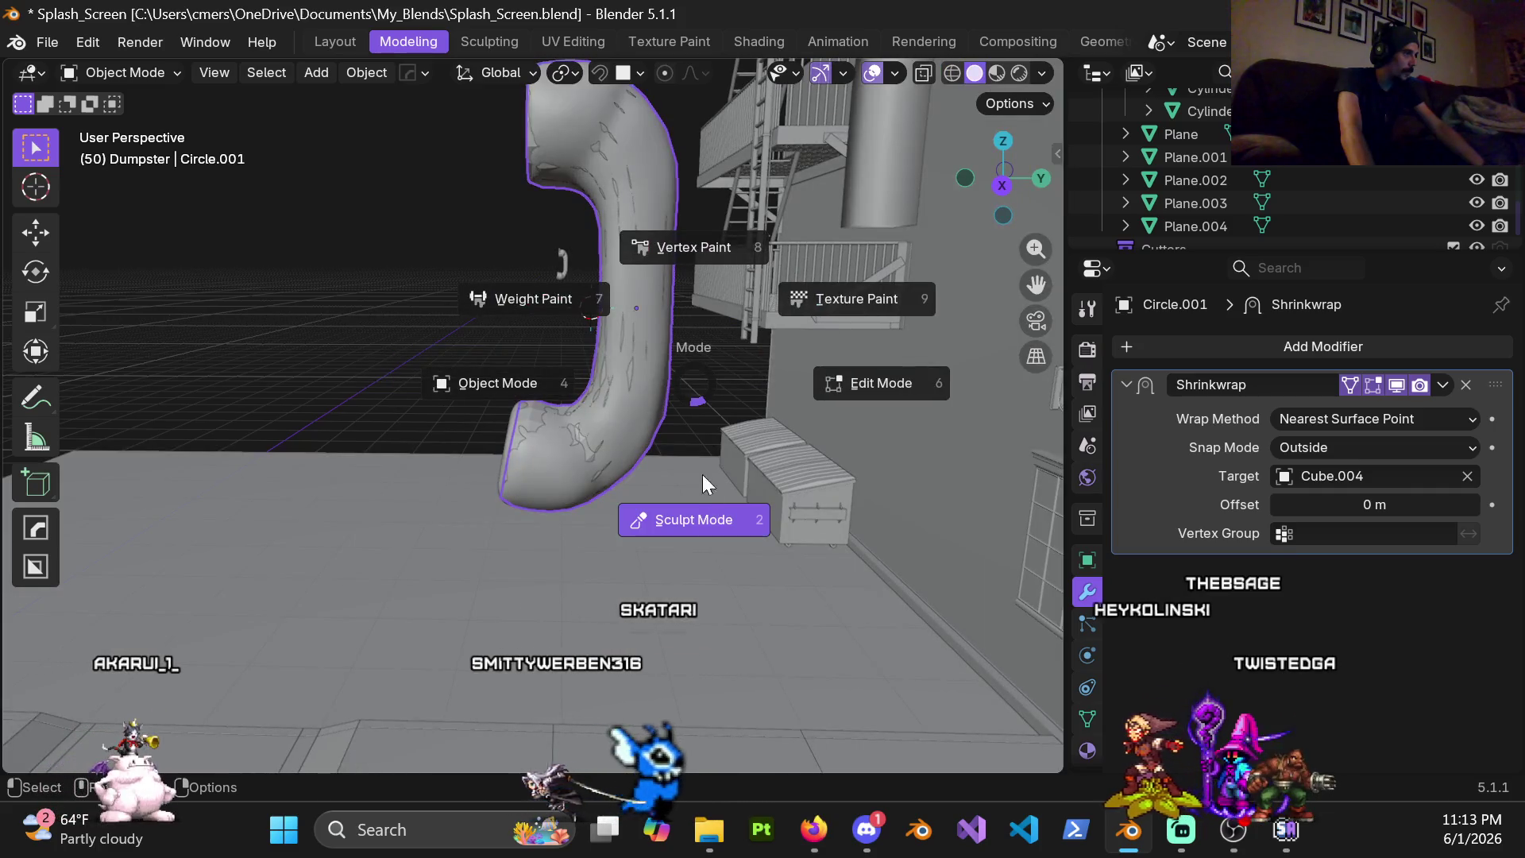
# Switch Circle.001 into Sculpt Mode with the Smooth brush and orbit around its bend and the wall
pyautogui.click(703, 467)
pyautogui.moveTo(596, 395)
pyautogui.mouseDown(button='middle')
pyautogui.moveTo(650, 297)
pyautogui.moveTo(582, 345)
pyautogui.mouseUp(button='middle')
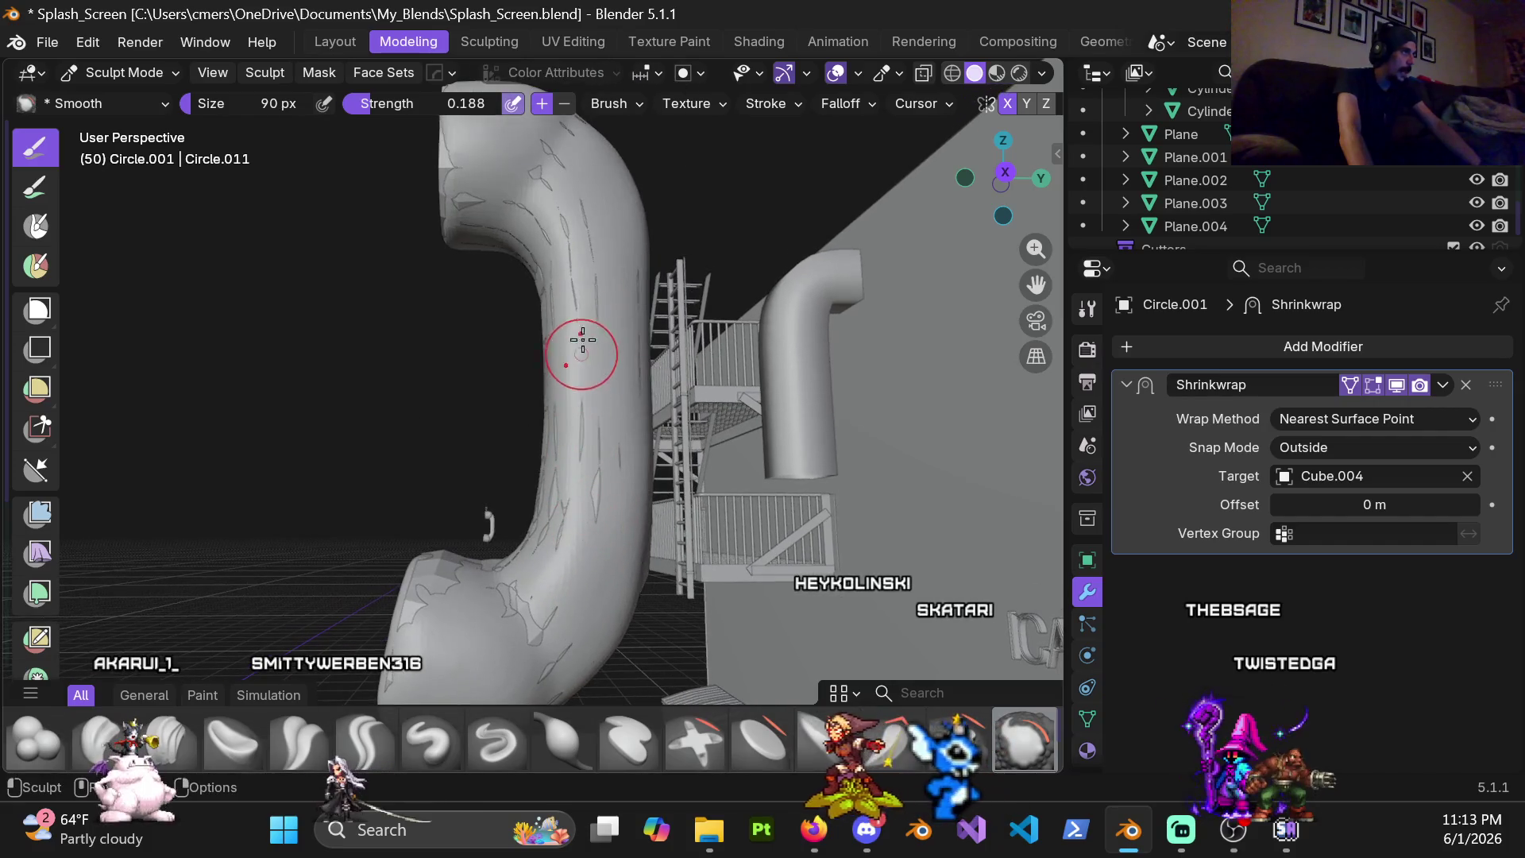
pyautogui.moveTo(550, 178); pyautogui.dragTo(584, 379, button='middle')
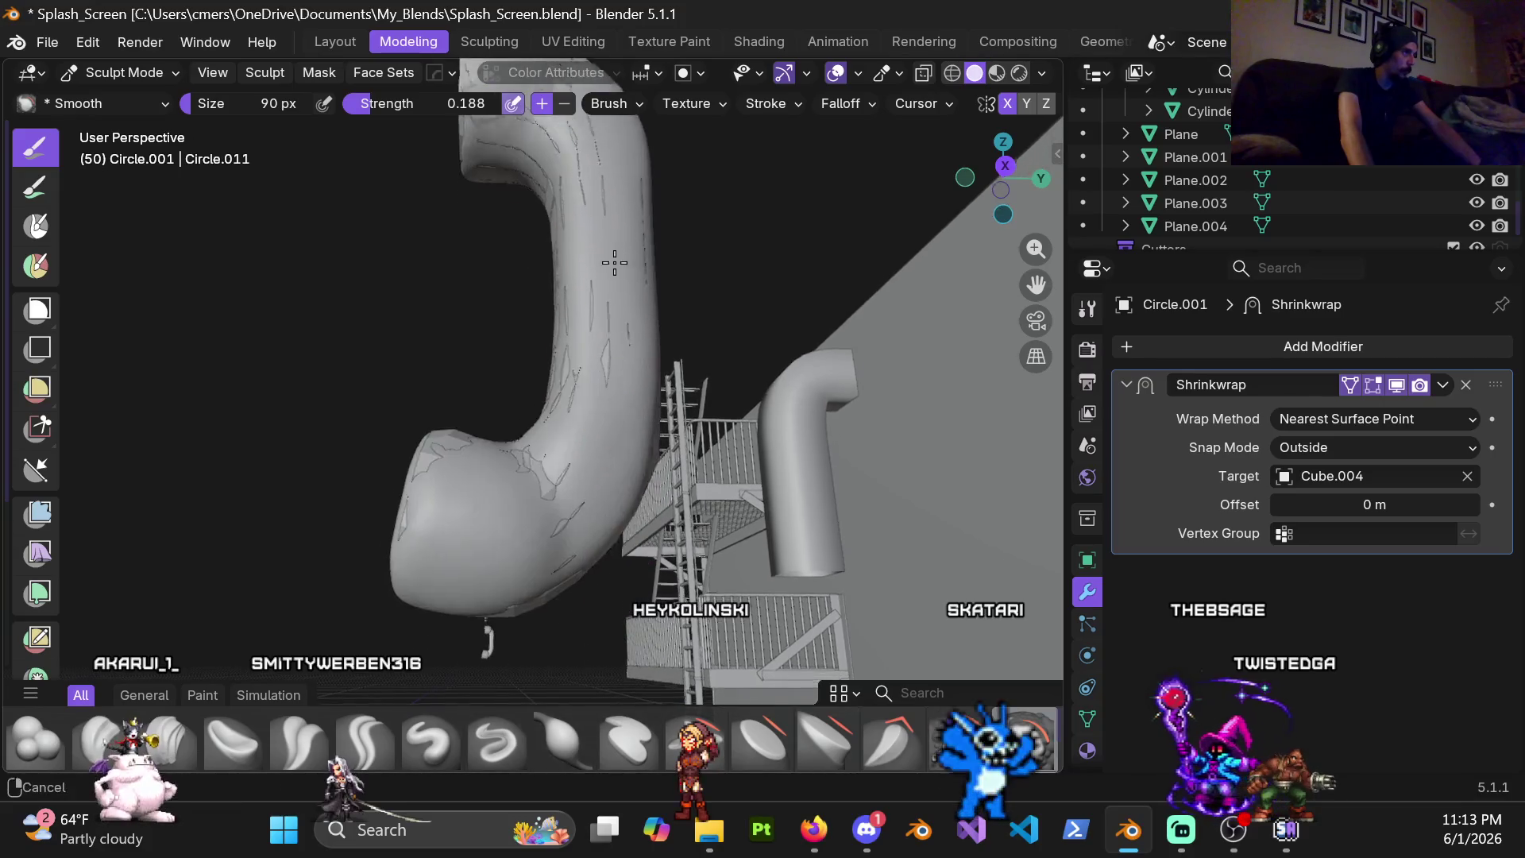
pyautogui.moveTo(584, 379)
pyautogui.mouseDown(button='middle')
pyautogui.moveTo(565, 457)
pyautogui.moveTo(437, 401)
pyautogui.moveTo(639, 219)
pyautogui.mouseUp(button='middle')
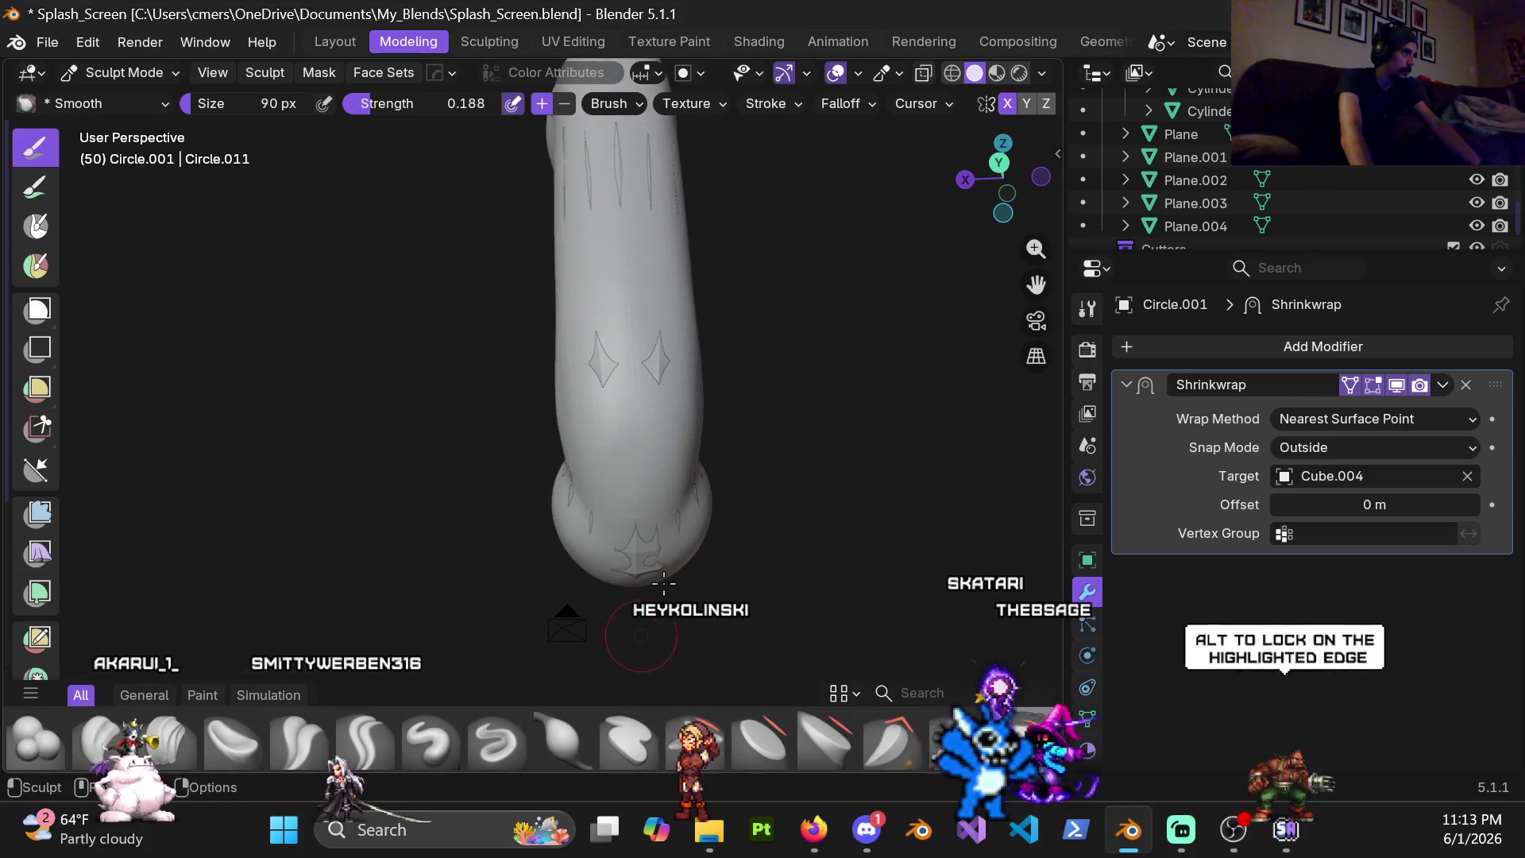
pyautogui.moveTo(642, 416)
pyautogui.mouseDown(button='middle')
pyautogui.moveTo(649, 264)
pyautogui.moveTo(552, 371)
pyautogui.mouseUp(button='middle')
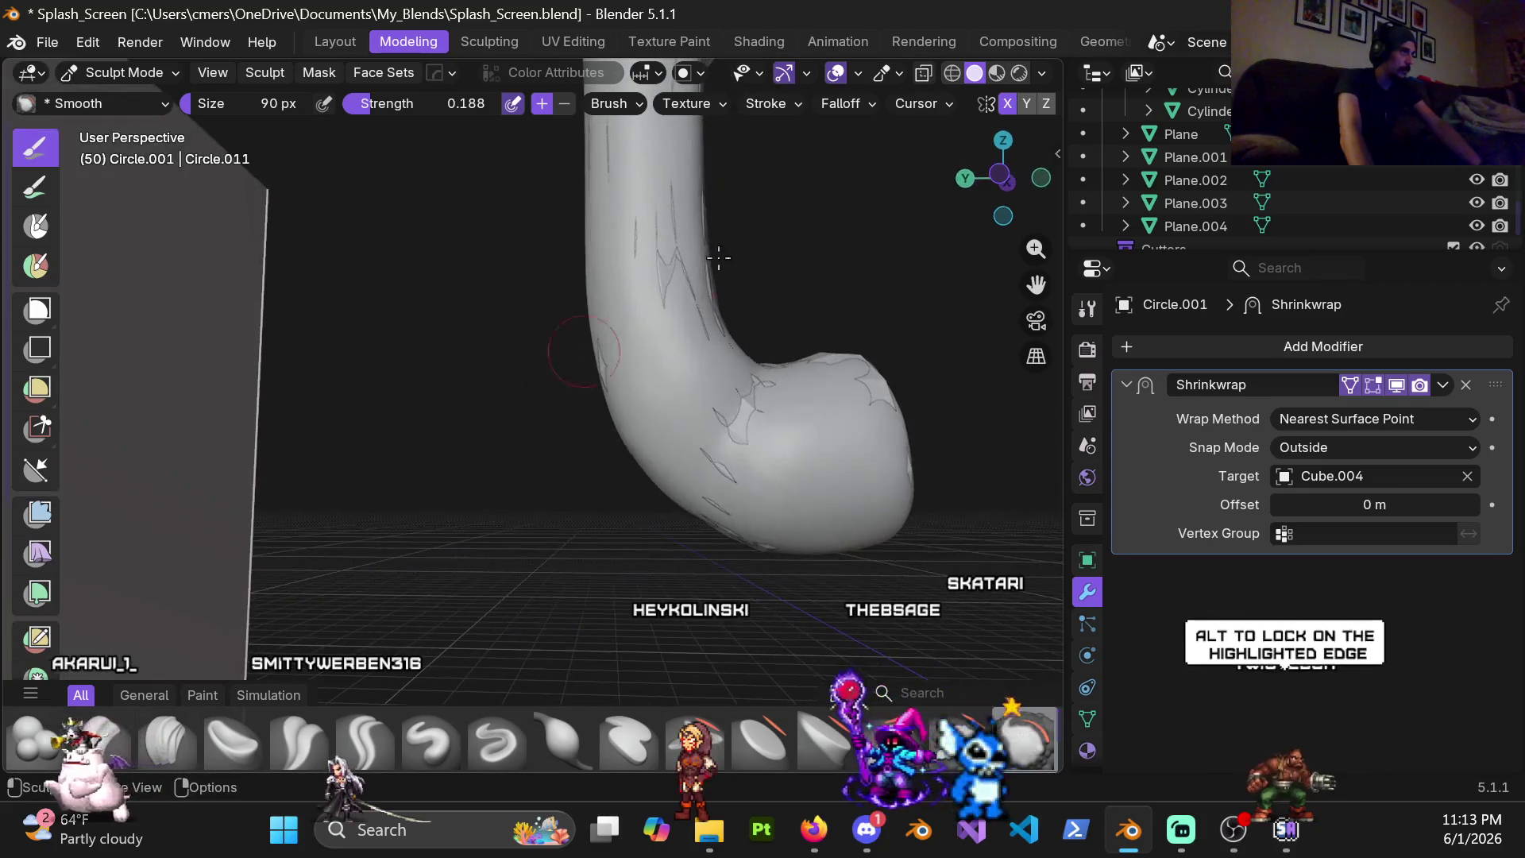
pyautogui.moveTo(732, 348); pyautogui.dragTo(753, 159, button='middle')
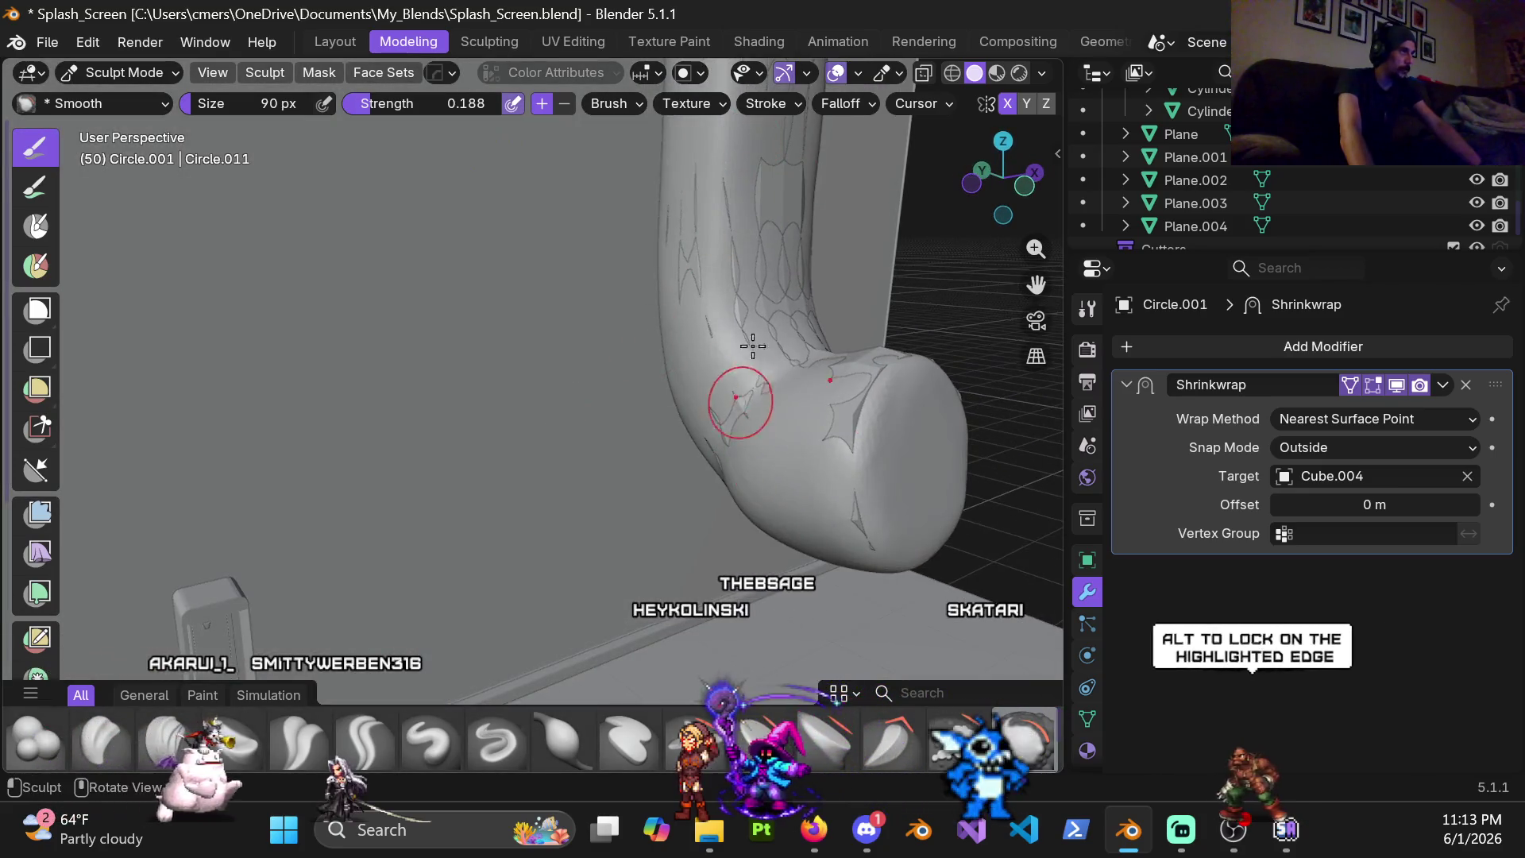
pyautogui.keyDown('shift'); pyautogui.moveTo(740, 373); pyautogui.dragTo(756, 436, button='middle'); pyautogui.keyUp('shift')
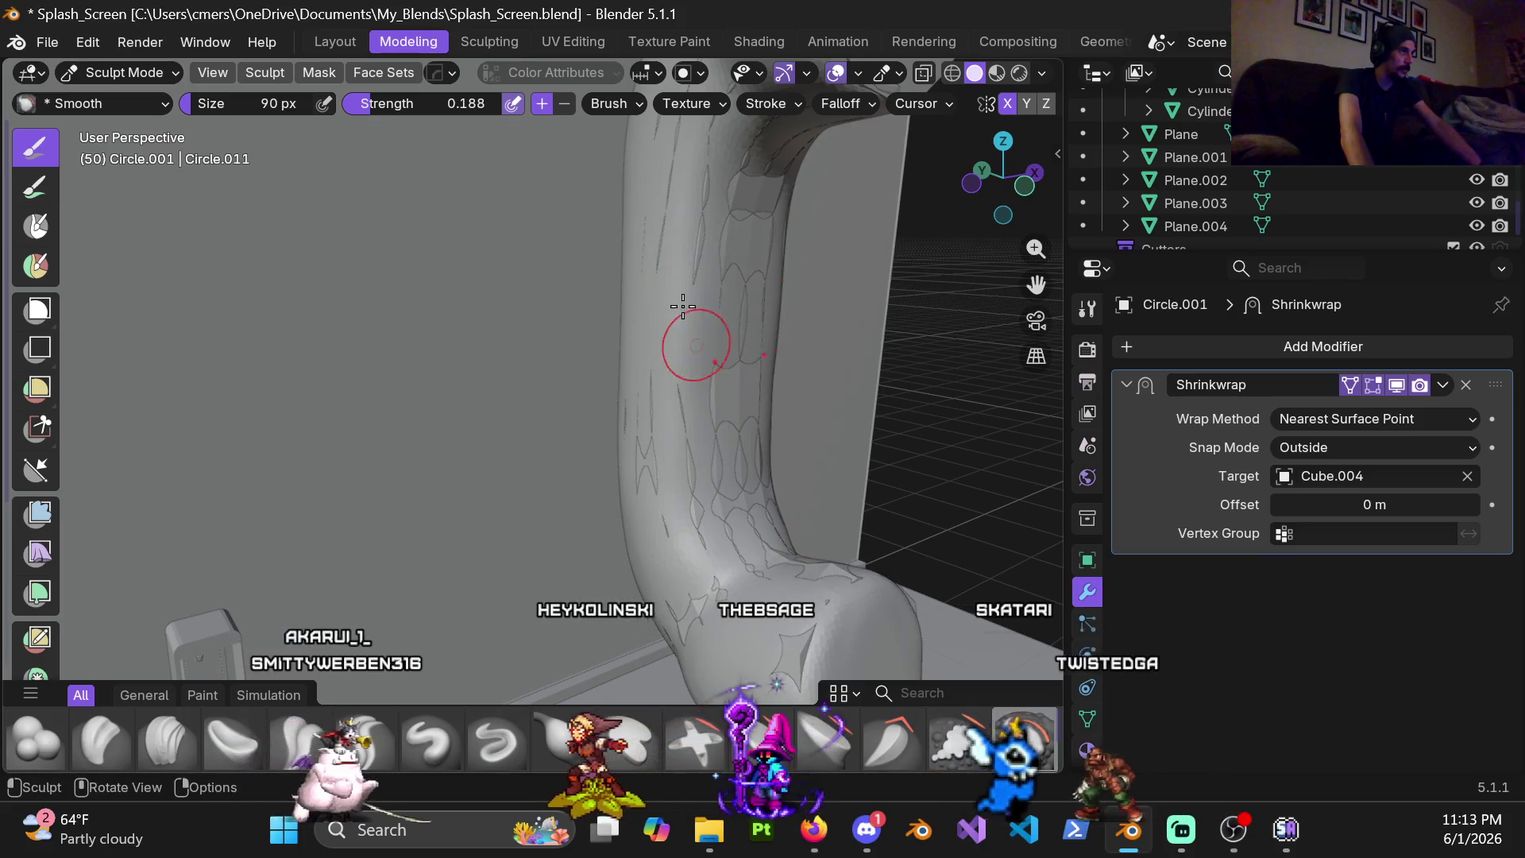
# Orbit further to inspect the pipe with the stairs, from below, from the sides and with the building lettering
pyautogui.moveTo(754, 211); pyautogui.dragTo(635, 403, button='middle')
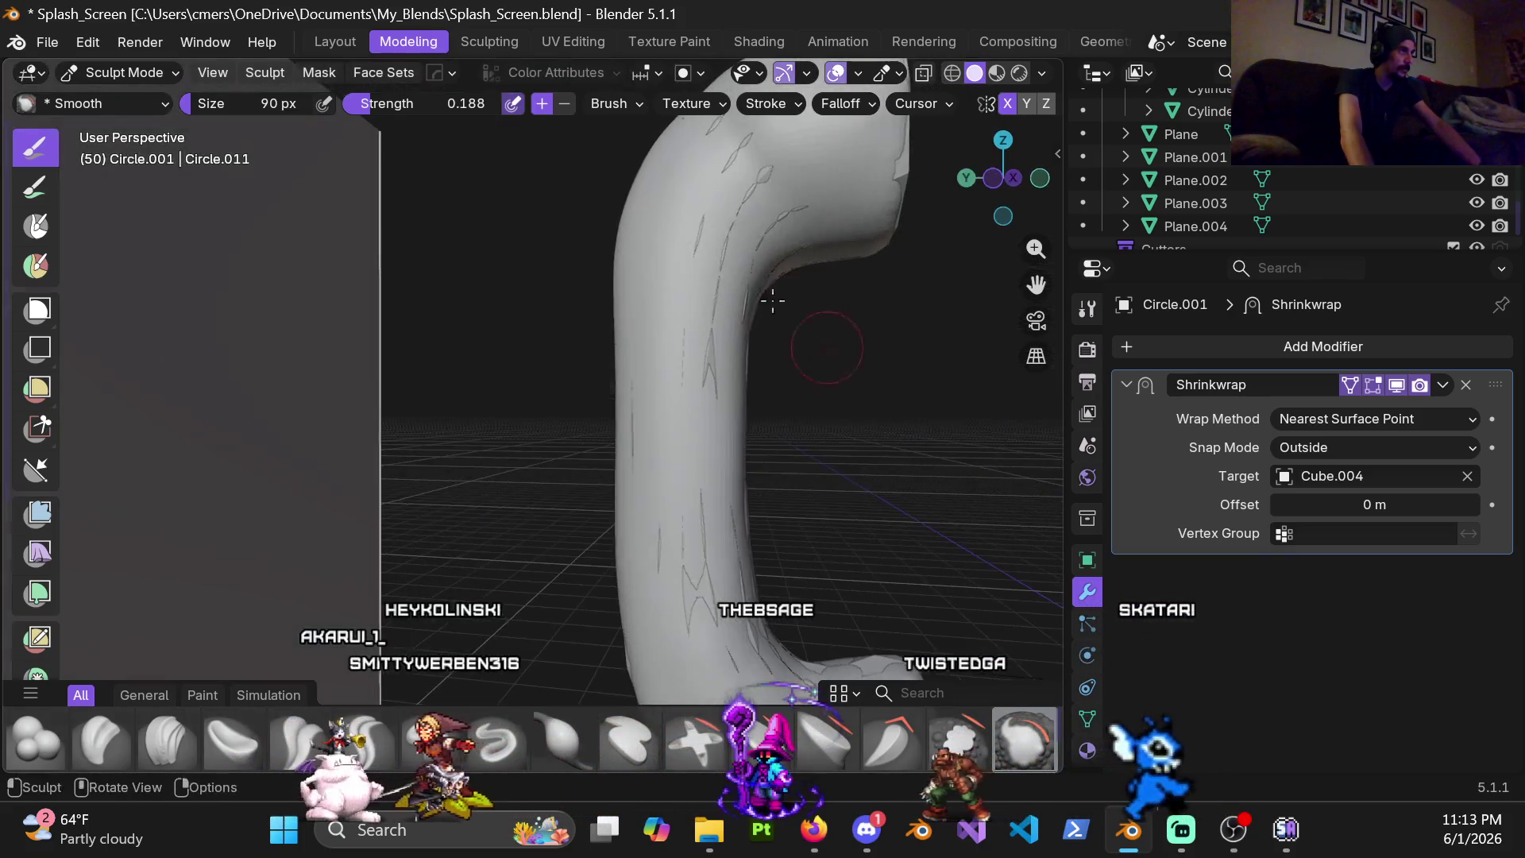
pyautogui.moveTo(807, 307)
pyautogui.mouseDown(button='middle')
pyautogui.moveTo(654, 381)
pyautogui.moveTo(547, 374)
pyautogui.mouseUp(button='middle')
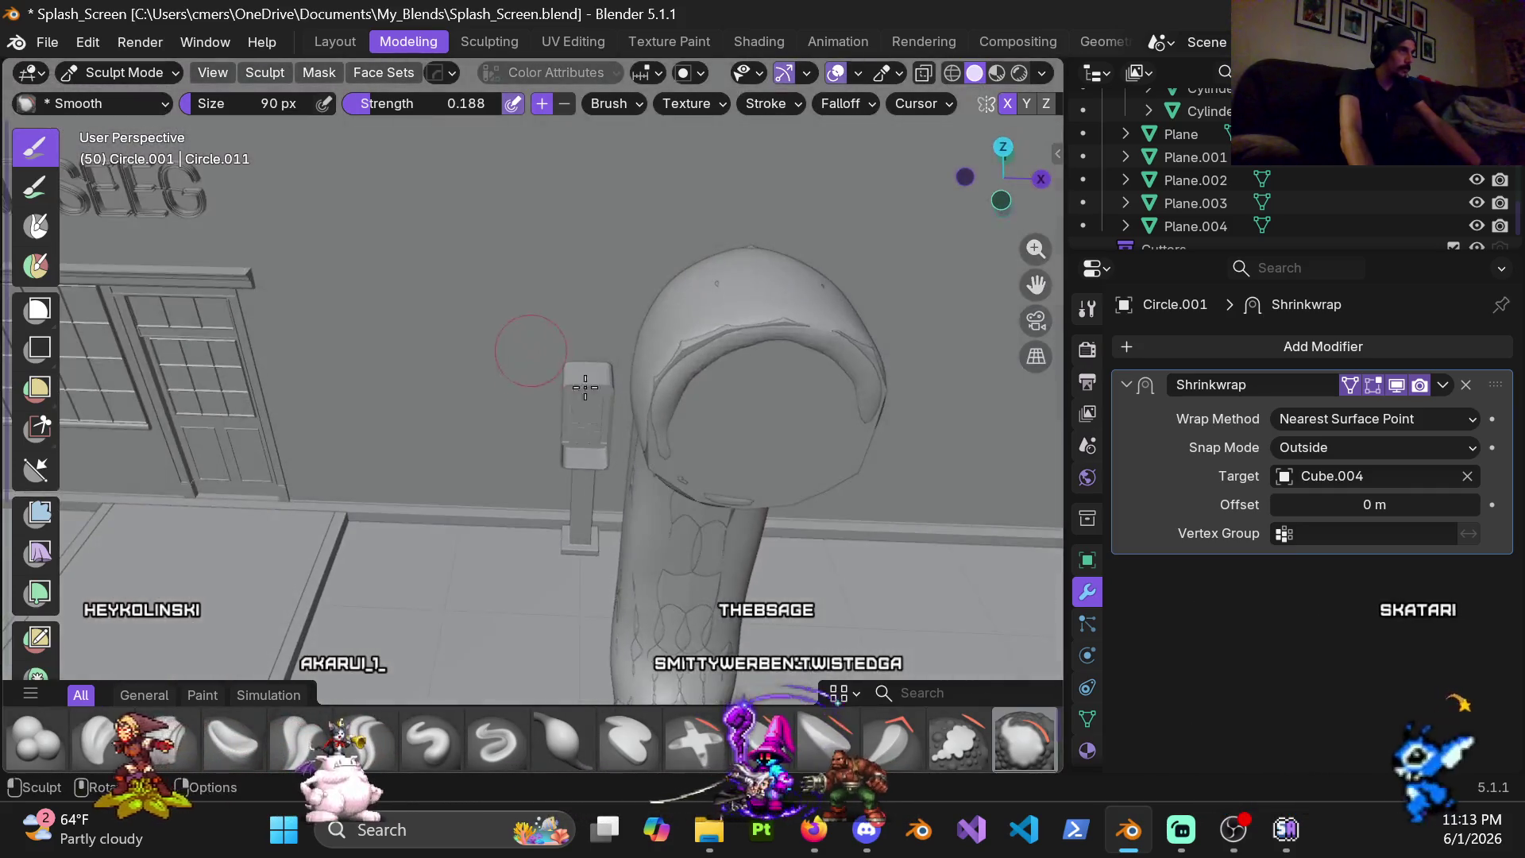
pyautogui.moveTo(776, 378); pyautogui.dragTo(850, 333, button='middle')
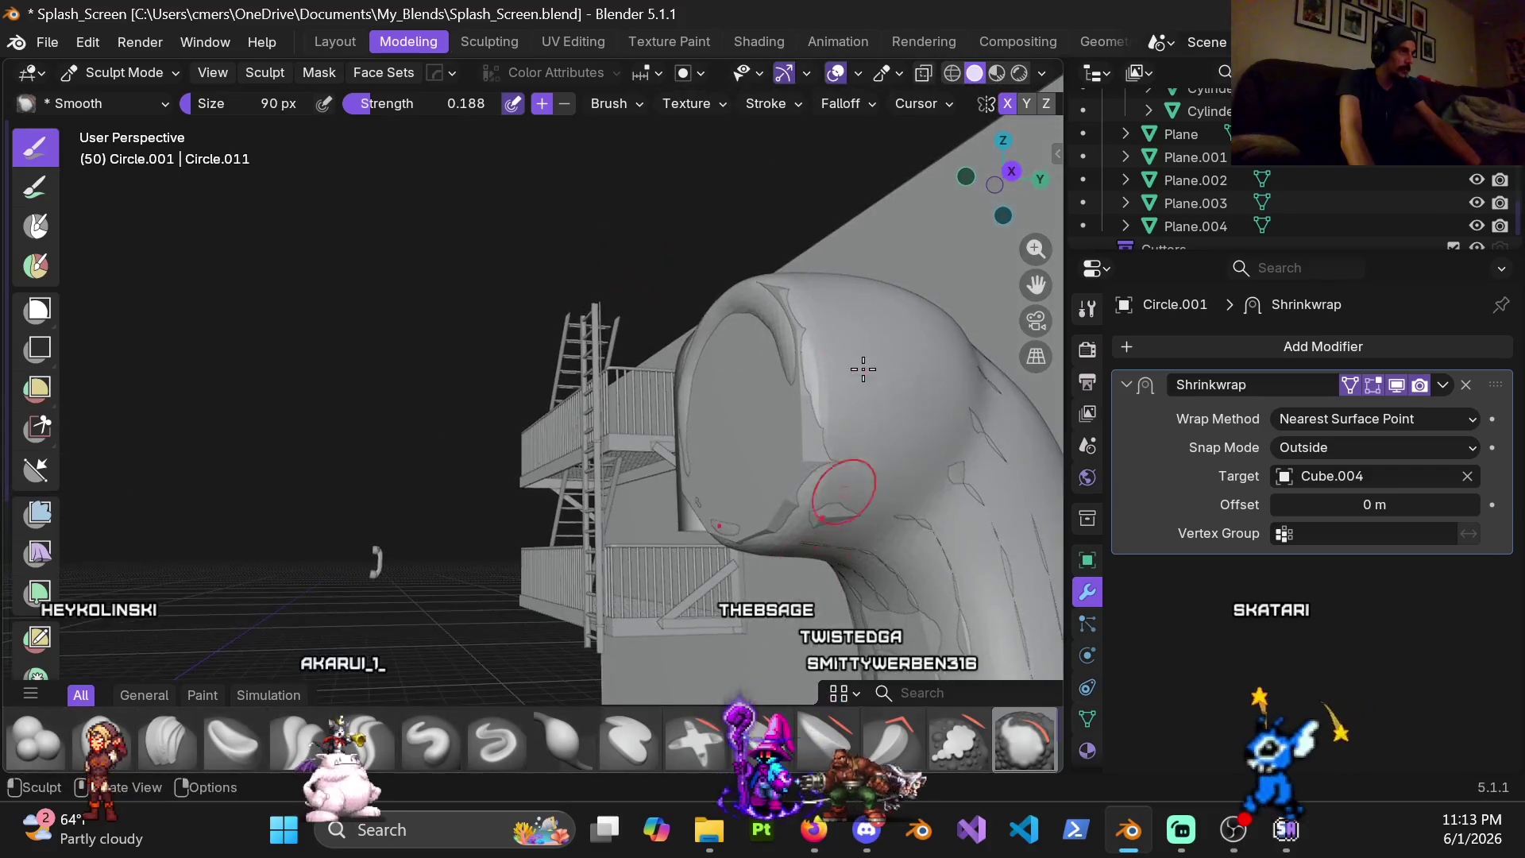
pyautogui.scroll(3, 763, 389)
pyautogui.scroll(3, 809, 311)
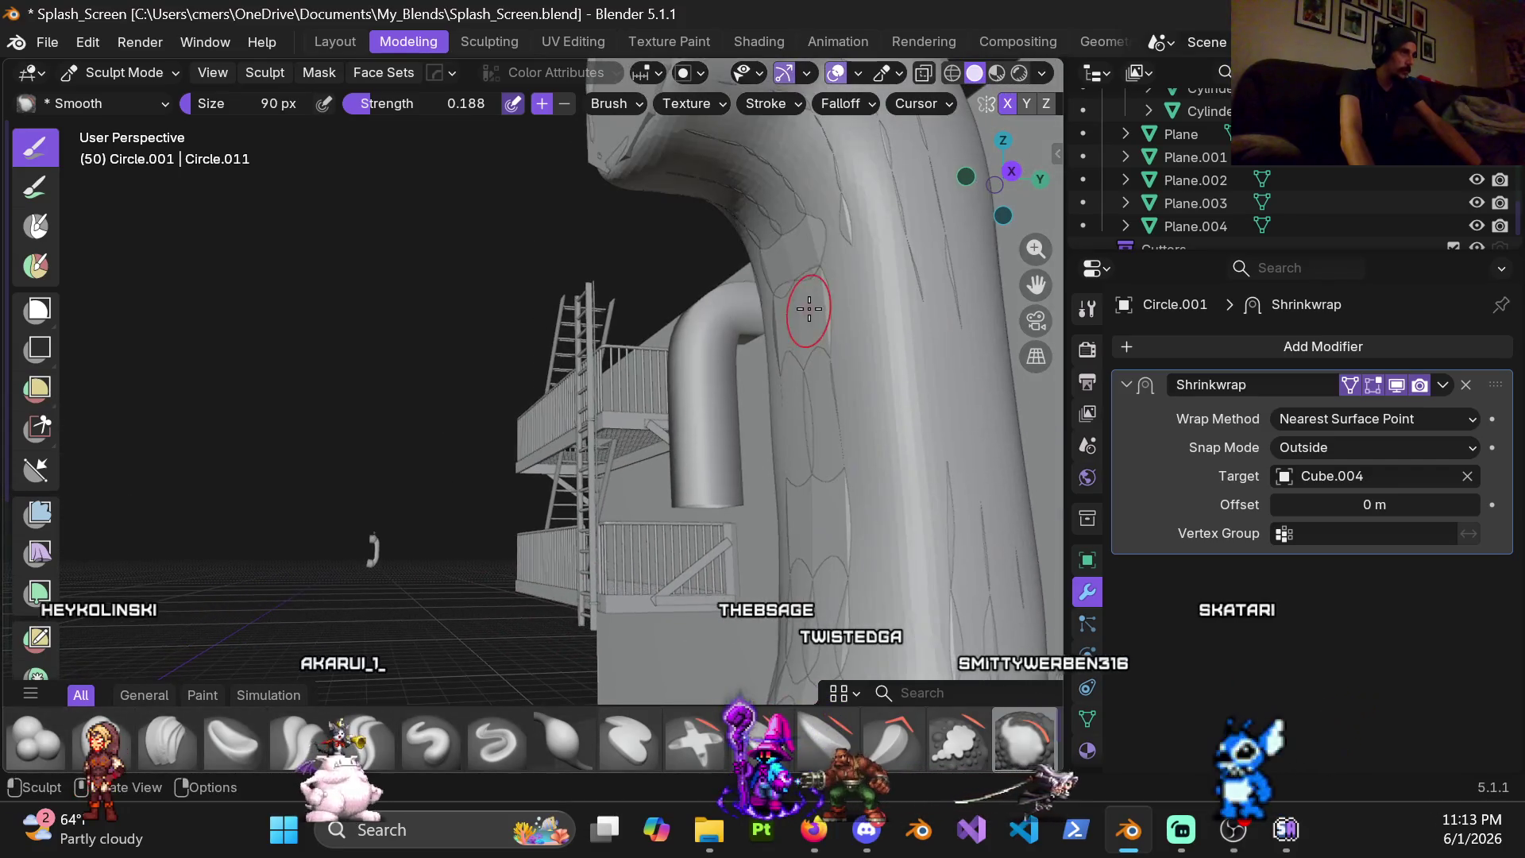
pyautogui.scroll(-2, 880, 529)
pyautogui.scroll(-2, 791, 500)
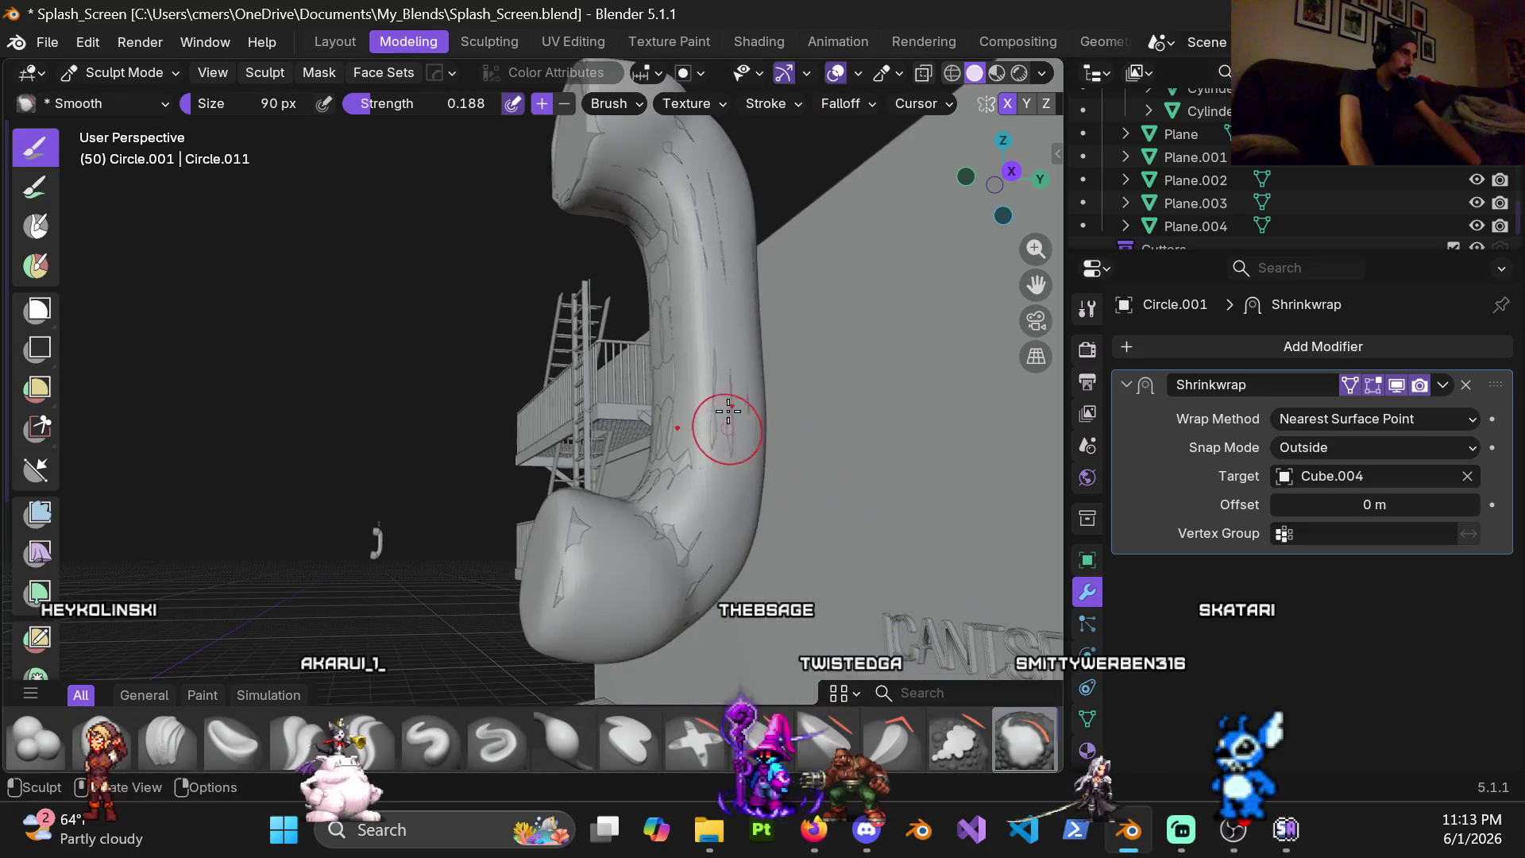
pyautogui.scroll(2, 457, 577)
pyautogui.moveTo(667, 416)
pyautogui.mouseDown(button='middle')
pyautogui.moveTo(719, 561)
pyautogui.moveTo(671, 413)
pyautogui.moveTo(783, 385)
pyautogui.mouseUp(button='middle')
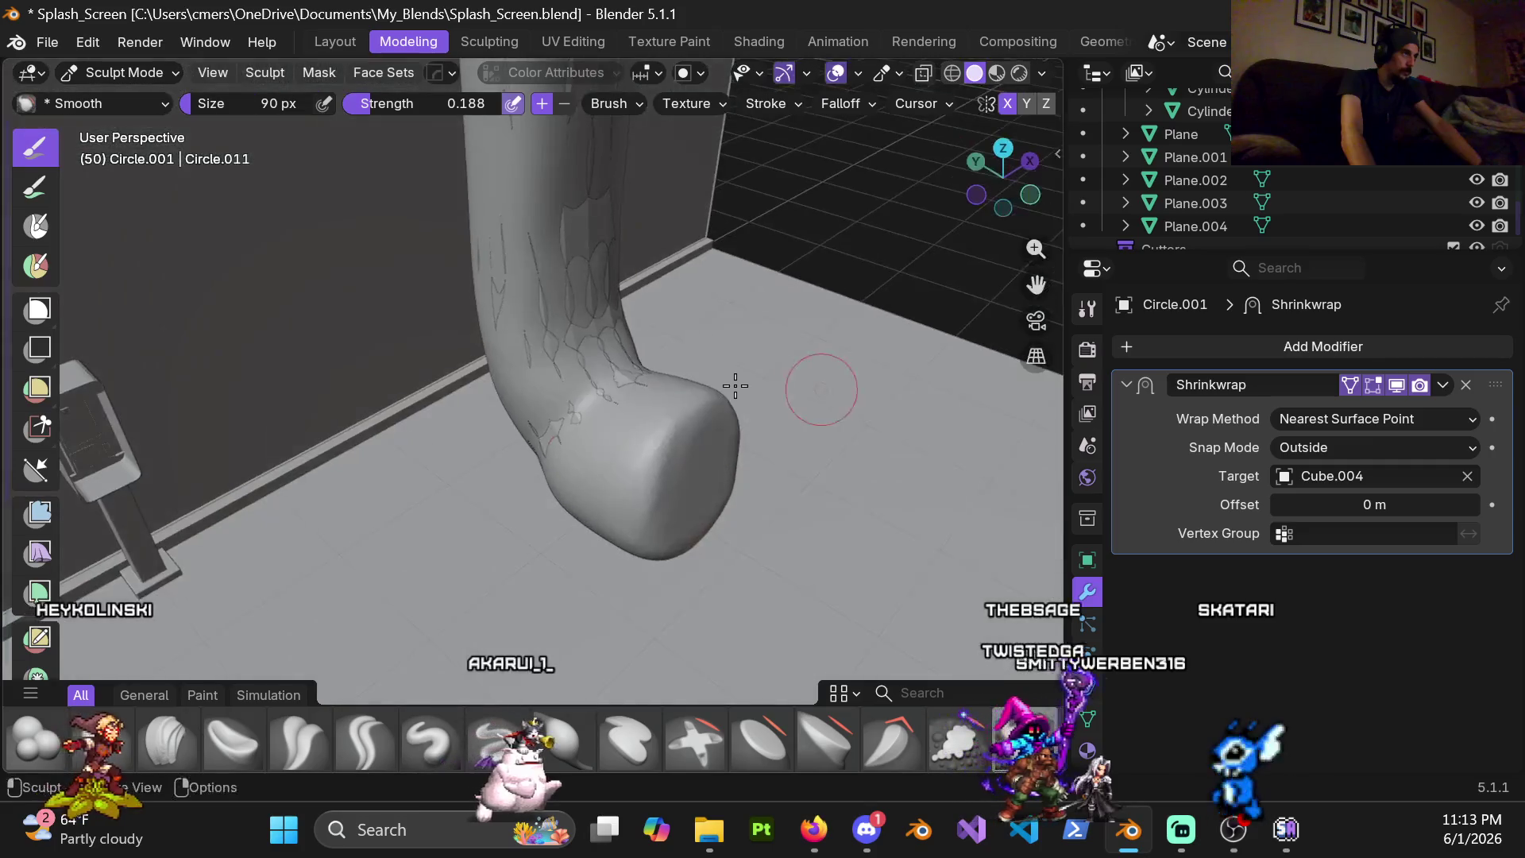
pyautogui.moveTo(628, 362); pyautogui.dragTo(566, 404, button='middle')
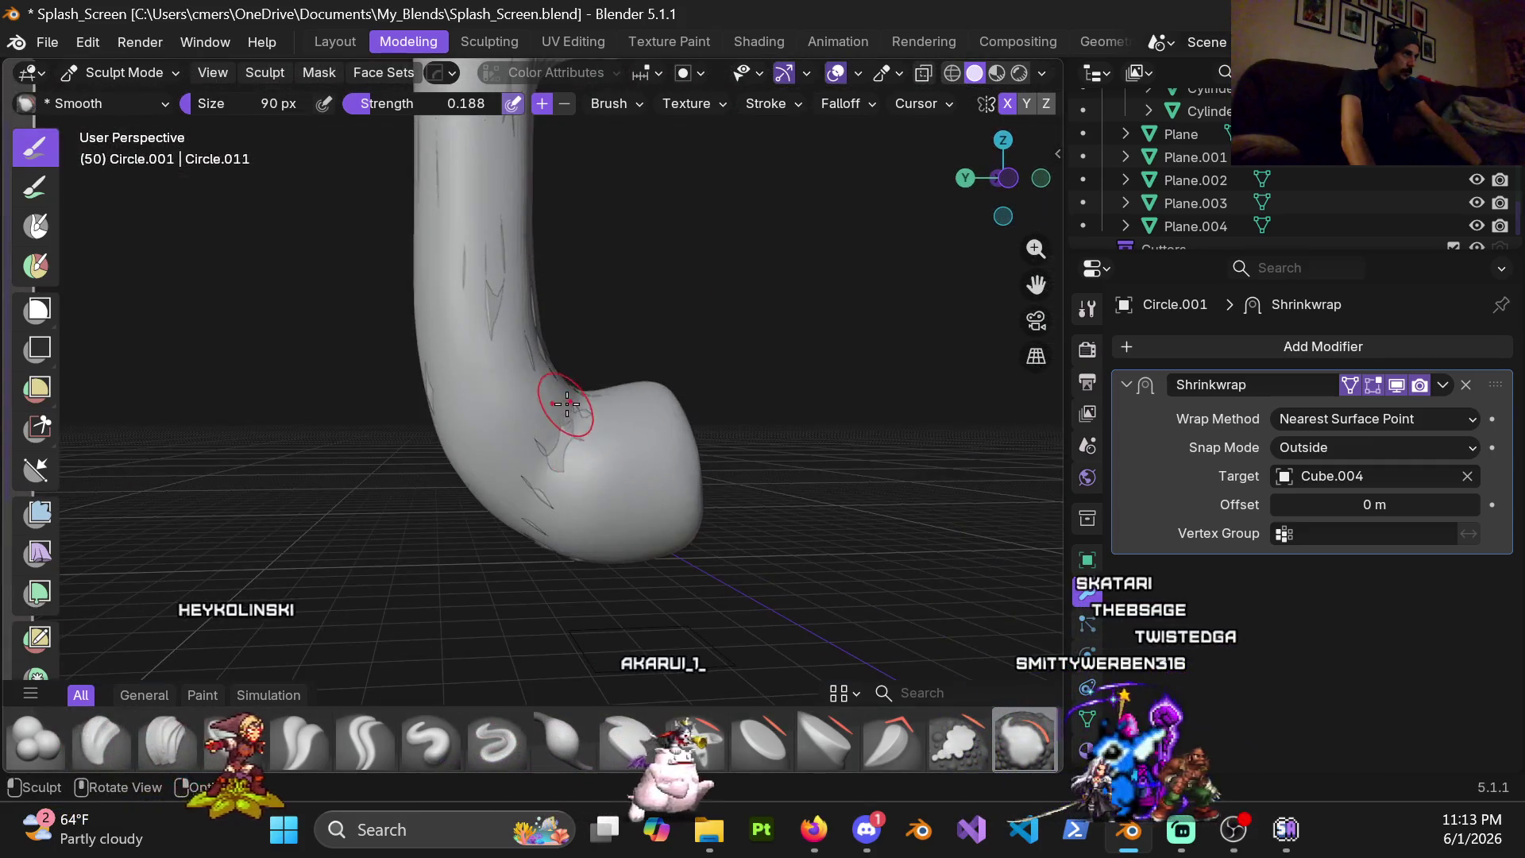
pyautogui.moveTo(592, 482)
pyautogui.mouseDown(button='middle')
pyautogui.moveTo(467, 372)
pyautogui.moveTo(645, 512)
pyautogui.mouseUp(button='middle')
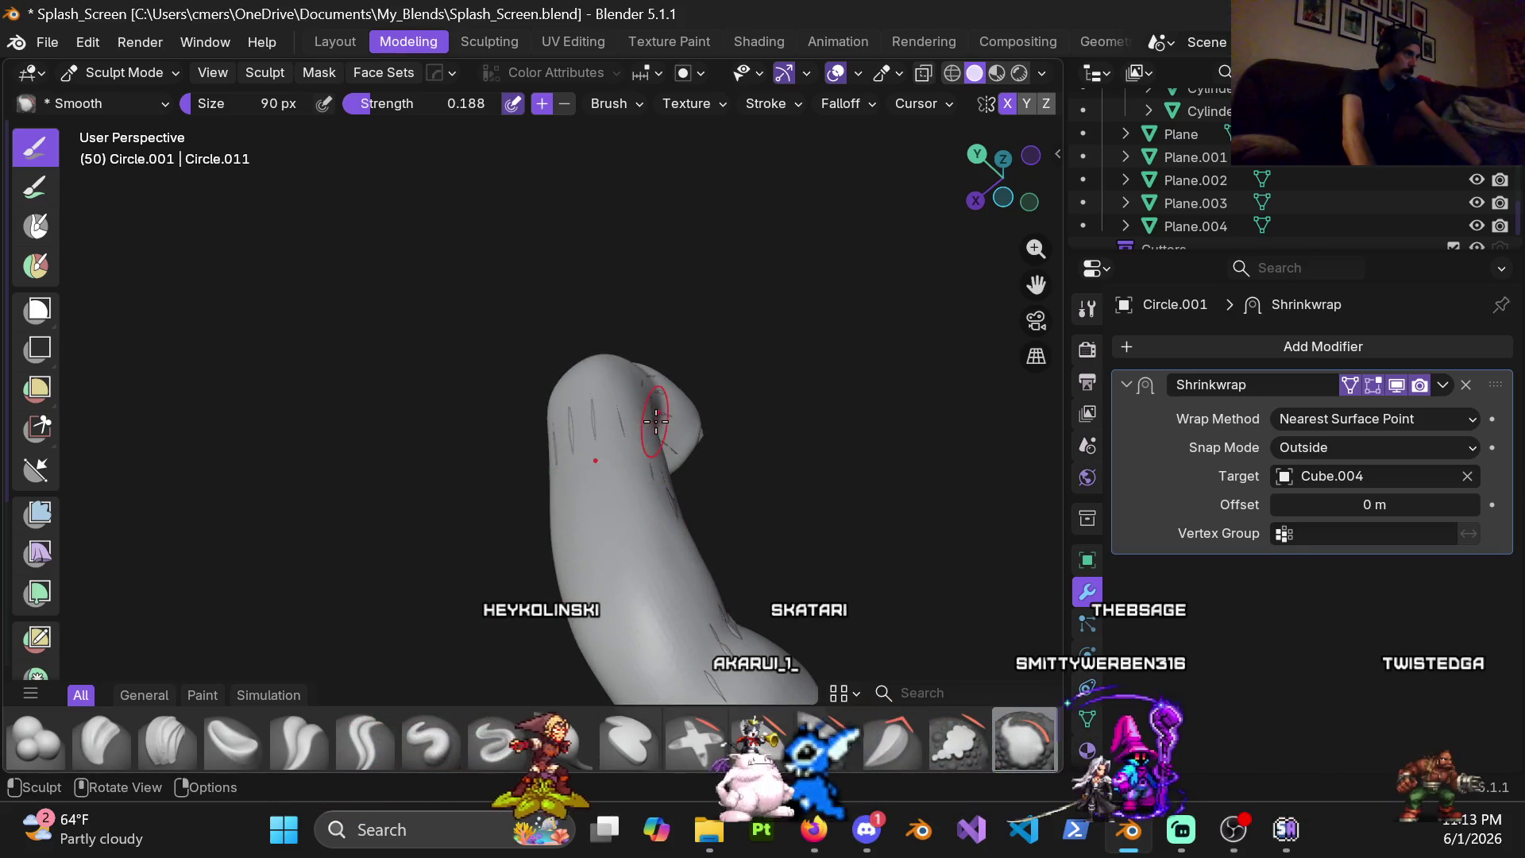
pyautogui.moveTo(504, 518); pyautogui.dragTo(684, 291, button='middle')
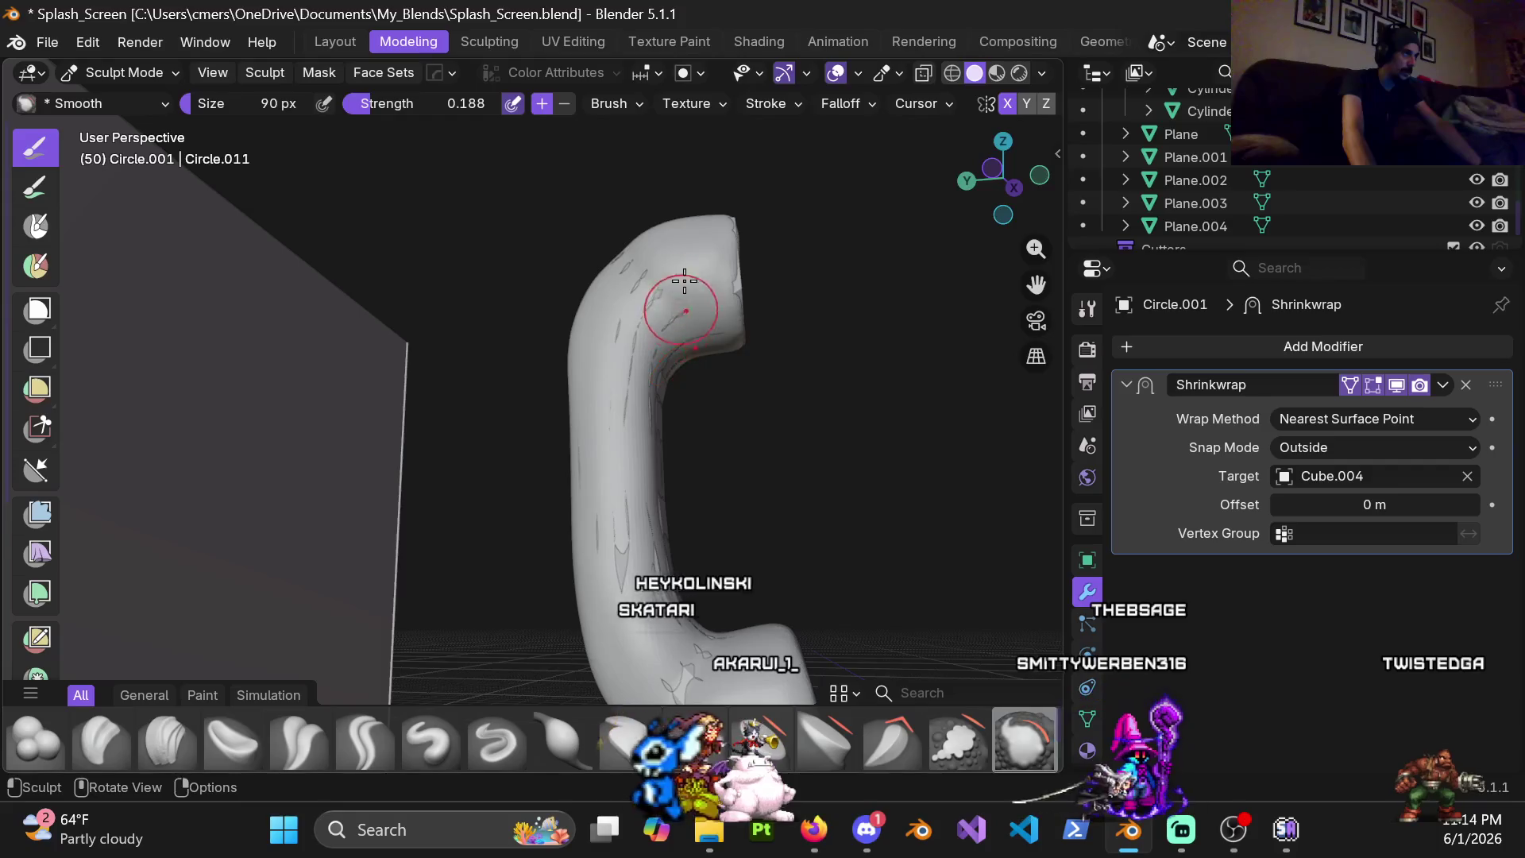
pyautogui.moveTo(597, 335)
pyautogui.mouseDown(button='middle')
pyautogui.moveTo(374, 449)
pyautogui.moveTo(659, 311)
pyautogui.mouseUp(button='middle')
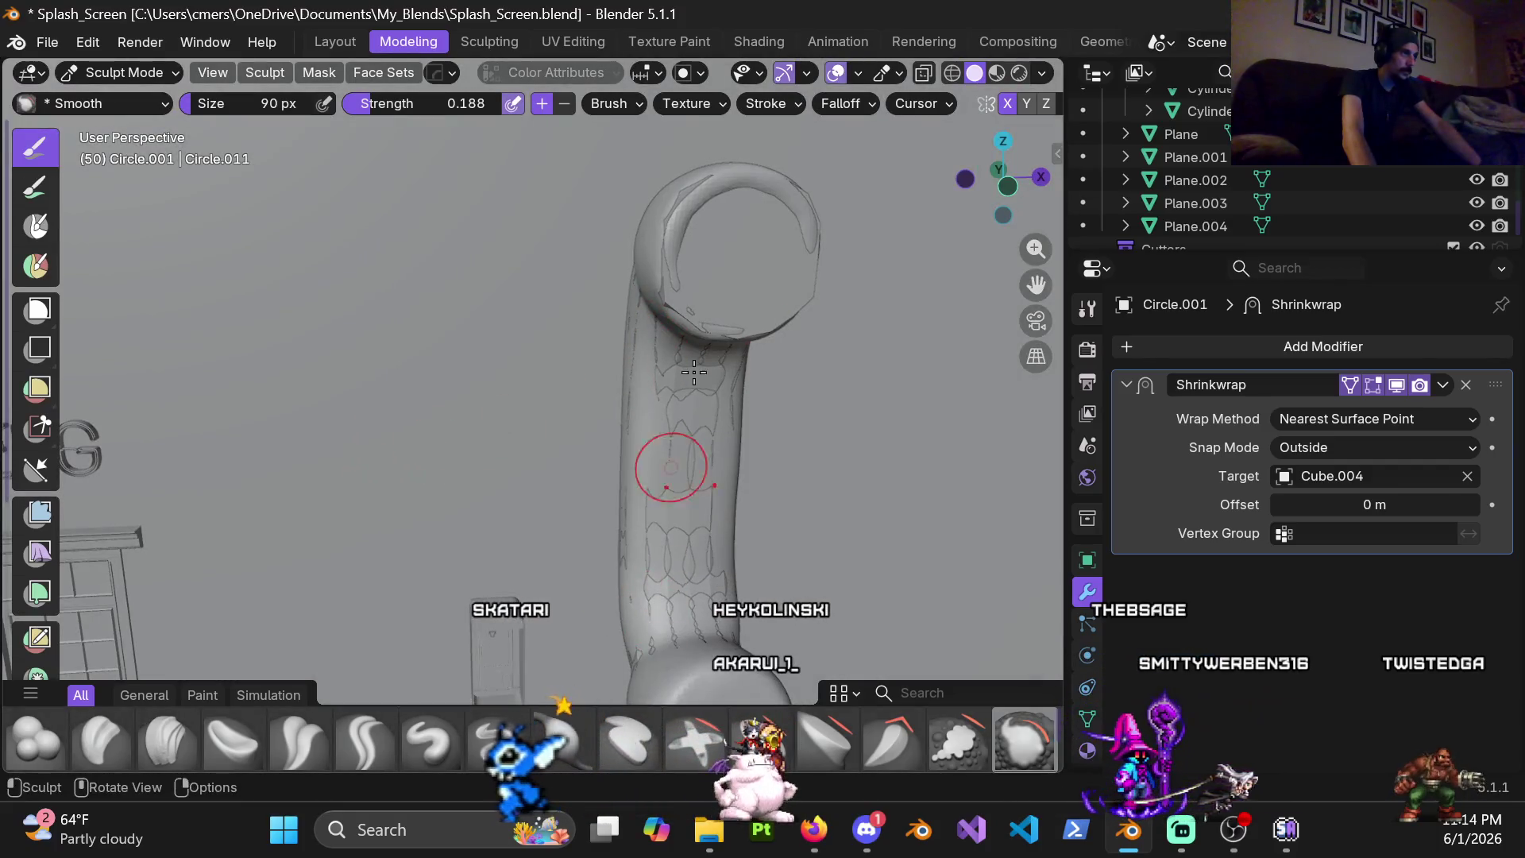
pyautogui.moveTo(702, 572)
pyautogui.mouseDown(button='middle')
pyautogui.moveTo(584, 493)
pyautogui.moveTo(603, 442)
pyautogui.moveTo(555, 293)
pyautogui.mouseUp(button='middle')
pyautogui.moveTo(681, 412)
pyautogui.mouseDown(button='middle')
pyautogui.moveTo(584, 422)
pyautogui.moveTo(626, 409)
pyautogui.moveTo(709, 629)
pyautogui.moveTo(536, 517)
pyautogui.moveTo(571, 309)
pyautogui.mouseUp(button='middle')
# Enter Edit Mode on the pipe shell and look over its rounded end
pyautogui.hotkey('ctrl', 'Tab')
pyautogui.click(775, 312)
pyautogui.moveTo(622, 376)
pyautogui.mouseDown(button='middle')
pyautogui.moveTo(810, 273)
pyautogui.moveTo(705, 265)
pyautogui.moveTo(555, 393)
pyautogui.moveTo(923, 238)
pyautogui.moveTo(977, 342)
pyautogui.moveTo(741, 310)
pyautogui.moveTo(806, 296)
pyautogui.moveTo(889, 323)
pyautogui.moveTo(608, 367)
pyautogui.moveTo(1011, 381)
pyautogui.moveTo(940, 326)
pyautogui.mouseUp(button='middle')
pyautogui.moveTo(635, 498)
pyautogui.mouseDown(button='middle')
pyautogui.moveTo(631, 299)
pyautogui.moveTo(671, 195)
pyautogui.moveTo(681, 217)
pyautogui.moveTo(804, 226)
pyautogui.moveTo(893, 385)
pyautogui.moveTo(708, 405)
pyautogui.moveTo(550, 376)
pyautogui.moveTo(768, 500)
pyautogui.mouseUp(button='middle')
pyautogui.scroll(2, 656, 447)
pyautogui.scroll(2, 656, 447)
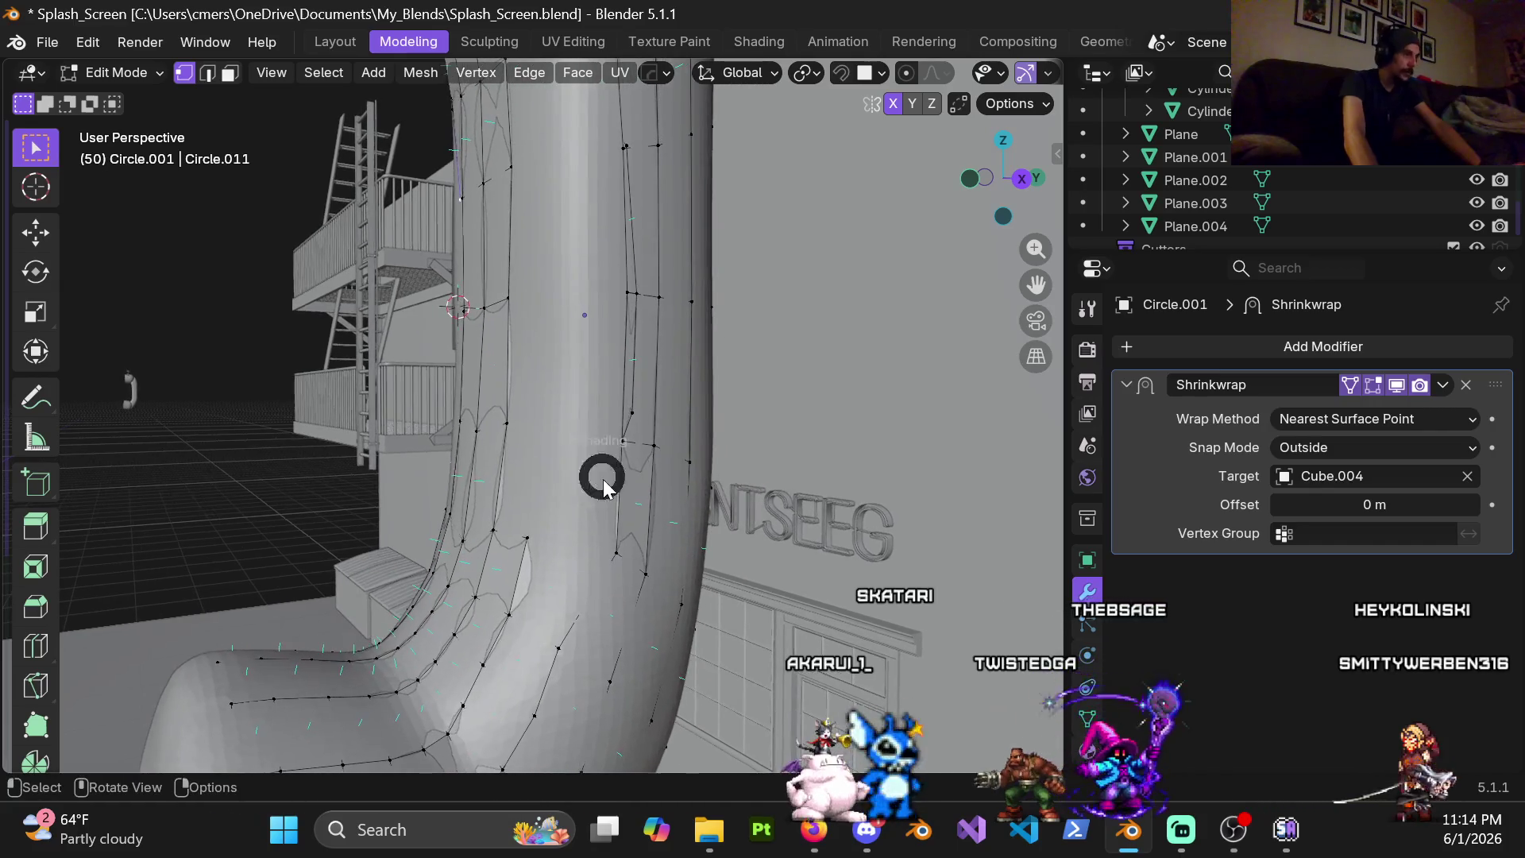
# Back in Object Mode hide the original pipe Cube.004 and re-enter Edit Mode on Circle.001
pyautogui.hotkey('ctrl', 'Tab')
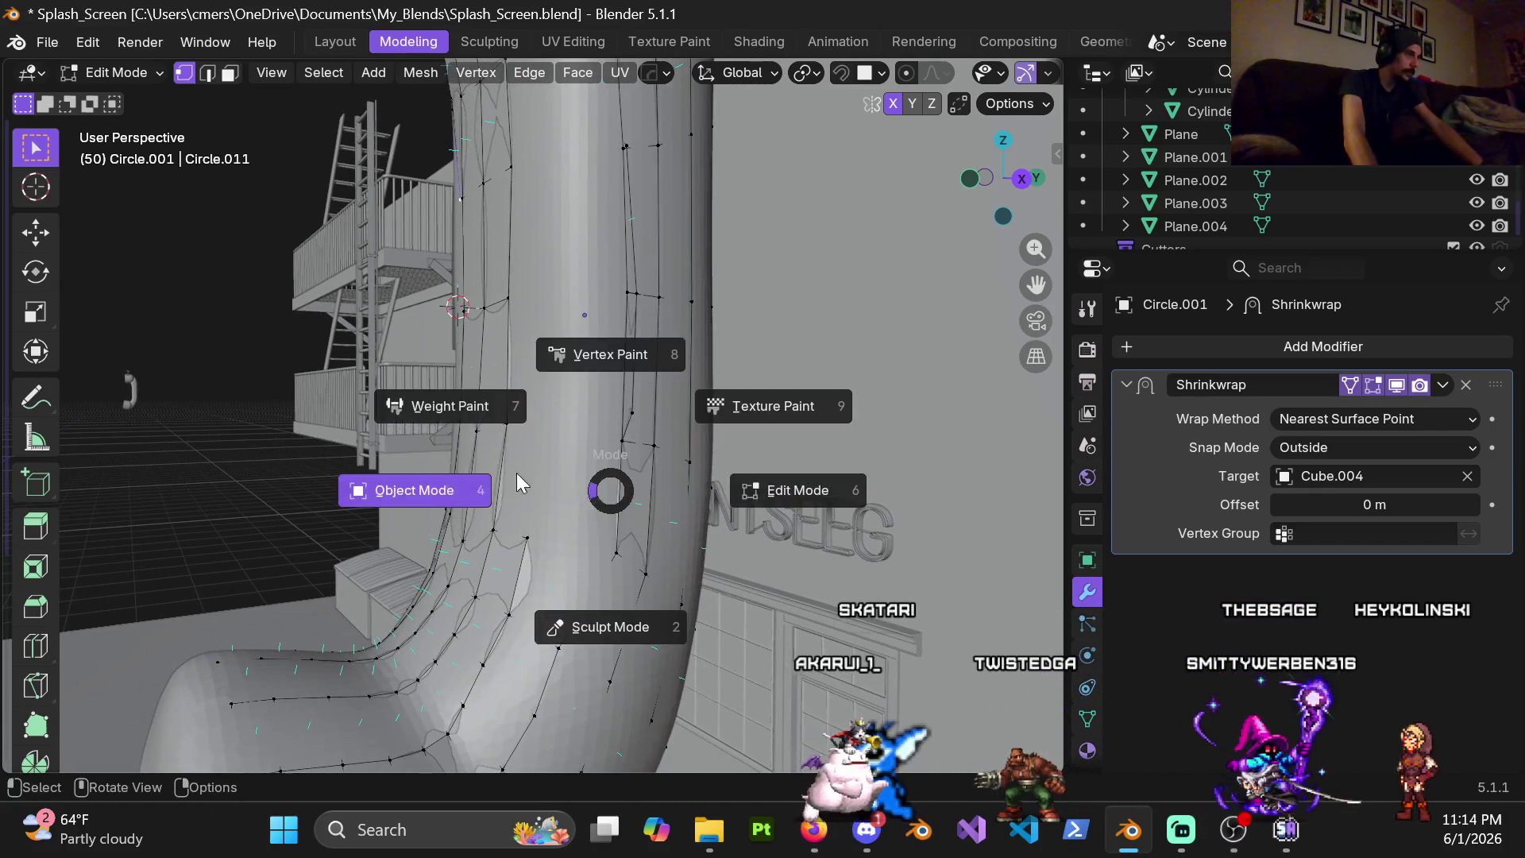
pyautogui.click(493, 488)
pyautogui.click(554, 468)
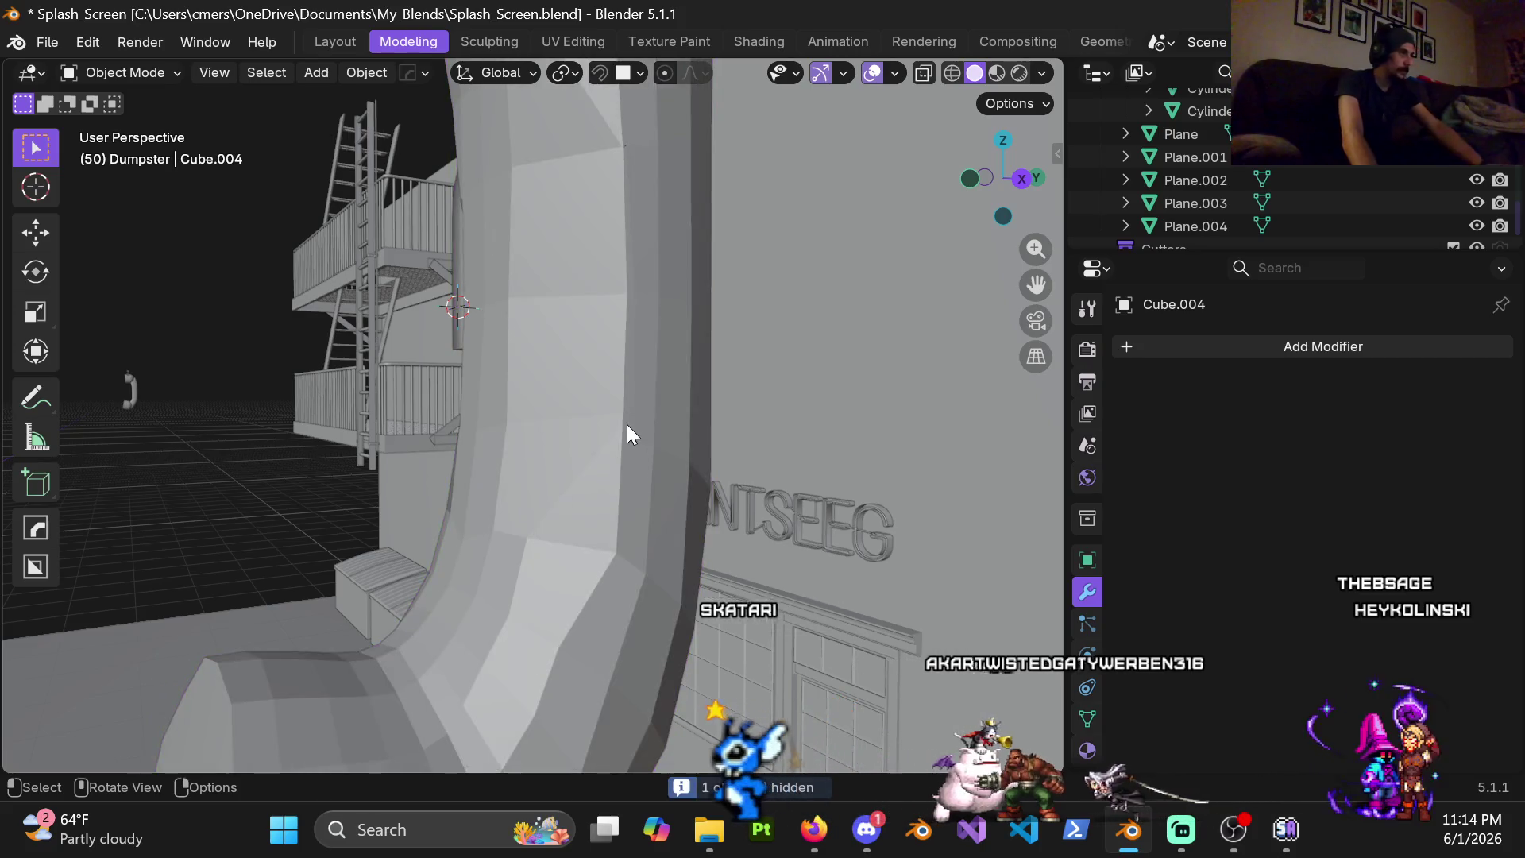
pyautogui.press('h')
pyautogui.click(627, 427)
pyautogui.hotkey('ctrl', 'Tab')
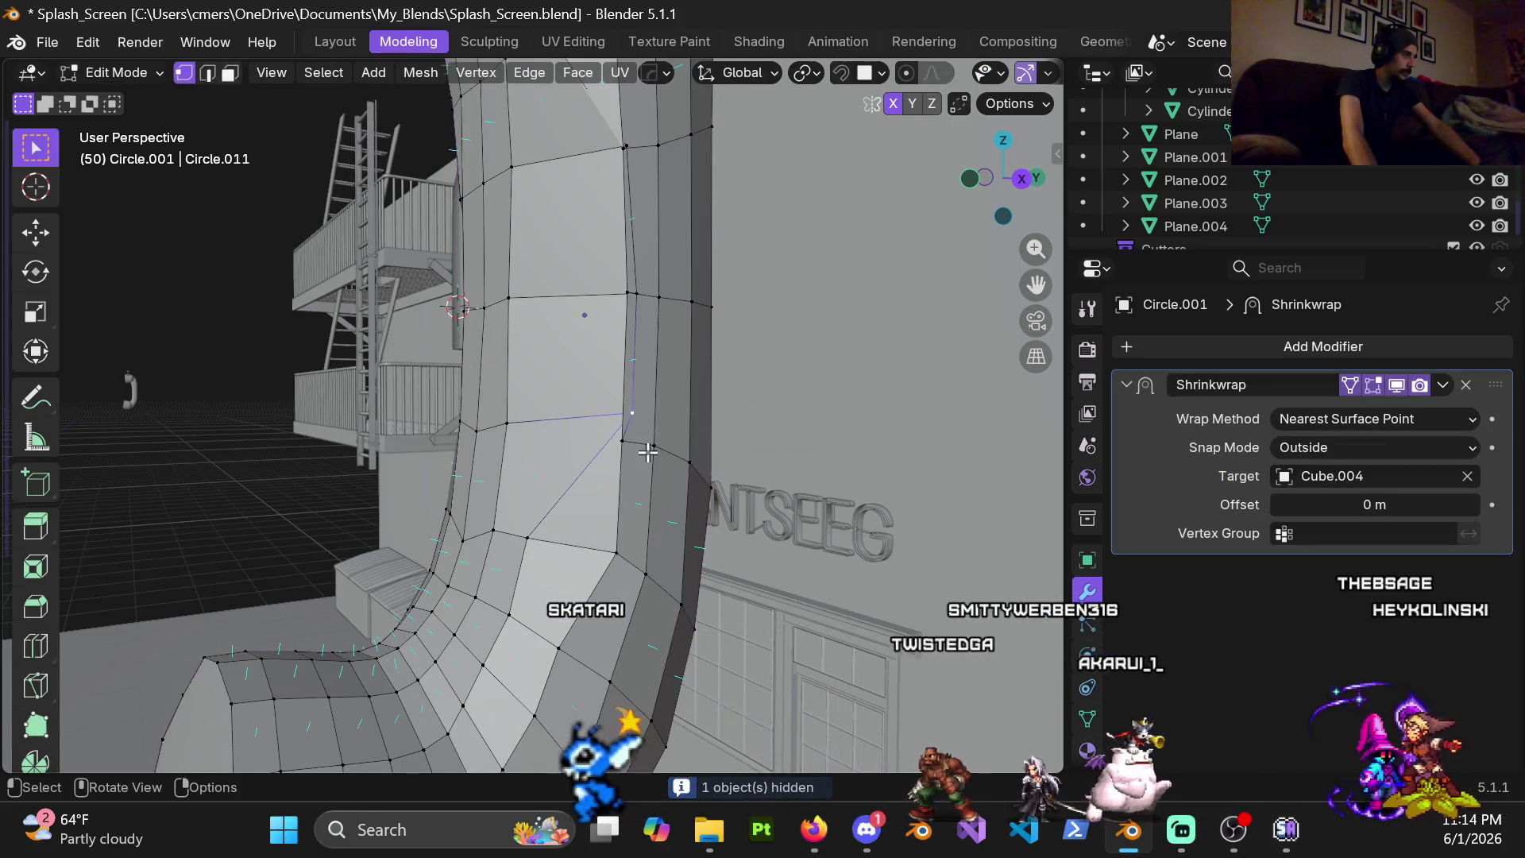
# Slide three vertices along their edges to even out the stretched faces
pyautogui.press('g')
pyautogui.press('g')
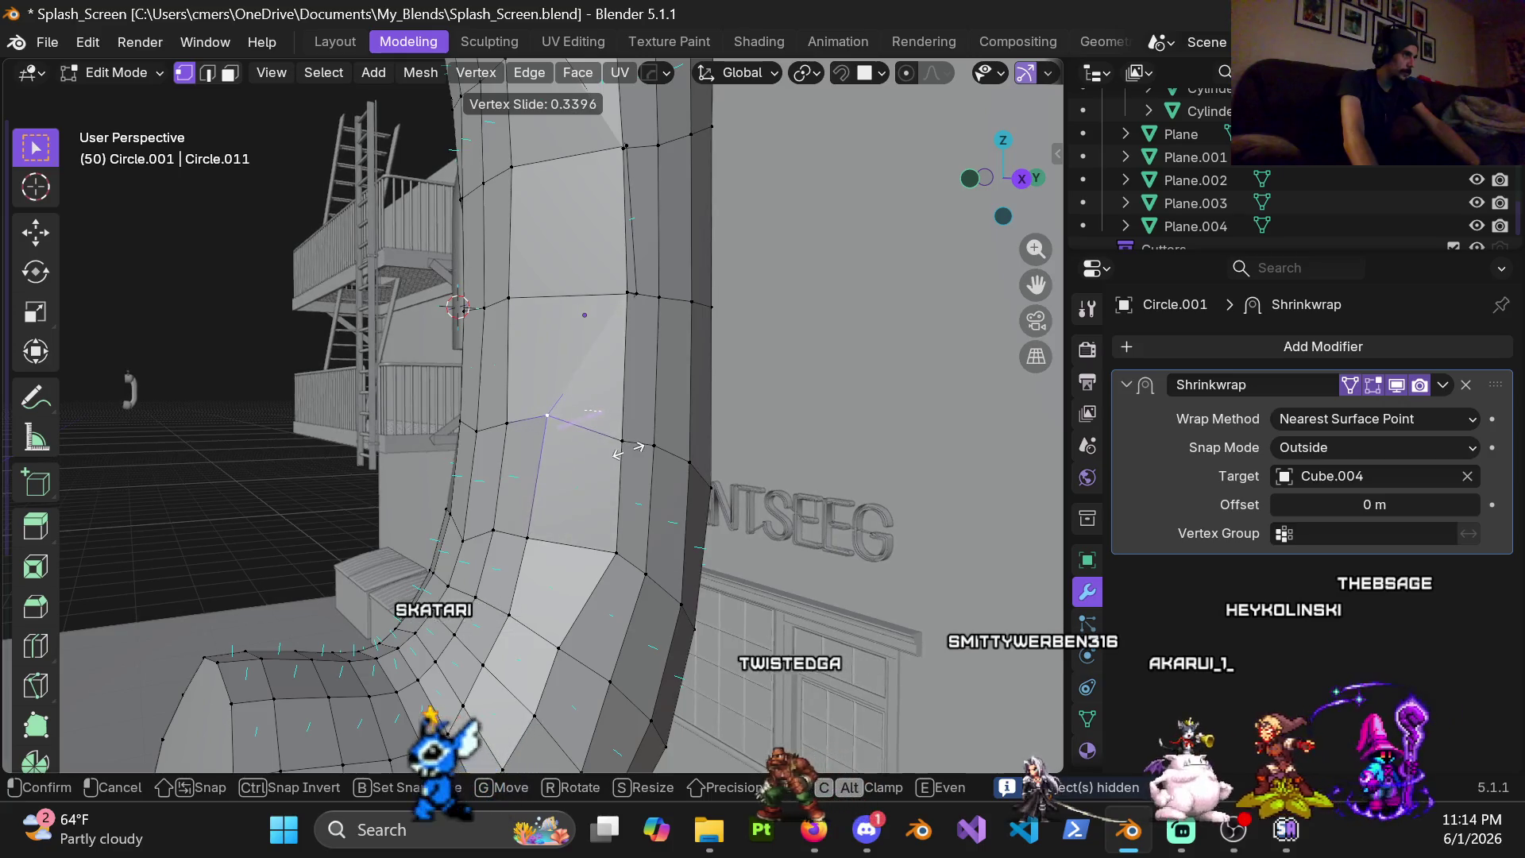
pyautogui.click(628, 453)
pyautogui.click(628, 293)
pyautogui.press('g')
pyautogui.press('g')
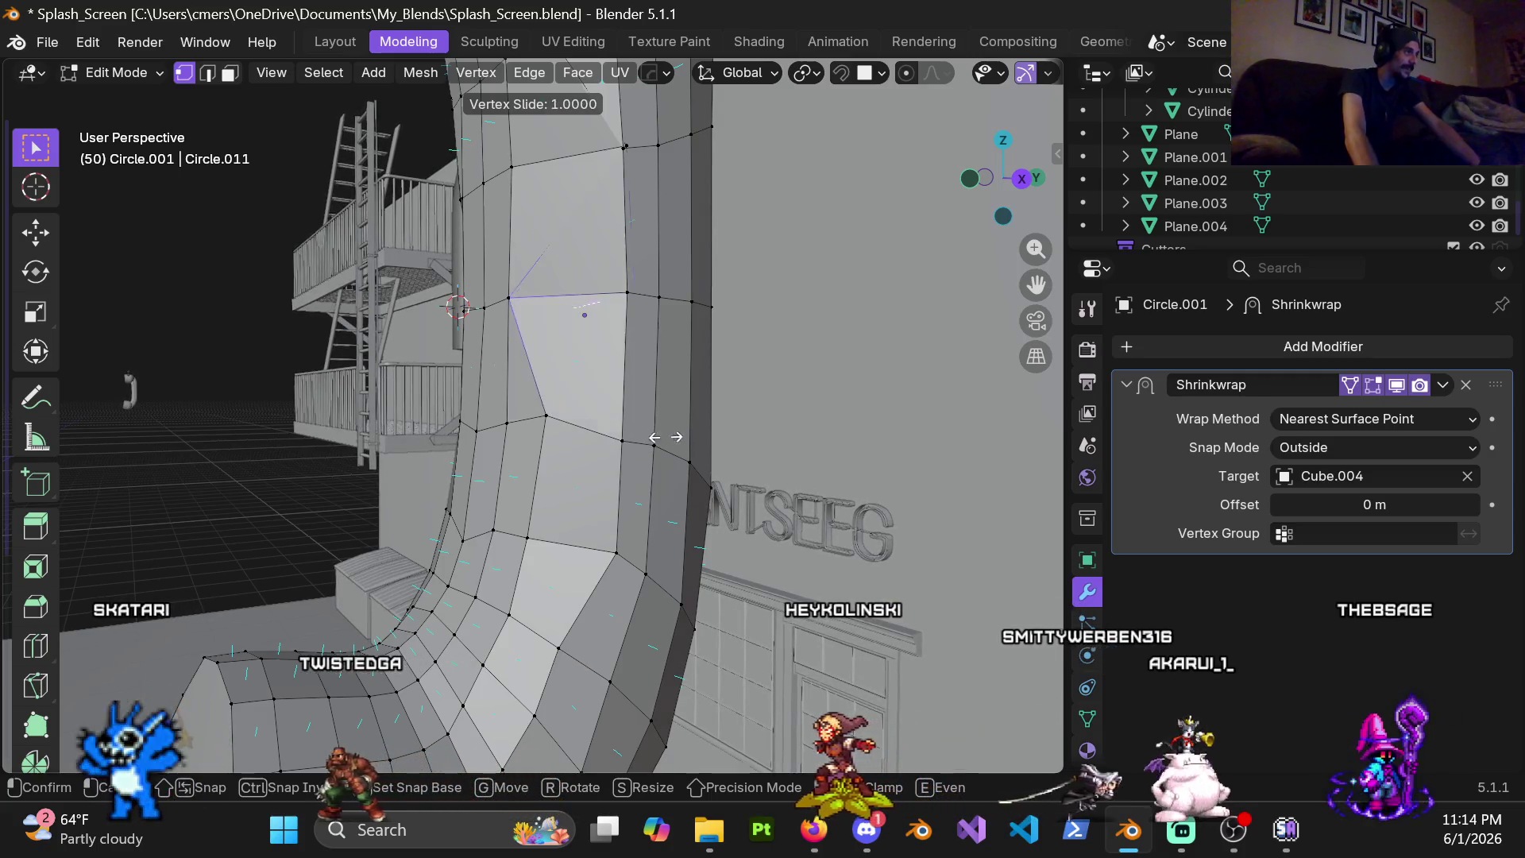
pyautogui.click(651, 401)
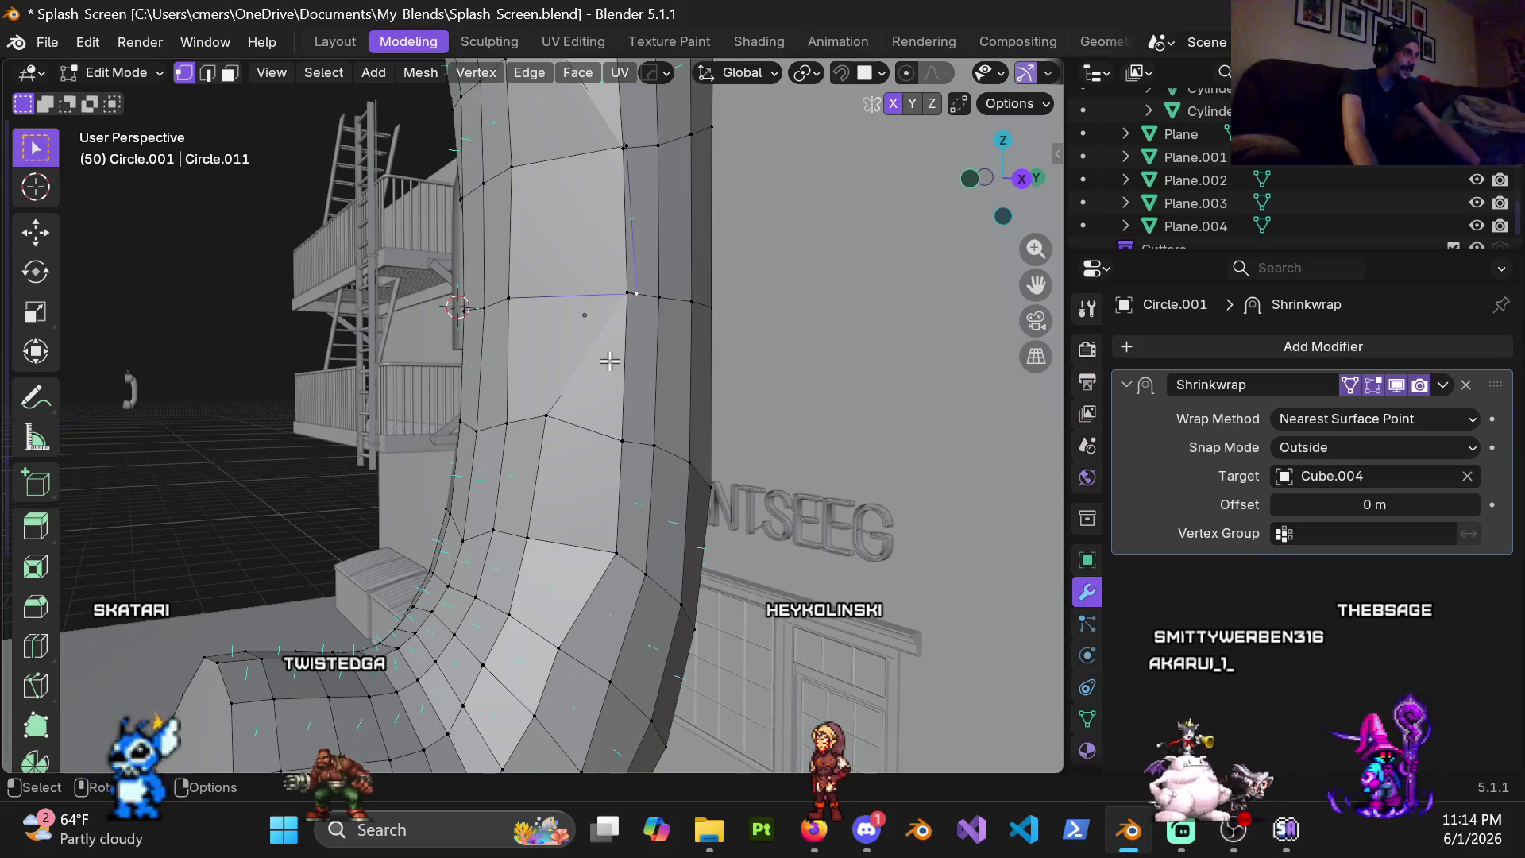
pyautogui.press('g')
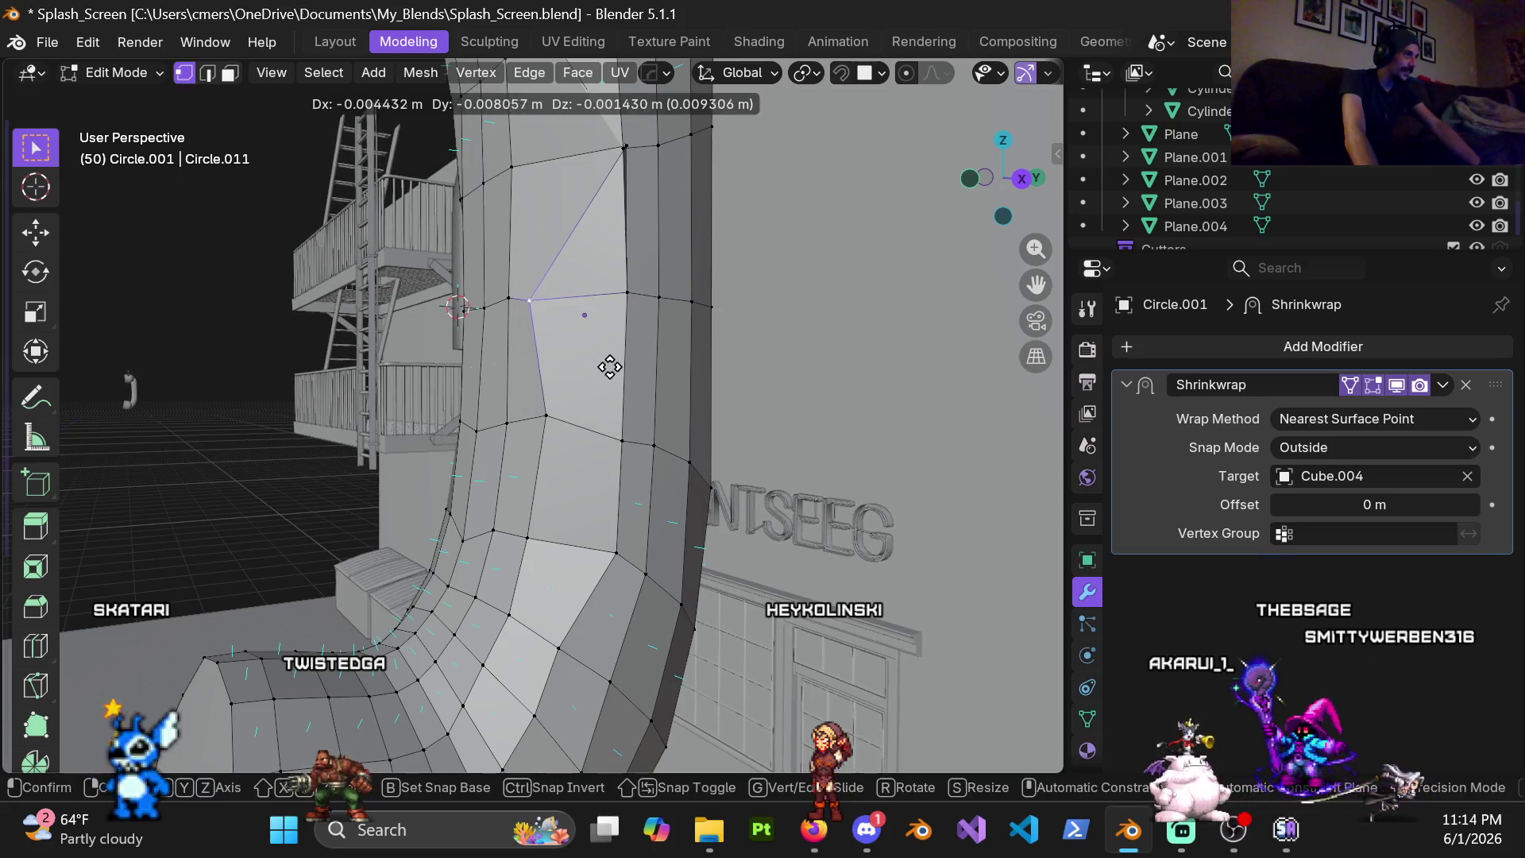
pyautogui.click(694, 376)
# Move two more vertices into place and orbit so the tube stands straight and upright
pyautogui.moveTo(695, 376)
pyautogui.mouseDown(button='middle')
pyautogui.moveTo(571, 421)
pyautogui.moveTo(536, 410)
pyautogui.mouseUp(button='middle')
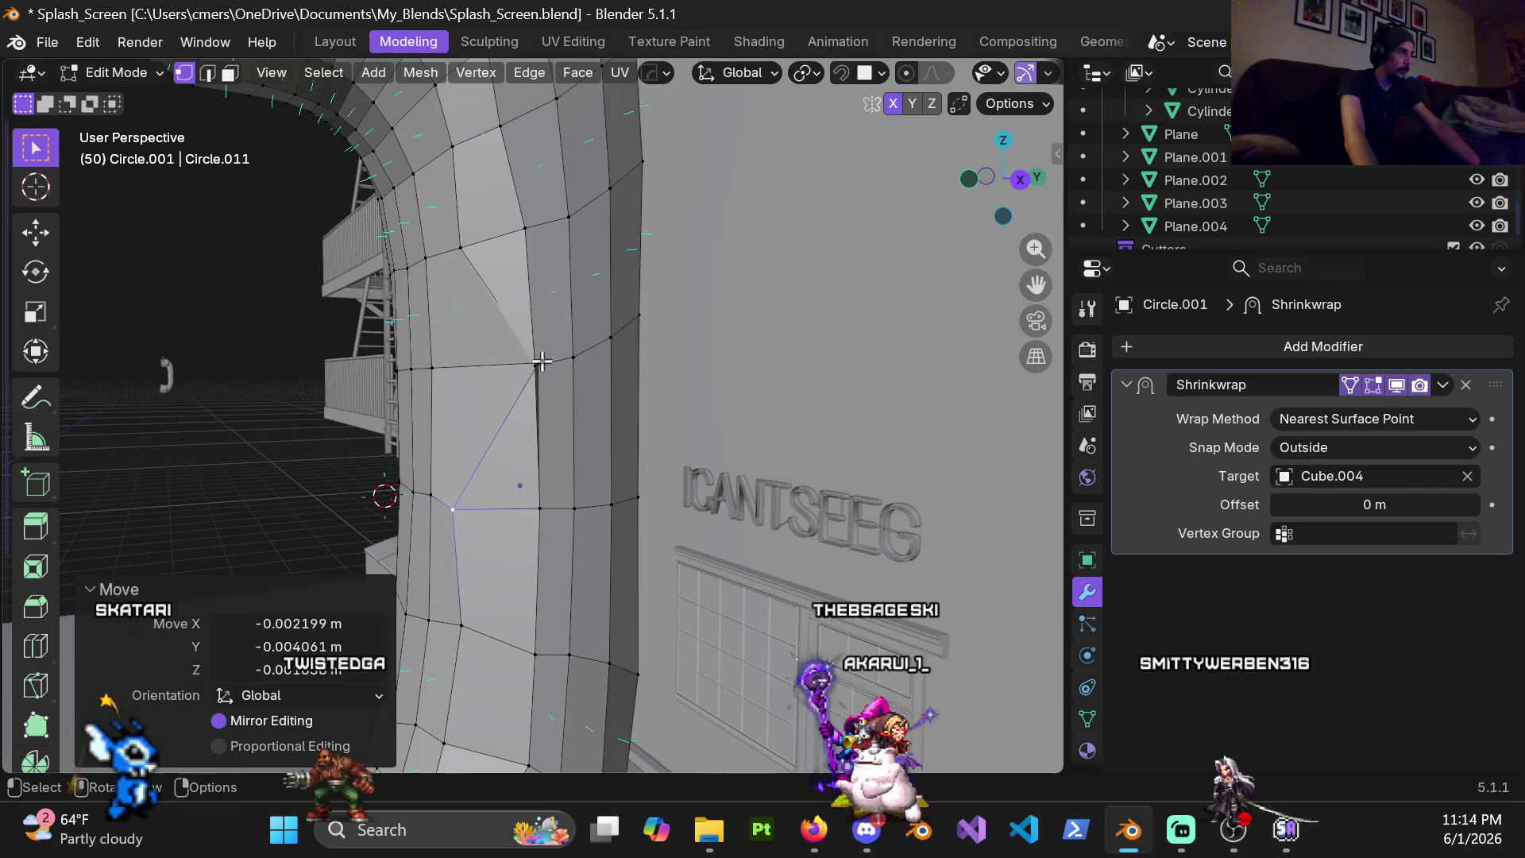
pyautogui.click(444, 367)
pyautogui.press('g')
pyautogui.click(538, 413)
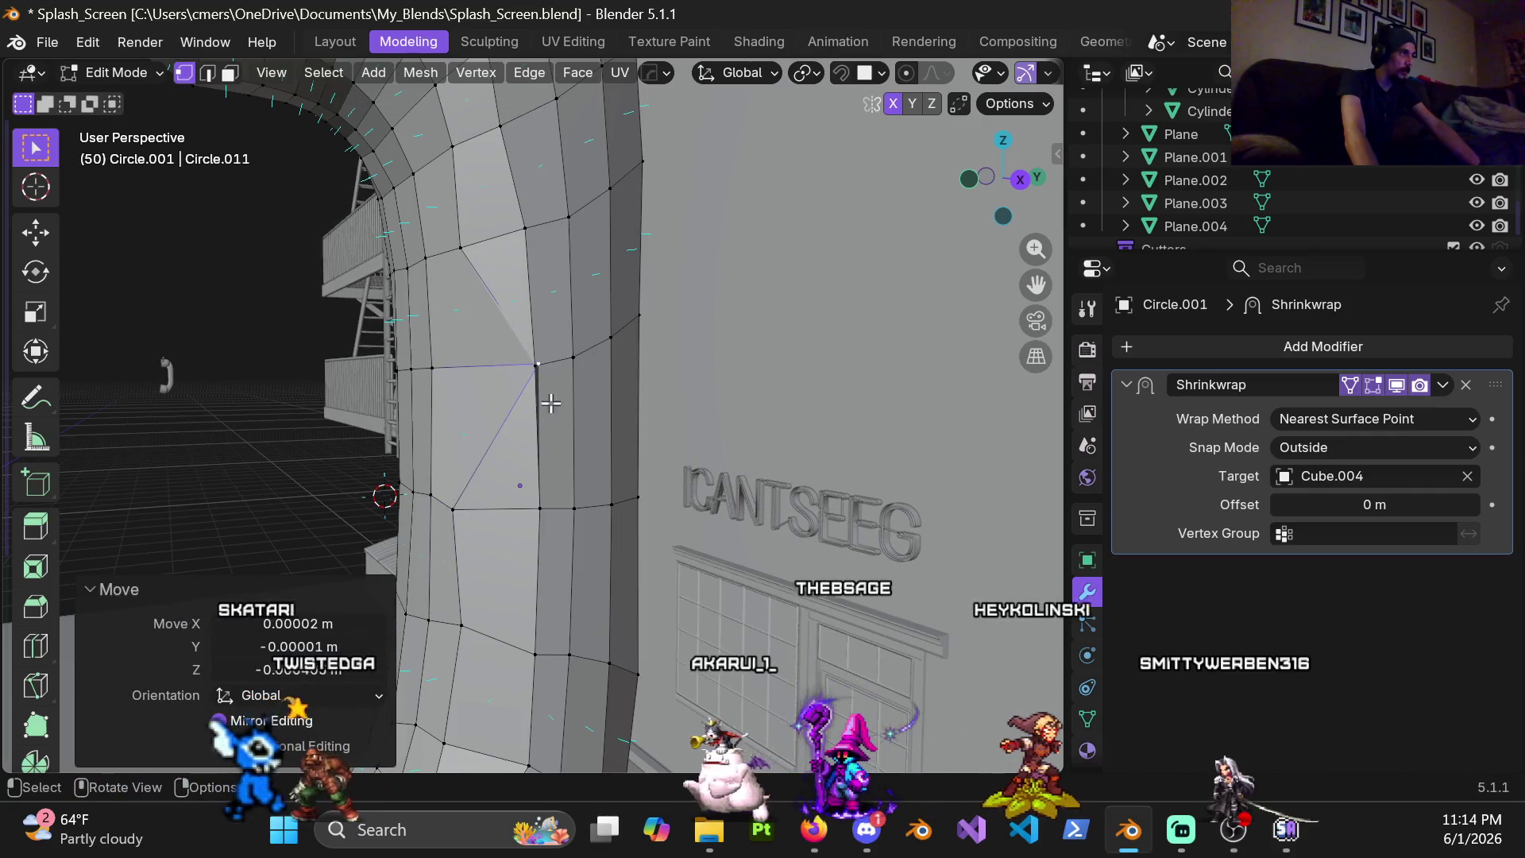
pyautogui.moveTo(536, 396); pyautogui.dragTo(608, 462, button='middle')
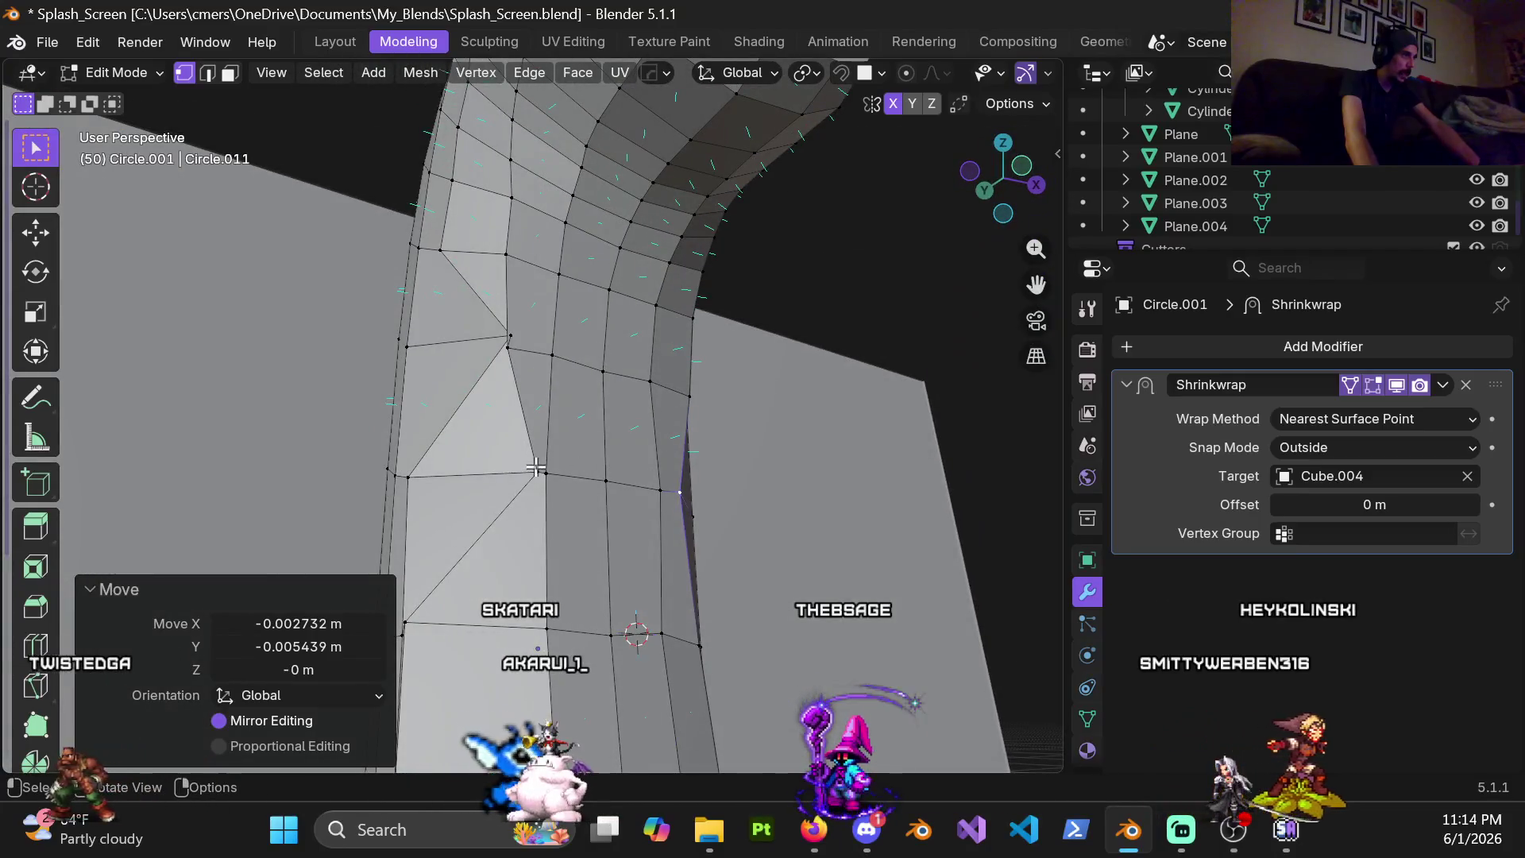
pyautogui.click(536, 467)
pyautogui.press('g')
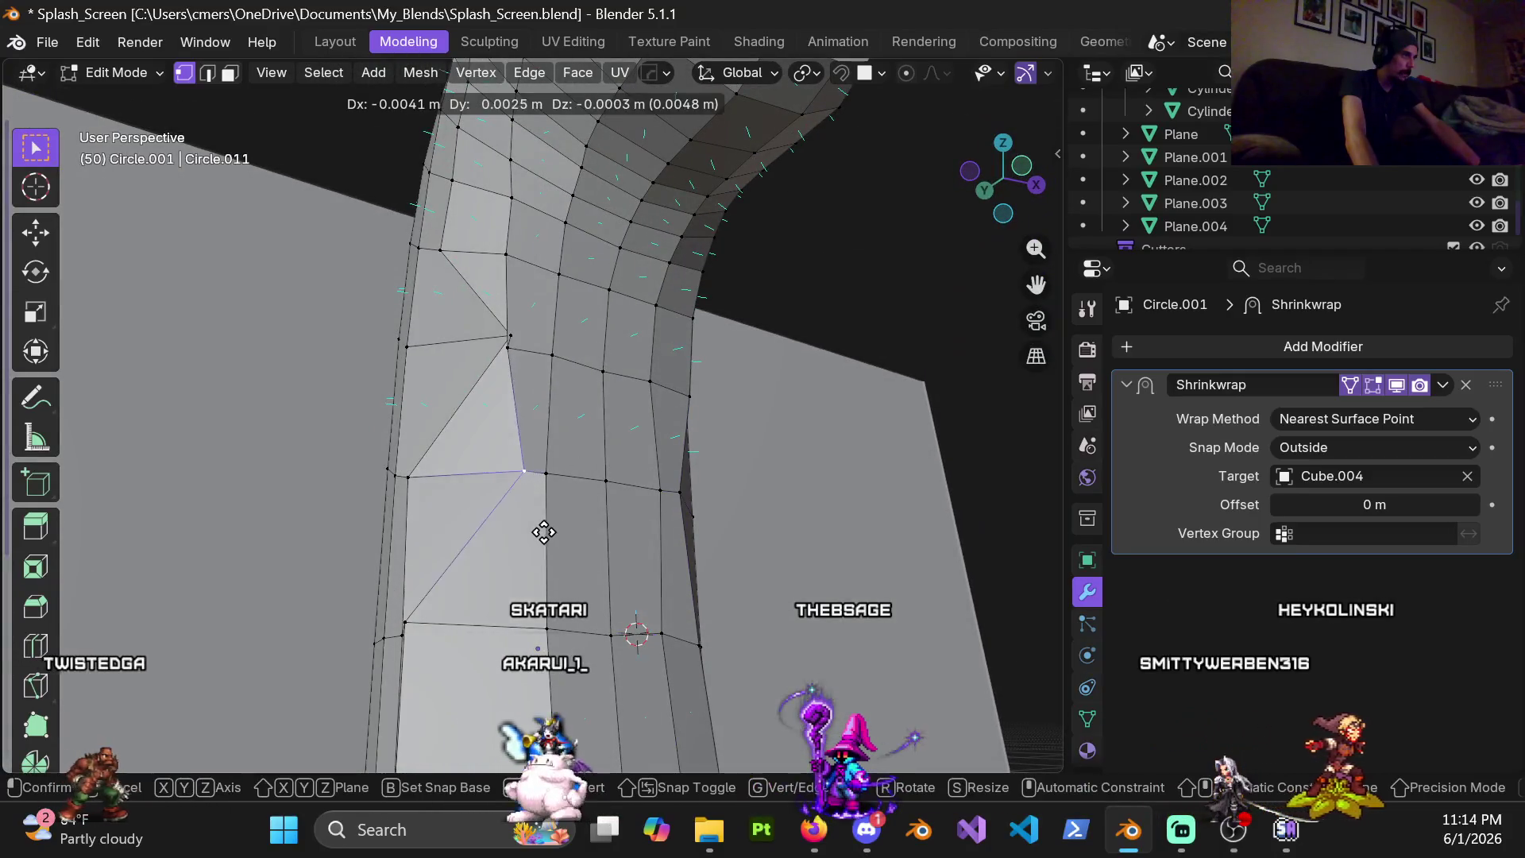
pyautogui.click(548, 533)
pyautogui.scroll(-2, 548, 533)
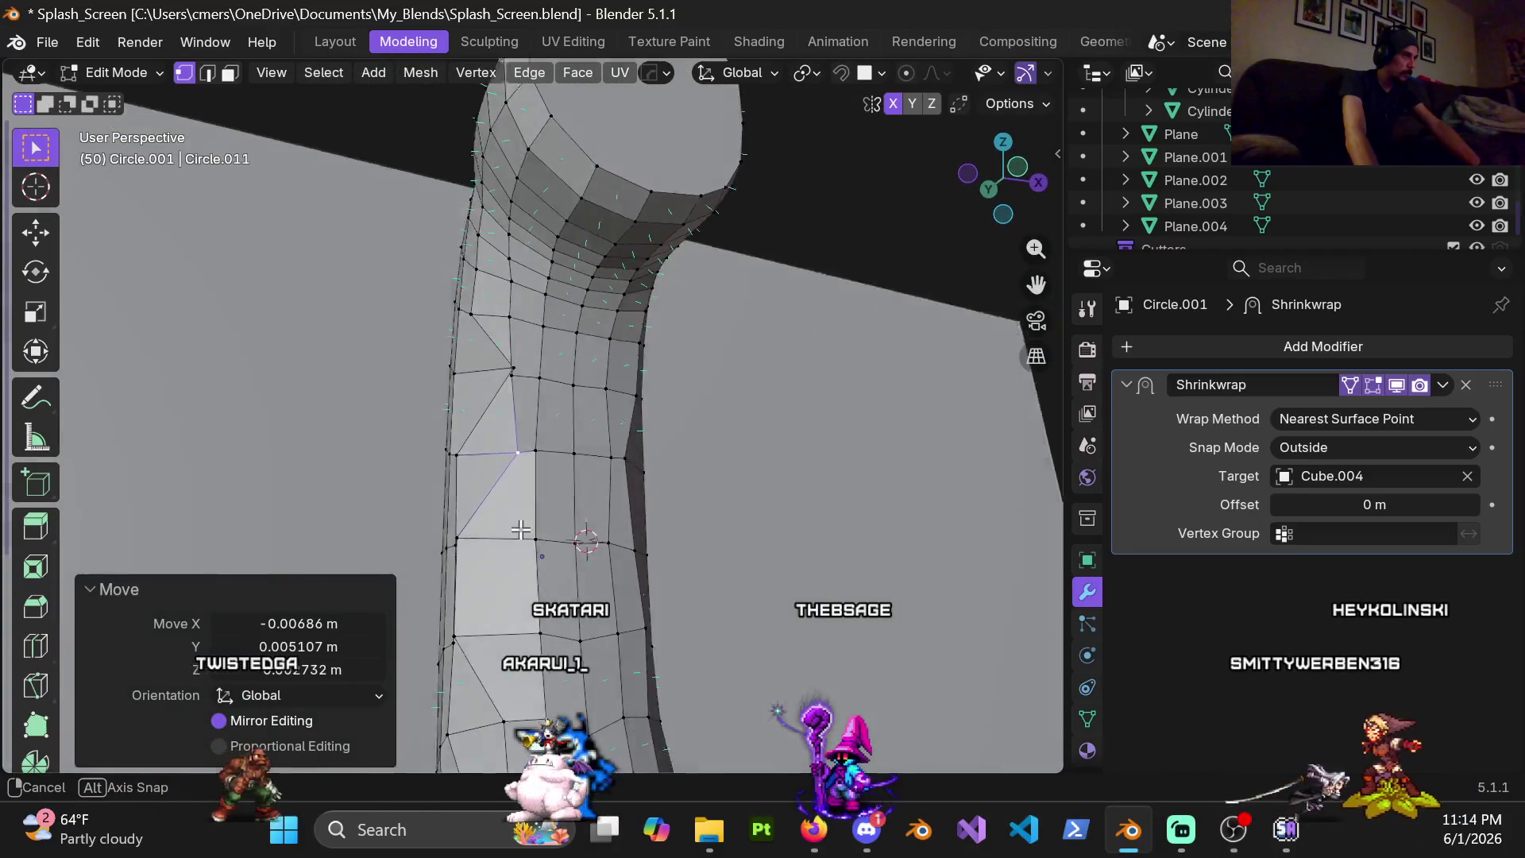
pyautogui.scroll(-3, 548, 532)
pyautogui.scroll(-2, 536, 518)
pyautogui.scroll(2, 524, 501)
pyautogui.moveTo(525, 501)
pyautogui.mouseDown(button='middle')
pyautogui.moveTo(610, 489)
pyautogui.moveTo(594, 472)
pyautogui.mouseUp(button='middle')
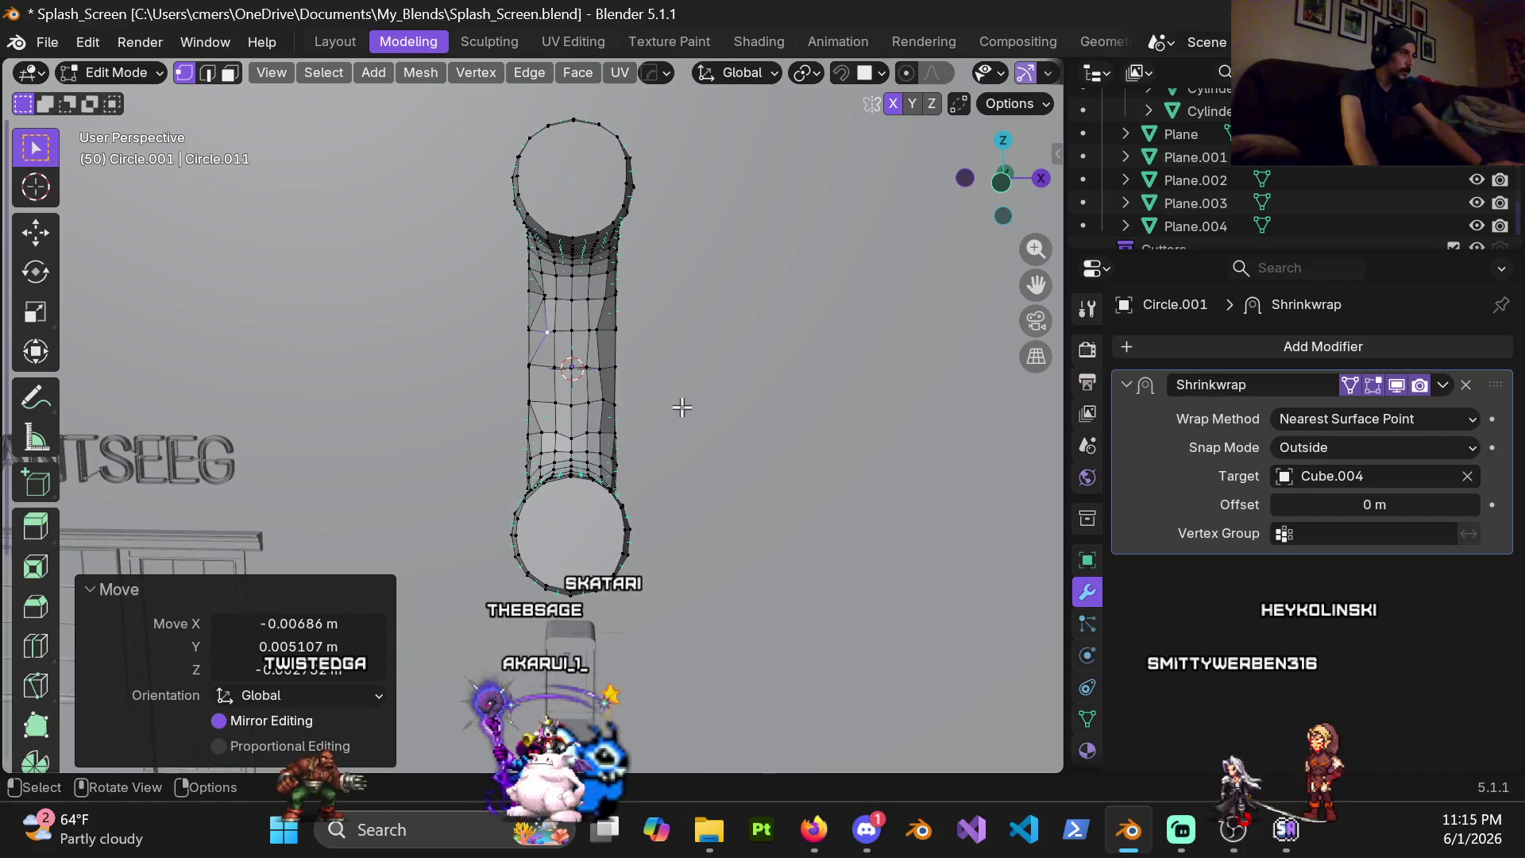
pyautogui.press('alt')
# Dismiss the Mirror symmetry tool unchanged and orbit around the curved mesh
pyautogui.hotkey('alt', 'x')
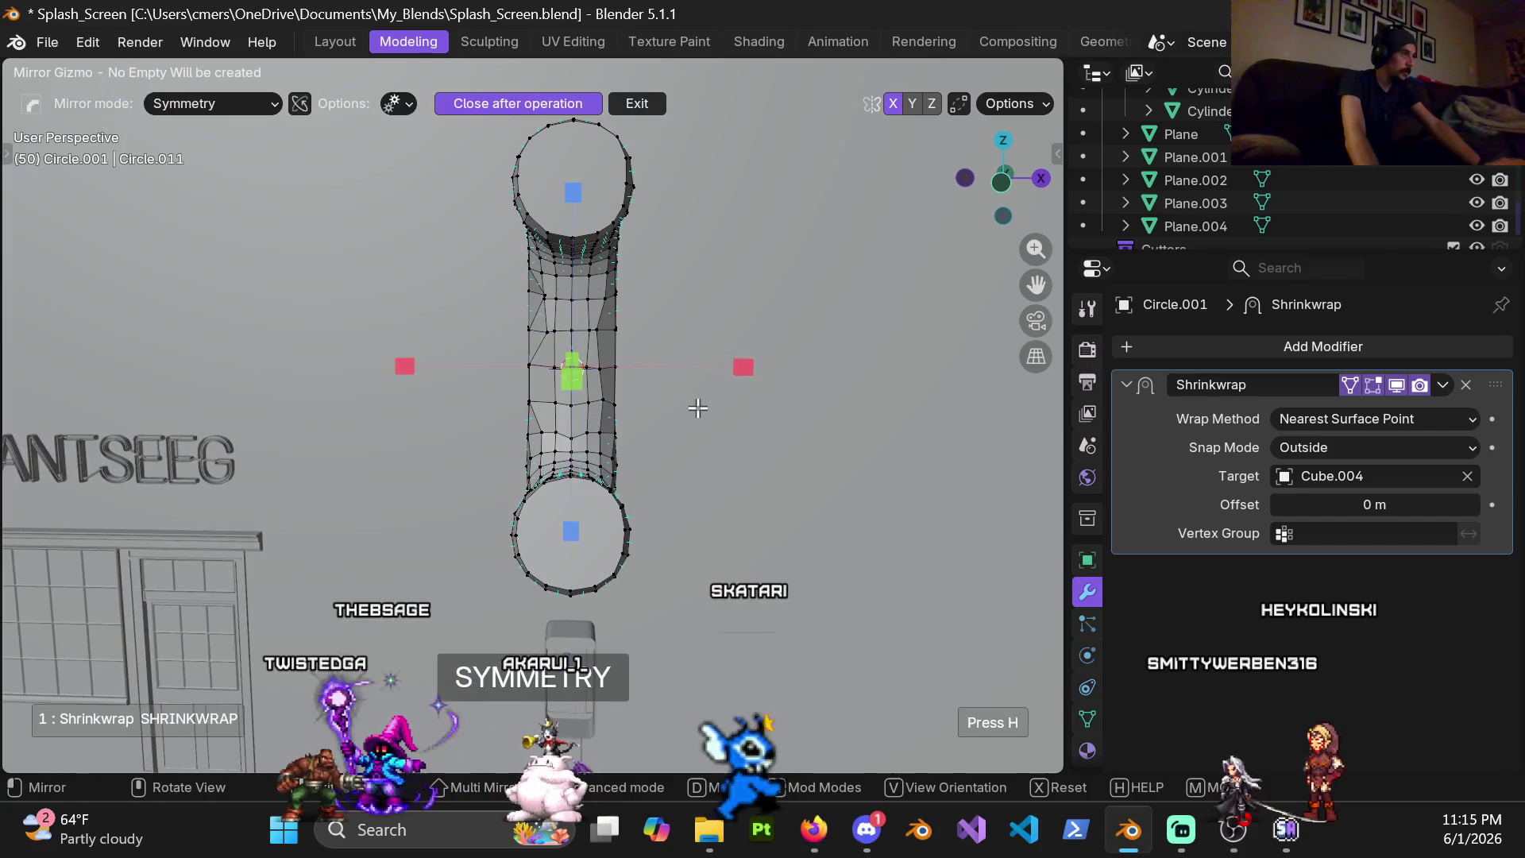
pyautogui.click(742, 367)
pyautogui.scroll(3, 637, 426)
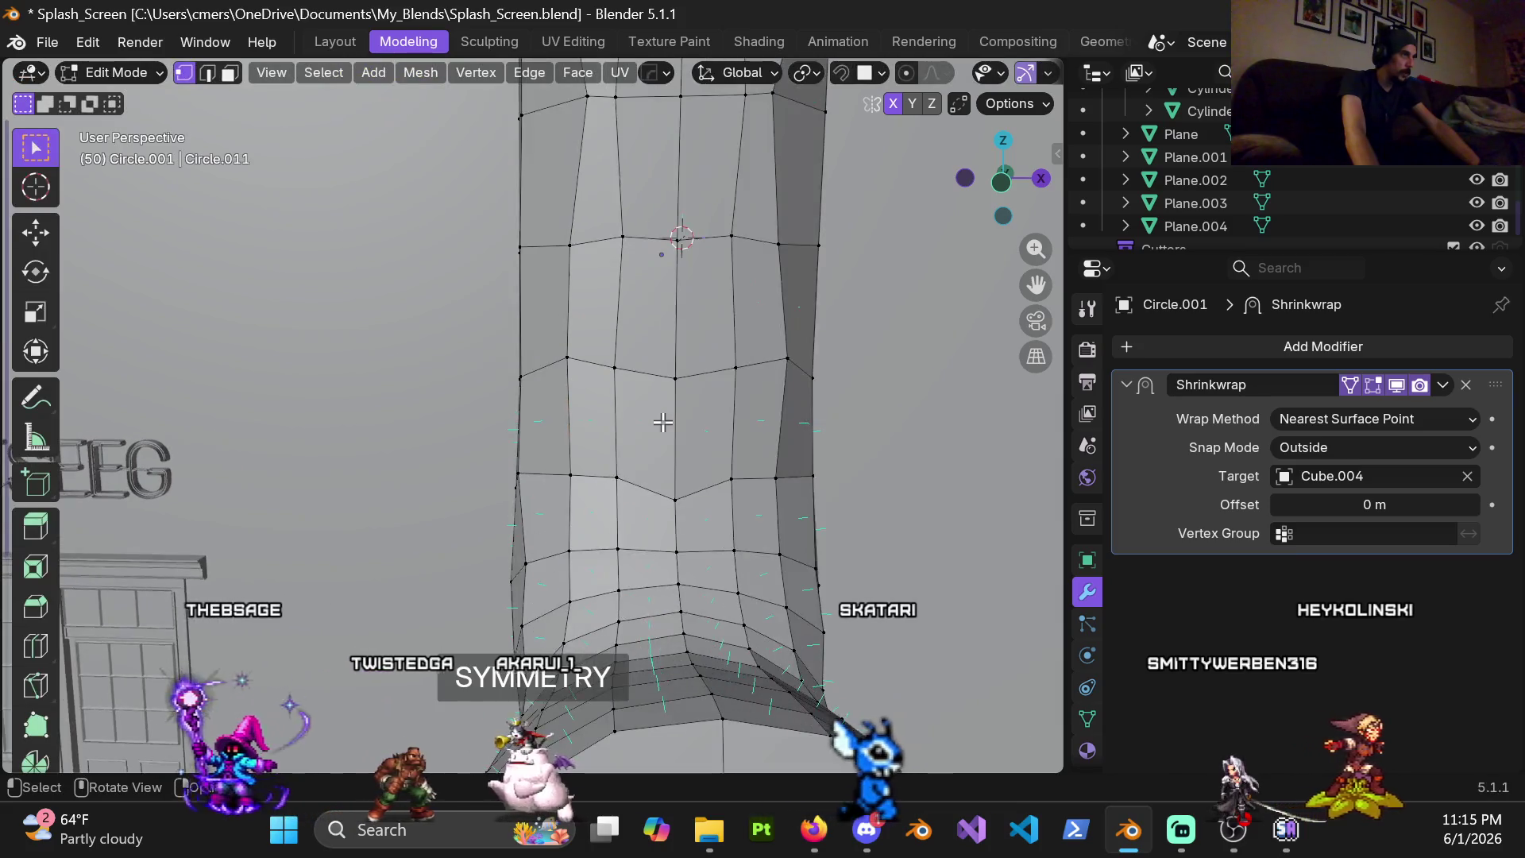
pyautogui.scroll(-2, 637, 426)
pyautogui.moveTo(637, 426)
pyautogui.mouseDown(button='middle')
pyautogui.moveTo(581, 395)
pyautogui.moveTo(408, 390)
pyautogui.mouseUp(button='middle')
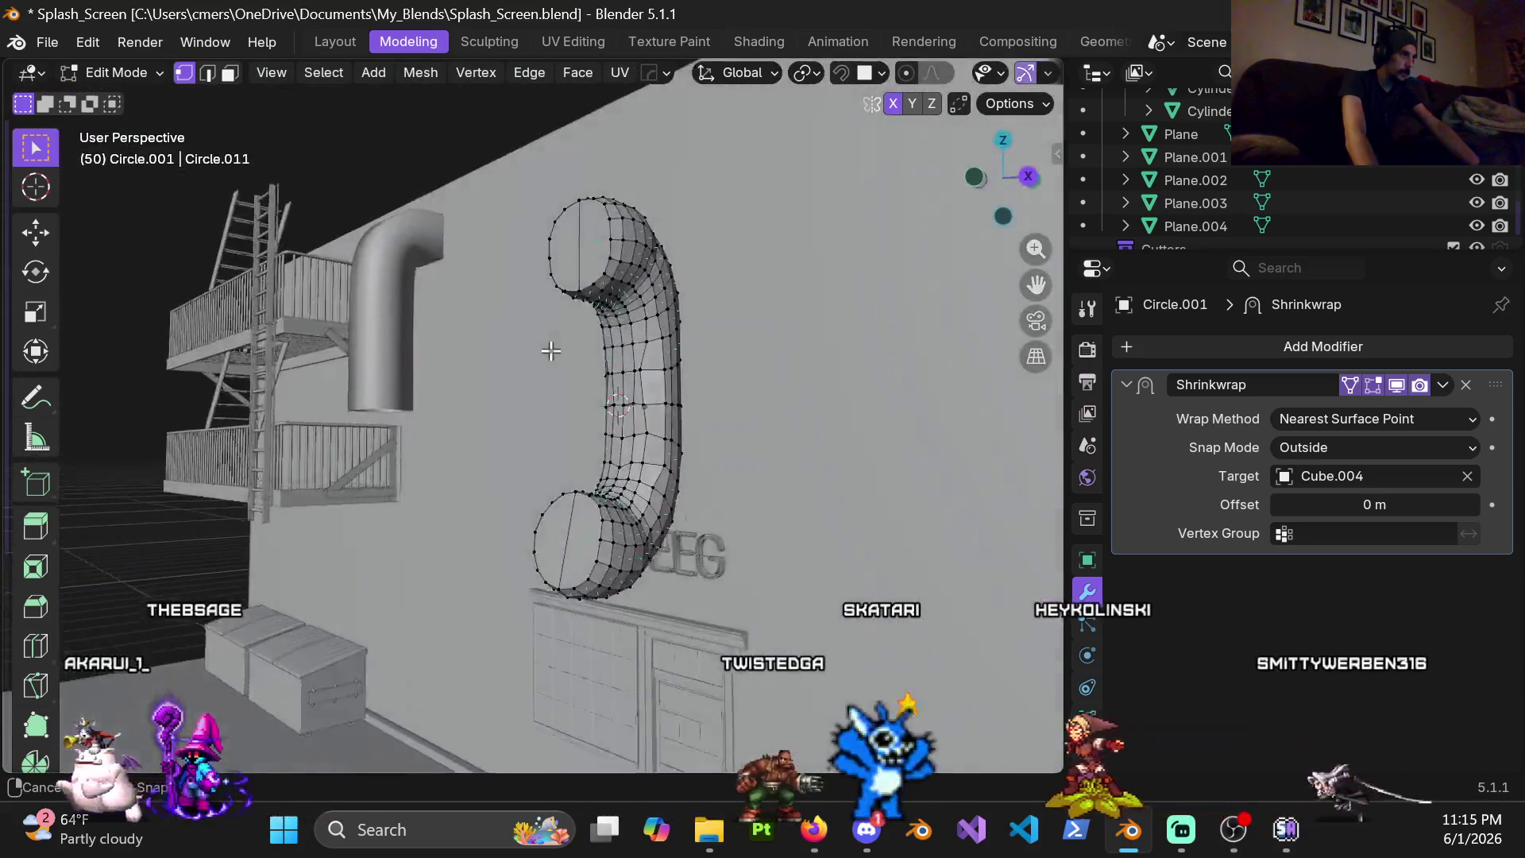
pyautogui.moveTo(407, 390)
pyautogui.mouseDown(button='middle')
pyautogui.moveTo(923, 380)
pyautogui.moveTo(474, 405)
pyautogui.mouseUp(button='middle')
# Switch Circle.001 back to Object Mode and frame the whole curved object
pyautogui.hotkey('ctrl', 'Tab')
pyautogui.click(427, 414)
pyautogui.moveTo(575, 421)
pyautogui.mouseDown(button='middle')
pyautogui.moveTo(481, 396)
pyautogui.moveTo(609, 434)
pyautogui.moveTo(537, 435)
pyautogui.moveTo(658, 261)
pyautogui.moveTo(678, 350)
pyautogui.mouseUp(button='middle')
pyautogui.scroll(2, 576, 419)
# Shade the pipe Auto Smooth, adding a 30° Smooth by Angle modifier, then return to Edit Mode
pyautogui.rightClick(590, 328)
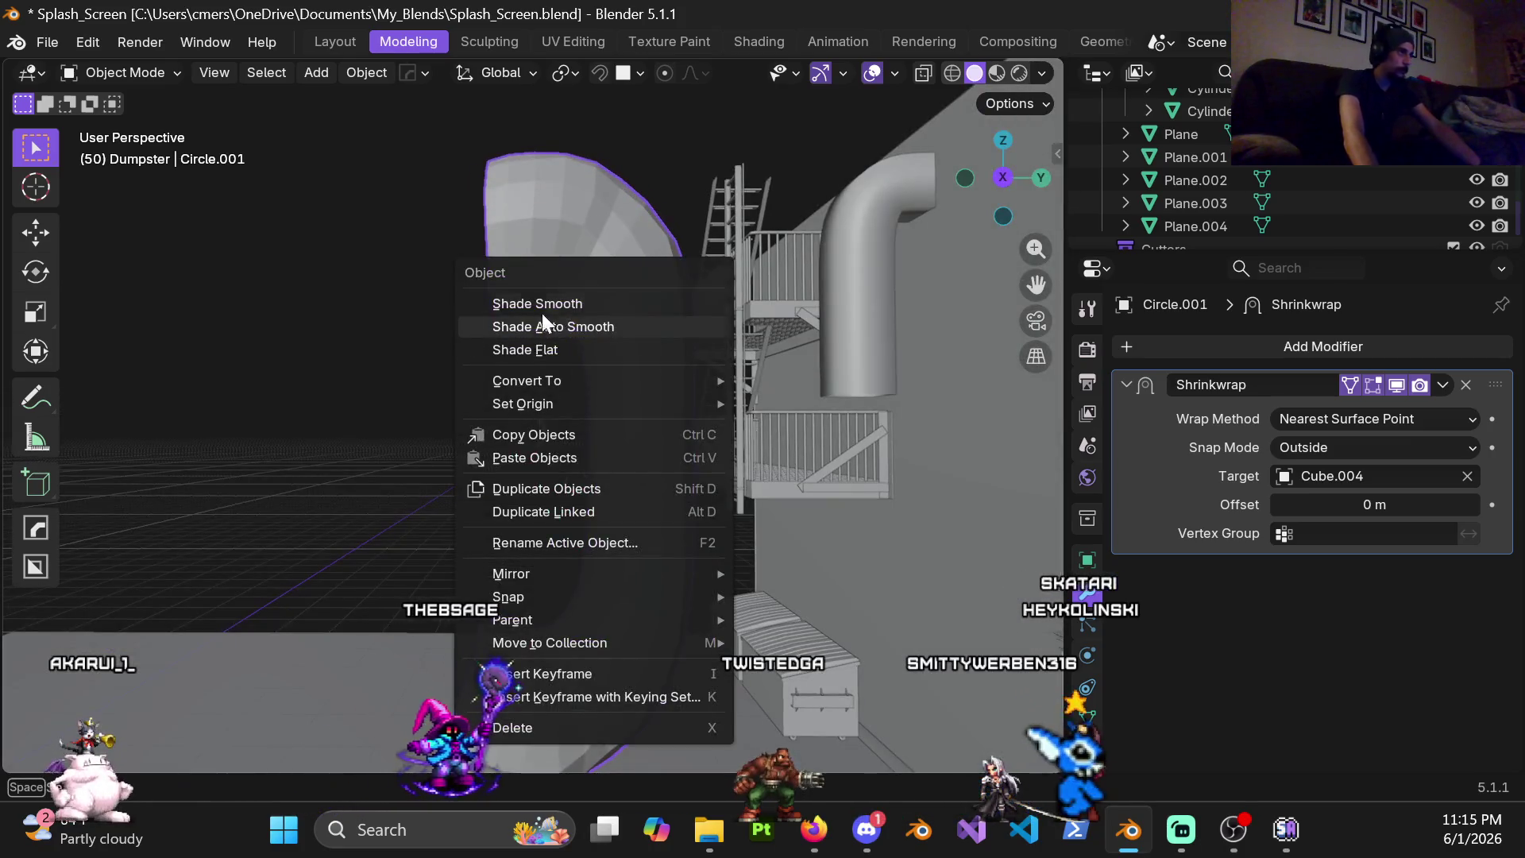
pyautogui.click(599, 328)
pyautogui.moveTo(575, 387)
pyautogui.mouseDown(button='middle')
pyautogui.moveTo(542, 439)
pyautogui.moveTo(357, 482)
pyautogui.moveTo(378, 431)
pyautogui.moveTo(587, 367)
pyautogui.moveTo(596, 477)
pyautogui.moveTo(367, 473)
pyautogui.moveTo(654, 450)
pyautogui.moveTo(596, 439)
pyautogui.moveTo(557, 288)
pyautogui.moveTo(443, 414)
pyautogui.mouseUp(button='middle')
pyautogui.scroll(2, 630, 443)
pyautogui.moveTo(657, 423)
pyautogui.mouseDown(button='middle')
pyautogui.moveTo(590, 461)
pyautogui.moveTo(623, 333)
pyautogui.moveTo(660, 485)
pyautogui.mouseUp(button='middle')
pyautogui.scroll(-3, 706, 547)
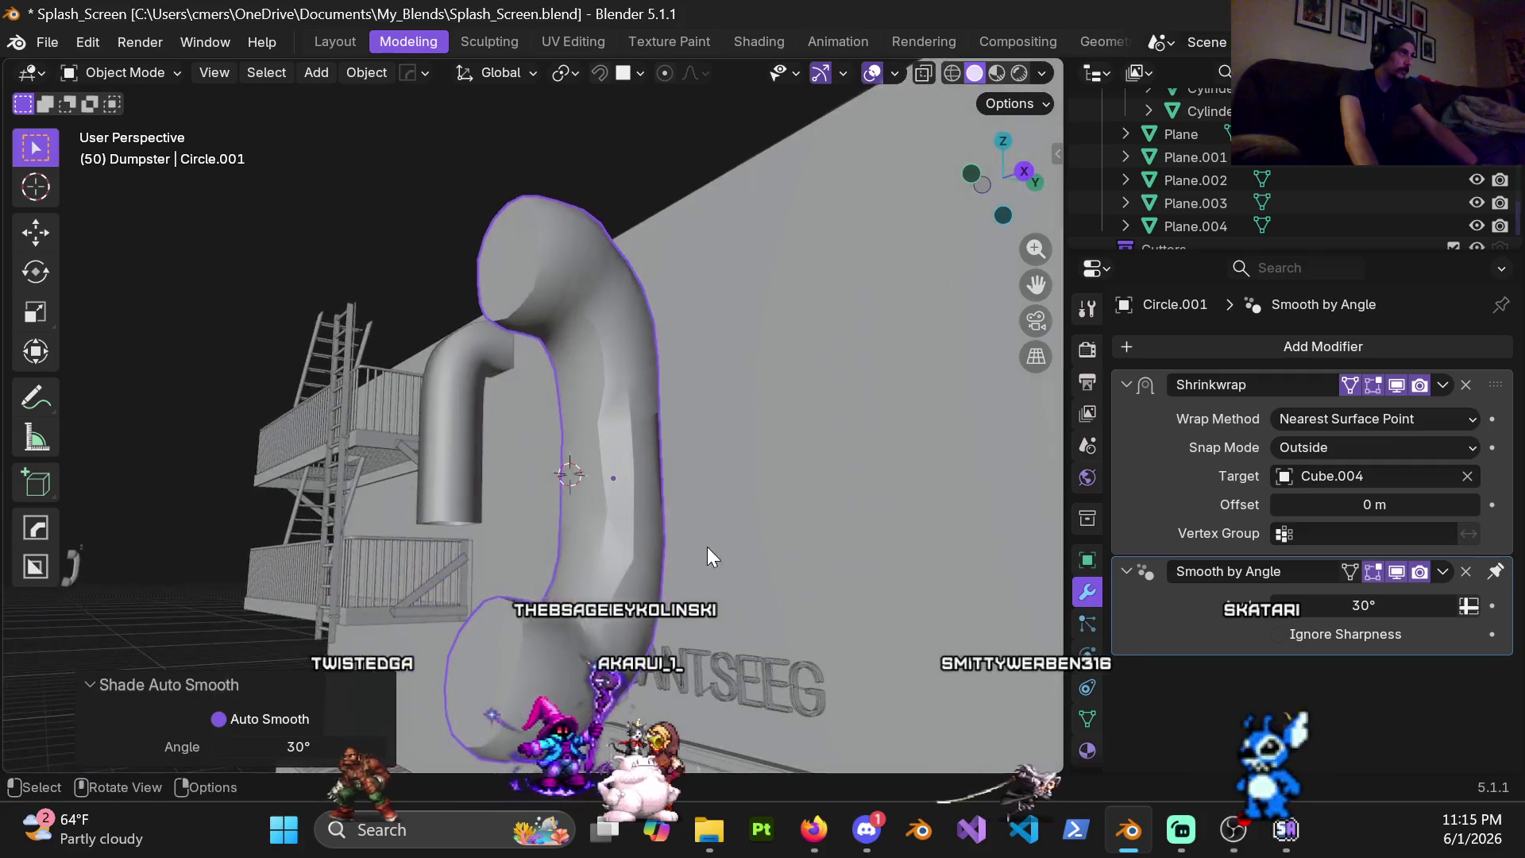
pyautogui.scroll(-2, 562, 487)
pyautogui.scroll(3, 570, 443)
pyautogui.scroll(2, 570, 443)
pyautogui.moveTo(590, 468)
pyautogui.mouseDown(button='middle')
pyautogui.moveTo(508, 508)
pyautogui.moveTo(581, 492)
pyautogui.mouseUp(button='middle')
pyautogui.hotkey('ctrl', 'Tab')
pyautogui.click(689, 501)
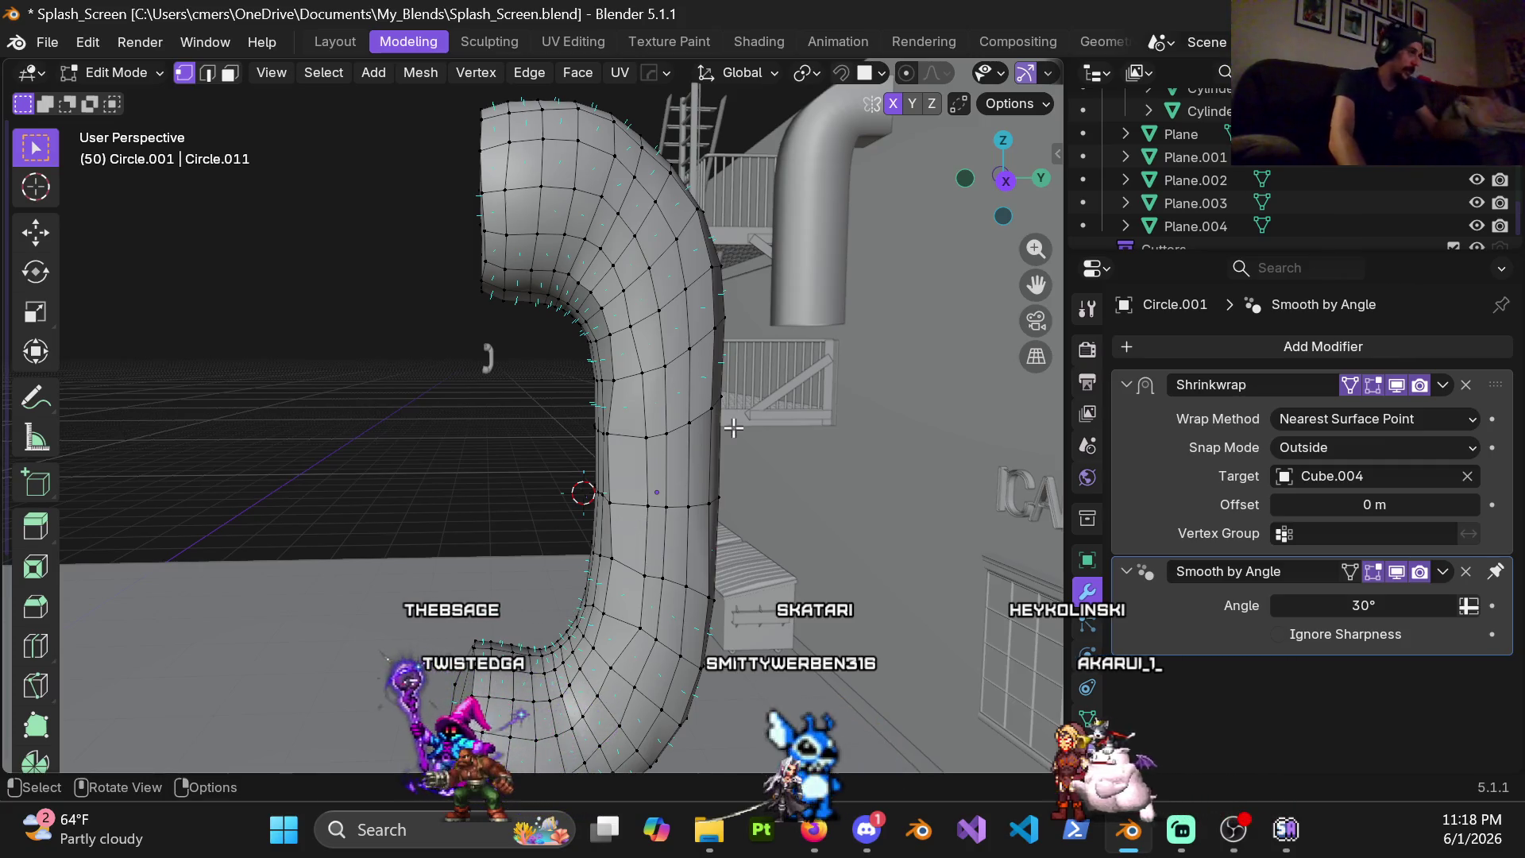
pyautogui.moveTo(715, 452)
pyautogui.mouseDown(button='middle')
pyautogui.moveTo(771, 490)
pyautogui.moveTo(738, 591)
pyautogui.mouseUp(button='middle')
# Switch Circle.001 to Object Mode and shade it flat
pyautogui.hotkey('ctrl', 'Tab')
pyautogui.click(563, 535)
pyautogui.rightClick(592, 502)
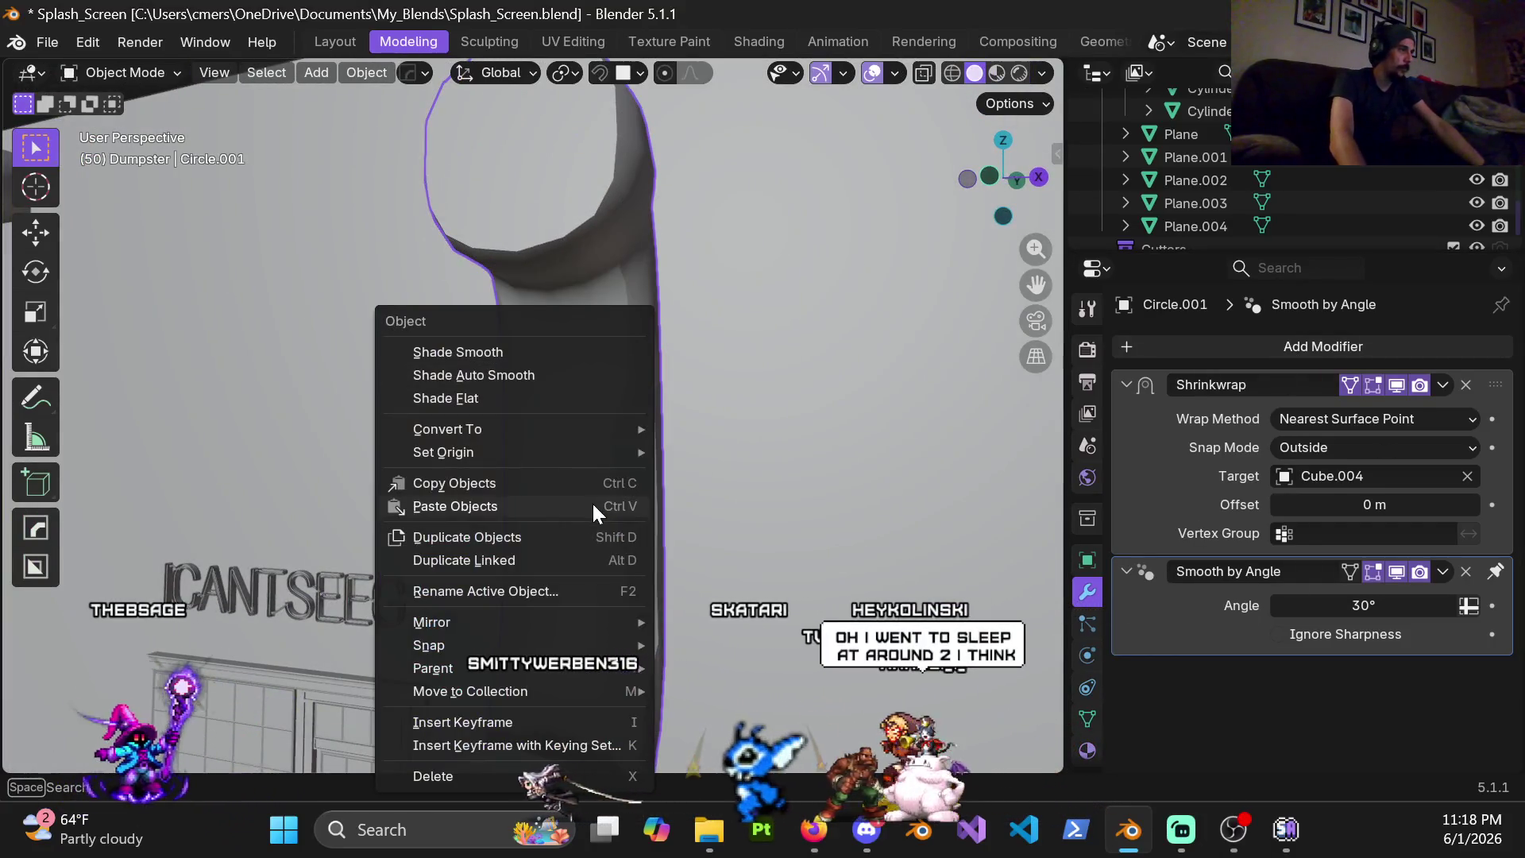
pyautogui.click(537, 398)
# Apply the Shrinkwrap modifier into the mesh, emptying the stack, and return to Edit Mode
pyautogui.click(1442, 386)
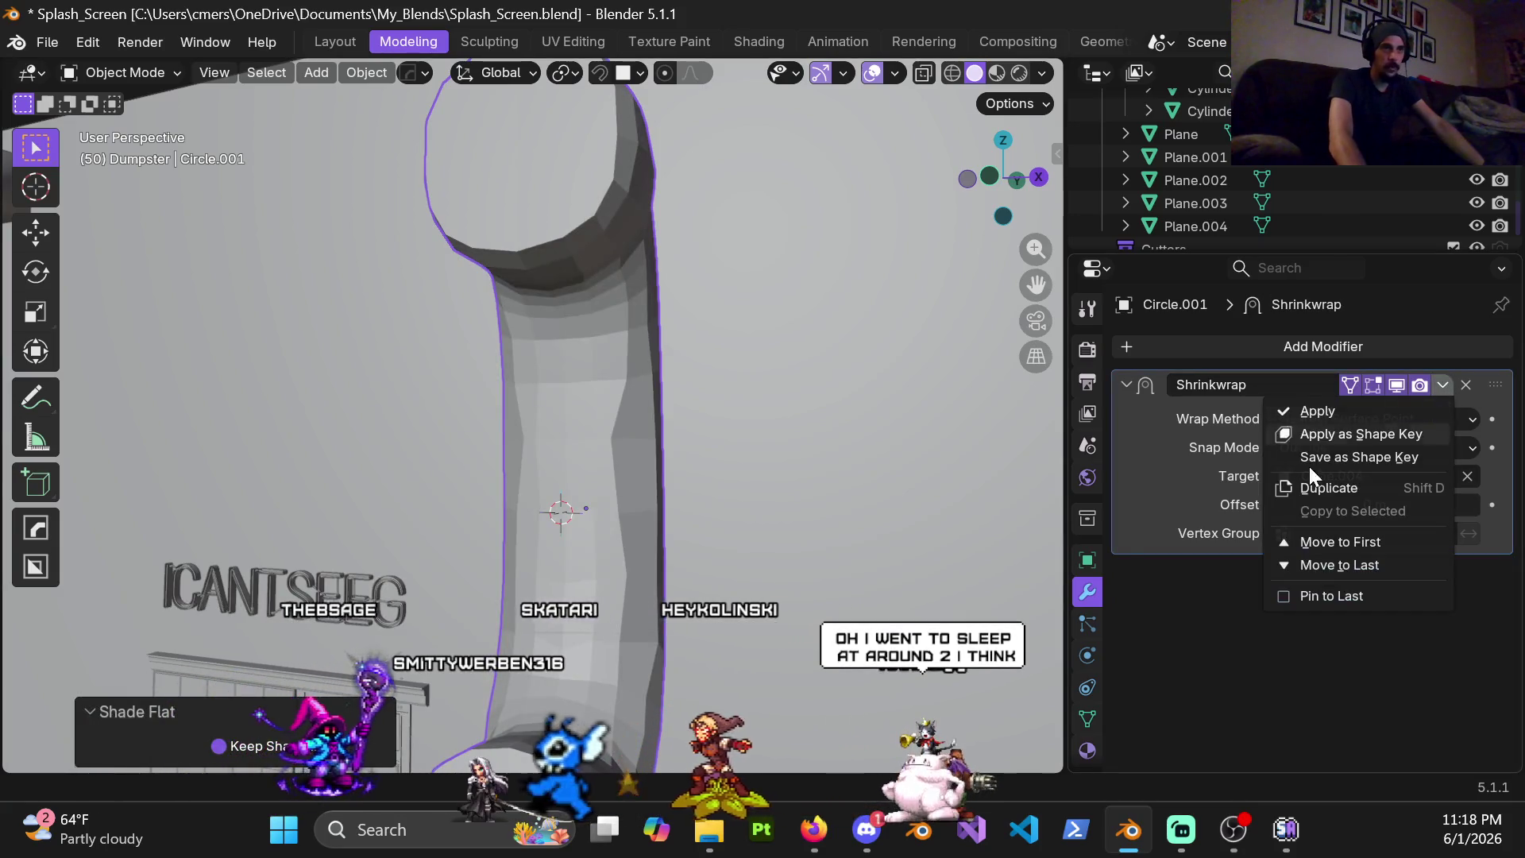
pyautogui.click(1323, 410)
pyautogui.hotkey('ctrl', 'Tab')
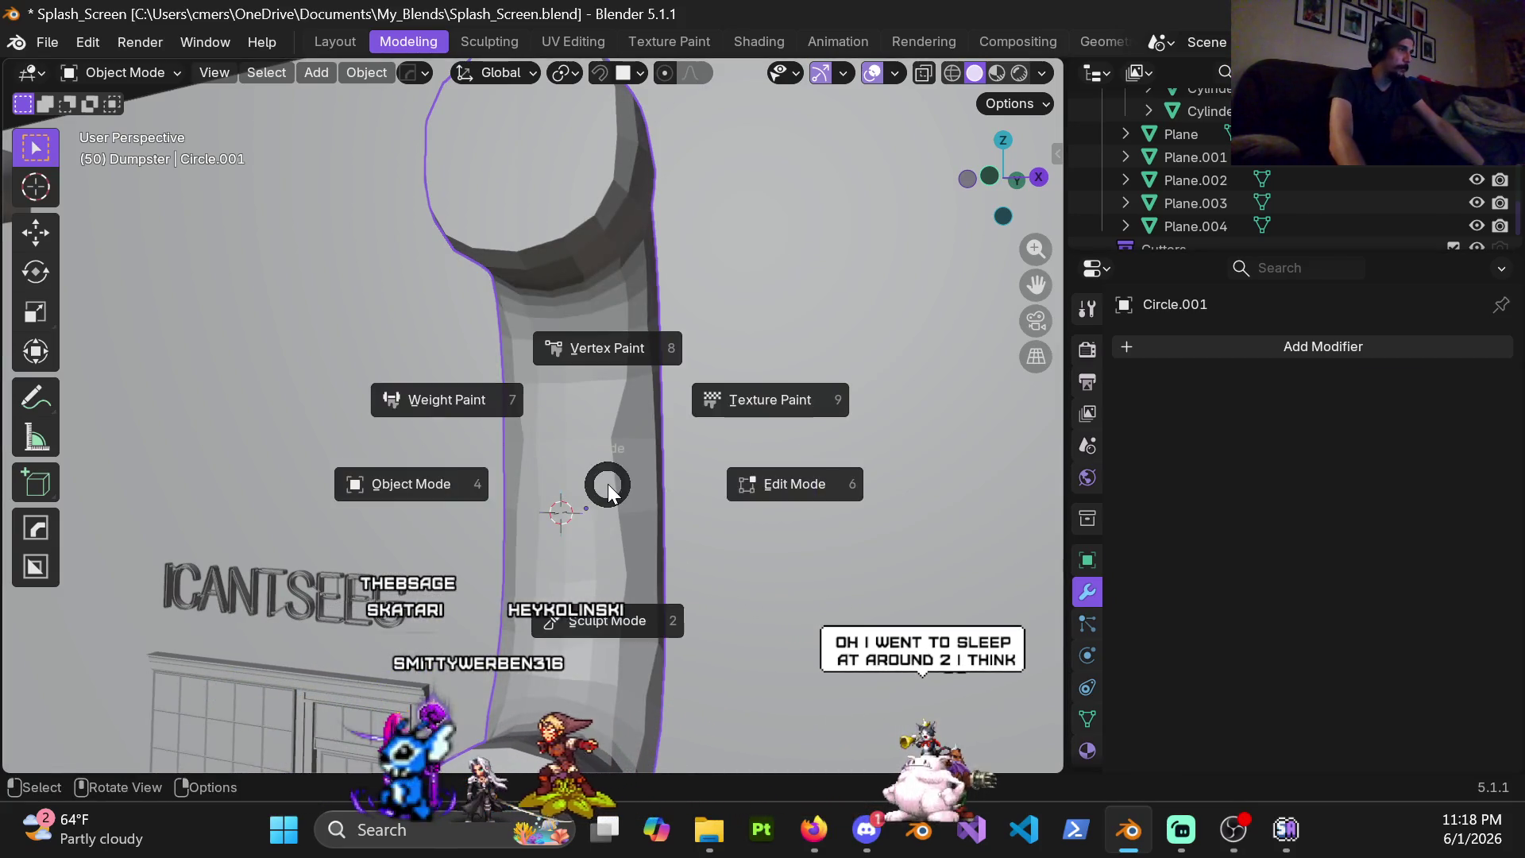
pyautogui.click(715, 484)
pyautogui.moveTo(624, 505)
pyautogui.mouseDown(button='middle')
pyautogui.moveTo(732, 376)
pyautogui.moveTo(650, 382)
pyautogui.mouseUp(button='middle')
# Slide a seam vertex along its edge, retry with factor 0.224, then undo it
pyautogui.moveTo(633, 330); pyautogui.dragTo(624, 449, button='middle')
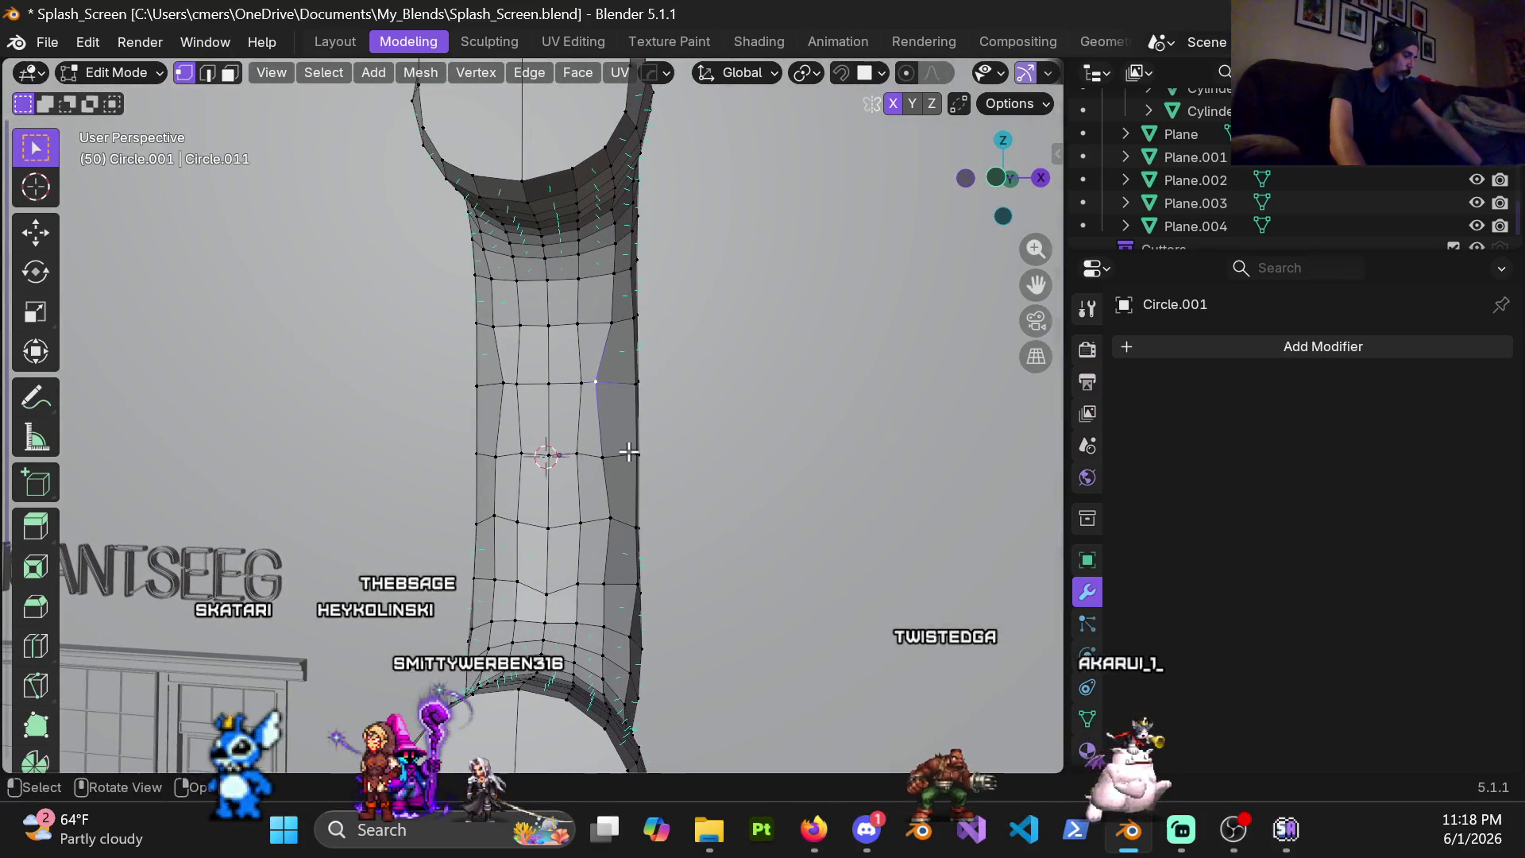
pyautogui.press('g')
pyautogui.press('g')
pyautogui.click(752, 462)
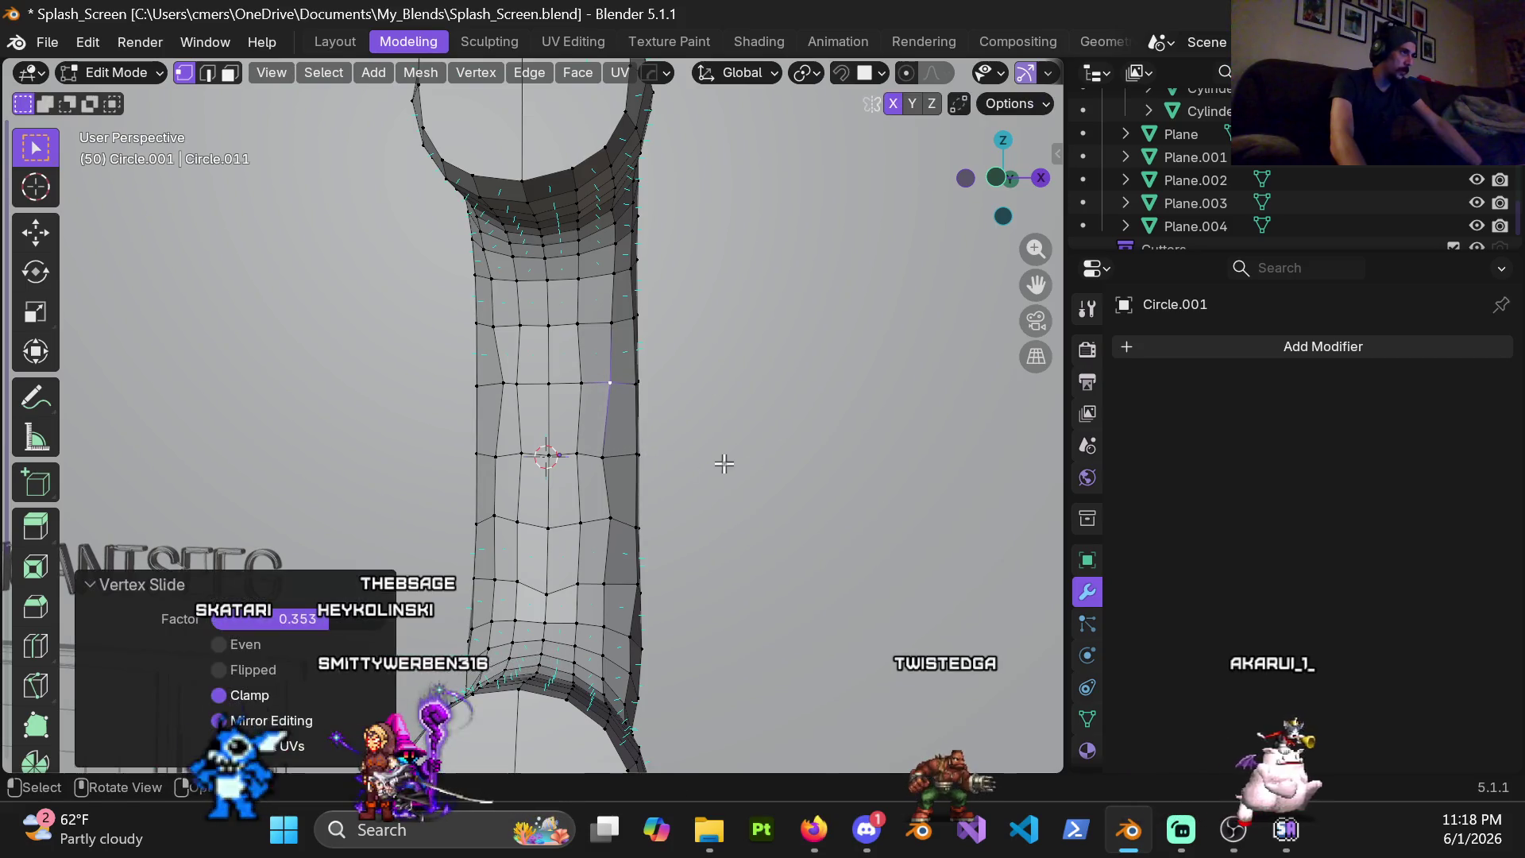
pyautogui.press('g')
pyautogui.press('g')
pyautogui.click(661, 485)
pyautogui.moveTo(660, 484)
pyautogui.mouseDown(button='middle')
pyautogui.moveTo(604, 405)
pyautogui.moveTo(639, 465)
pyautogui.mouseUp(button='middle')
pyautogui.hotkey('ctrl', 'z')
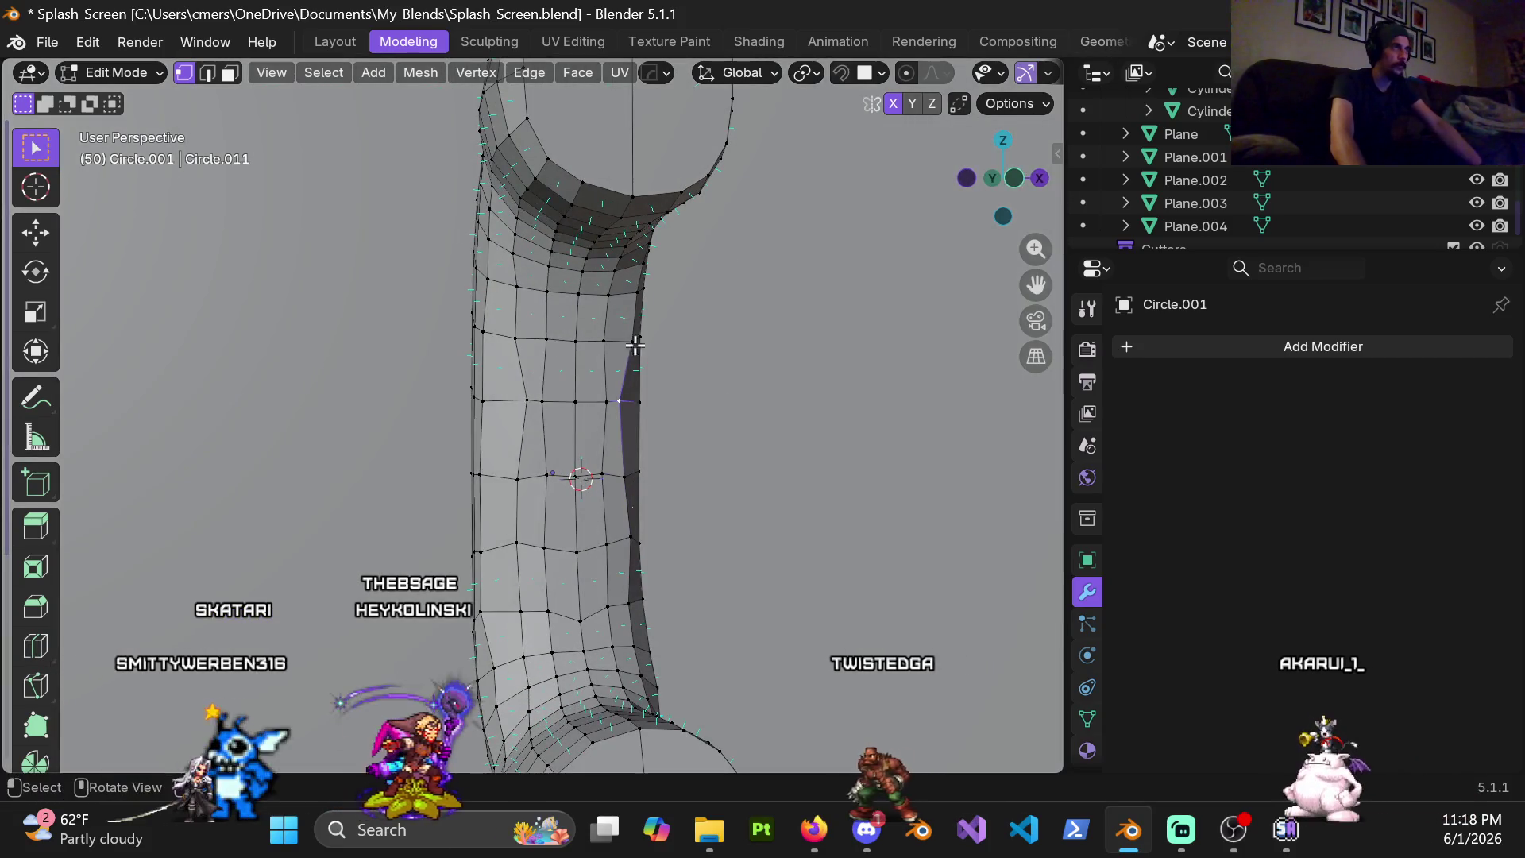
# Vertex-slide the seam vertex again with Shift+V and bring up the shading choices
pyautogui.moveTo(725, 260); pyautogui.dragTo(775, 268, button='middle')
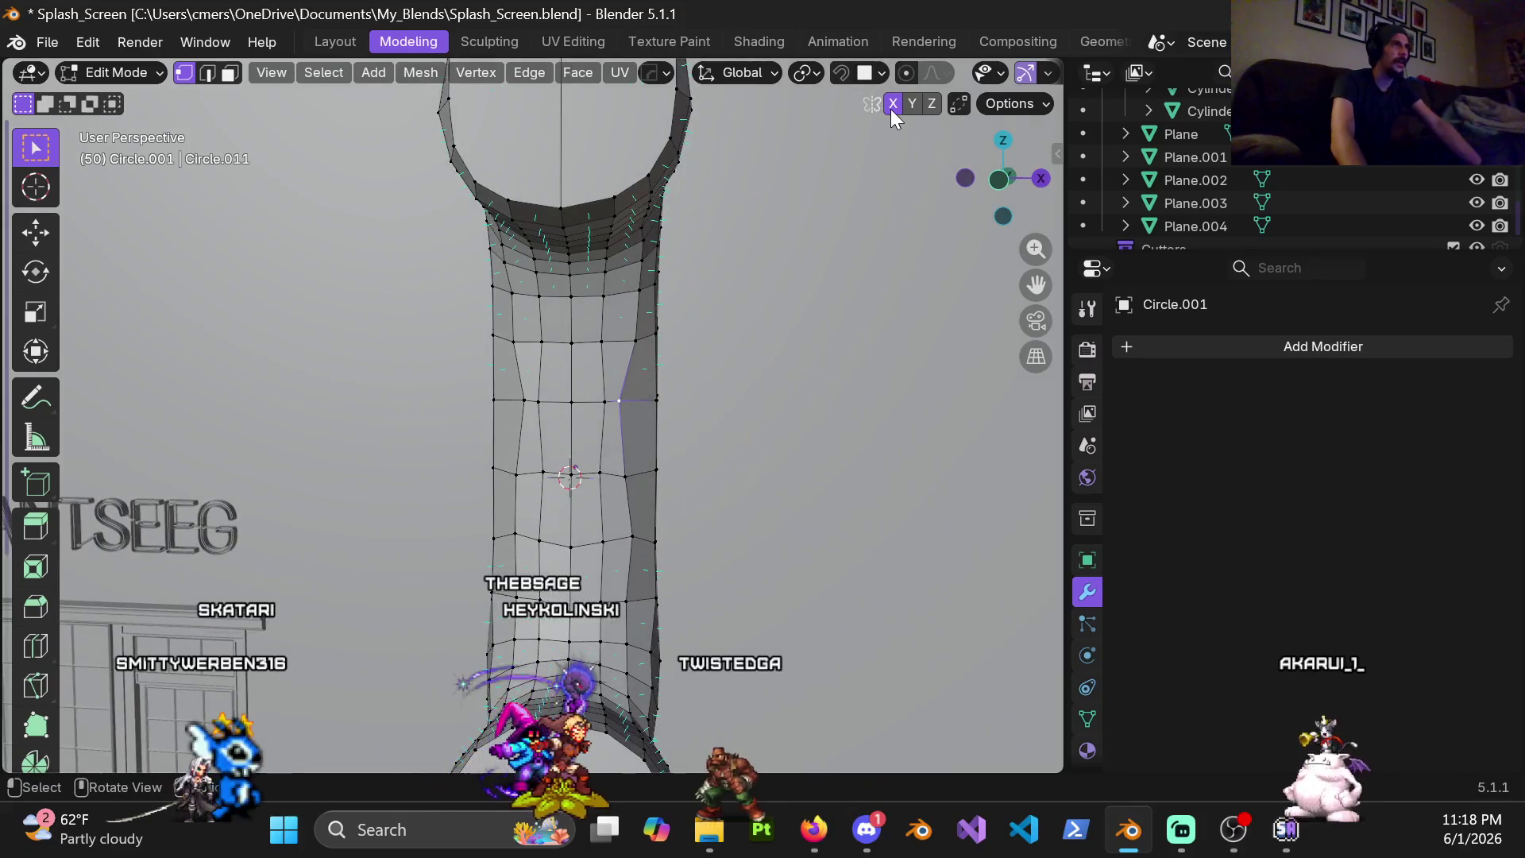
pyautogui.hotkey('shift', 'v')
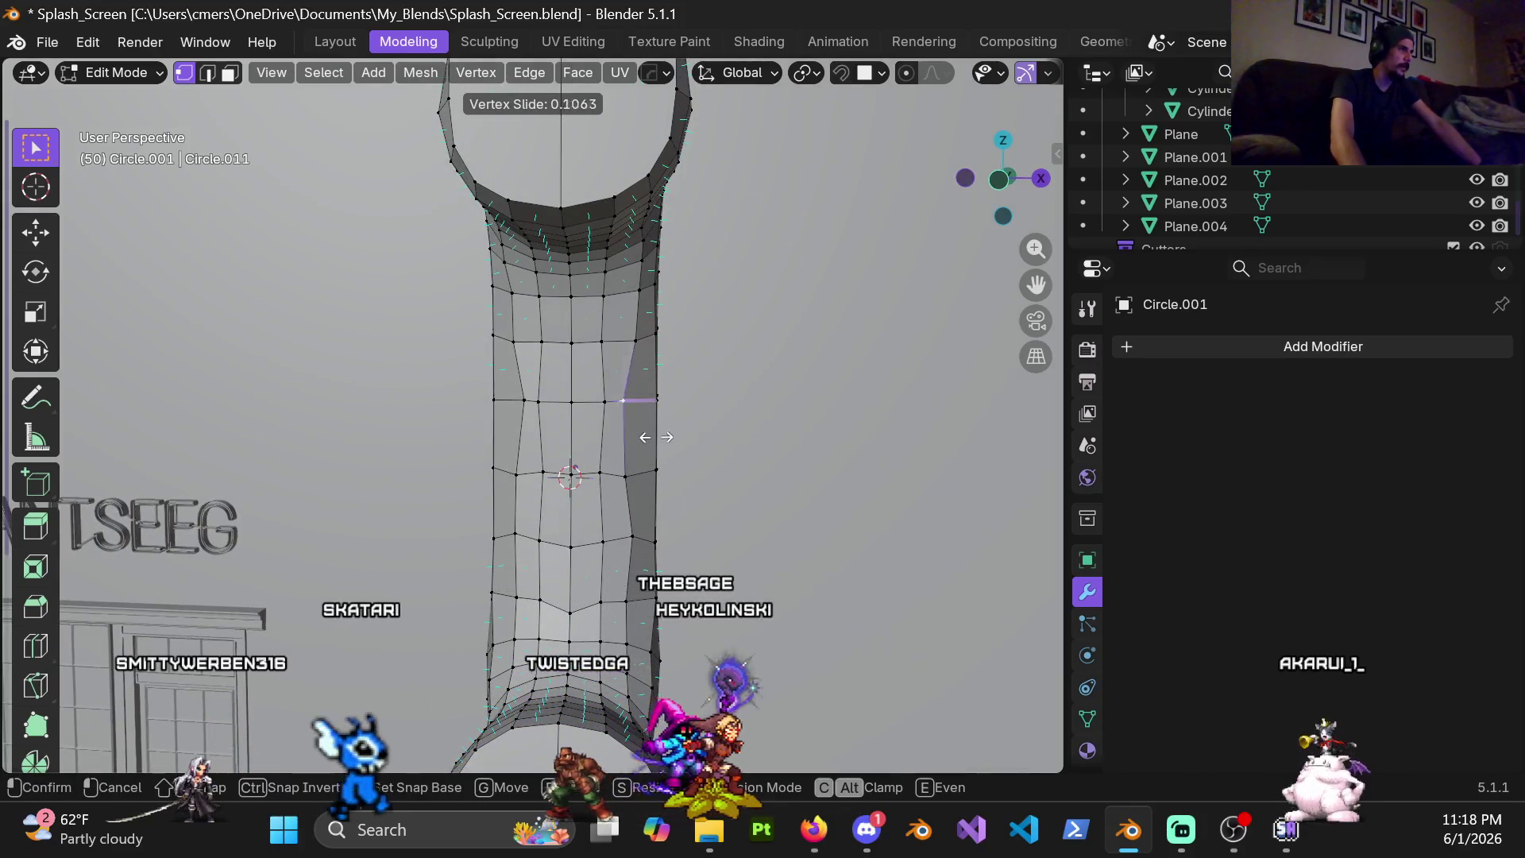
pyautogui.click(661, 436)
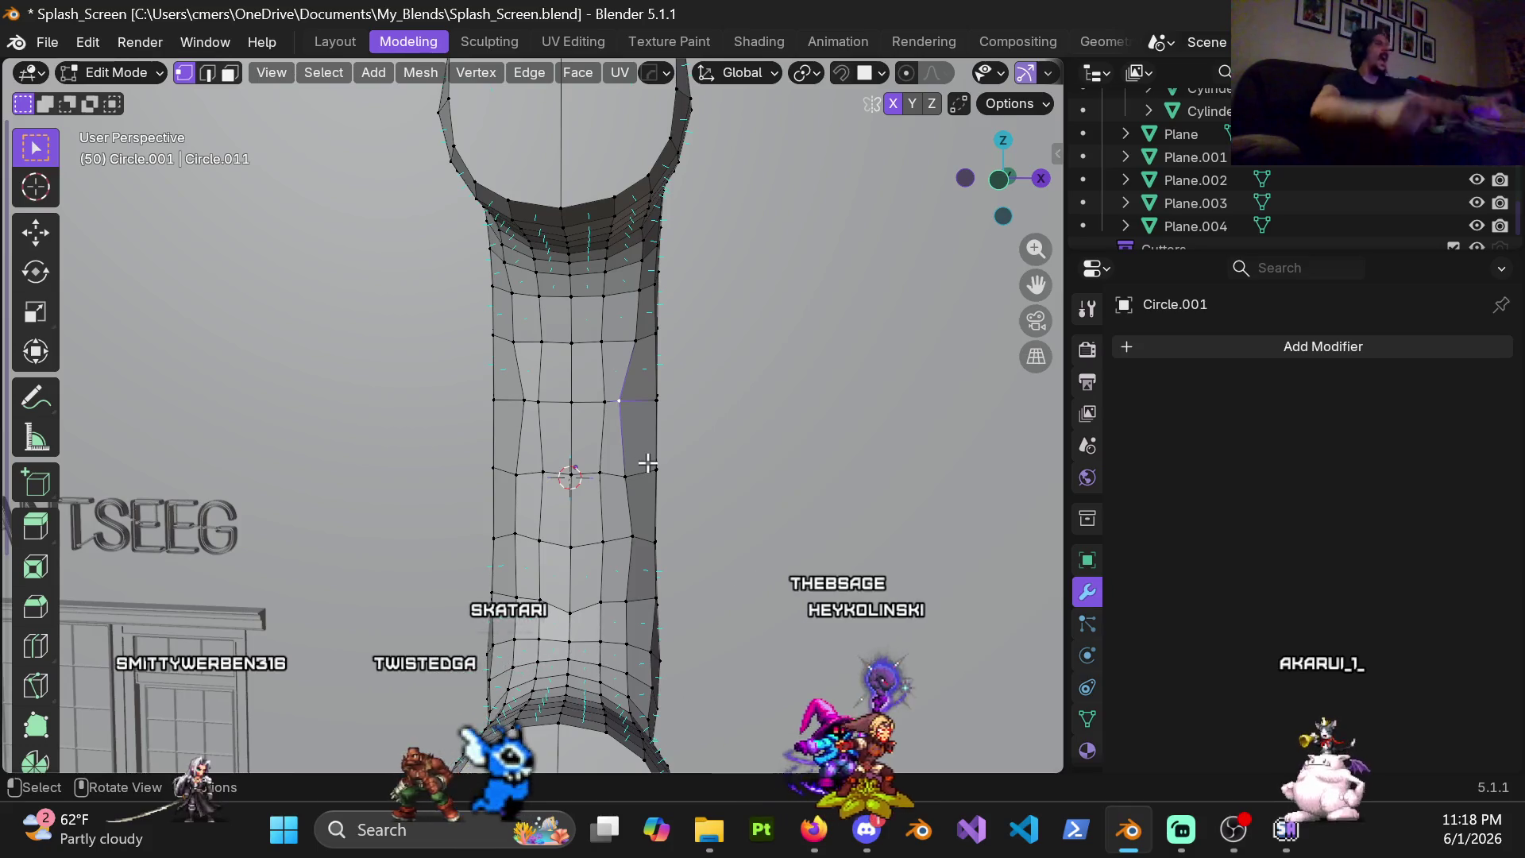
pyautogui.scroll(-1, 643, 436)
pyautogui.scroll(-3, 622, 330)
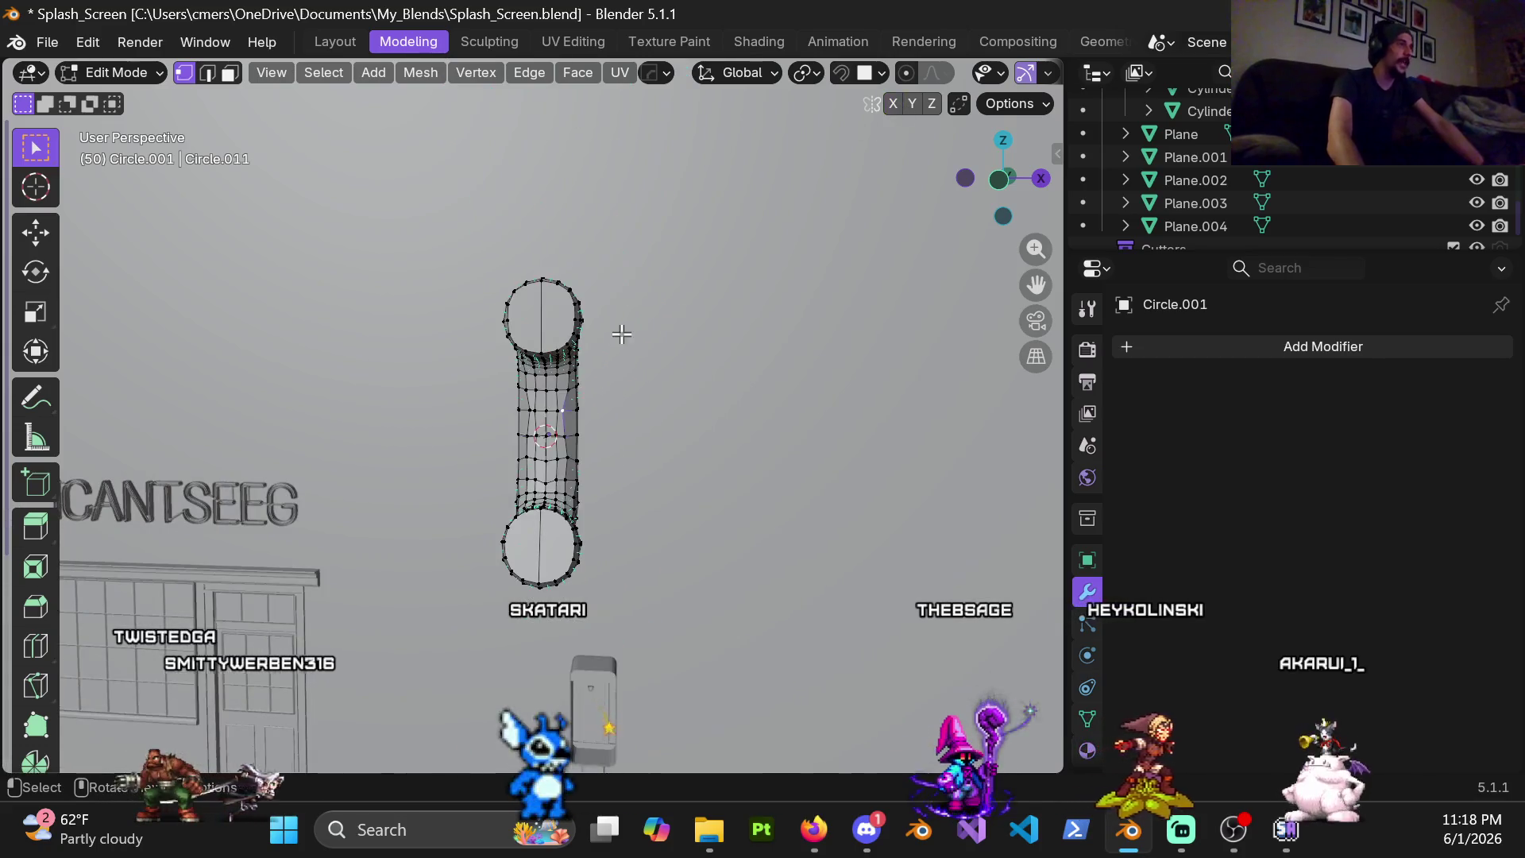
pyautogui.moveTo(624, 330); pyautogui.dragTo(607, 348, button='middle')
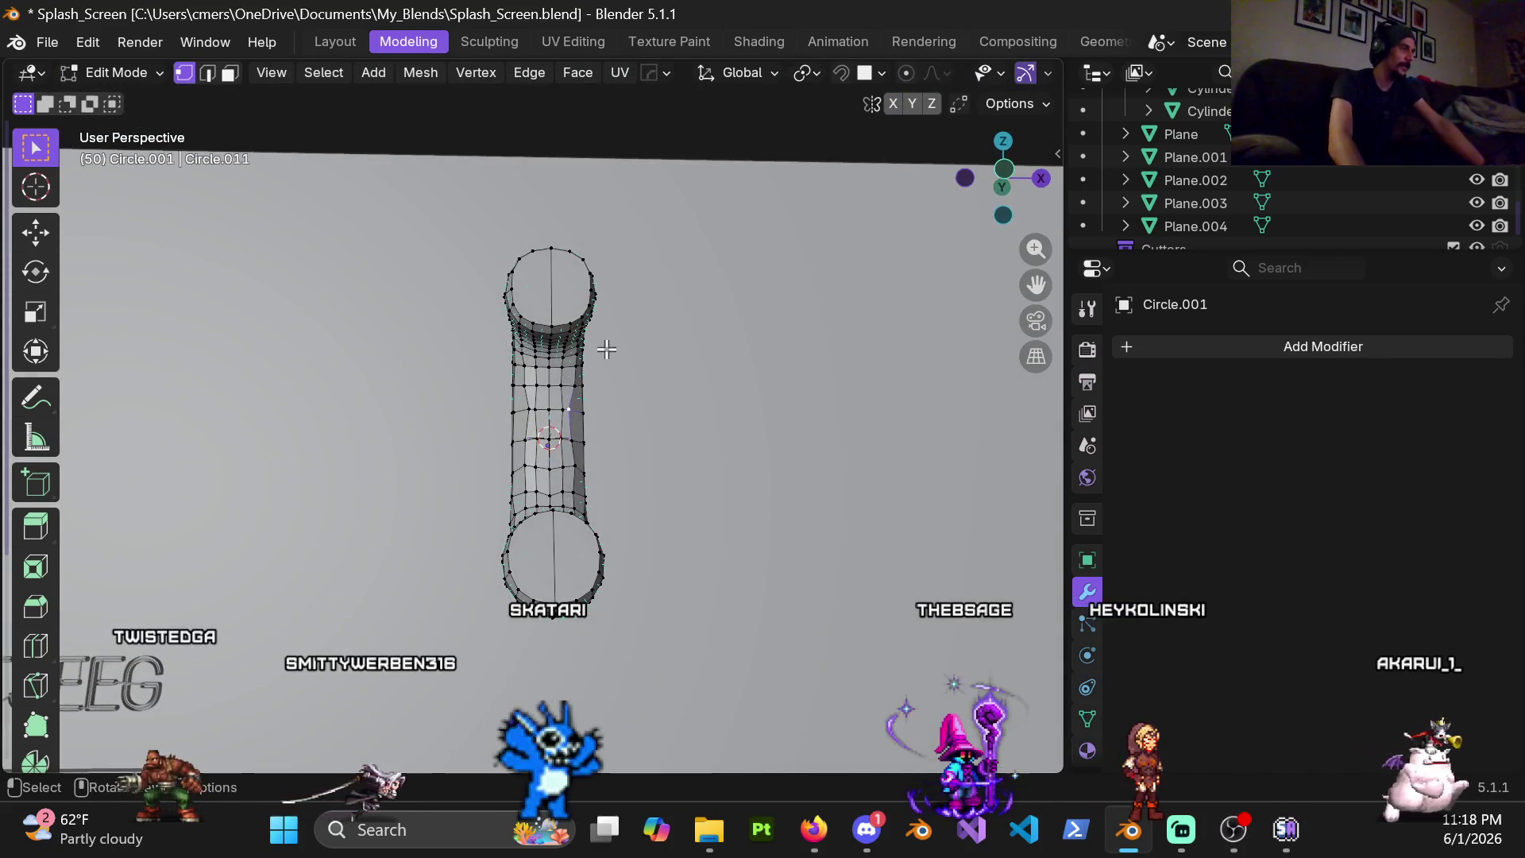
pyautogui.scroll(2, 604, 343)
pyautogui.press('z')
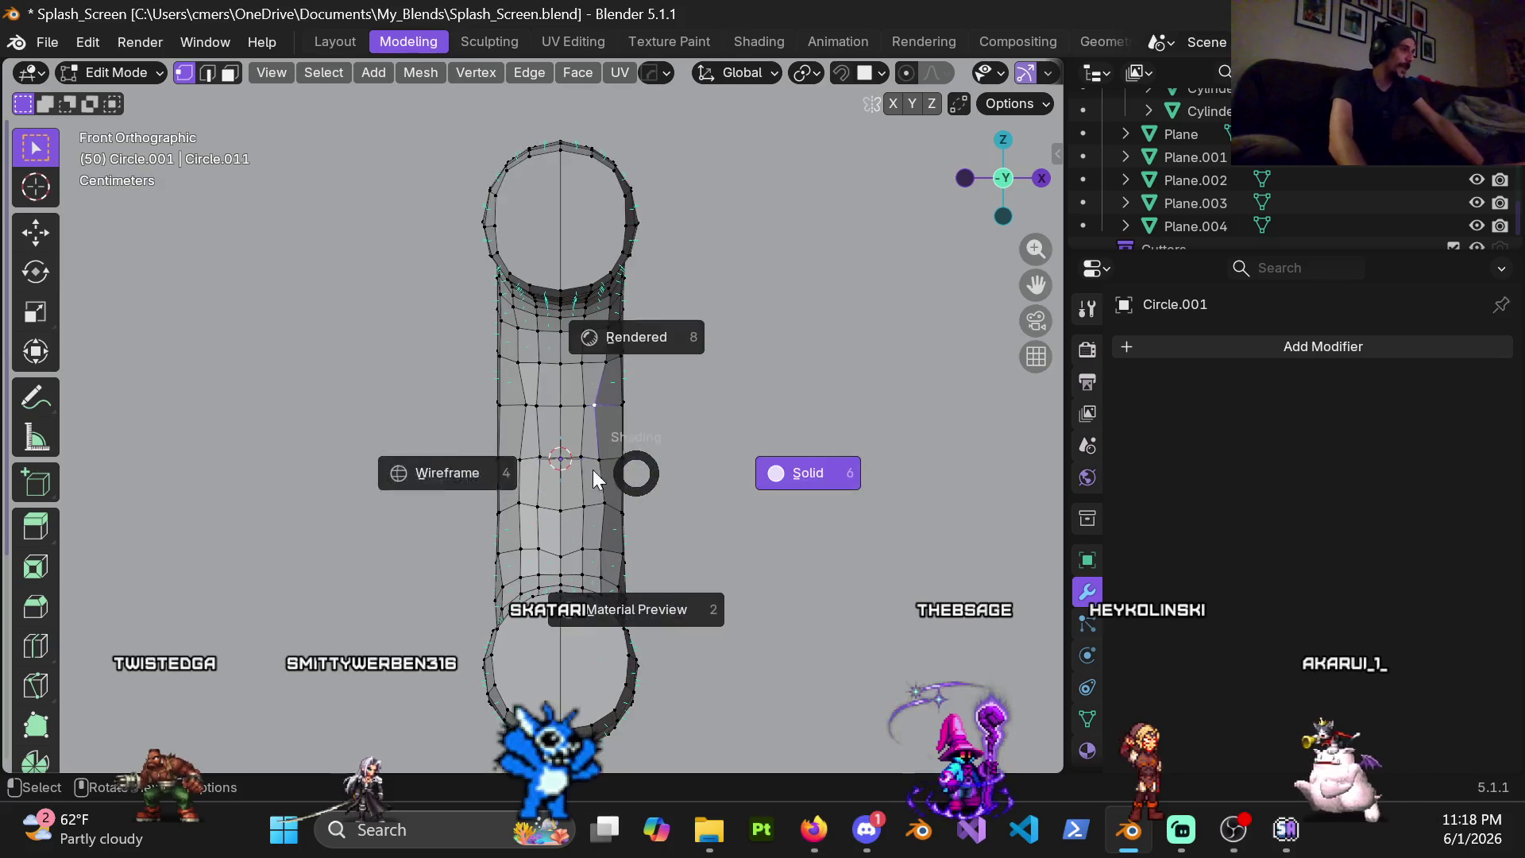
# In wireframe front view box-select the left half of the mesh and delete its vertices
pyautogui.click(467, 412)
pyautogui.press('KP_1')
pyautogui.moveTo(407, 126); pyautogui.dragTo(554, 768)
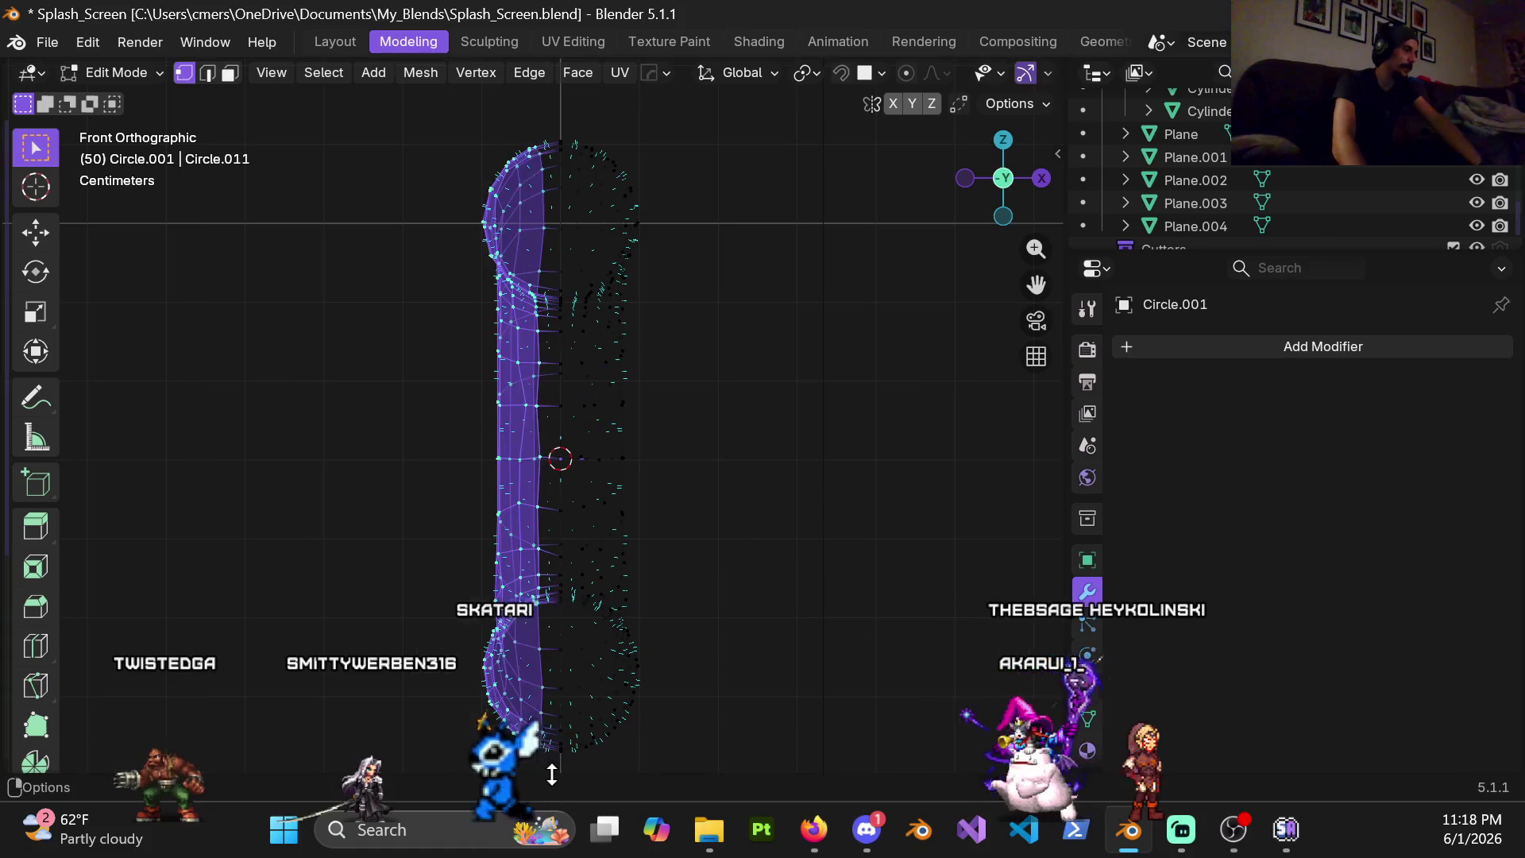
pyautogui.press('x')
pyautogui.click(539, 455)
# Return to solid shading and open the Add Modifier list at Generate
pyautogui.press('z')
pyautogui.click(737, 512)
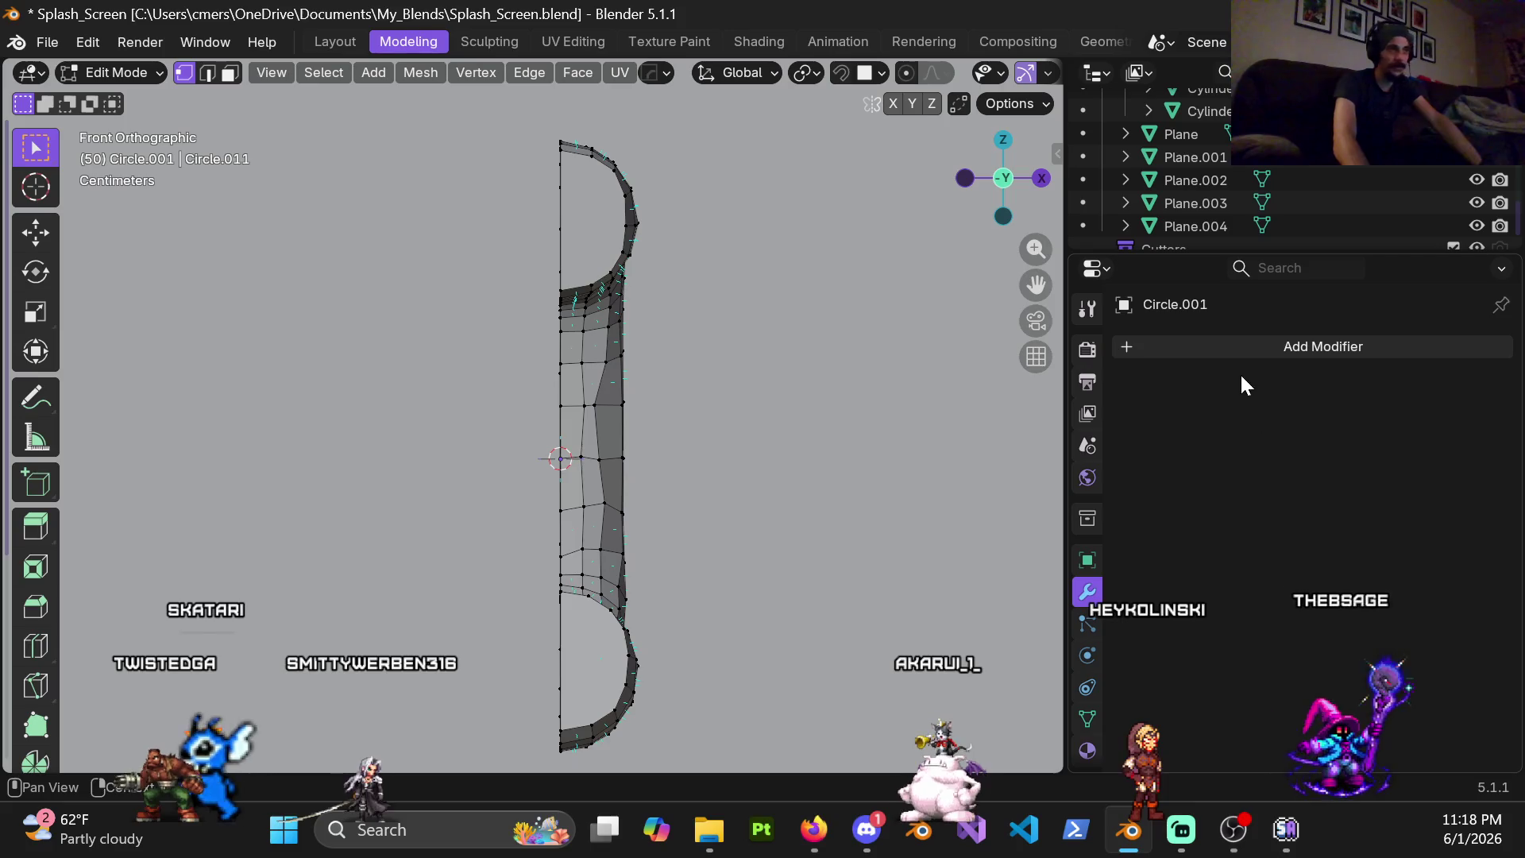
pyautogui.click(1184, 348)
pyautogui.moveTo(1083, 329)
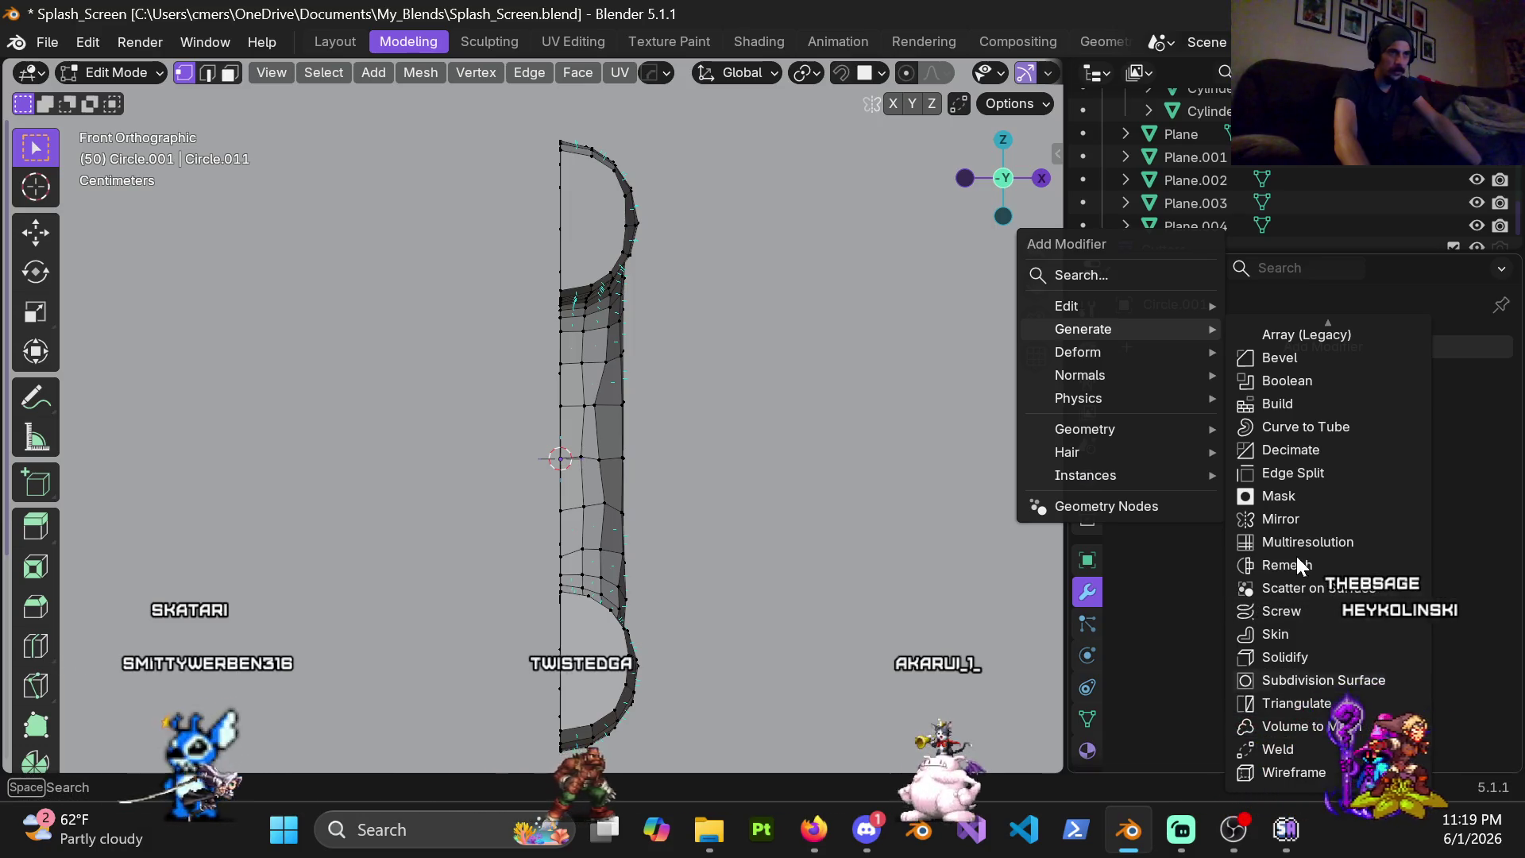
# Add a Mirror modifier on X with Clipping so the half pipe shows whole again
pyautogui.click(1286, 521)
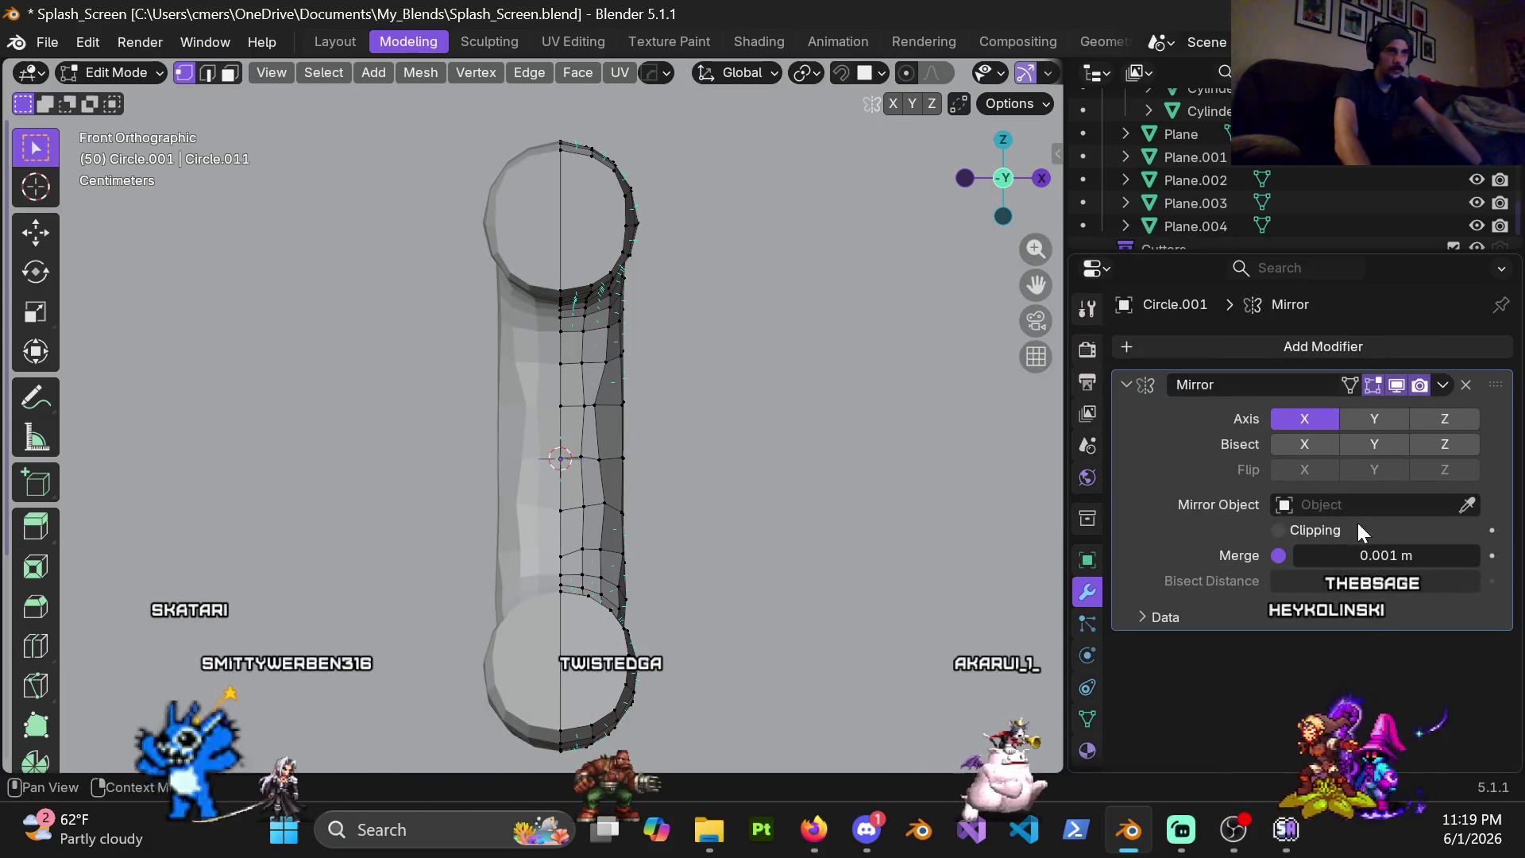
pyautogui.click(1283, 529)
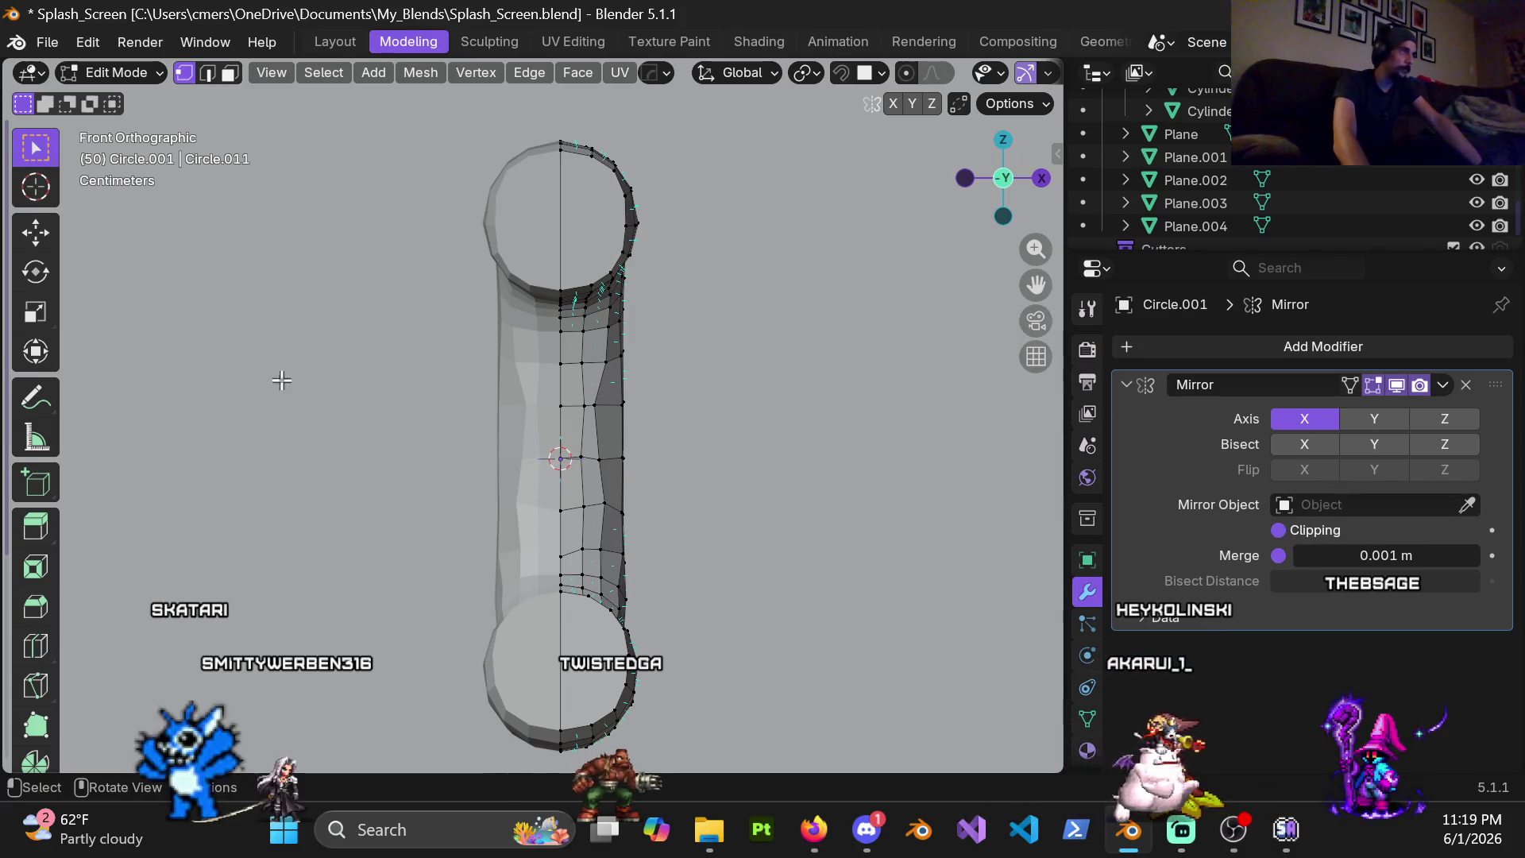
pyautogui.scroll(1, 567, 409)
# Vertex-slide a couple of pipe vertices along their edges, cancelling one unwanted slide near the seam
pyautogui.click(620, 395)
pyautogui.scroll(1, 599, 472)
pyautogui.hotkey('shift', 'v')
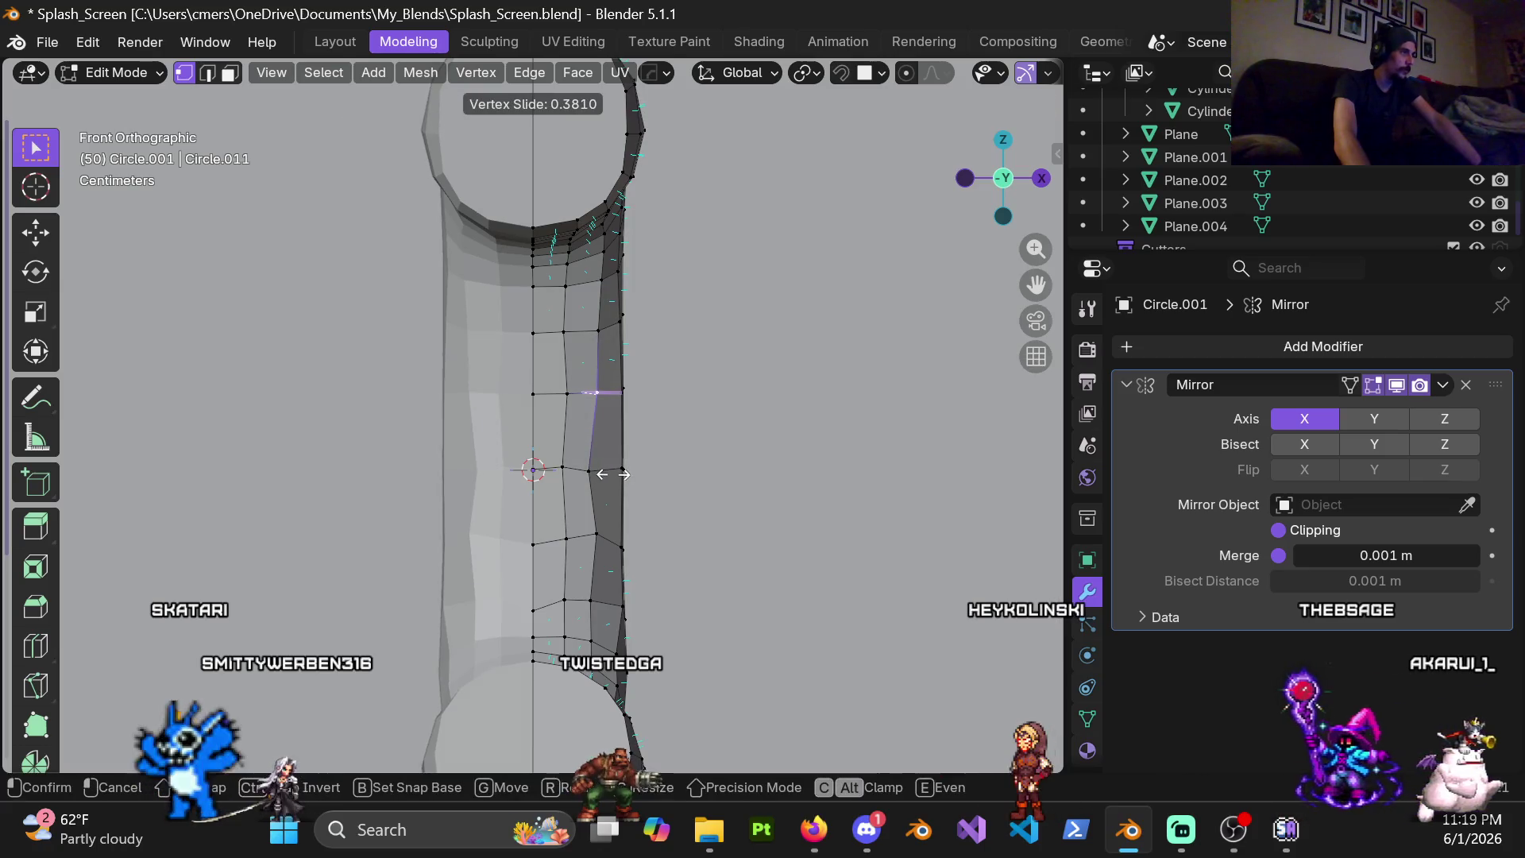
pyautogui.click(602, 473)
pyautogui.hotkey('shift', 'v')
pyautogui.click(635, 497)
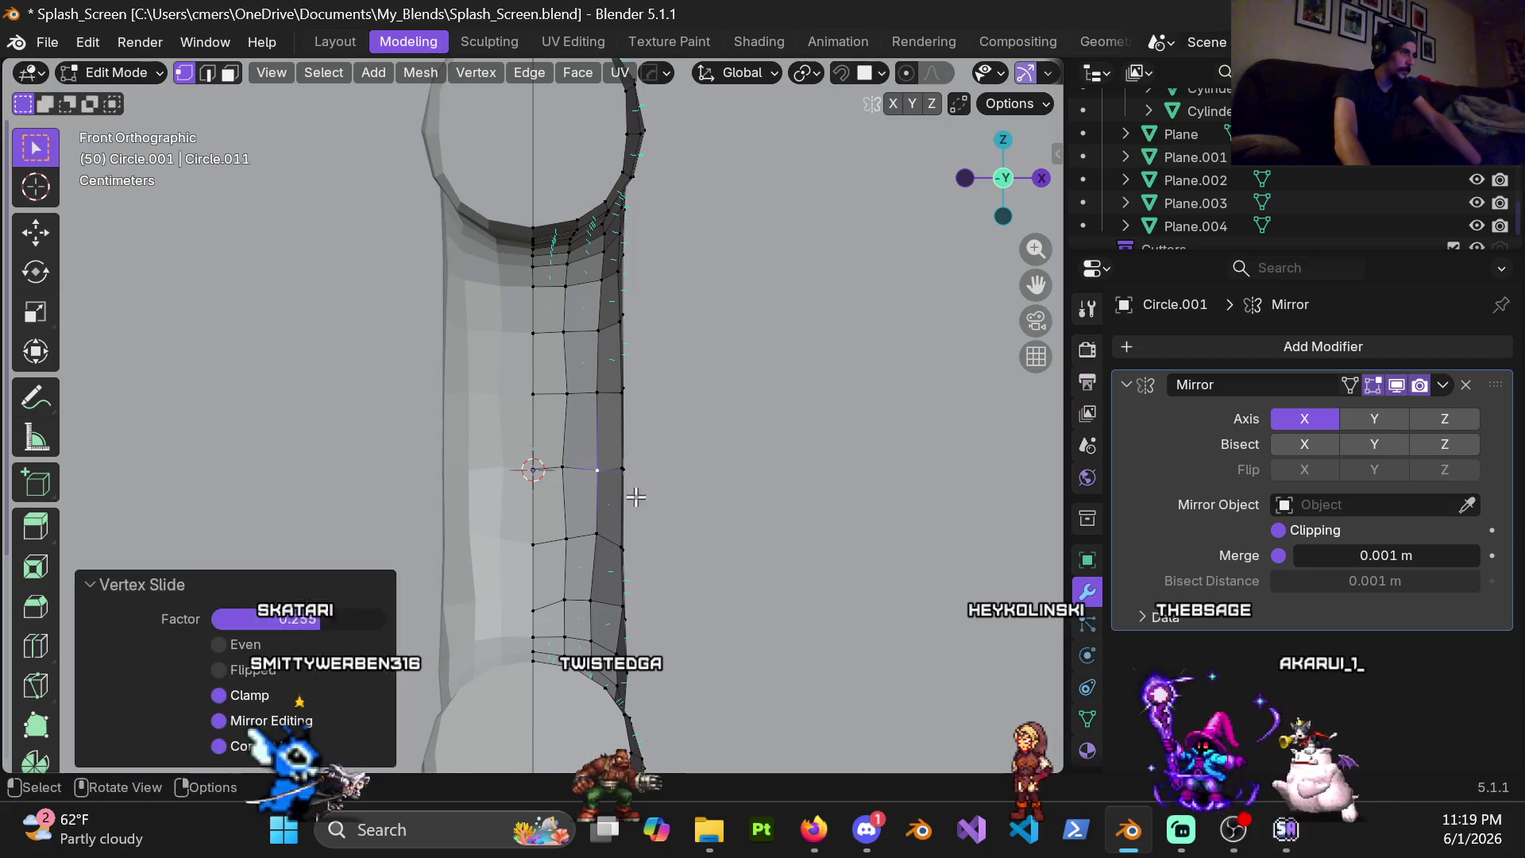
pyautogui.click(568, 393)
pyautogui.hotkey('shift', 'v')
pyautogui.press('Escape')
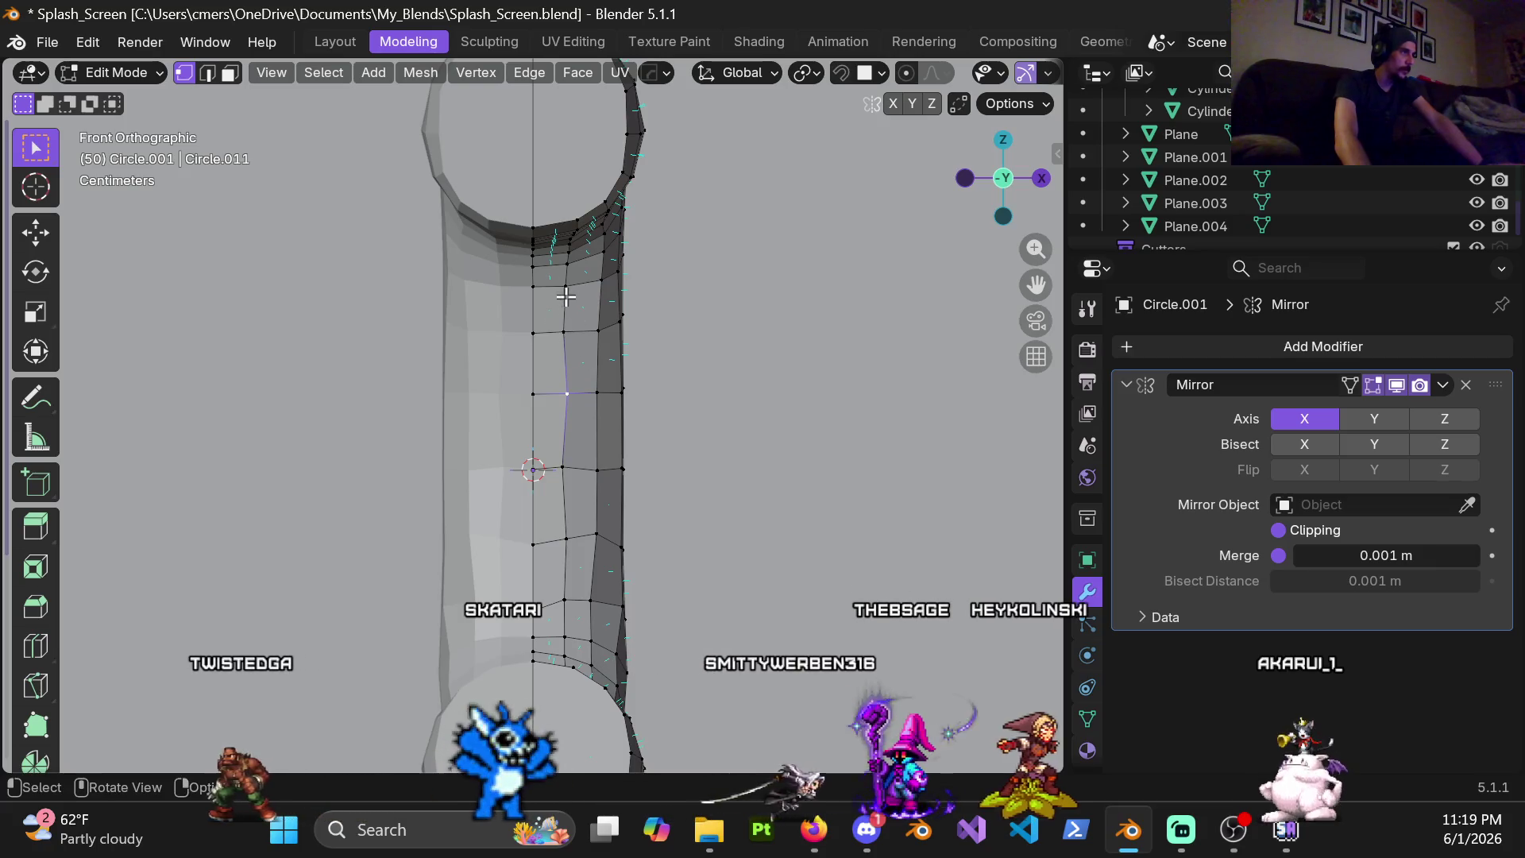
# Flatten two vertical seam columns of vertices to zero width on X
pyautogui.keyDown('ctrl'); pyautogui.click(566, 538); pyautogui.keyUp('ctrl')
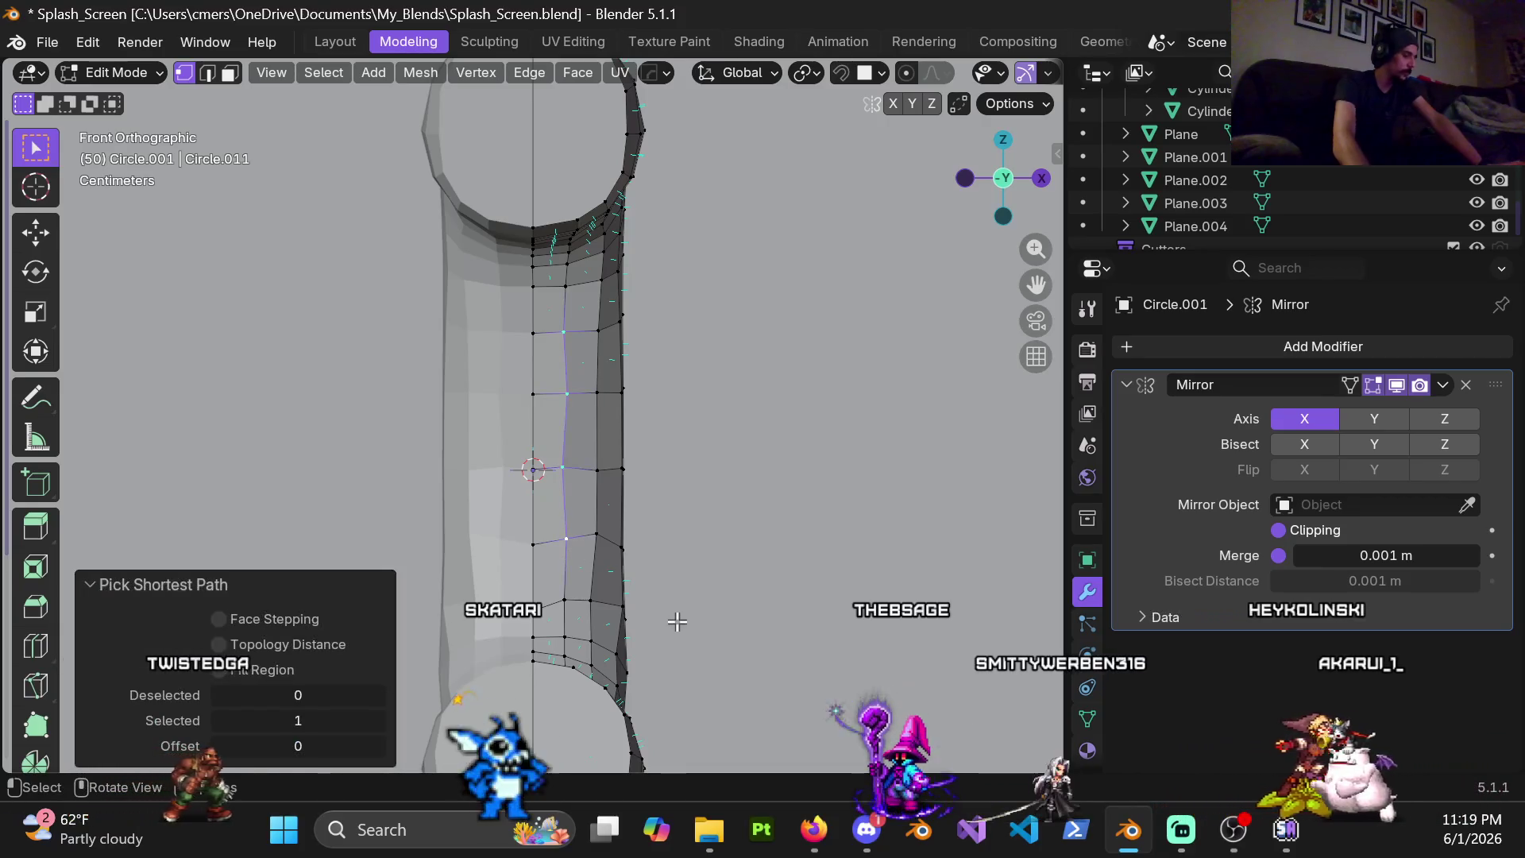
pyautogui.press('s')
pyautogui.press('x')
pyautogui.press('Return')
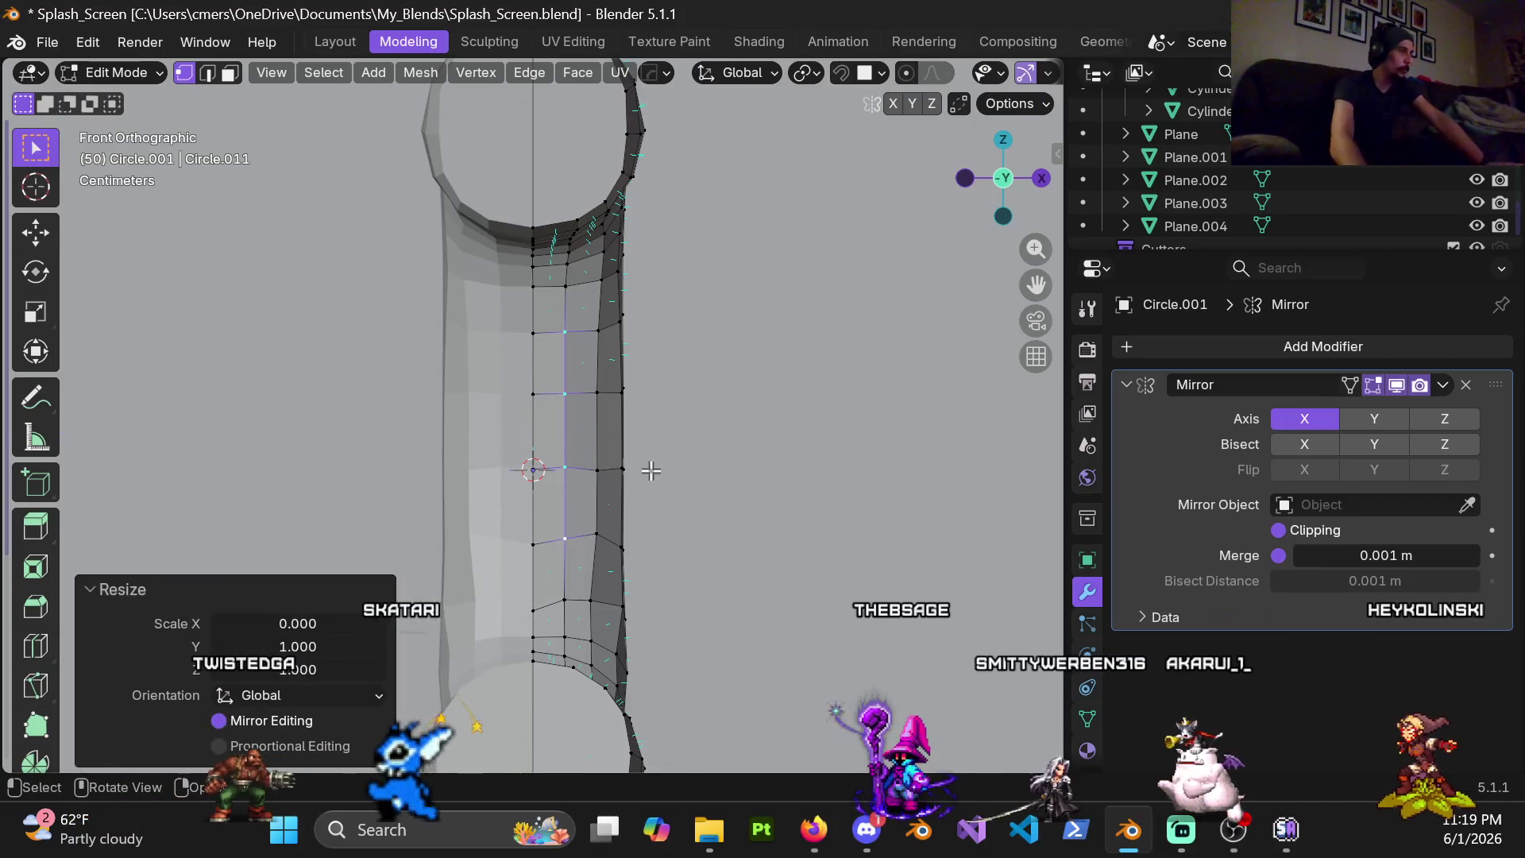
pyautogui.click(597, 538)
pyautogui.keyDown('ctrl'); pyautogui.click(598, 333); pyautogui.keyUp('ctrl')
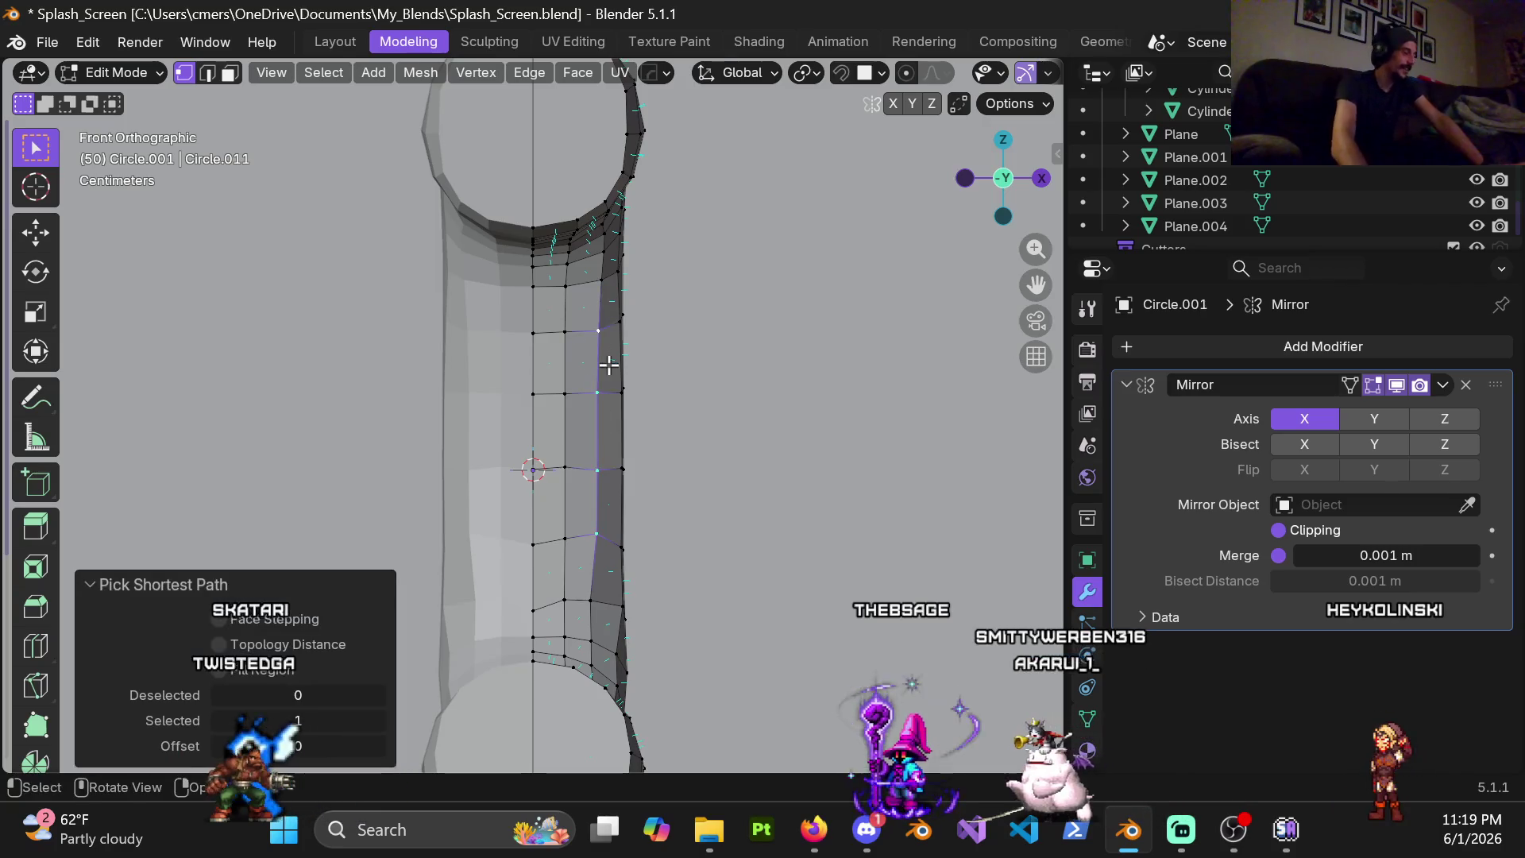
pyautogui.press('s')
pyautogui.press('Escape')
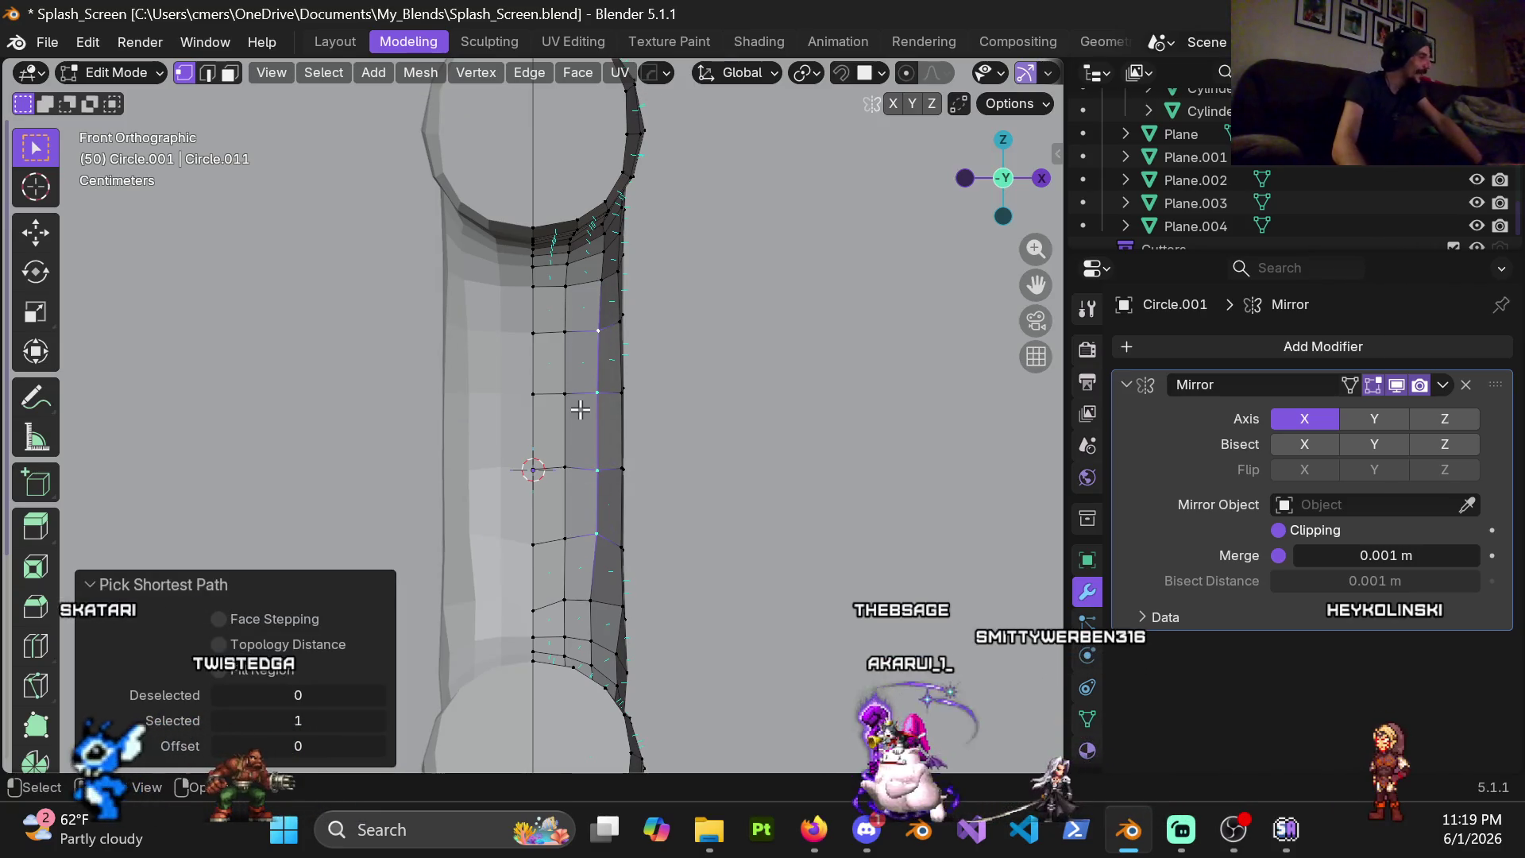
pyautogui.press('s')
pyautogui.press('Return')
# Slide successive vertices along the curved section to even the edge spacing
pyautogui.moveTo(658, 418)
pyautogui.mouseDown(button='middle')
pyautogui.moveTo(746, 568)
pyautogui.moveTo(566, 465)
pyautogui.moveTo(609, 482)
pyautogui.mouseUp(button='middle')
pyautogui.click(609, 481)
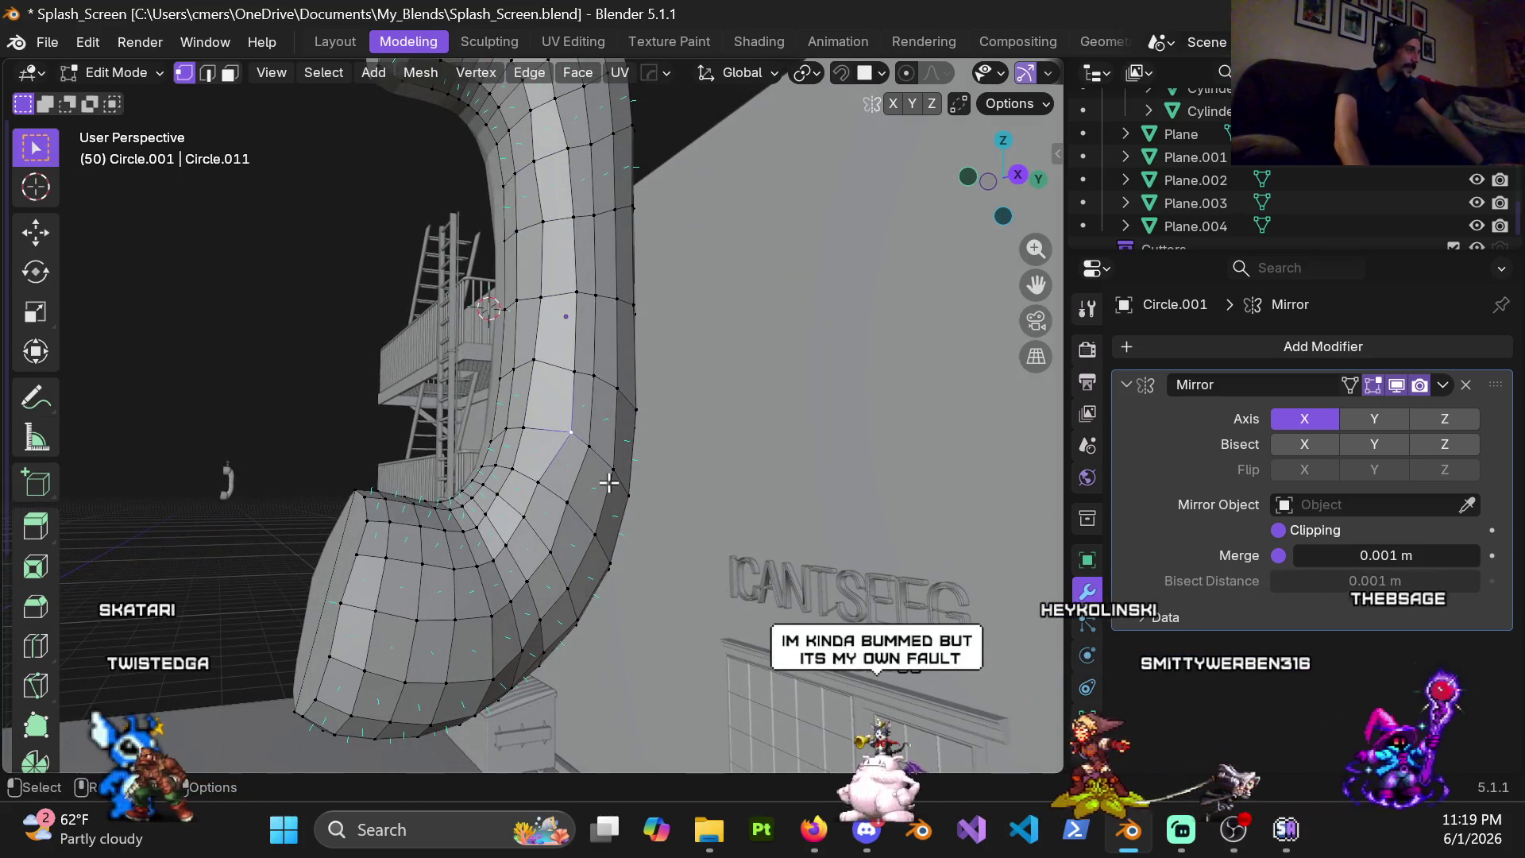
pyautogui.press('g')
pyautogui.press('g')
pyautogui.click(605, 406)
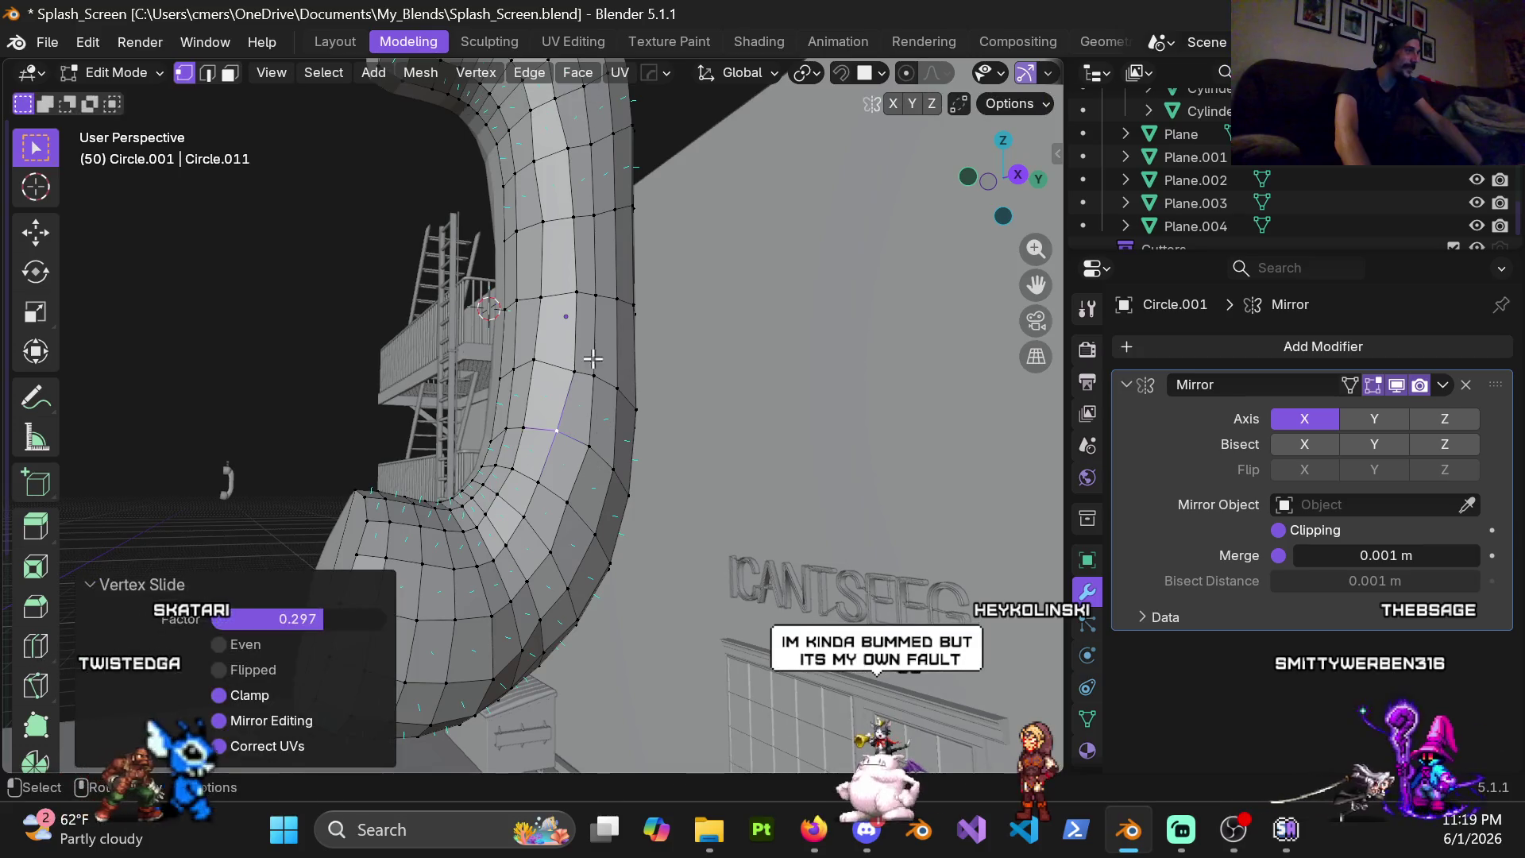
pyautogui.press('g')
pyautogui.press('g')
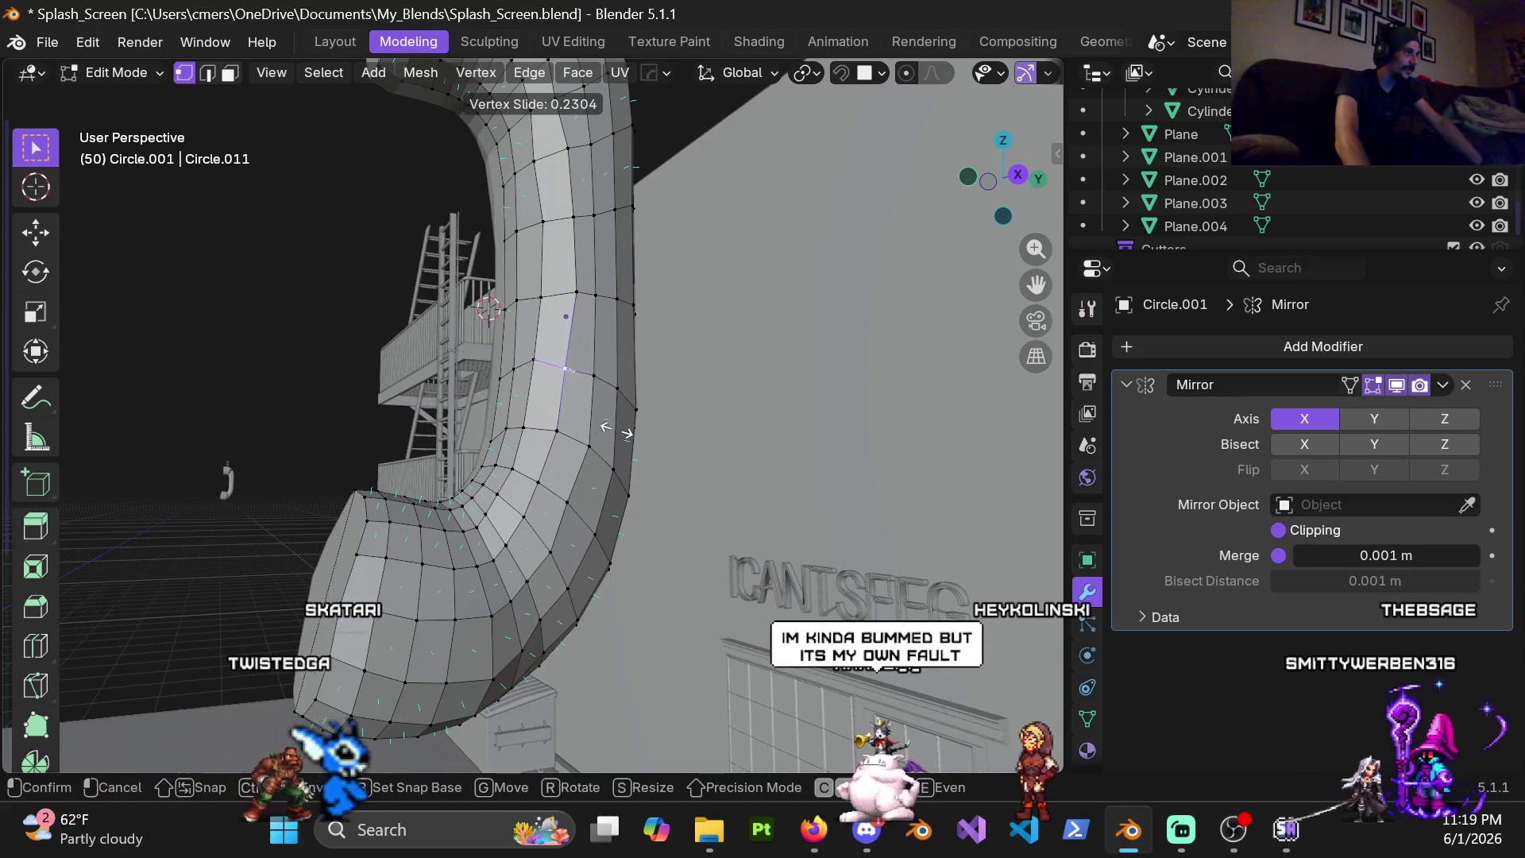
pyautogui.click(616, 430)
pyautogui.press('g')
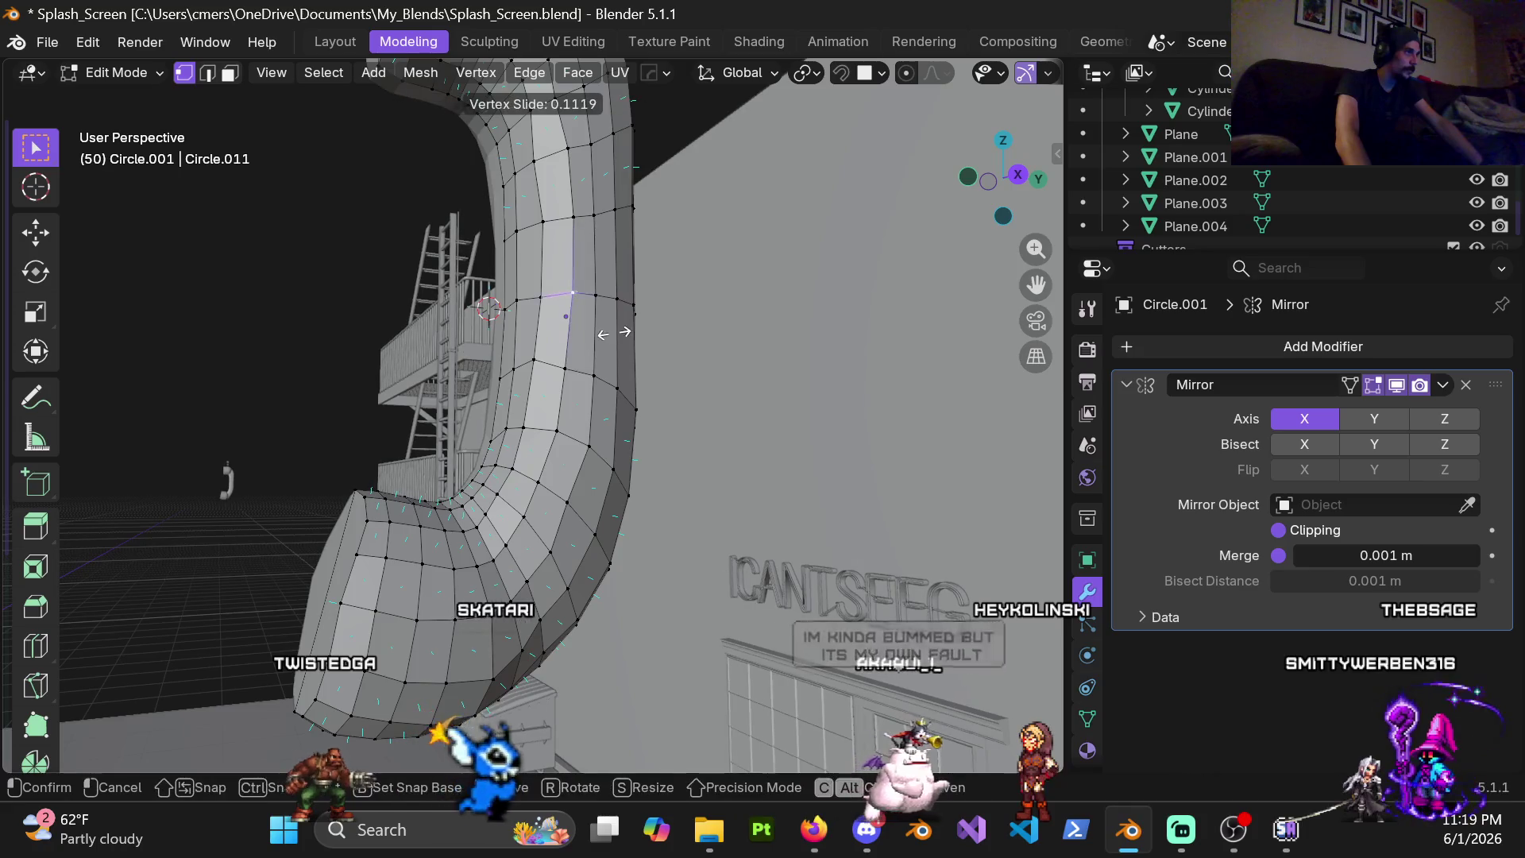
pyautogui.click(618, 332)
pyautogui.moveTo(617, 332); pyautogui.dragTo(549, 351, button='middle')
pyautogui.click(581, 339)
pyautogui.press('g')
pyautogui.press('g')
pyautogui.click(604, 375)
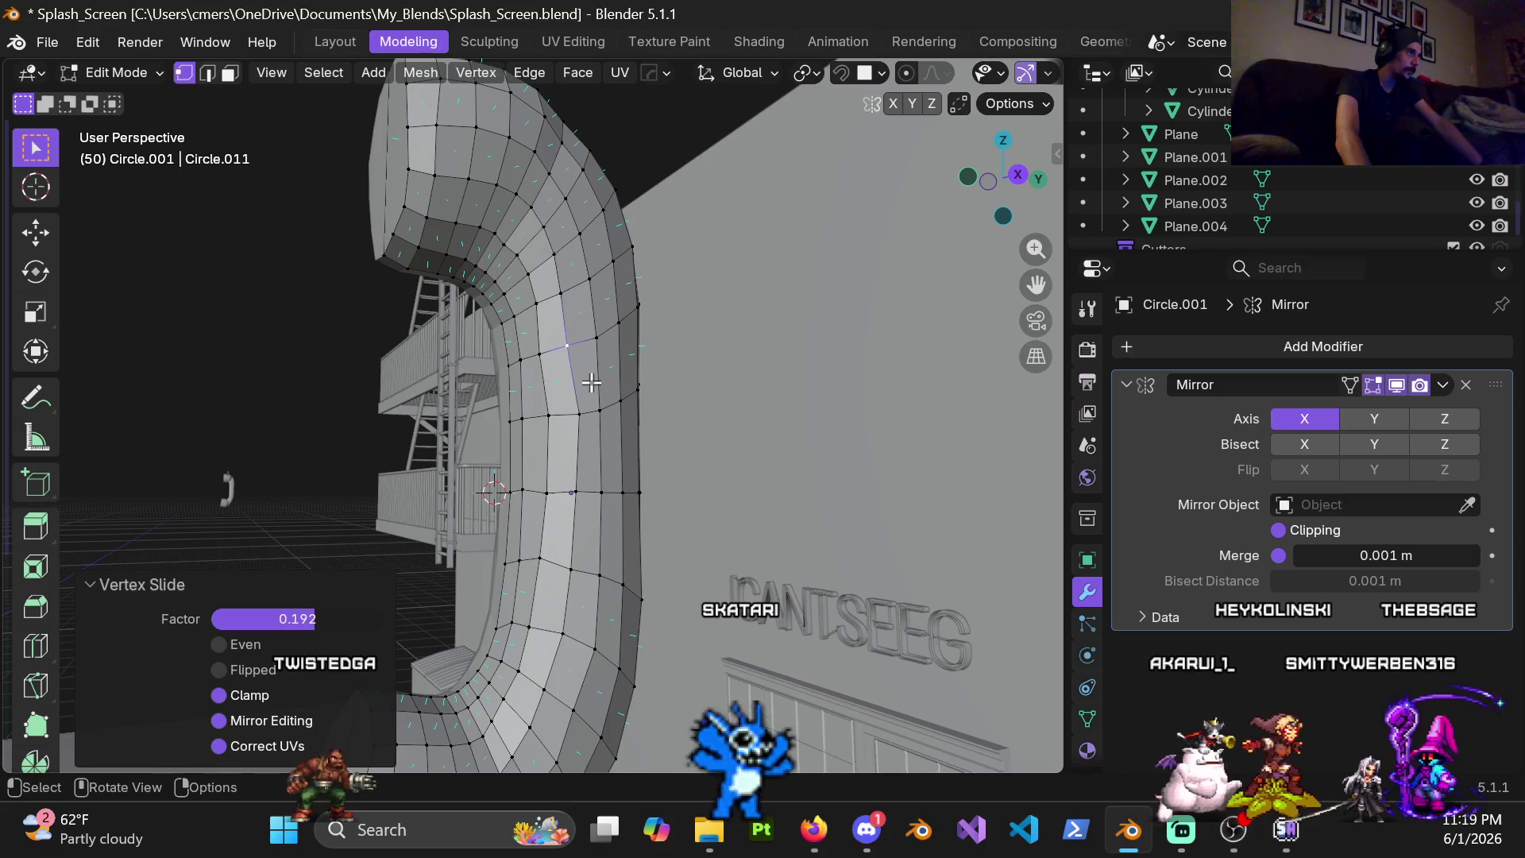
pyautogui.press('g')
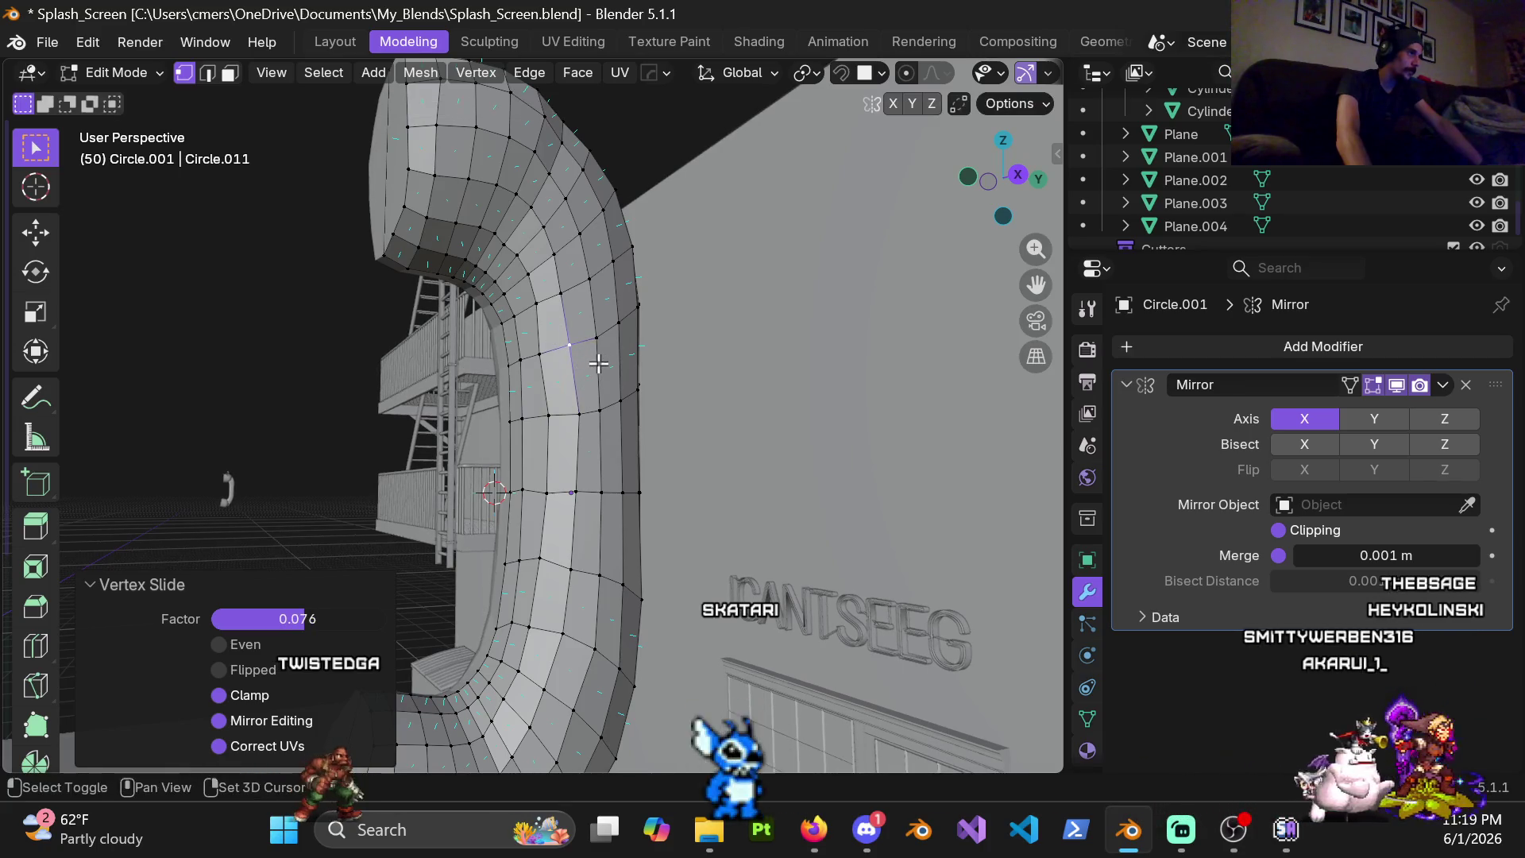
# Slide two more vertices on the bend and check the overall pipe shape from the front
pyautogui.keyDown('shift'); pyautogui.moveTo(598, 364); pyautogui.dragTo(554, 442, button='middle'); pyautogui.keyUp('shift')
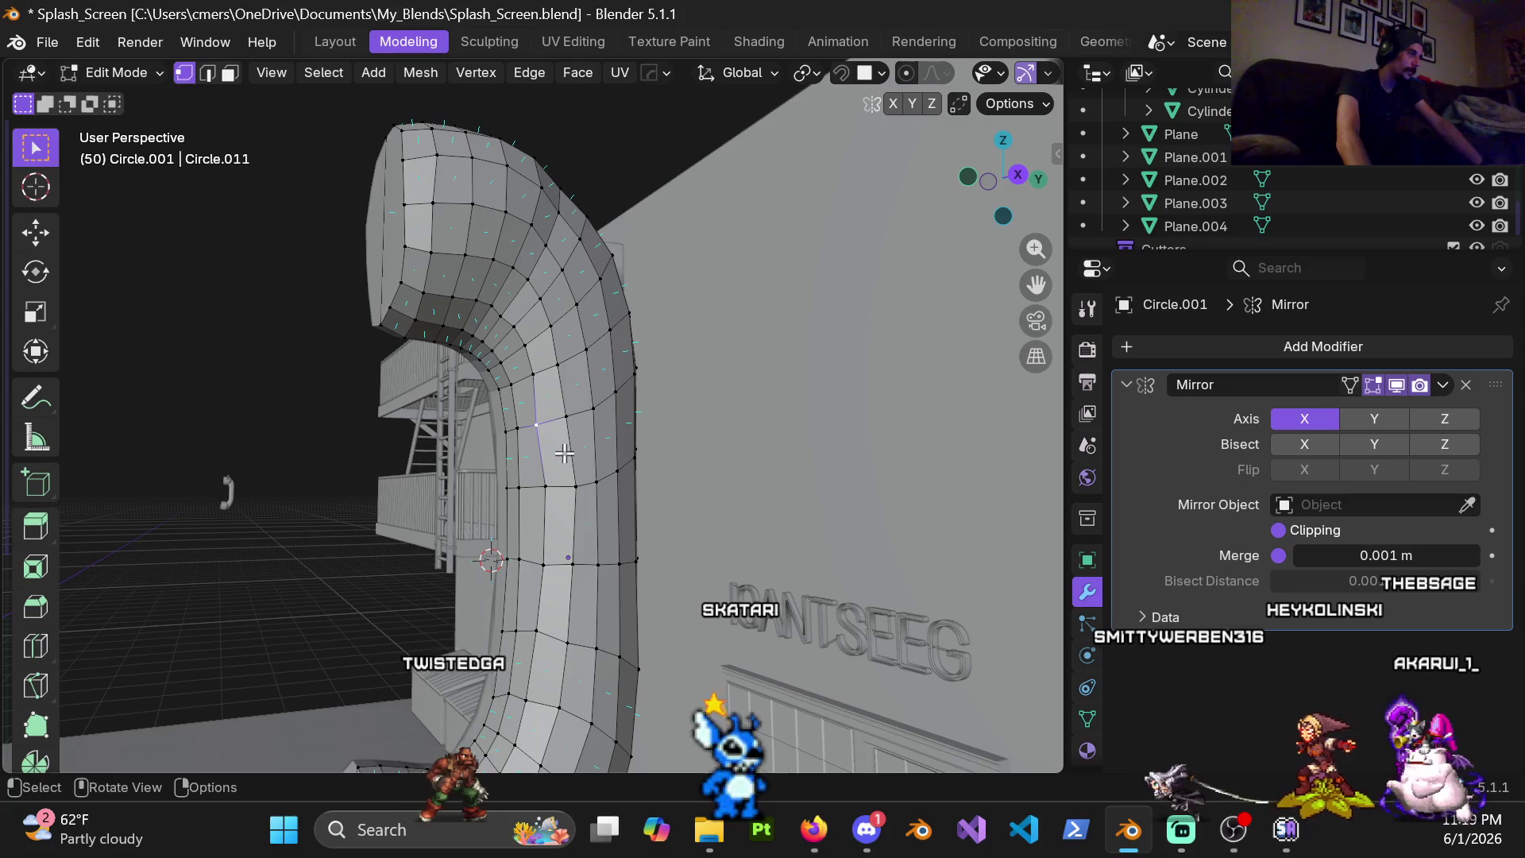
pyautogui.hotkey('shift', 'v')
pyautogui.click(596, 442)
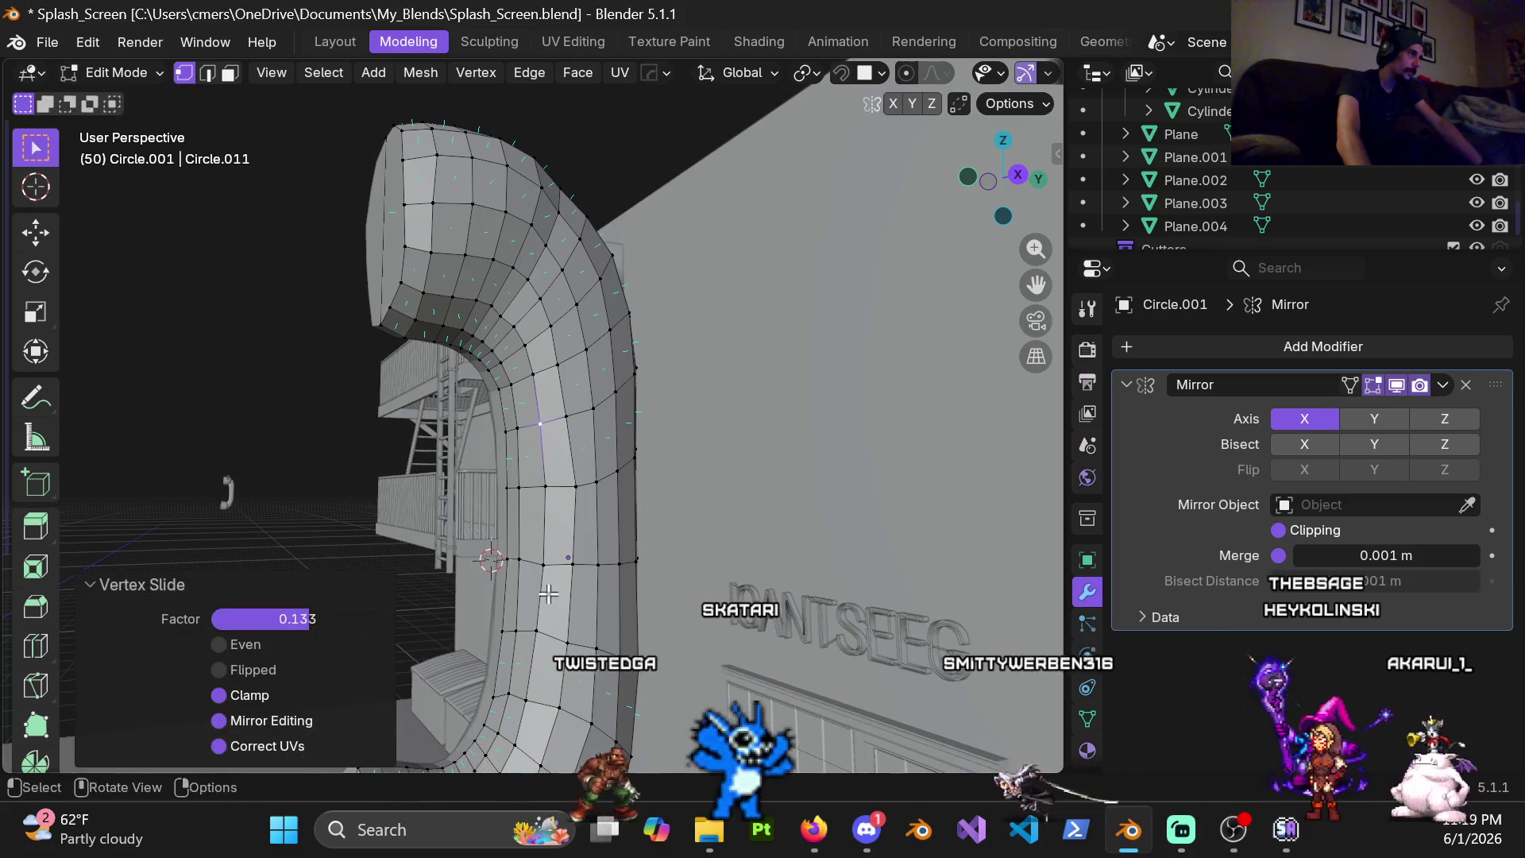
pyautogui.moveTo(596, 442); pyautogui.dragTo(602, 341, button='middle')
pyautogui.hotkey('shift', 'v')
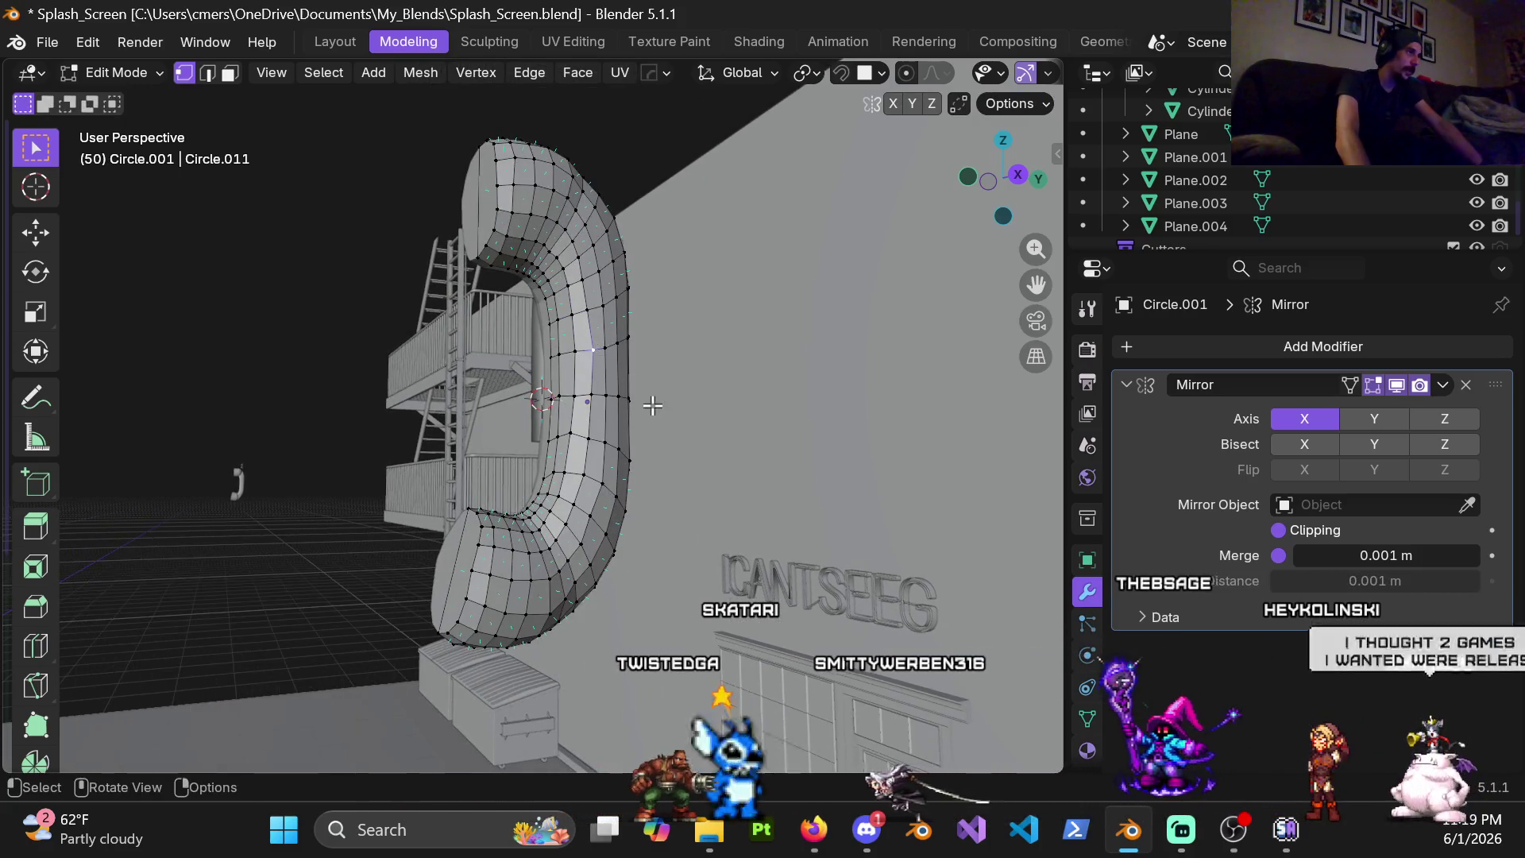
pyautogui.click(611, 404)
pyautogui.moveTo(611, 404)
pyautogui.mouseDown(button='middle')
pyautogui.moveTo(634, 354)
pyautogui.moveTo(631, 438)
pyautogui.mouseUp(button='middle')
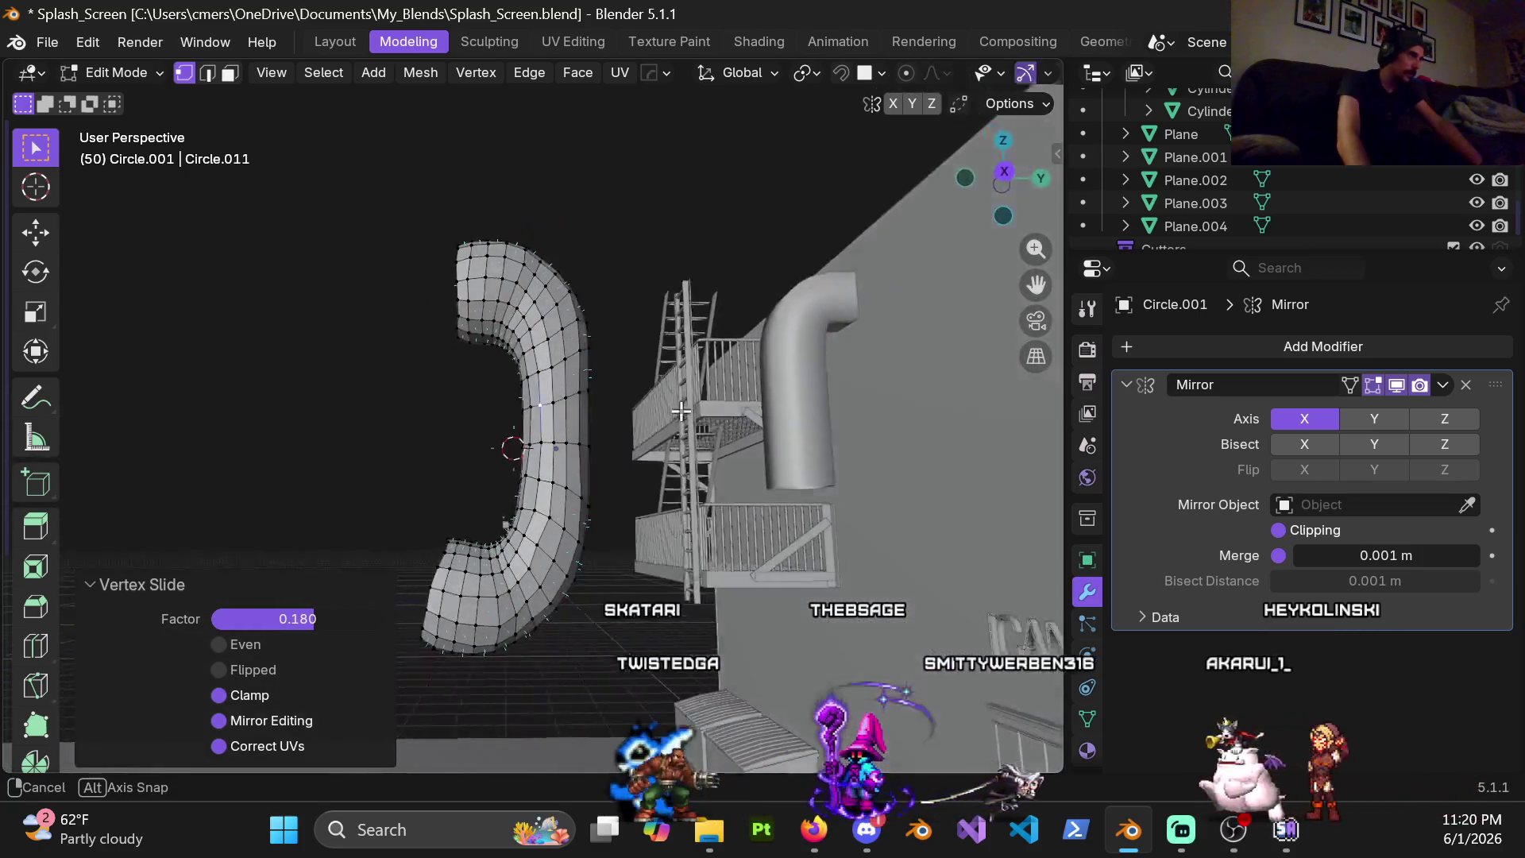
pyautogui.moveTo(632, 438)
pyautogui.mouseDown(button='middle')
pyautogui.moveTo(547, 521)
pyautogui.moveTo(611, 394)
pyautogui.moveTo(597, 392)
pyautogui.mouseUp(button='middle')
pyautogui.scroll(2, 547, 520)
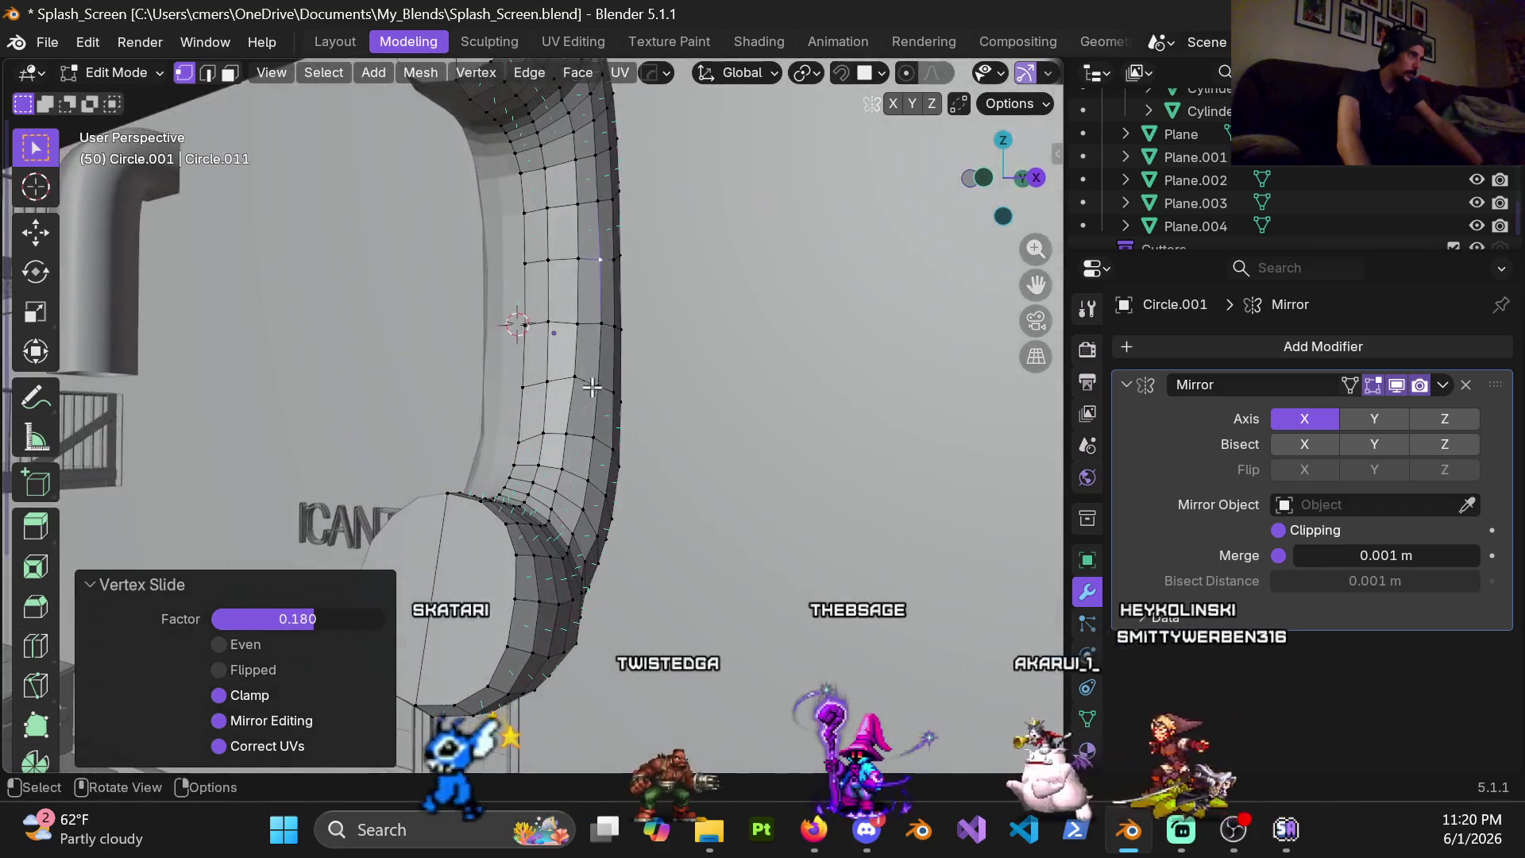
pyautogui.click(568, 382)
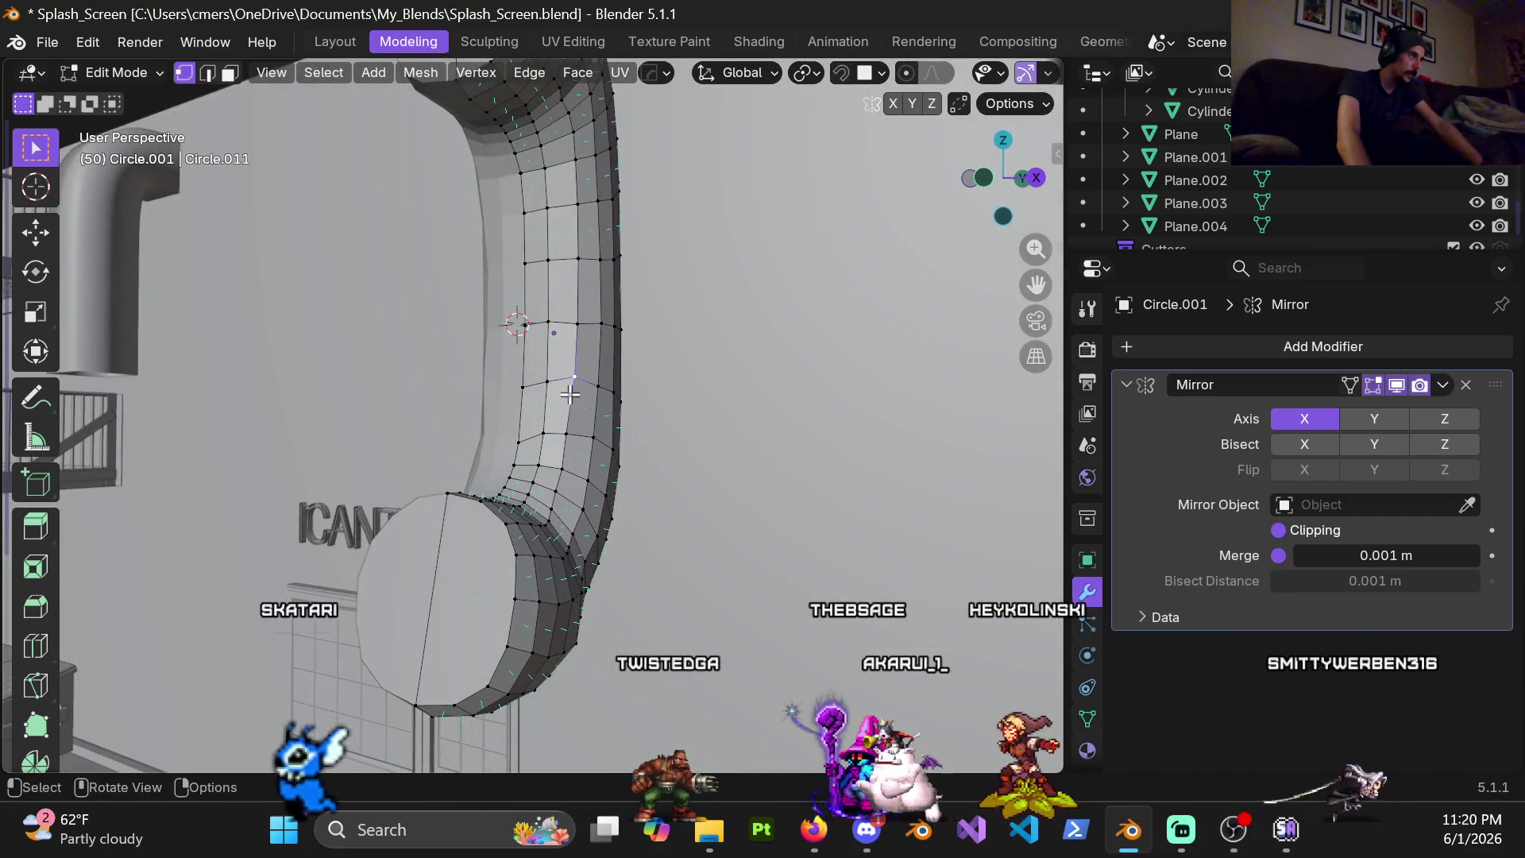
pyautogui.moveTo(570, 393); pyautogui.dragTo(543, 387, button='middle')
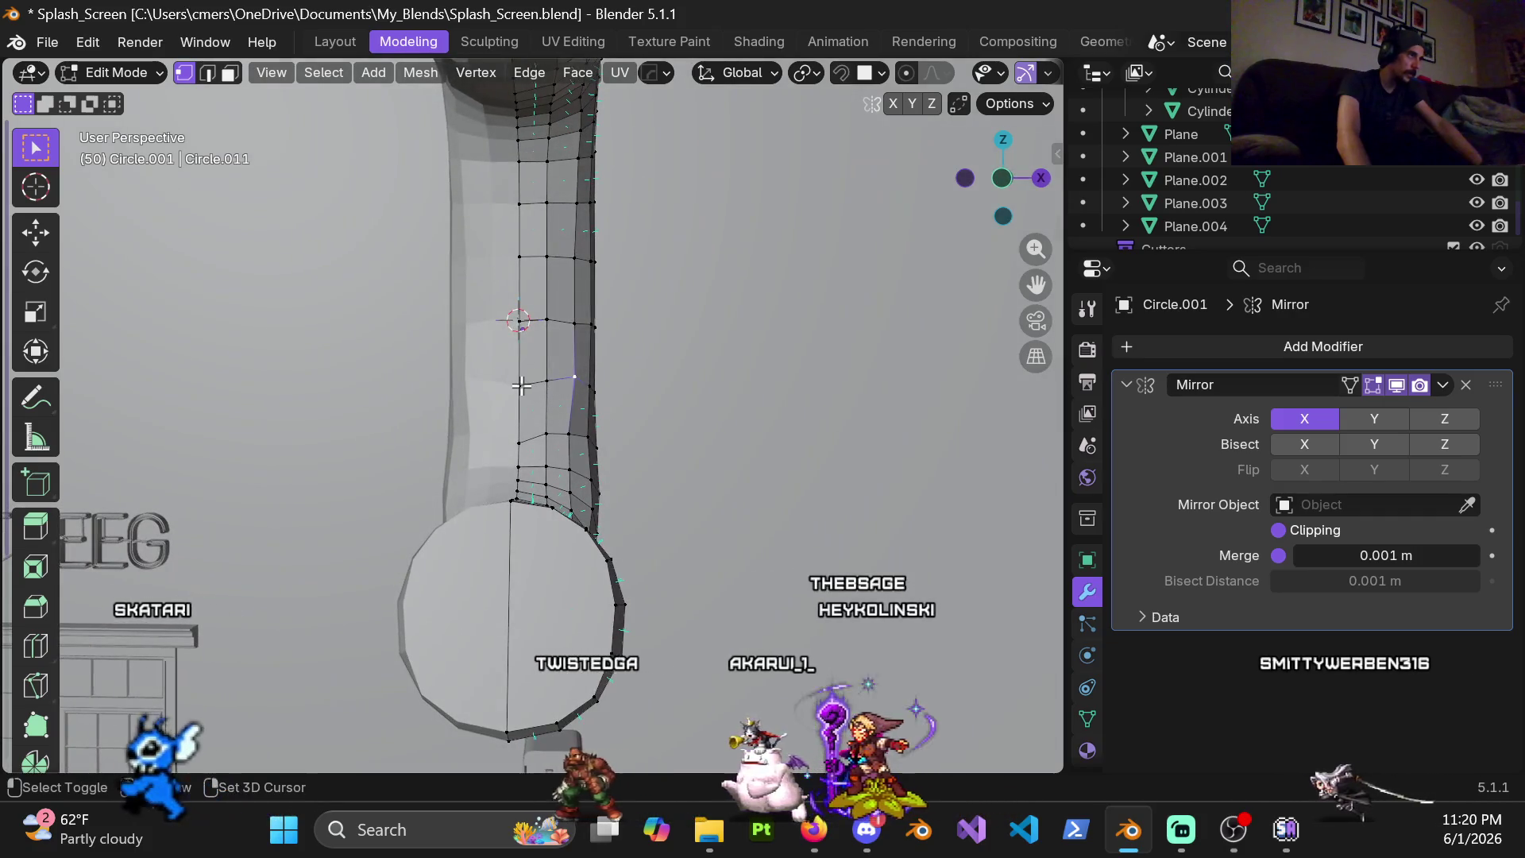
# Flatten a row of pipe vertices level on Z and confirm an edge slide
pyautogui.keyDown('ctrl'); pyautogui.click(521, 384); pyautogui.keyUp('ctrl')
pyautogui.press('s')
pyautogui.press('z')
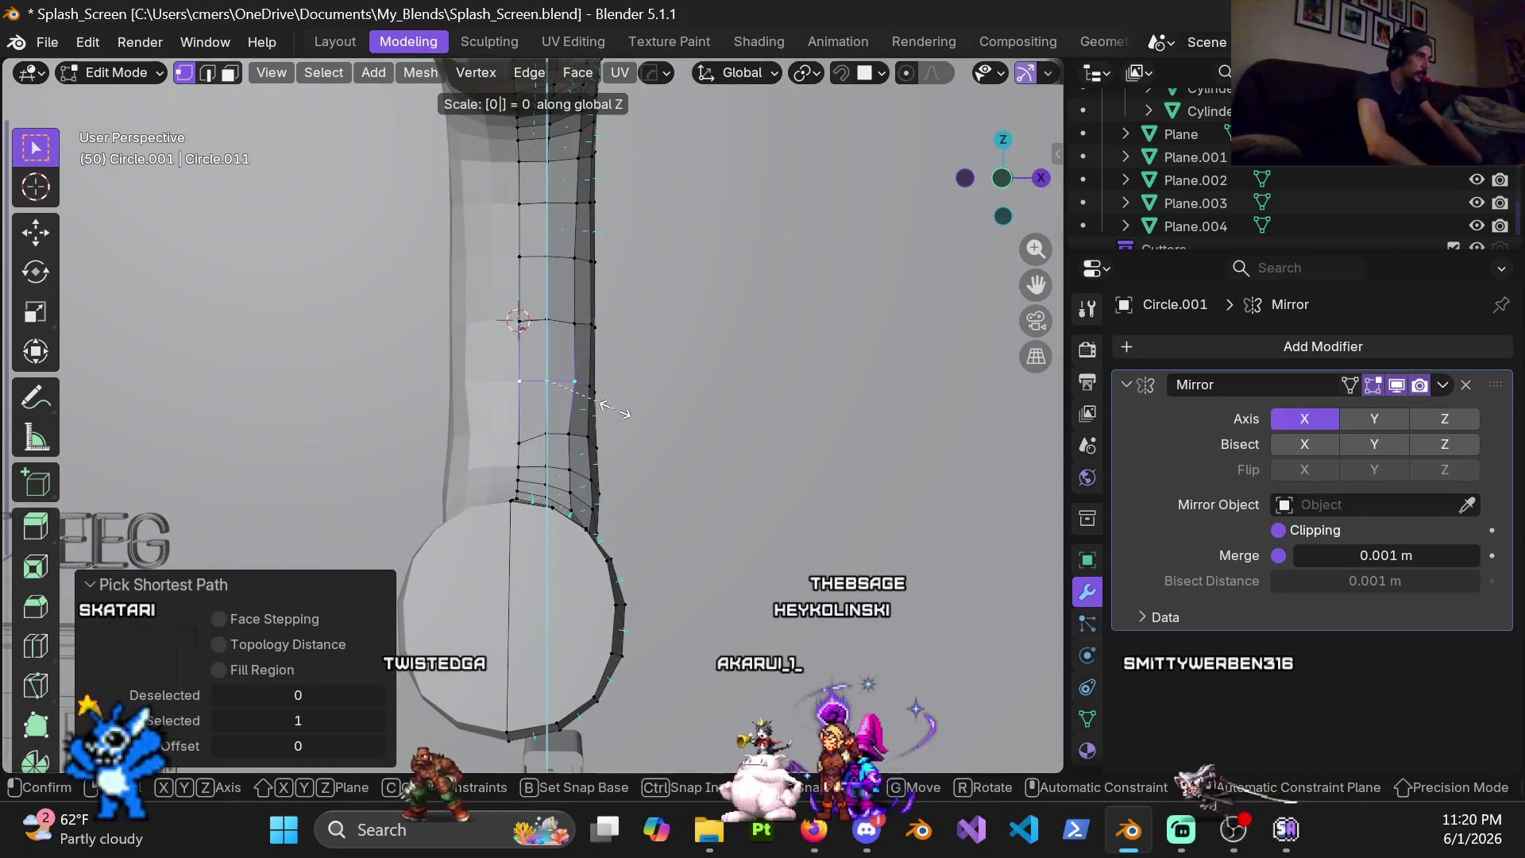
pyautogui.press('Return')
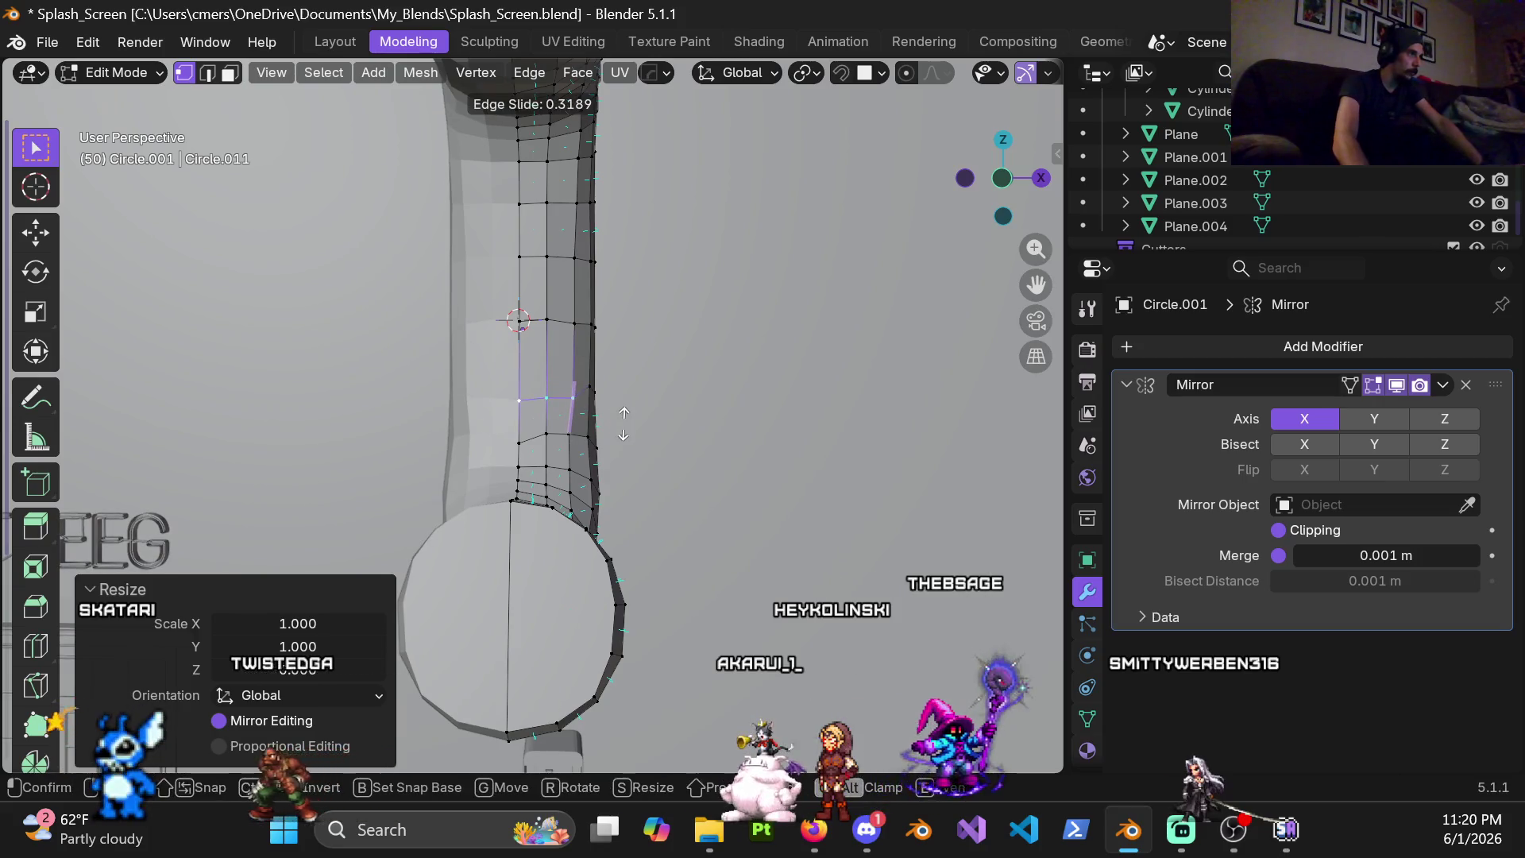
pyautogui.click(622, 422)
pyautogui.moveTo(622, 423); pyautogui.dragTo(488, 419, button='middle')
pyautogui.moveTo(610, 429)
pyautogui.mouseDown(button='middle')
pyautogui.moveTo(535, 420)
pyautogui.moveTo(707, 434)
pyautogui.mouseUp(button='middle')
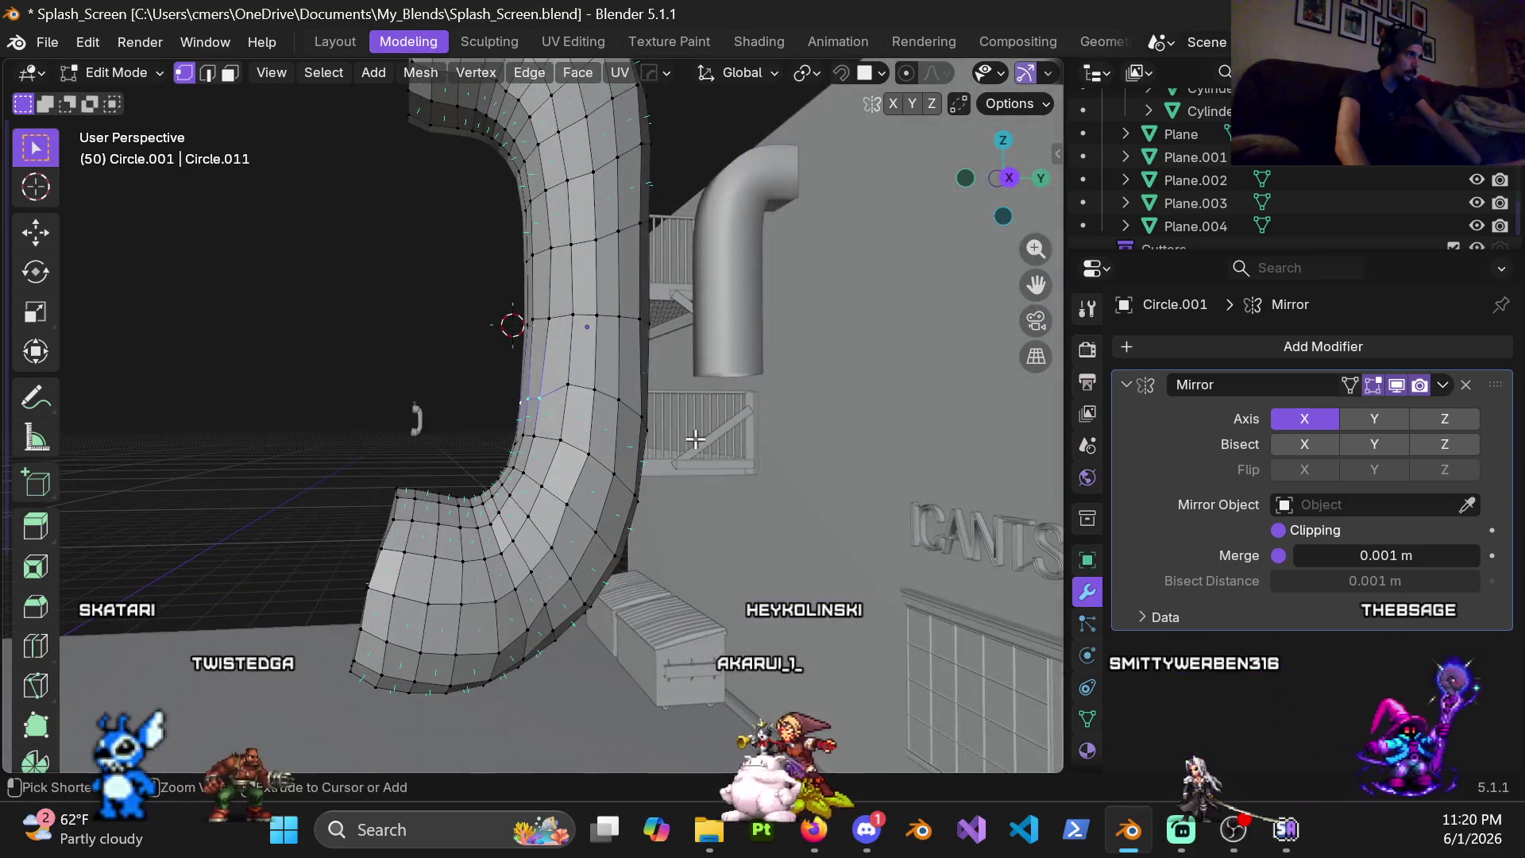
pyautogui.moveTo(571, 442)
pyautogui.mouseDown(button='middle')
pyautogui.moveTo(487, 432)
pyautogui.moveTo(593, 422)
pyautogui.moveTo(432, 433)
pyautogui.moveTo(675, 440)
pyautogui.moveTo(745, 460)
pyautogui.moveTo(647, 443)
pyautogui.mouseUp(button='middle')
# Try flattening another row on Z, undo it, slide a vertex 0.045 and select an edge loop
pyautogui.keyDown('ctrl'); pyautogui.click(657, 438); pyautogui.keyUp('ctrl')
pyautogui.press('s')
pyautogui.press('z')
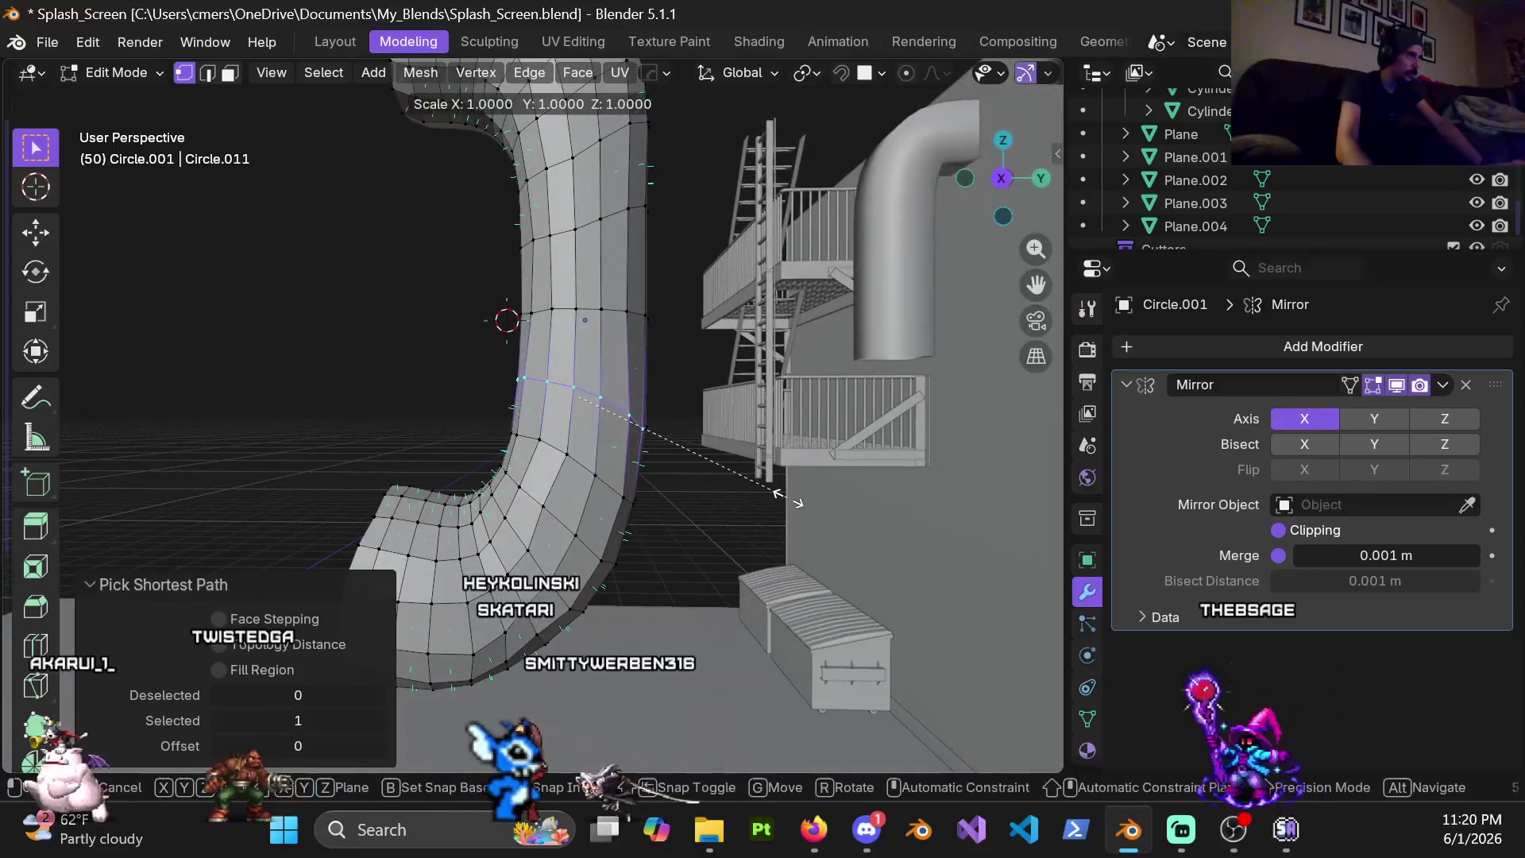
pyautogui.press('Return')
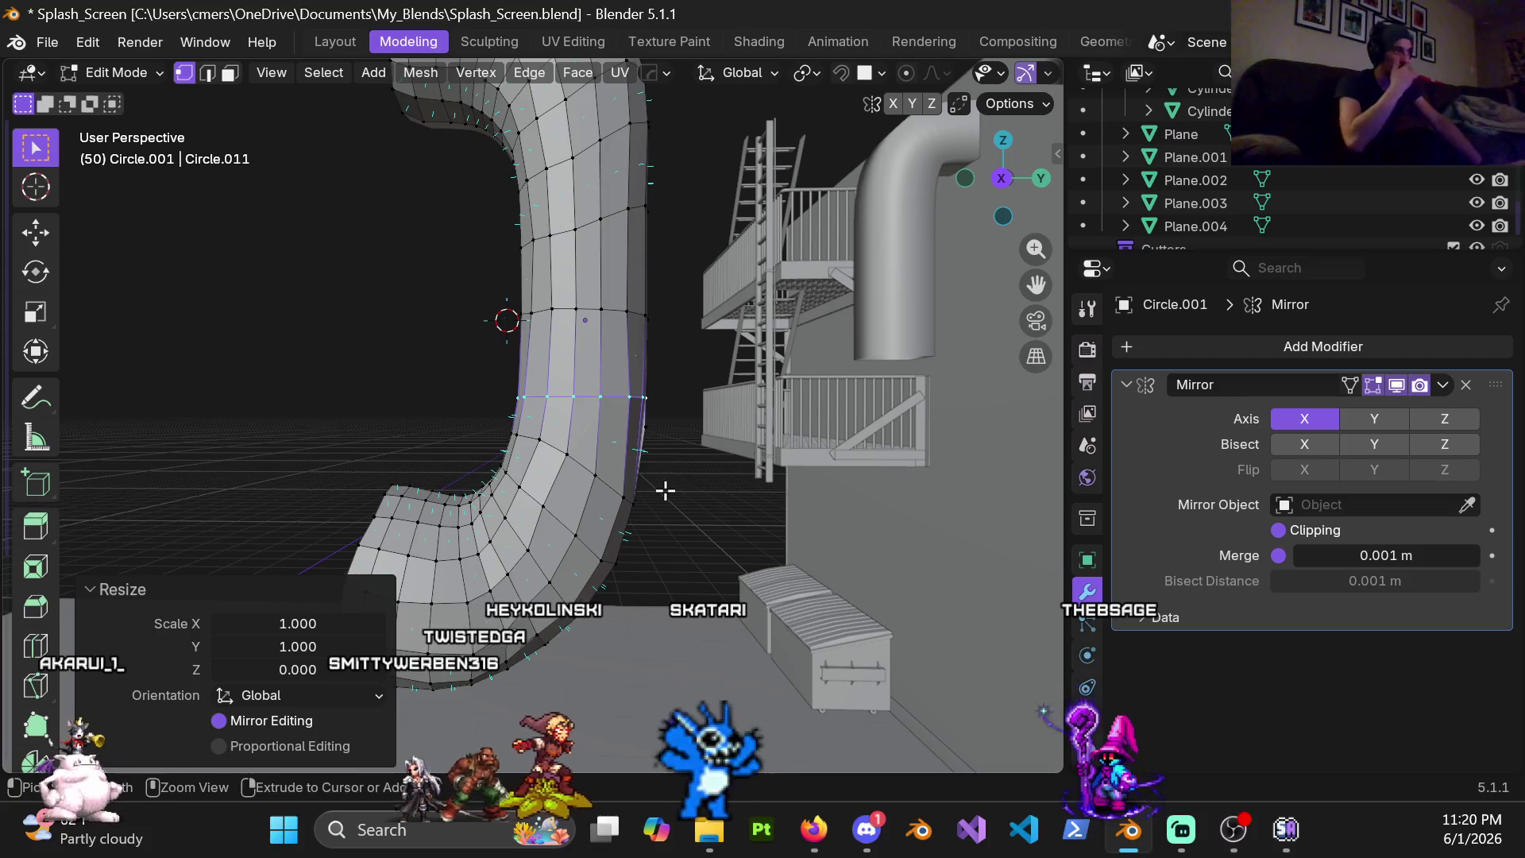
pyautogui.hotkey('ctrl', 'z')
pyautogui.moveTo(665, 490); pyautogui.dragTo(625, 459, button='middle')
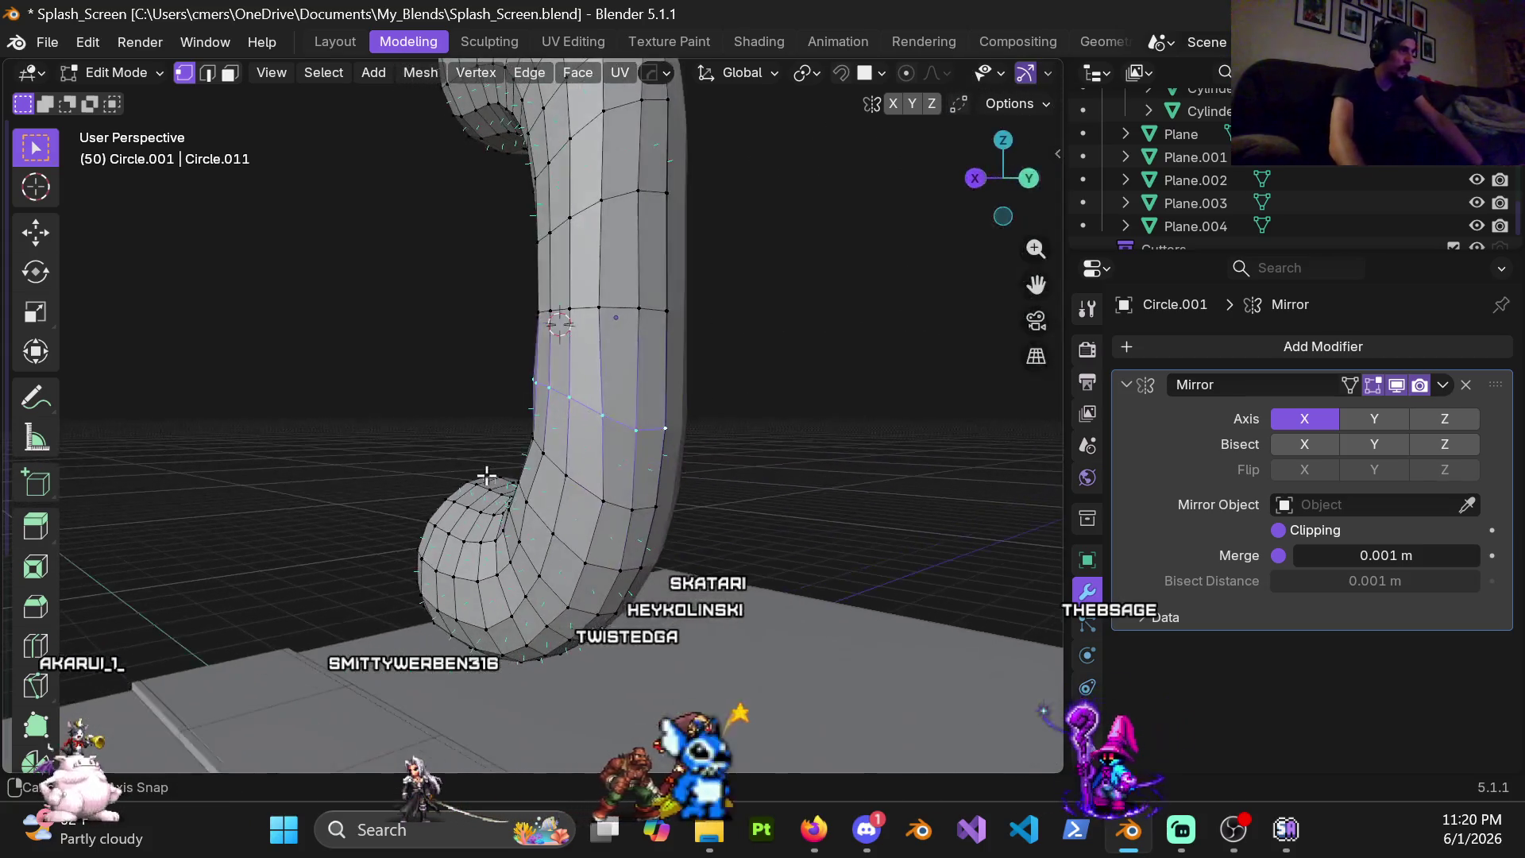
pyautogui.click(645, 483)
pyautogui.moveTo(645, 482); pyautogui.dragTo(652, 419, button='middle')
pyautogui.keyDown('alt'); pyautogui.click(652, 420); pyautogui.keyUp('alt')
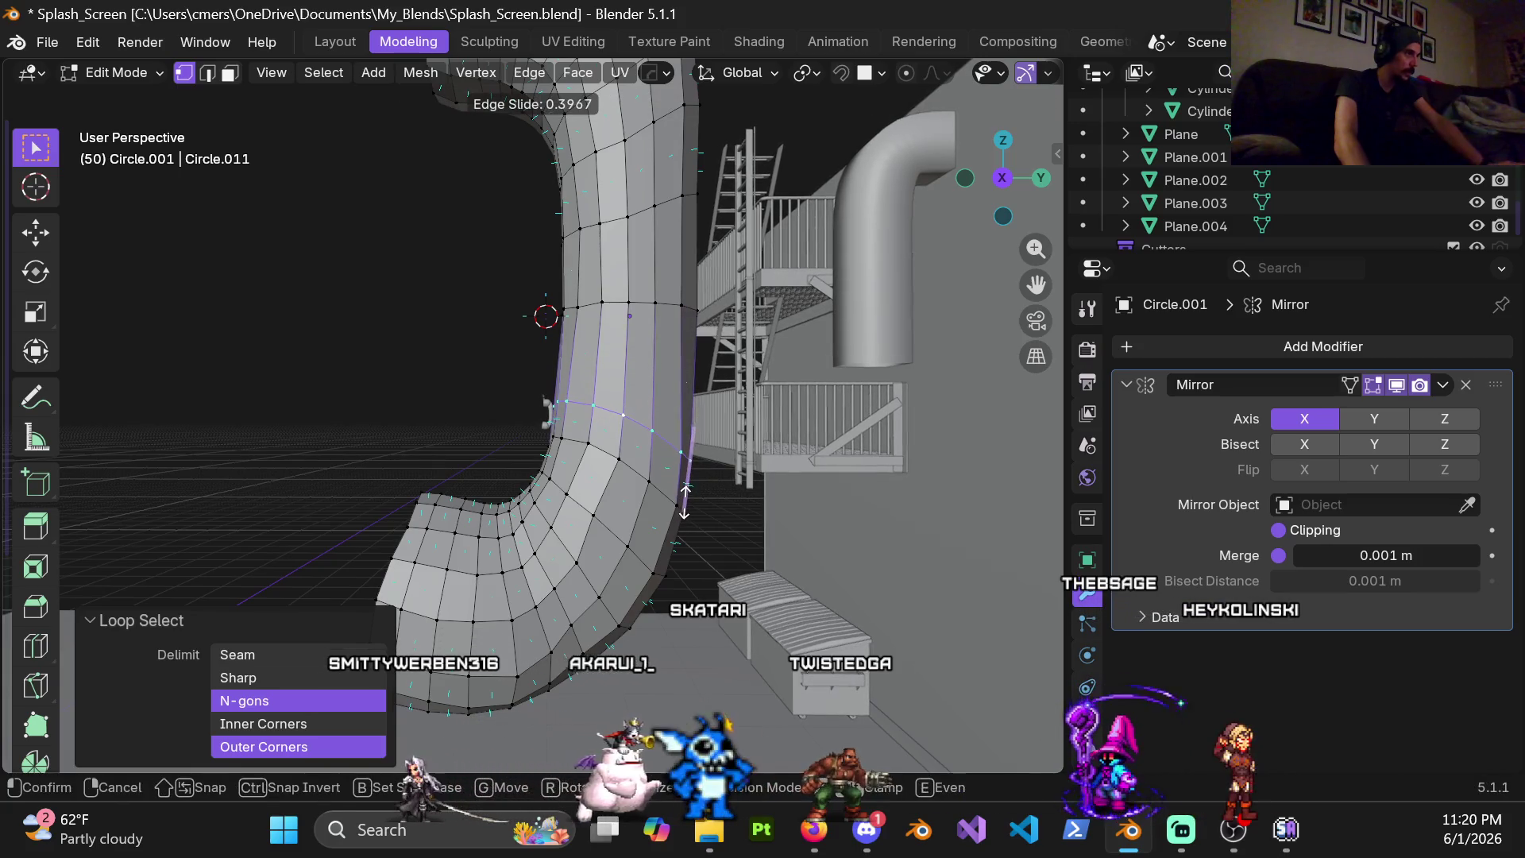
# Confirm the edge slide and add a new loop cut across the pipe's bend
pyautogui.click(687, 496)
pyautogui.hotkey('ctrl', 'r')
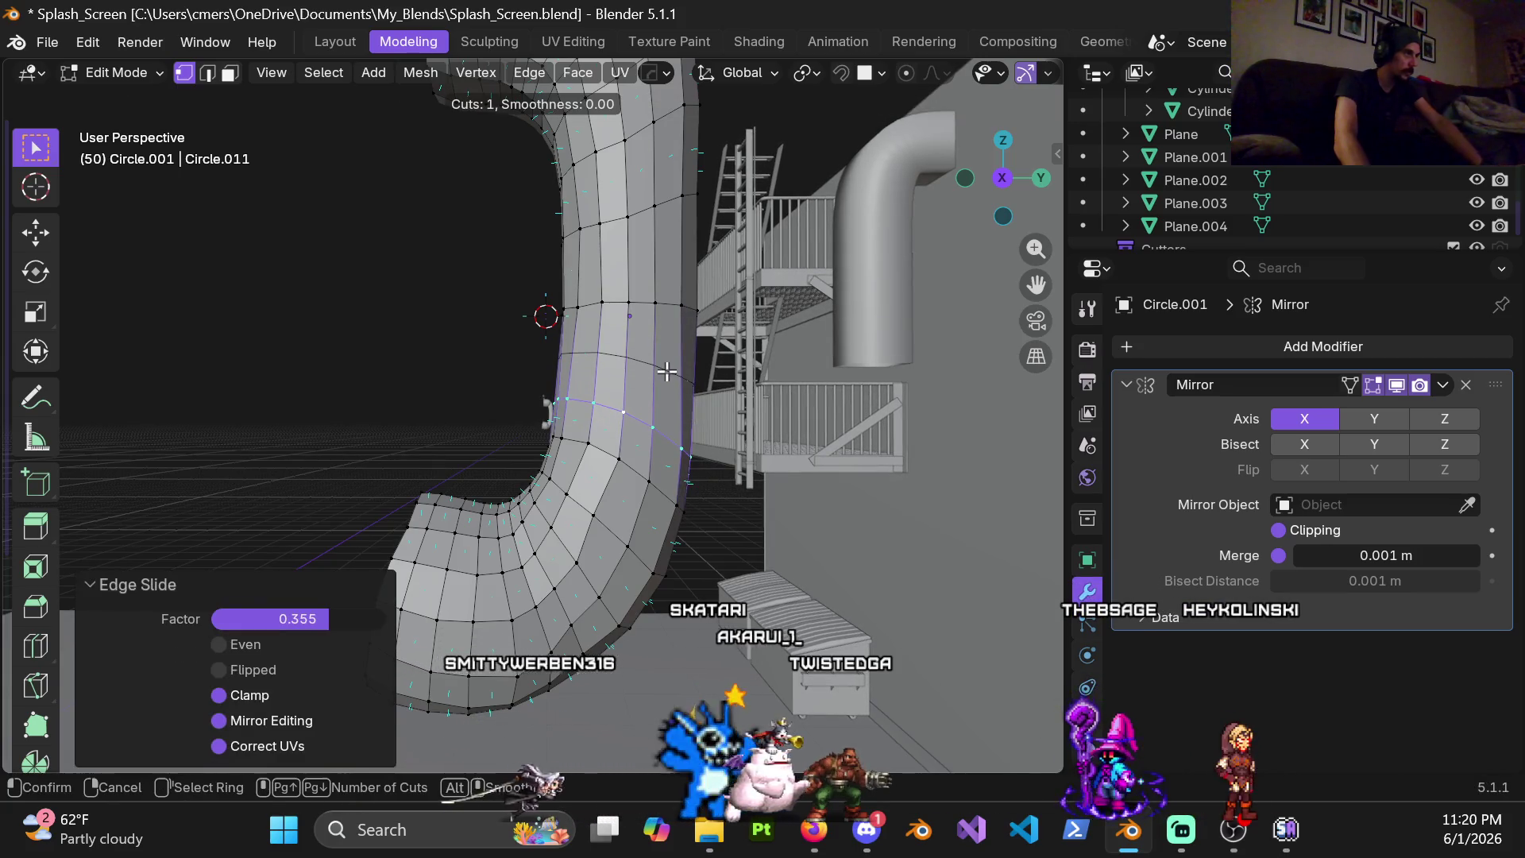
pyautogui.moveTo(636, 276)
pyautogui.keyDown('shift'); pyautogui.mouseDown(button='middle')
pyautogui.moveTo(593, 430)
pyautogui.moveTo(539, 395)
pyautogui.moveTo(491, 412)
pyautogui.moveTo(686, 378)
pyautogui.mouseUp(button='middle'); pyautogui.keyUp('shift')
pyautogui.click(612, 428)
# Edge-slide the two loops below the new cut to even the bend topology
pyautogui.keyDown('alt'); pyautogui.click(660, 381); pyautogui.keyUp('alt')
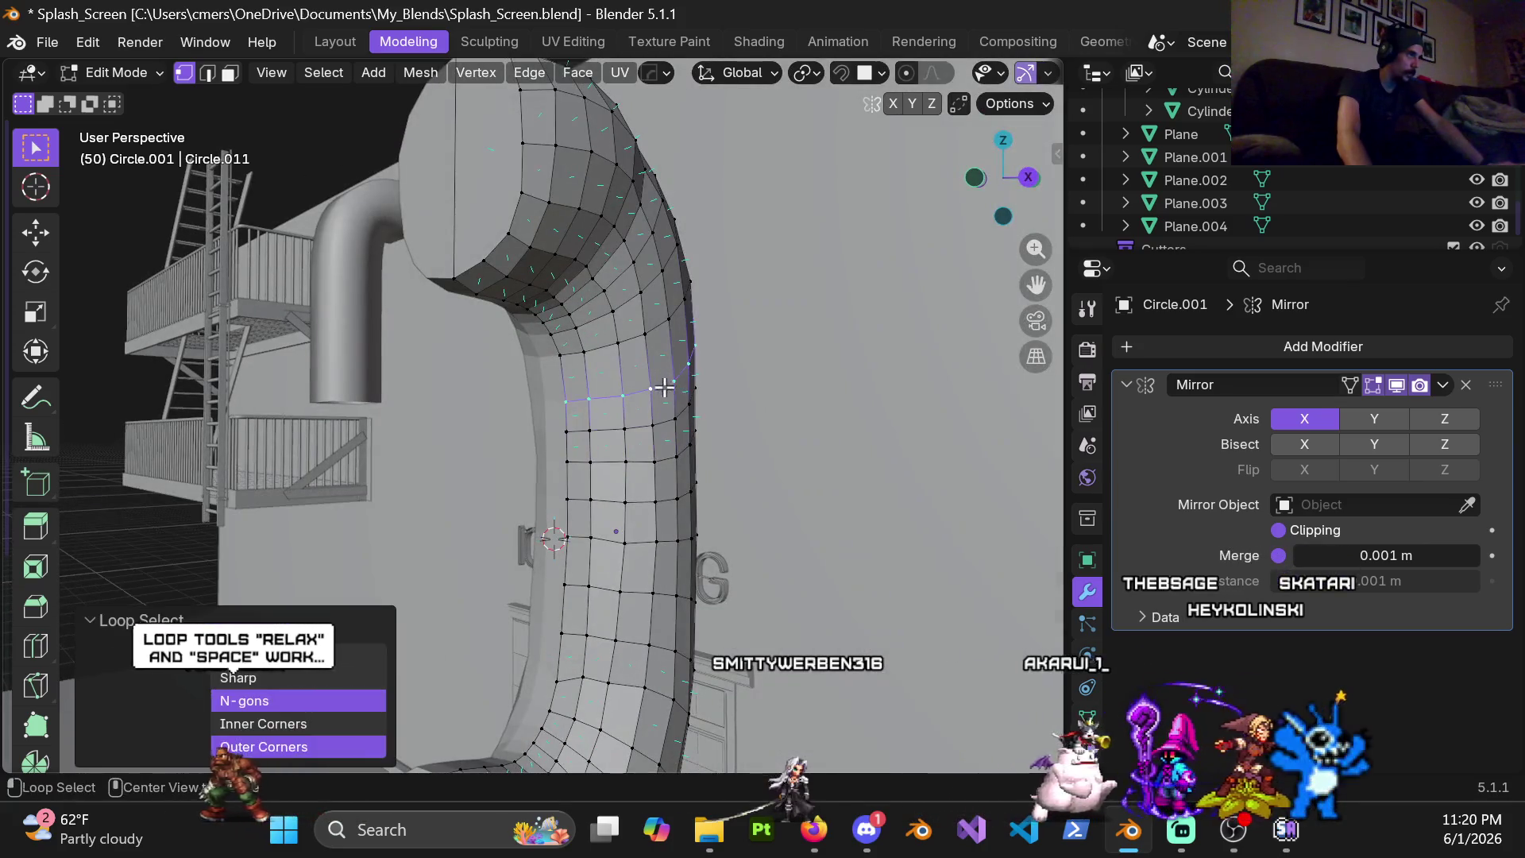
pyautogui.click(701, 418)
pyautogui.keyDown('alt'); pyautogui.click(665, 424); pyautogui.keyUp('alt')
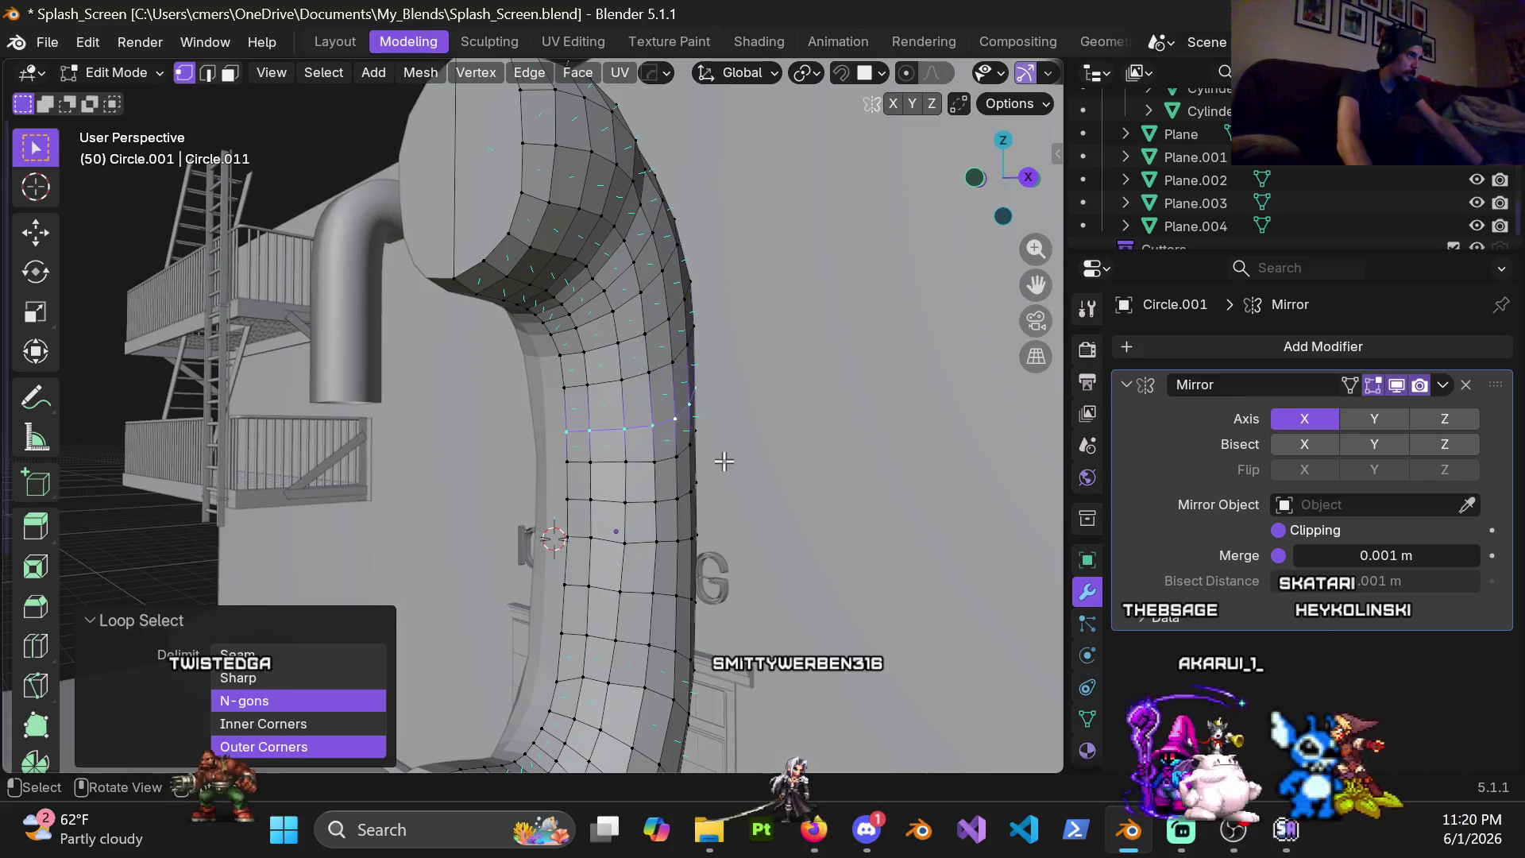
pyautogui.click(720, 360)
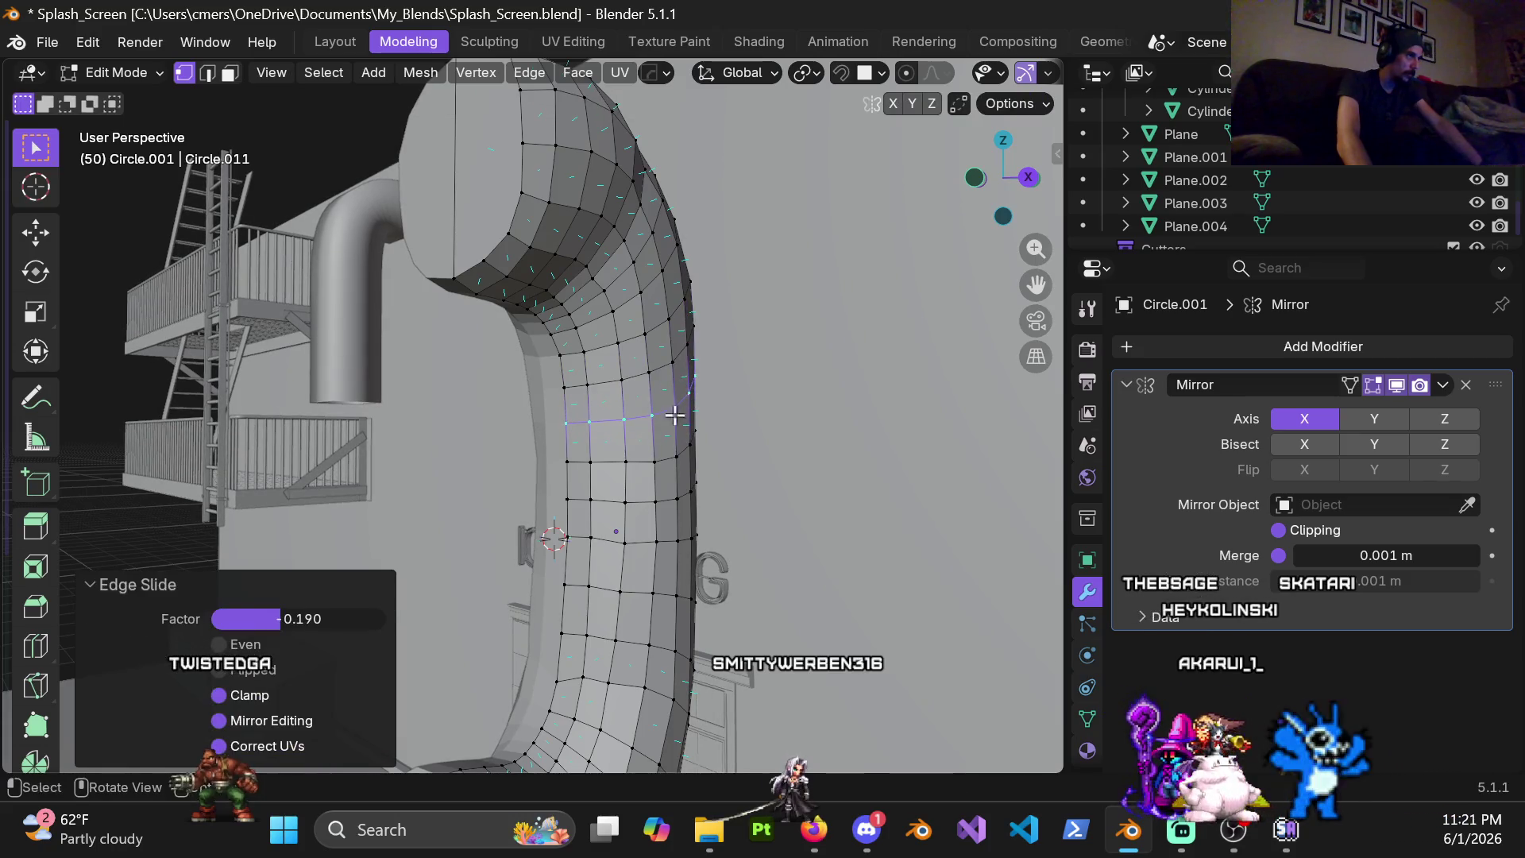
pyautogui.scroll(-5, 667, 429)
pyautogui.moveTo(490, 151)
pyautogui.mouseDown(button='middle')
pyautogui.moveTo(520, 434)
pyautogui.moveTo(600, 379)
pyautogui.moveTo(880, 439)
pyautogui.moveTo(595, 436)
pyautogui.moveTo(621, 403)
pyautogui.moveTo(426, 433)
pyautogui.moveTo(475, 463)
pyautogui.moveTo(625, 371)
pyautogui.moveTo(537, 390)
pyautogui.mouseUp(button='middle')
# Briefly view the whole pipe in object mode, then return to mesh editing
pyautogui.hotkey('ctrl', 'Tab')
pyautogui.click(382, 452)
pyautogui.scroll(-5, 621, 403)
pyautogui.scroll(10, 475, 464)
pyautogui.press('Tab')
pyautogui.moveTo(632, 357)
pyautogui.mouseDown(button='middle')
pyautogui.moveTo(651, 263)
pyautogui.moveTo(565, 425)
pyautogui.mouseUp(button='middle')
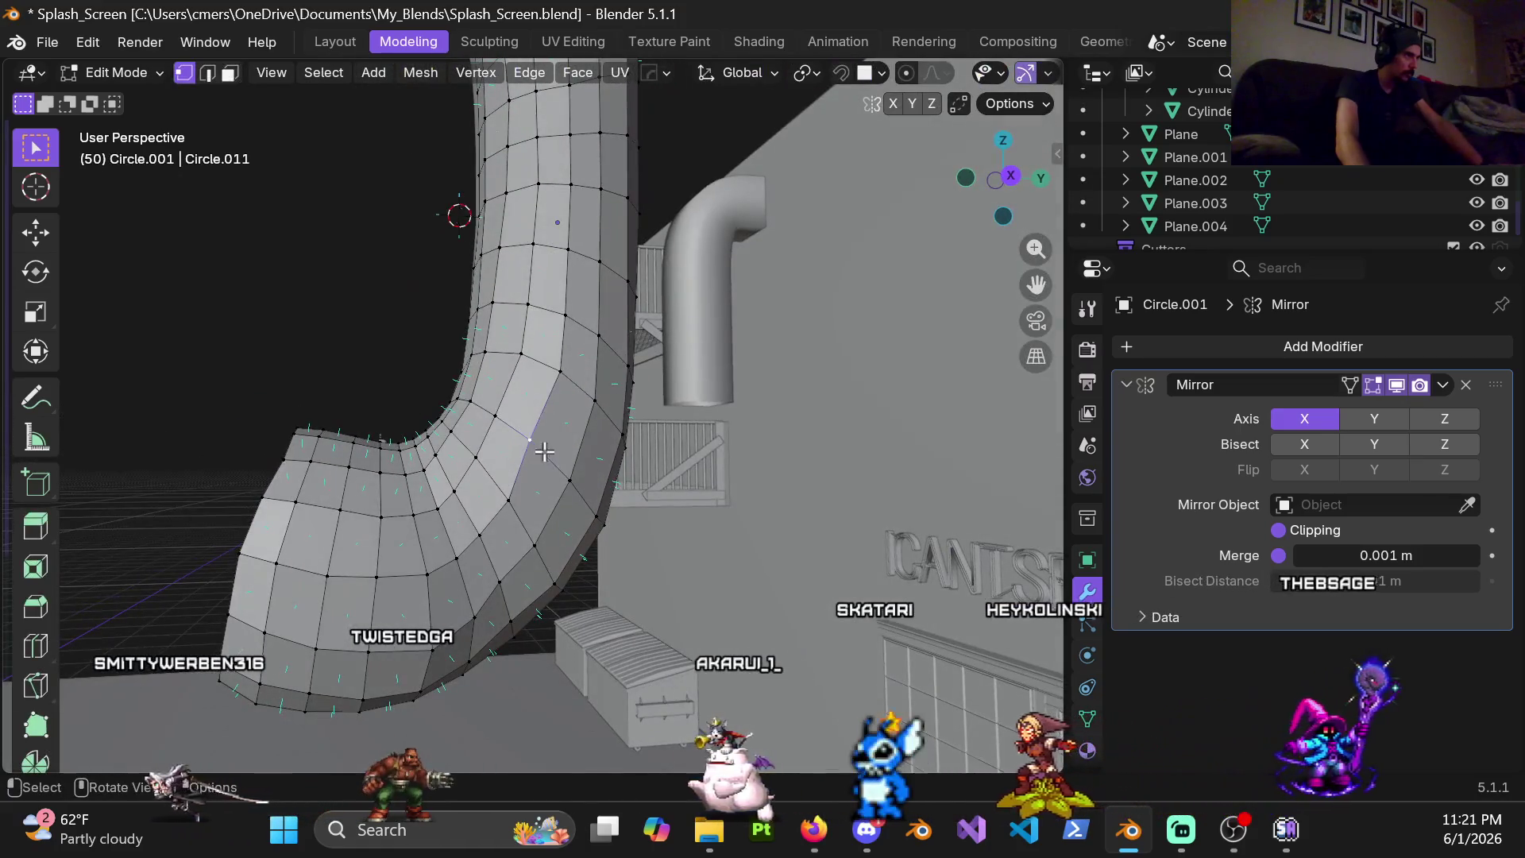
# Vertex-slide two points on the bend, inspecting it from above and the side
pyautogui.hotkey('shift', 'v')
pyautogui.click(578, 458)
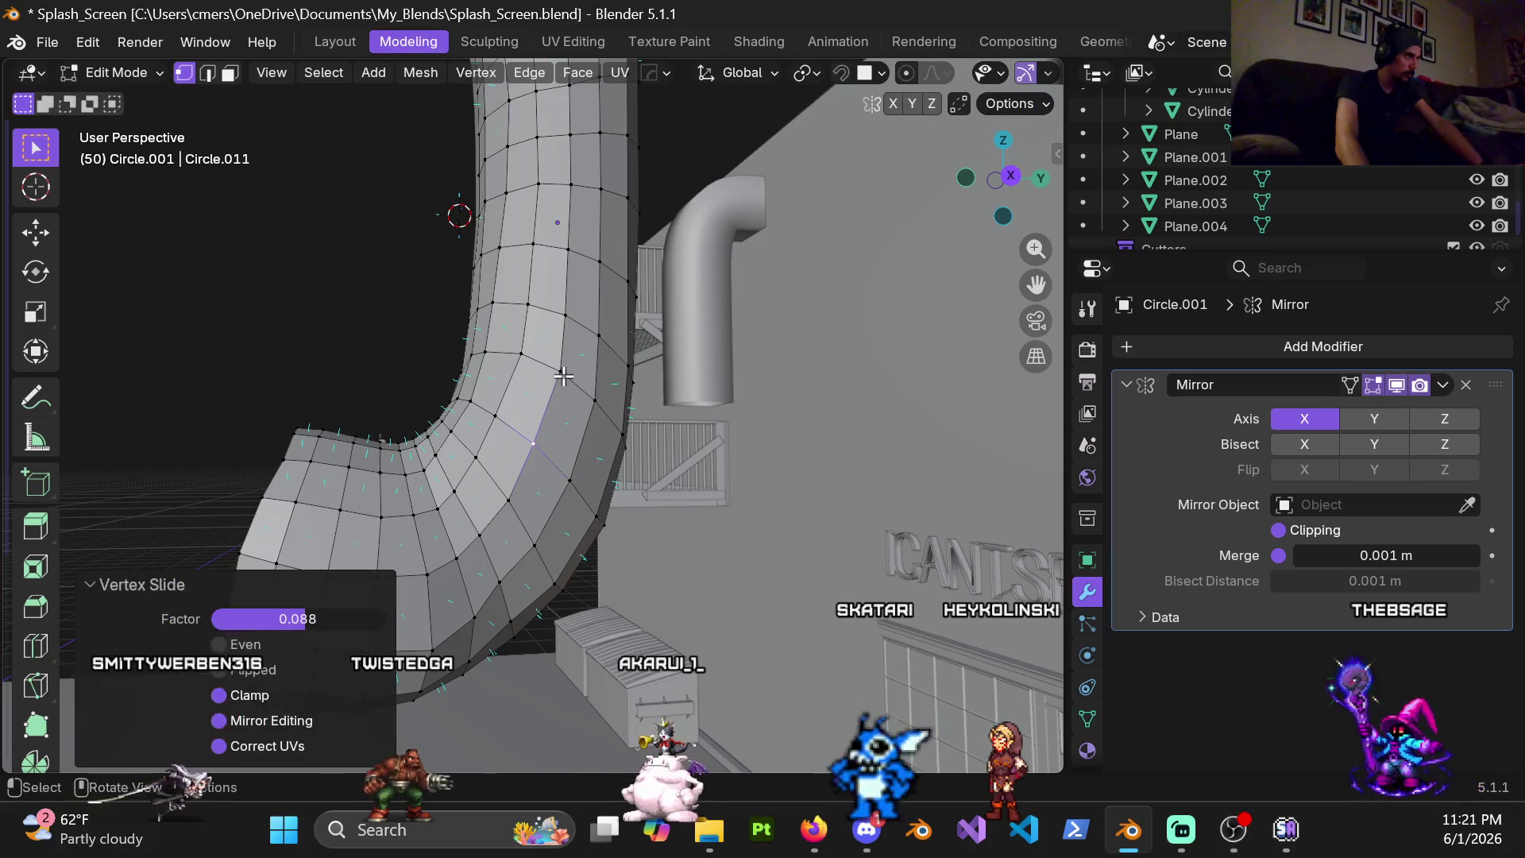
pyautogui.moveTo(578, 459)
pyautogui.mouseDown(button='middle')
pyautogui.moveTo(303, 446)
pyautogui.moveTo(557, 406)
pyautogui.mouseUp(button='middle')
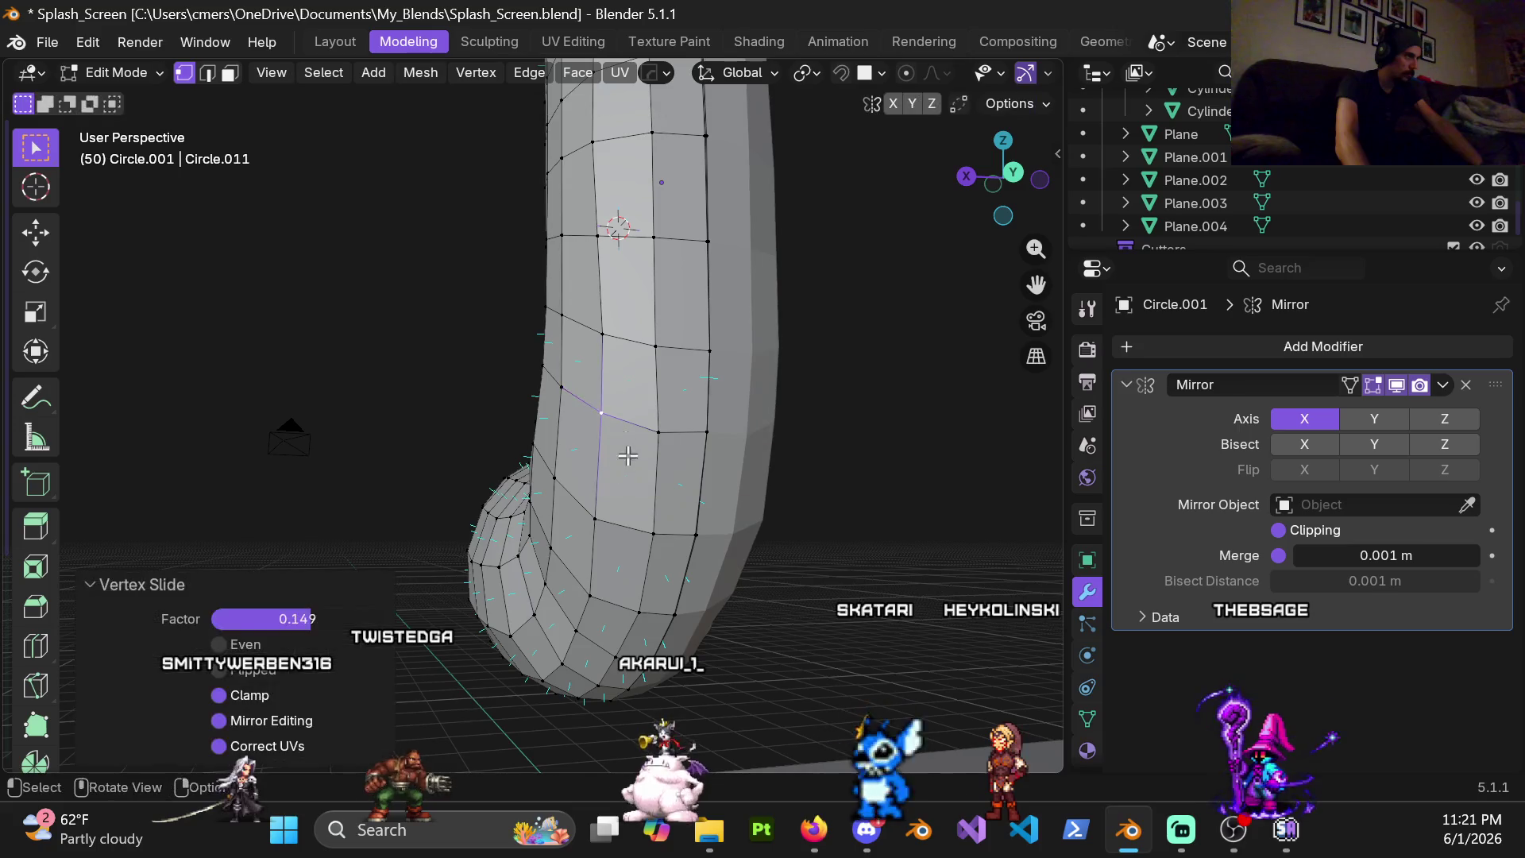
pyautogui.moveTo(623, 524); pyautogui.dragTo(624, 412, button='middle')
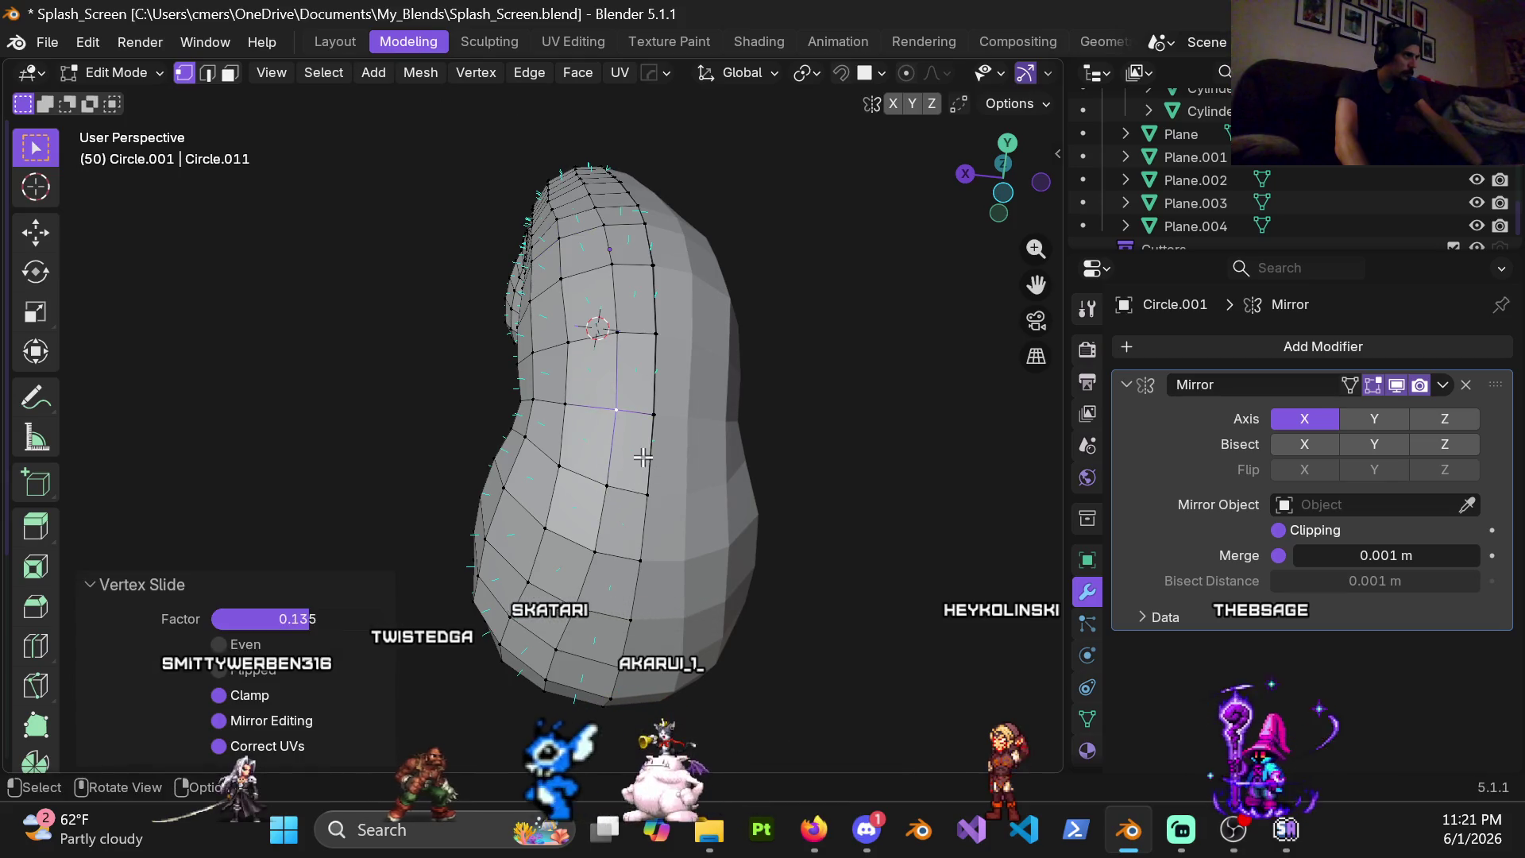
pyautogui.moveTo(604, 524)
pyautogui.mouseDown(button='middle')
pyautogui.moveTo(679, 468)
pyautogui.moveTo(527, 472)
pyautogui.moveTo(648, 300)
pyautogui.moveTo(457, 414)
pyautogui.mouseUp(button='middle')
pyautogui.scroll(2, 557, 423)
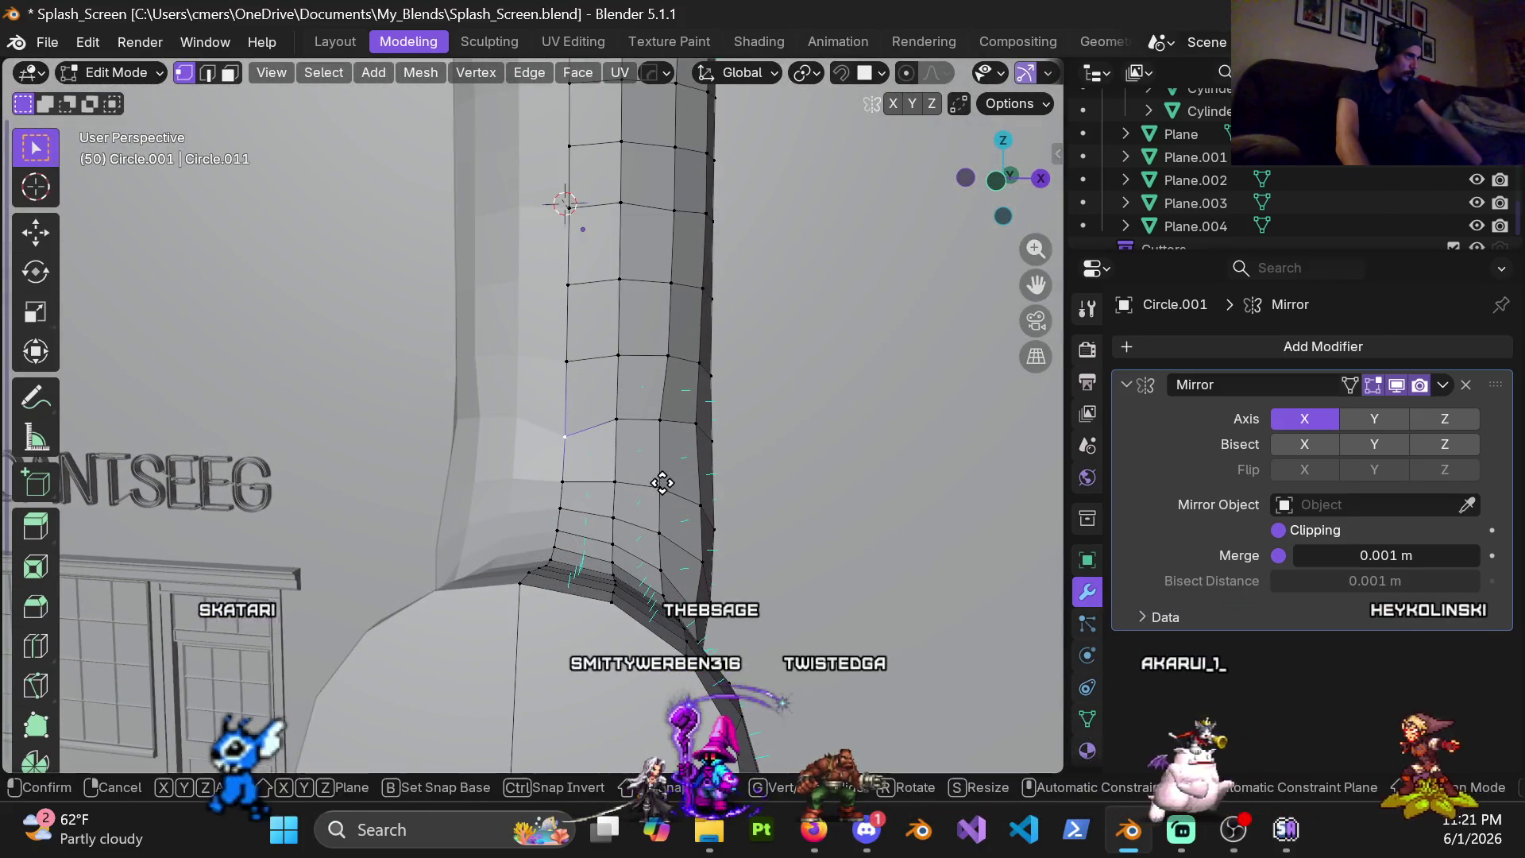
pyautogui.press('g')
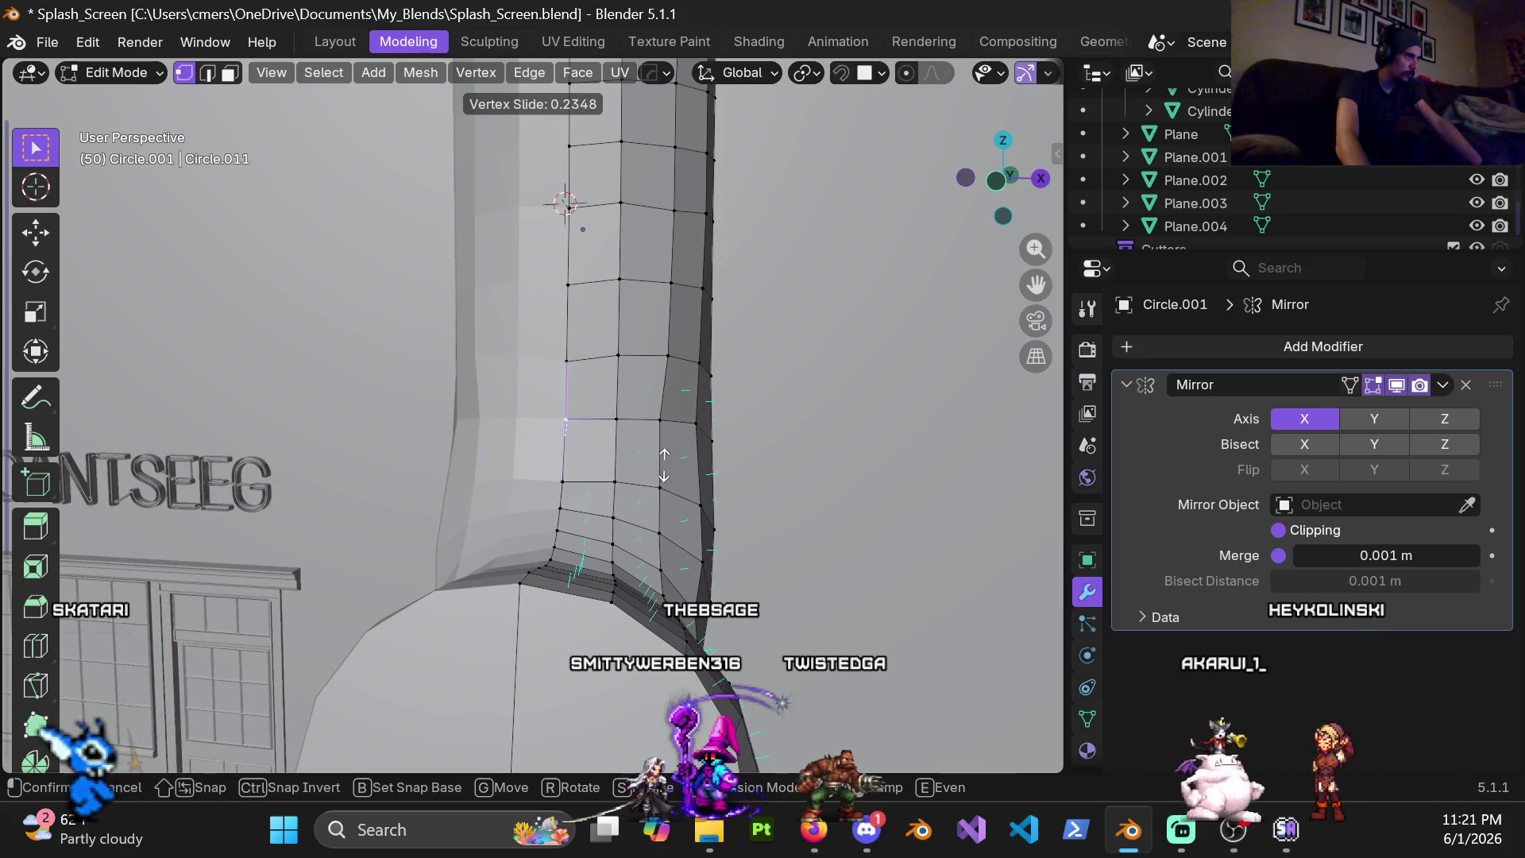
pyautogui.click(662, 460)
# Slide a higher vertex and one near the pipe's end along their edges
pyautogui.click(564, 363)
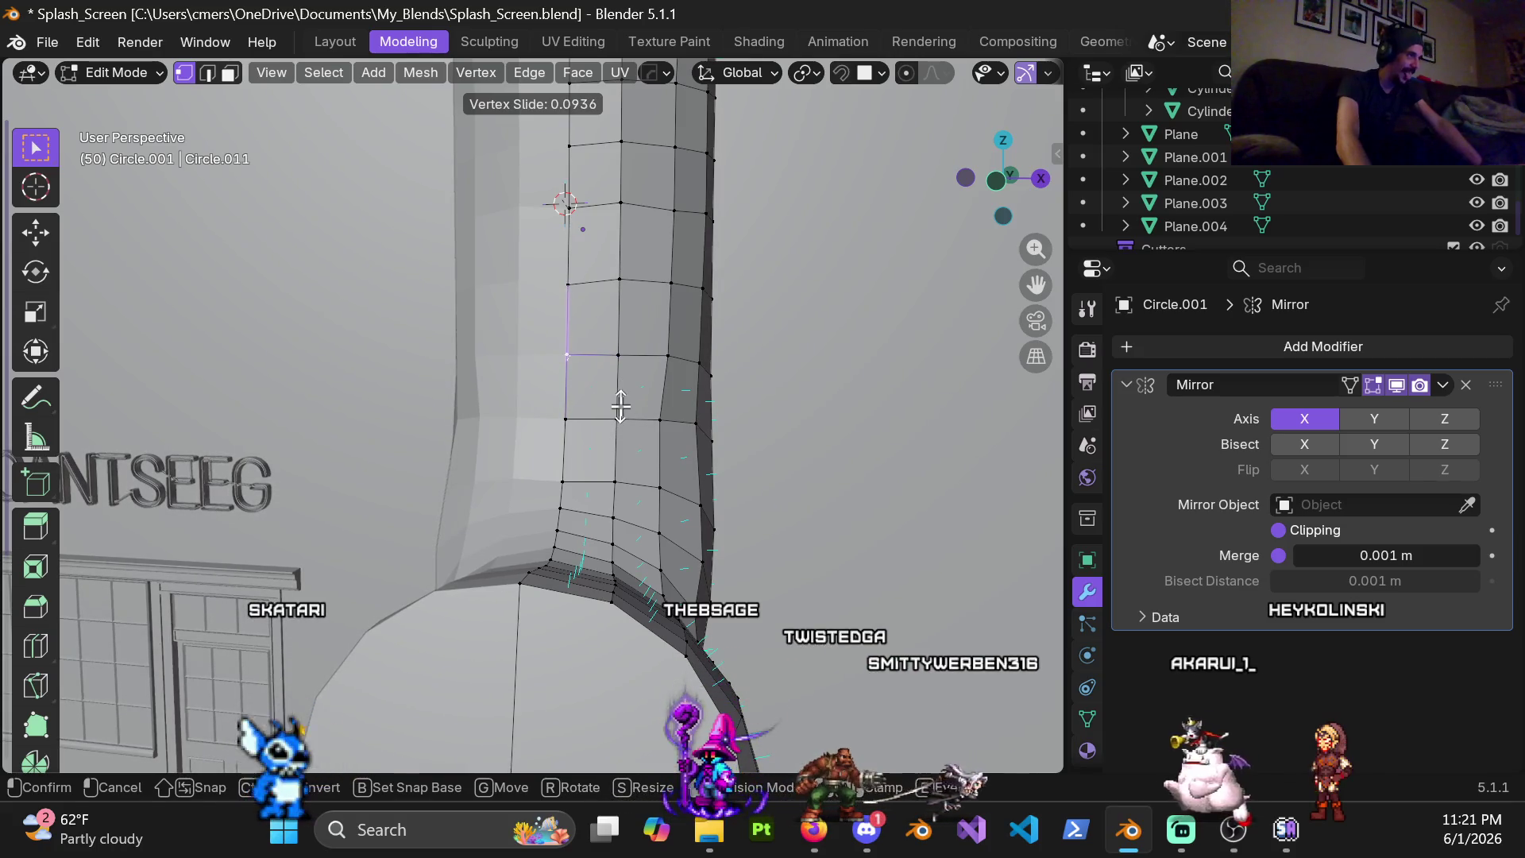
pyautogui.click(621, 406)
pyautogui.moveTo(621, 407)
pyautogui.mouseDown(button='middle')
pyautogui.moveTo(573, 452)
pyautogui.moveTo(521, 442)
pyautogui.mouseUp(button='middle')
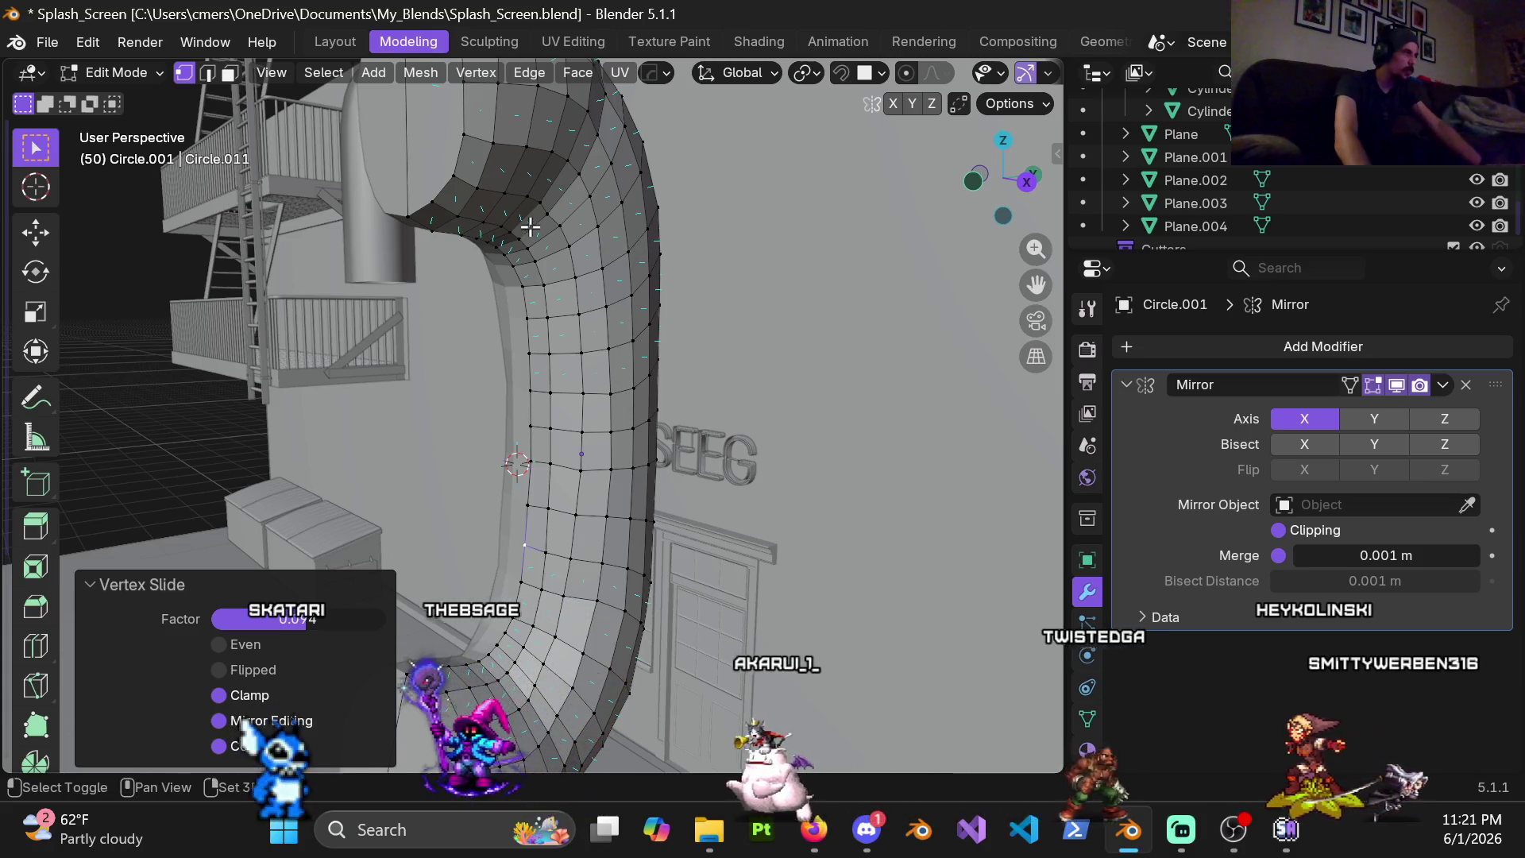
pyautogui.keyDown('shift'); pyautogui.moveTo(622, 397); pyautogui.dragTo(615, 496, button='middle'); pyautogui.keyUp('shift')
pyautogui.scroll(5, 527, 408)
pyautogui.moveTo(528, 415)
pyautogui.mouseDown(button='middle')
pyautogui.moveTo(385, 455)
pyautogui.moveTo(593, 440)
pyautogui.mouseUp(button='middle')
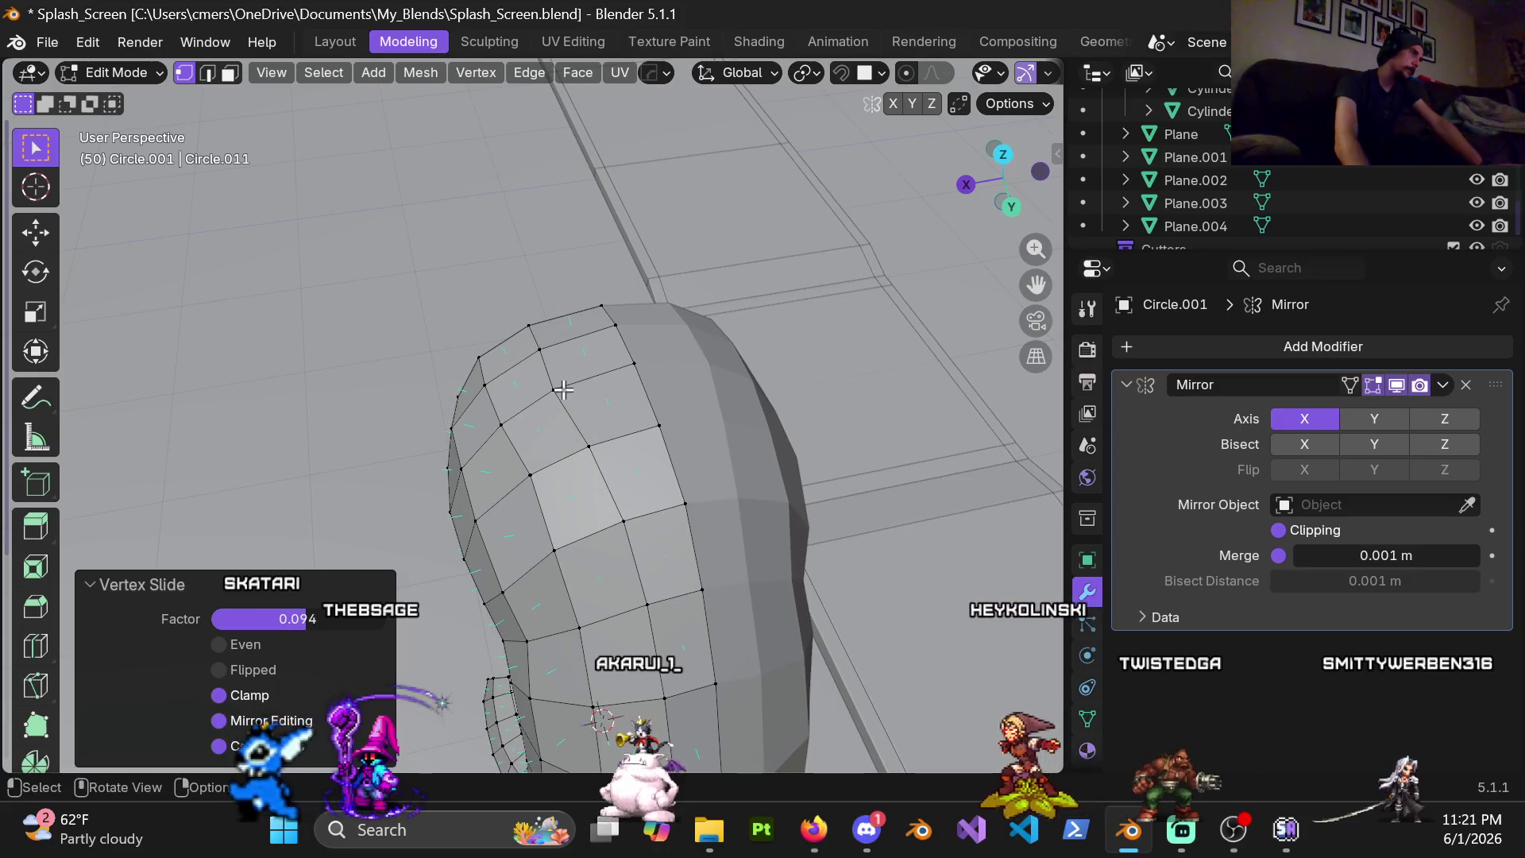
pyautogui.press('g')
pyautogui.press('g')
pyautogui.click(601, 407)
# Leave edit mode and bring up the pipe object's context options
pyautogui.moveTo(522, 531)
pyautogui.mouseDown(button='middle')
pyautogui.moveTo(564, 390)
pyautogui.moveTo(677, 347)
pyautogui.mouseUp(button='middle')
pyautogui.press('Tab')
pyautogui.scroll(-5, 563, 390)
pyautogui.moveTo(581, 420); pyautogui.dragTo(328, 352, button='middle')
pyautogui.rightClick(311, 344)
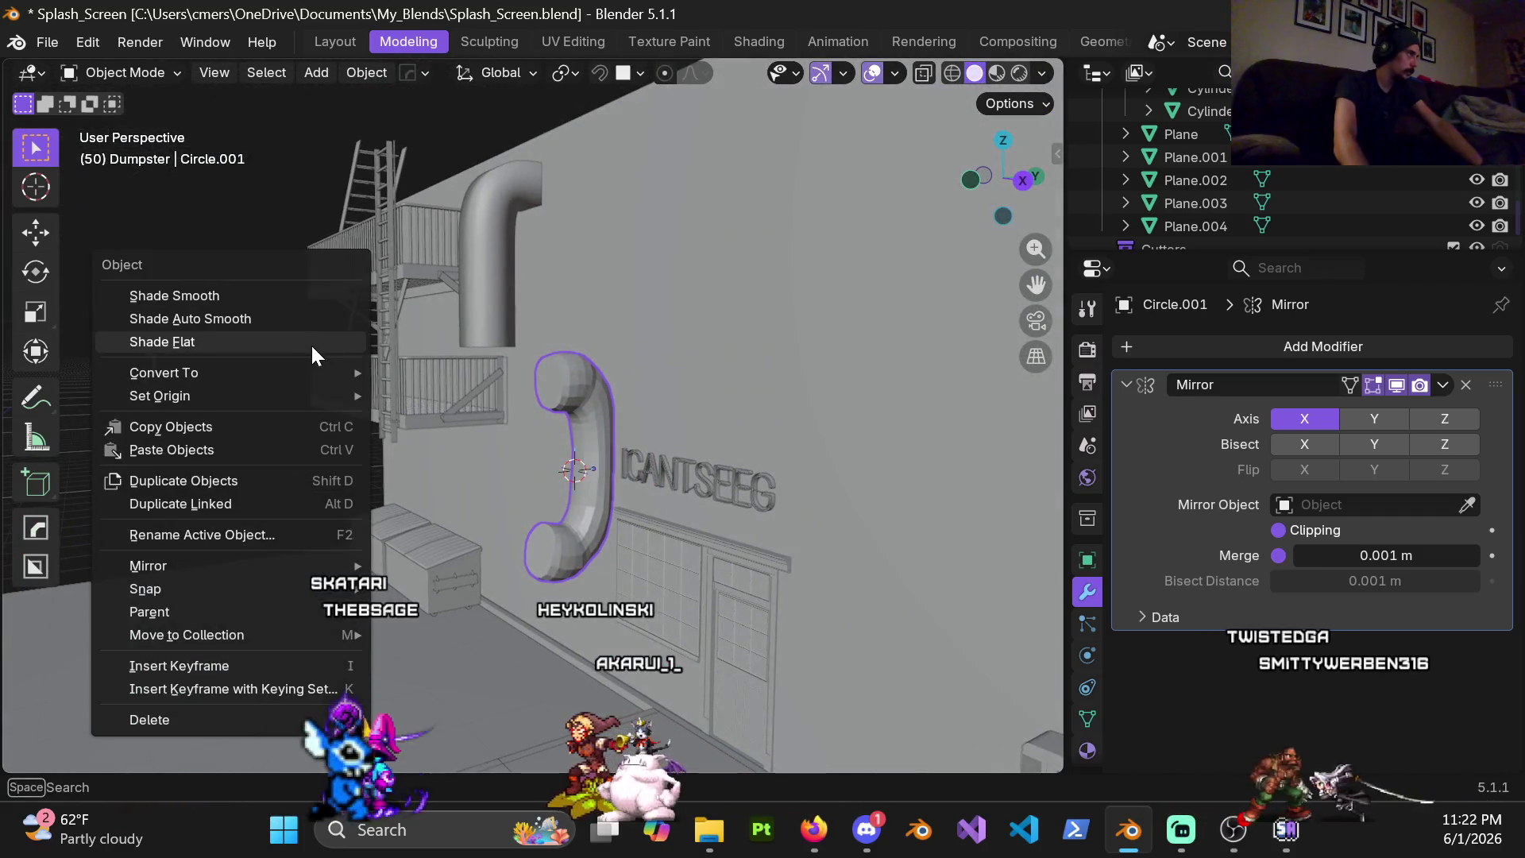
# Shade the pipe Auto Smooth (30° Smooth by Angle), re-enter edit mode and place a new edge loop
pyautogui.click(310, 320)
pyautogui.moveTo(566, 450); pyautogui.dragTo(413, 401, button='middle')
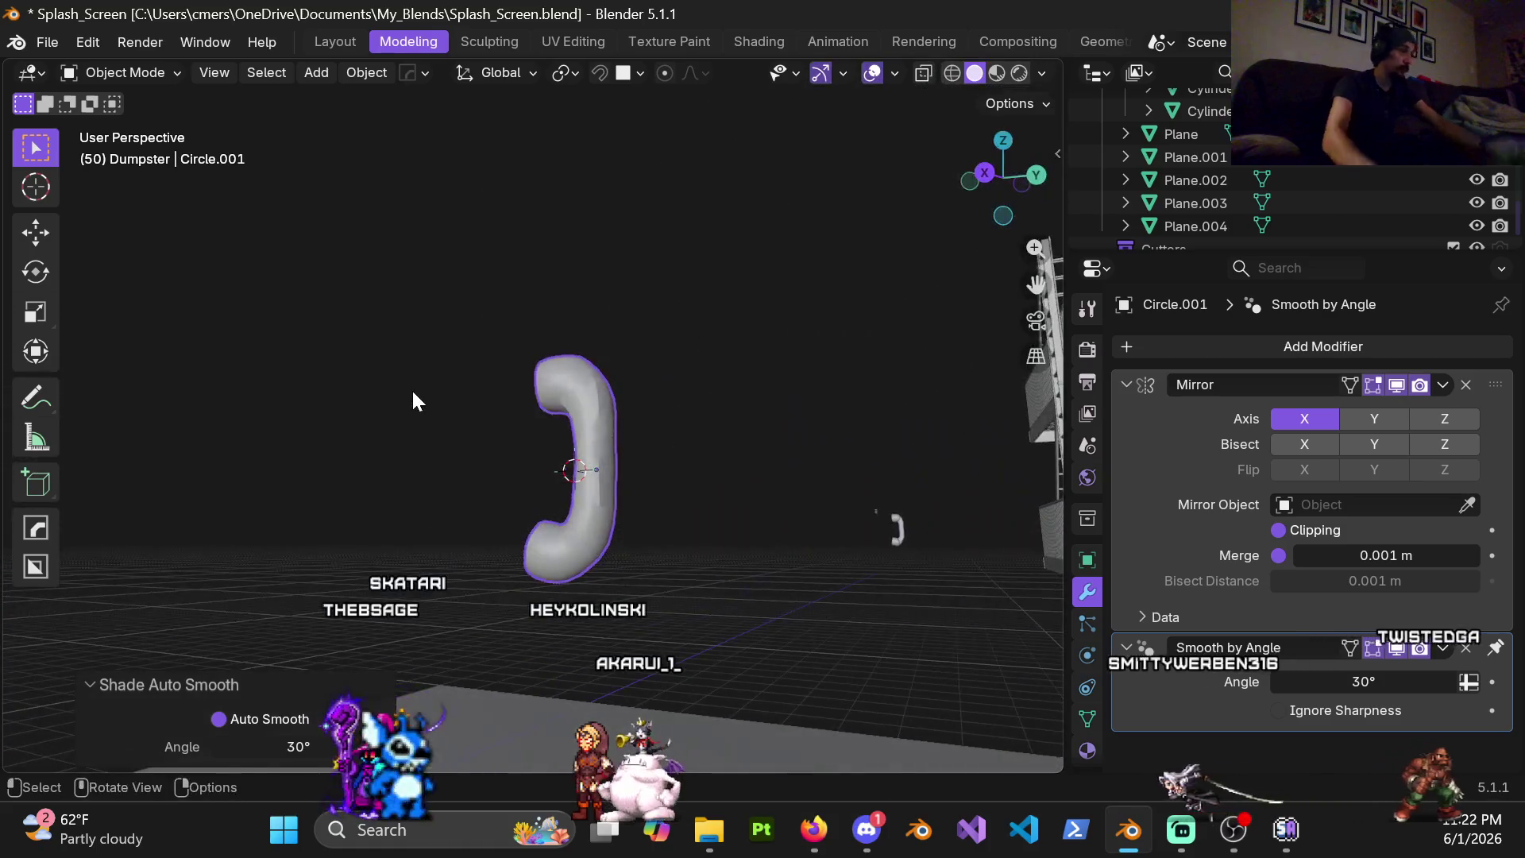
pyautogui.scroll(1, 556, 408)
pyautogui.scroll(2, 701, 518)
pyautogui.scroll(3, 644, 403)
pyautogui.moveTo(644, 405)
pyautogui.mouseDown(button='middle')
pyautogui.moveTo(475, 398)
pyautogui.moveTo(544, 422)
pyautogui.moveTo(617, 411)
pyautogui.moveTo(730, 464)
pyautogui.moveTo(798, 385)
pyautogui.moveTo(689, 485)
pyautogui.moveTo(765, 473)
pyautogui.moveTo(796, 439)
pyautogui.moveTo(710, 423)
pyautogui.moveTo(455, 427)
pyautogui.moveTo(572, 441)
pyautogui.moveTo(698, 511)
pyautogui.moveTo(817, 419)
pyautogui.moveTo(704, 460)
pyautogui.moveTo(668, 423)
pyautogui.moveTo(733, 354)
pyautogui.moveTo(738, 412)
pyautogui.moveTo(709, 474)
pyautogui.moveTo(664, 501)
pyautogui.moveTo(702, 353)
pyautogui.moveTo(664, 358)
pyautogui.moveTo(638, 384)
pyautogui.moveTo(627, 458)
pyautogui.mouseUp(button='middle')
pyautogui.press('Tab')
pyautogui.click(654, 478)
pyautogui.scroll(3, 675, 467)
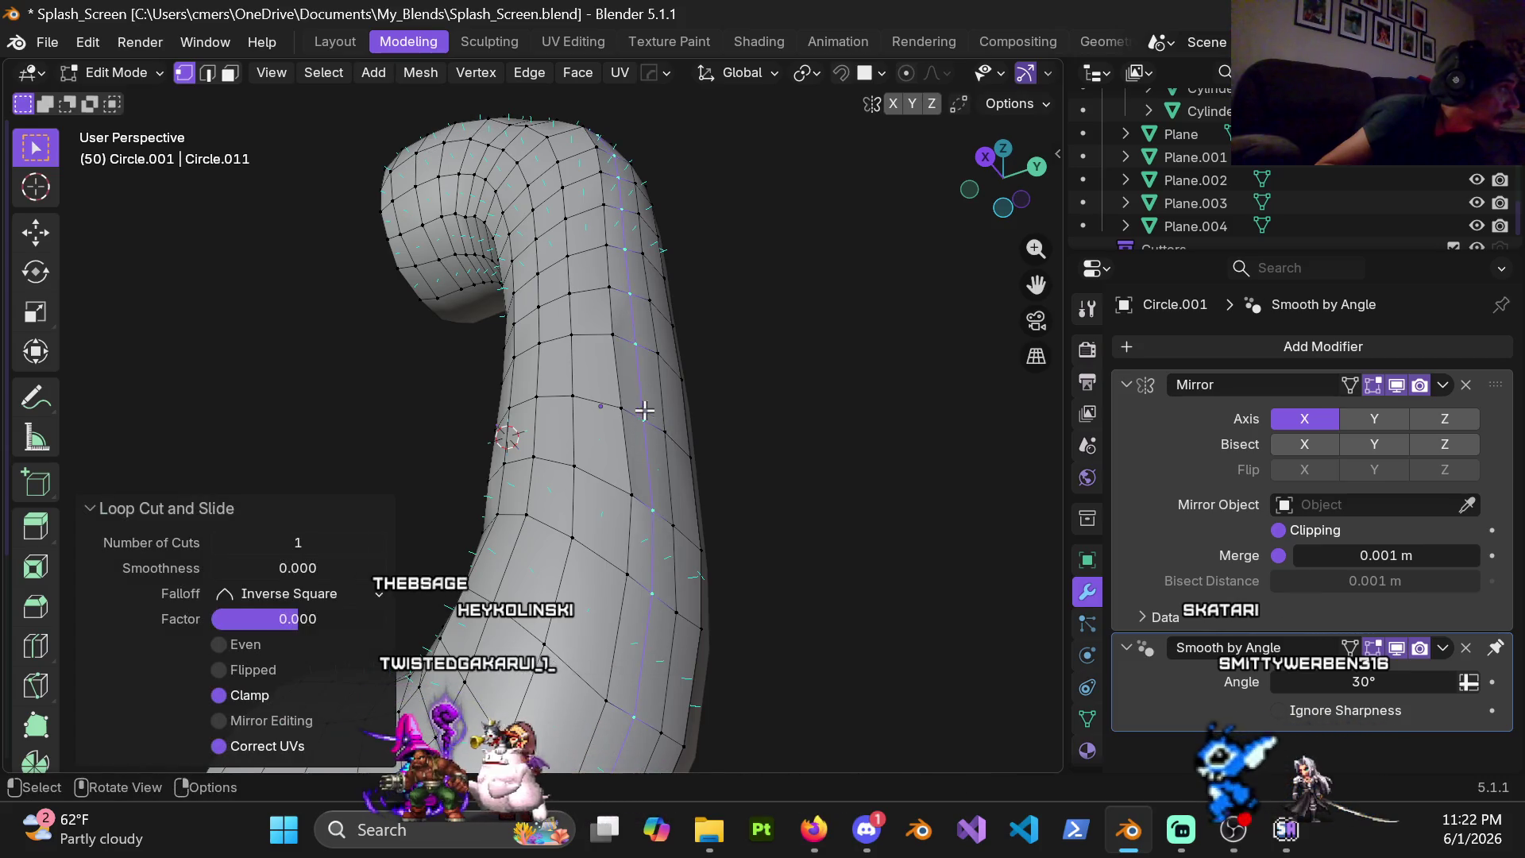
# Move the vertices at the pipe's lower end into shape, checking from below and the side
pyautogui.moveTo(639, 353)
pyautogui.mouseDown(button='middle')
pyautogui.moveTo(678, 423)
pyautogui.moveTo(624, 276)
pyautogui.mouseUp(button='middle')
pyautogui.moveTo(623, 373)
pyautogui.mouseDown(button='middle')
pyautogui.moveTo(607, 422)
pyautogui.moveTo(563, 427)
pyautogui.mouseUp(button='middle')
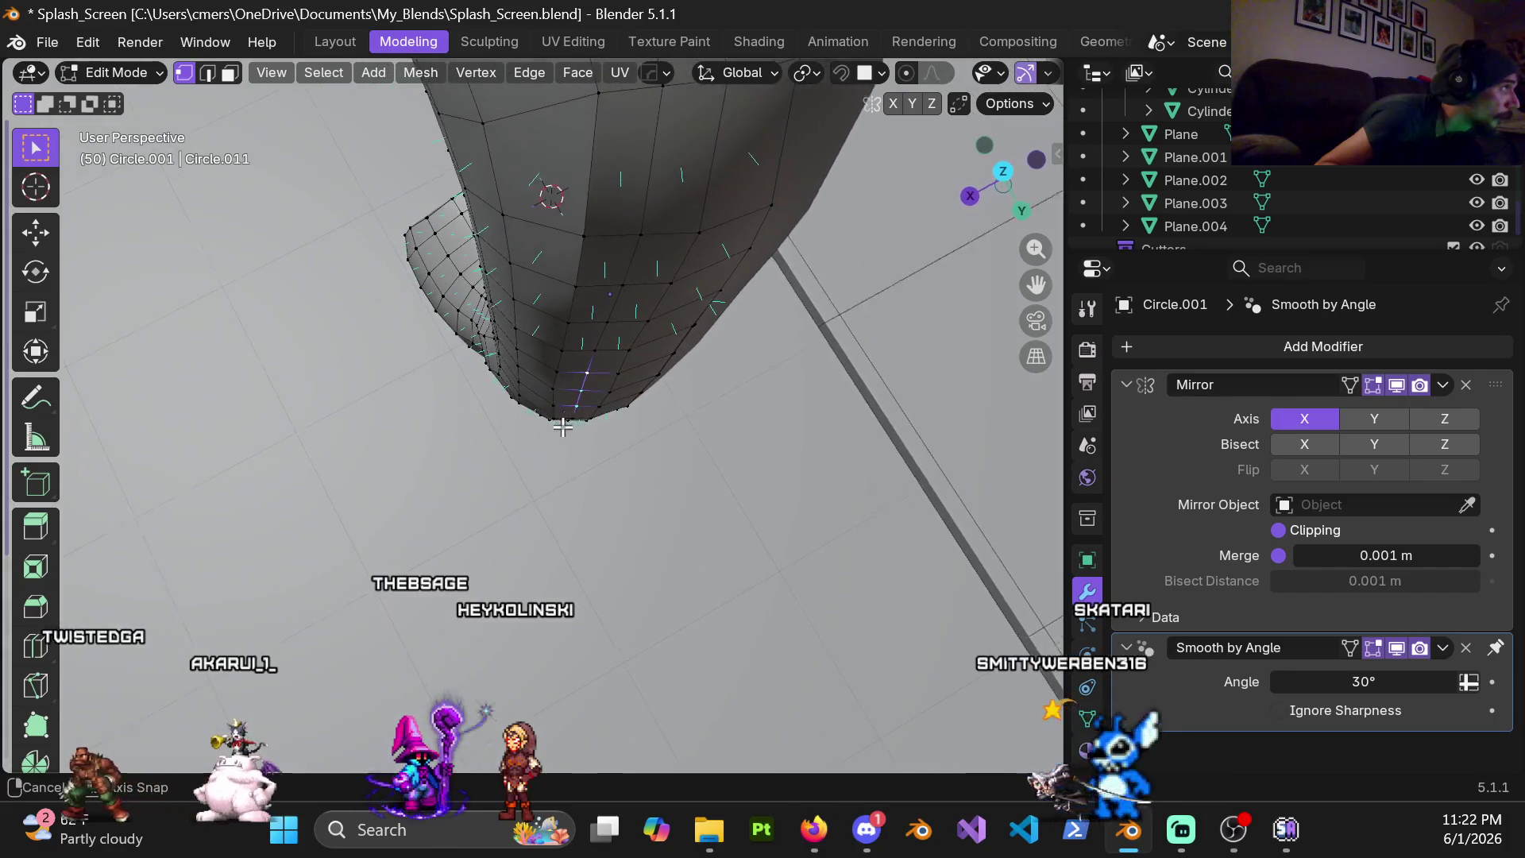
pyautogui.click(607, 462)
pyautogui.moveTo(606, 462)
pyautogui.mouseDown(button='middle')
pyautogui.moveTo(636, 305)
pyautogui.moveTo(608, 367)
pyautogui.mouseUp(button='middle')
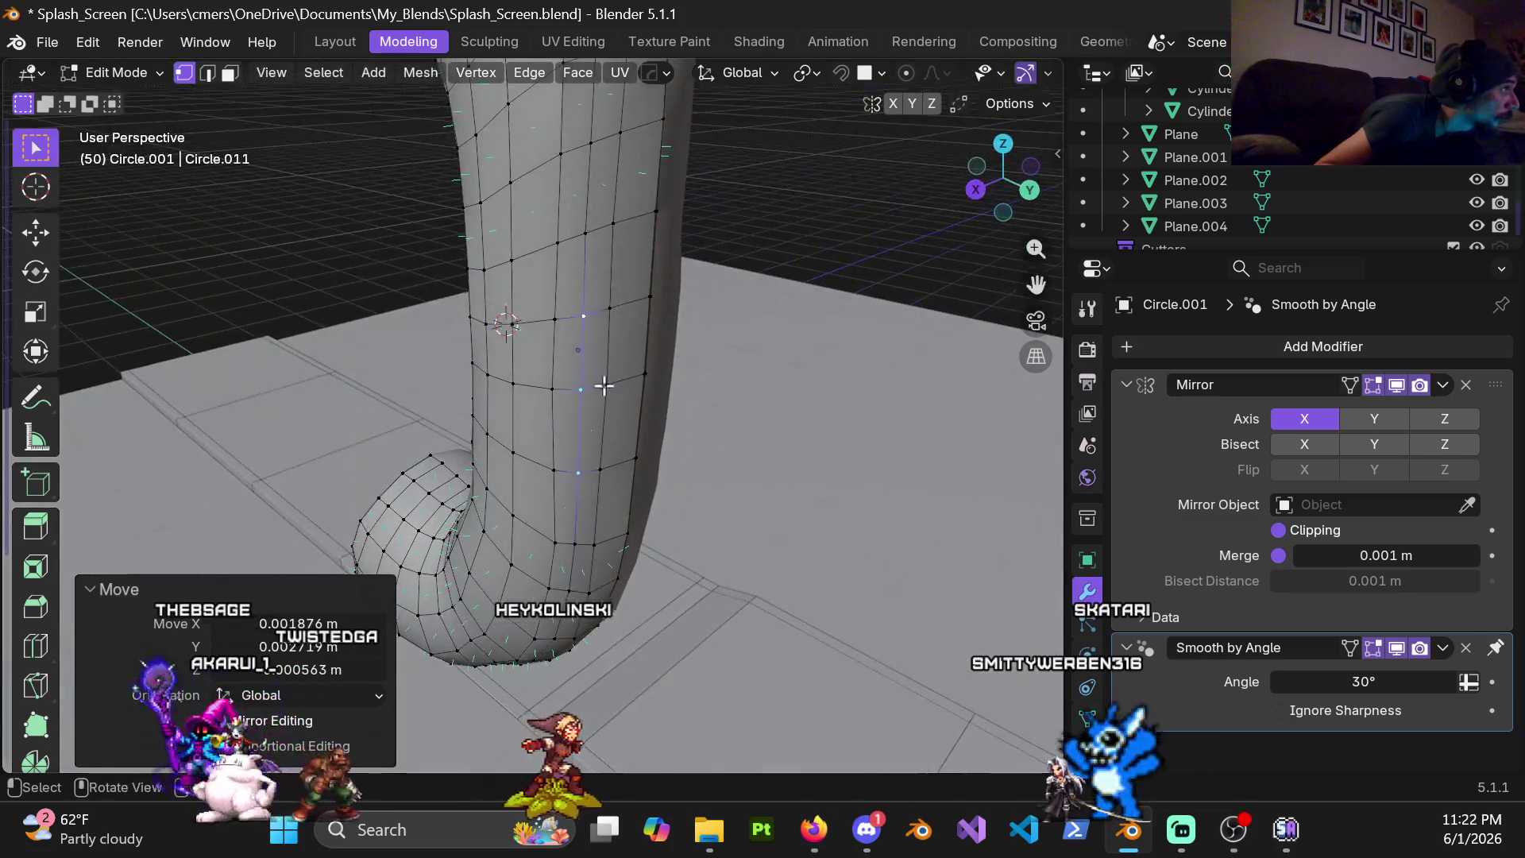
pyautogui.moveTo(576, 554); pyautogui.dragTo(601, 568, button='middle')
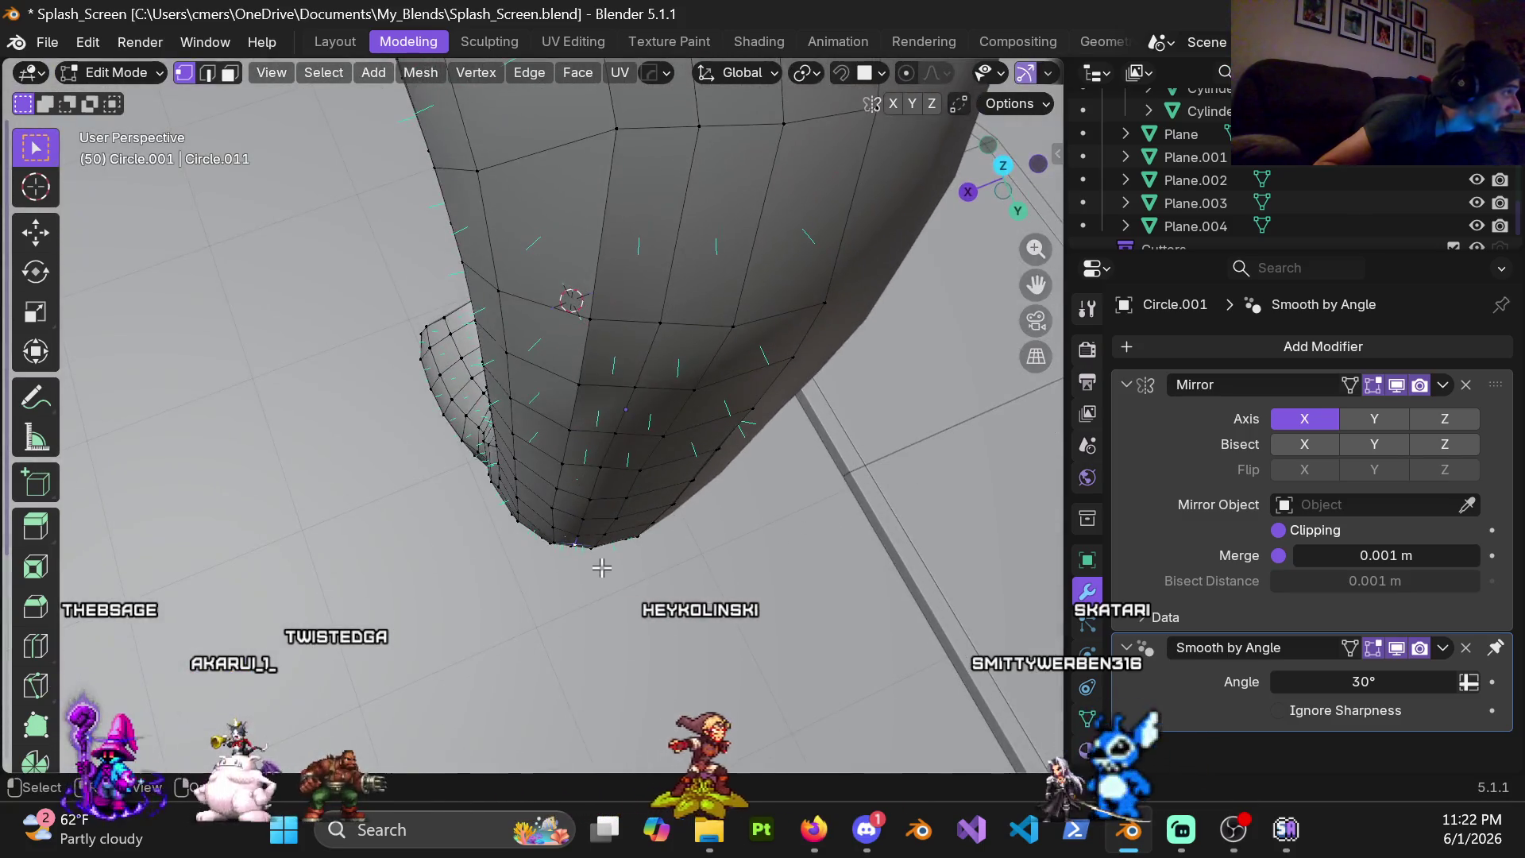
pyautogui.click(585, 621)
pyautogui.moveTo(584, 622)
pyautogui.mouseDown(button='middle')
pyautogui.moveTo(603, 477)
pyautogui.moveTo(607, 538)
pyautogui.mouseUp(button='middle')
# Check the whole pipe in object mode, then return to edit mode near the top end
pyautogui.hotkey('ctrl', 'Tab')
pyautogui.click(373, 510)
pyautogui.moveTo(372, 510)
pyautogui.mouseDown(button='middle')
pyautogui.moveTo(538, 453)
pyautogui.moveTo(493, 486)
pyautogui.moveTo(363, 473)
pyautogui.moveTo(497, 462)
pyautogui.moveTo(318, 457)
pyautogui.moveTo(355, 324)
pyautogui.moveTo(405, 329)
pyautogui.moveTo(391, 511)
pyautogui.moveTo(500, 351)
pyautogui.moveTo(545, 476)
pyautogui.moveTo(620, 509)
pyautogui.moveTo(565, 383)
pyautogui.moveTo(483, 389)
pyautogui.mouseUp(button='middle')
pyautogui.hotkey('ctrl', 'Tab')
pyautogui.click(651, 397)
pyautogui.moveTo(650, 397); pyautogui.dragTo(574, 409, button='middle')
pyautogui.moveTo(586, 398)
pyautogui.mouseDown(button='middle')
pyautogui.moveTo(564, 476)
pyautogui.moveTo(522, 488)
pyautogui.moveTo(512, 410)
pyautogui.mouseUp(button='middle')
# Add and undo a centred loop cut near the top, then move a path of top-end vertices
pyautogui.click(526, 453)
pyautogui.rightClick(525, 452)
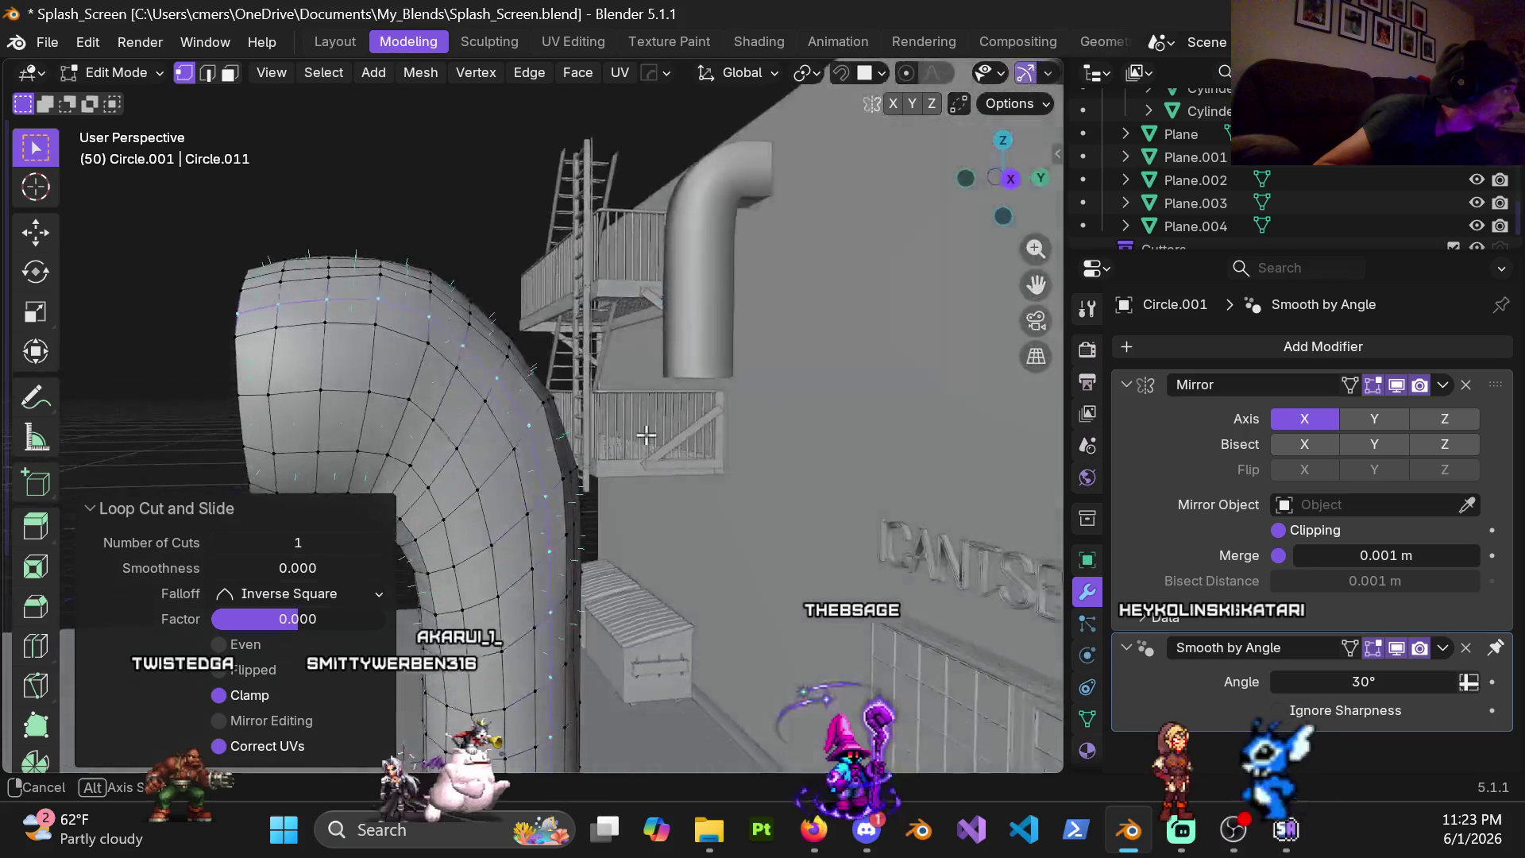
pyautogui.hotkey('ctrl', 'z')
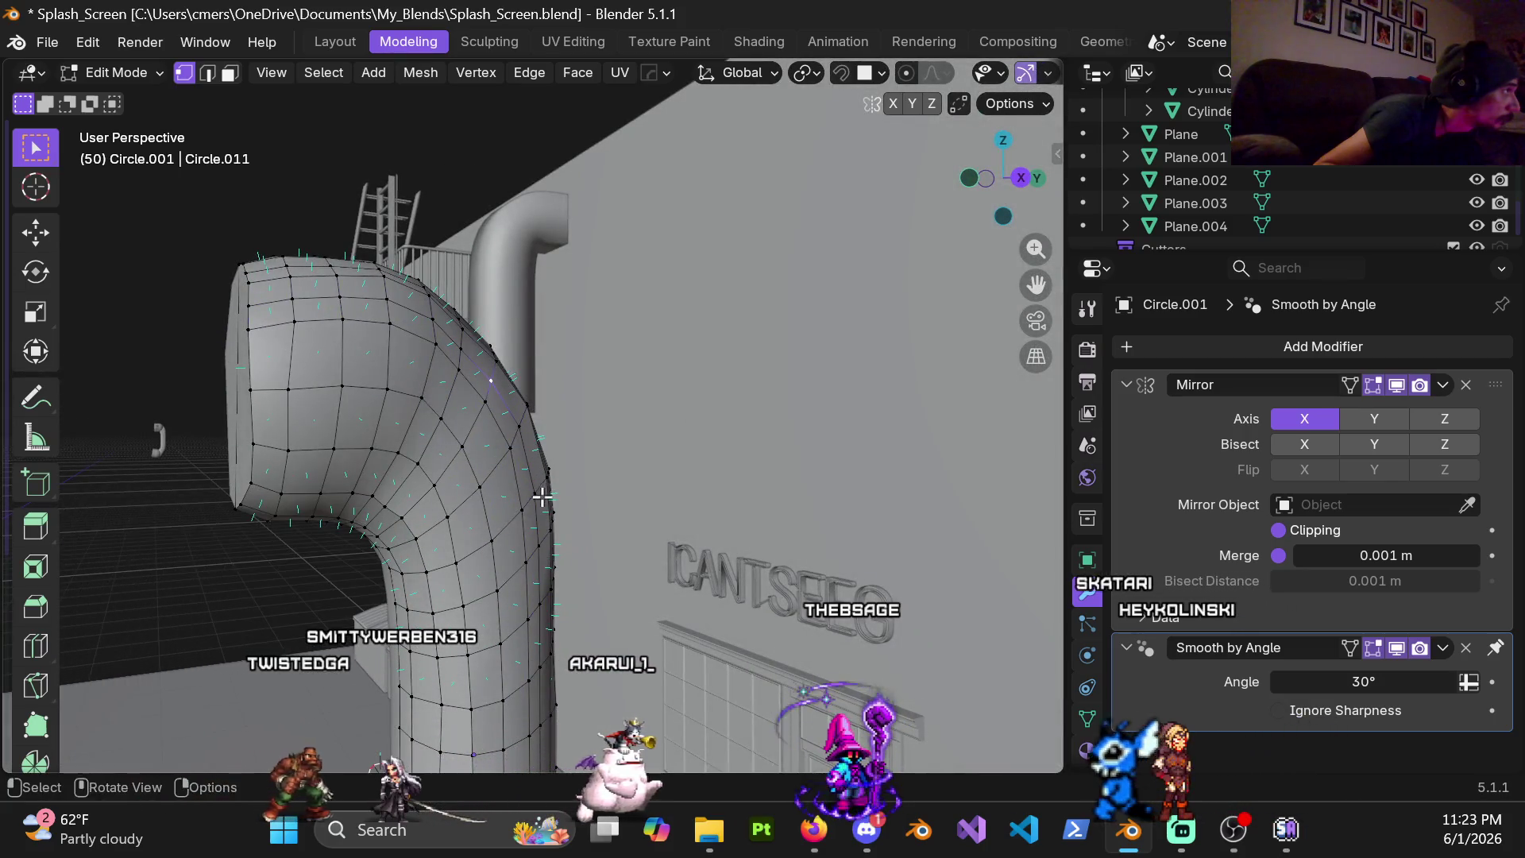
pyautogui.keyDown('ctrl'); pyautogui.click(542, 495); pyautogui.keyUp('ctrl')
pyautogui.scroll(4, 560, 483)
pyautogui.moveTo(584, 478); pyautogui.dragTo(605, 470, button='middle')
pyautogui.press('g')
pyautogui.click(657, 467)
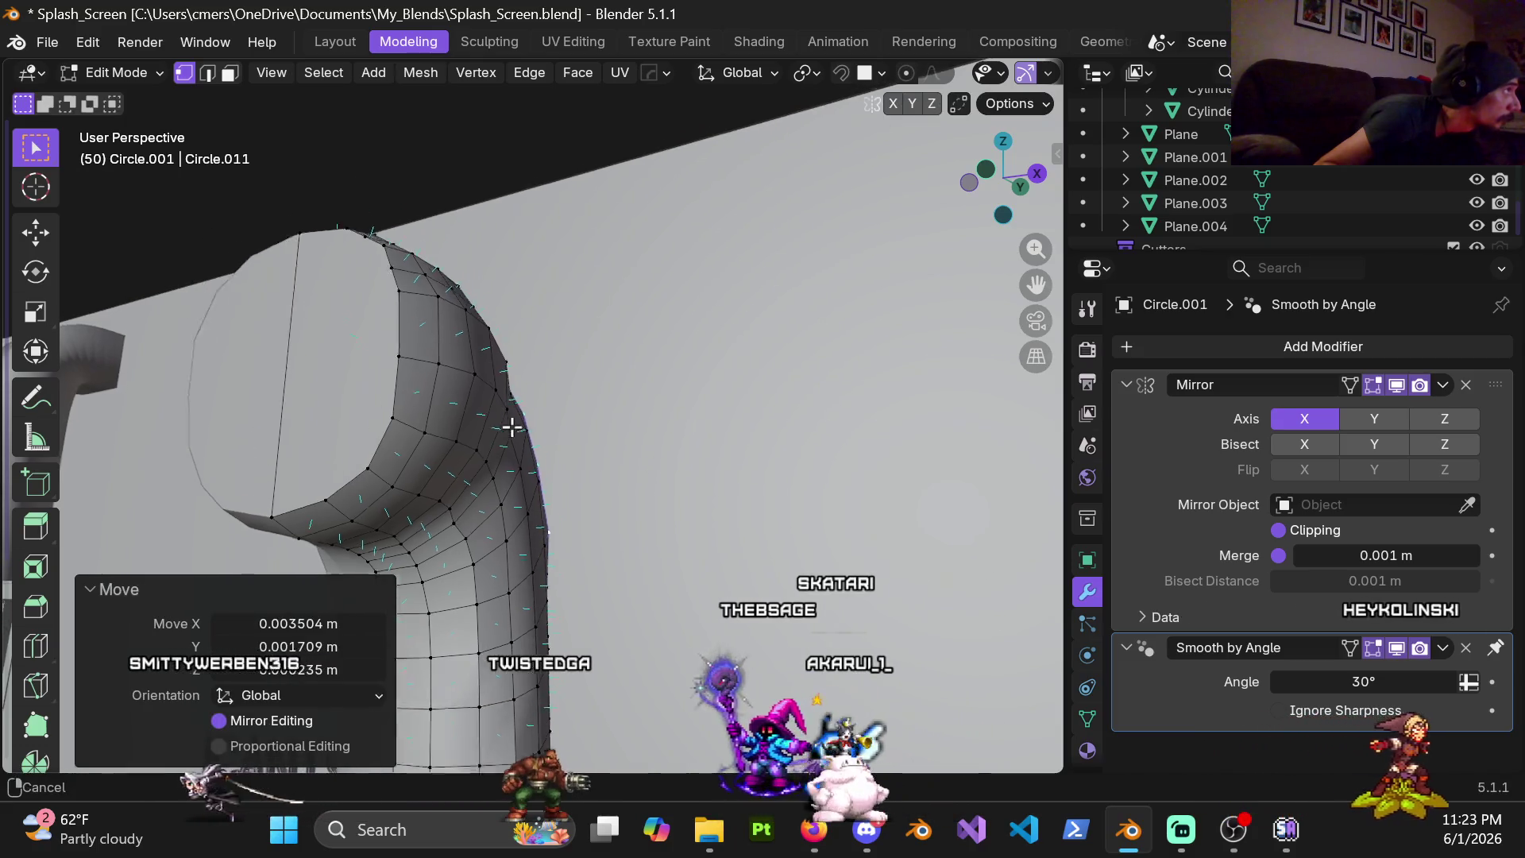
pyautogui.scroll(-2, 524, 453)
pyautogui.scroll(-2, 512, 489)
# Move the top-end vertices twice more and switch the pipe back to object mode
pyautogui.moveTo(512, 421)
pyautogui.mouseDown(button='middle')
pyautogui.moveTo(539, 432)
pyautogui.moveTo(536, 410)
pyautogui.mouseUp(button='middle')
pyautogui.press('g')
pyautogui.click(586, 397)
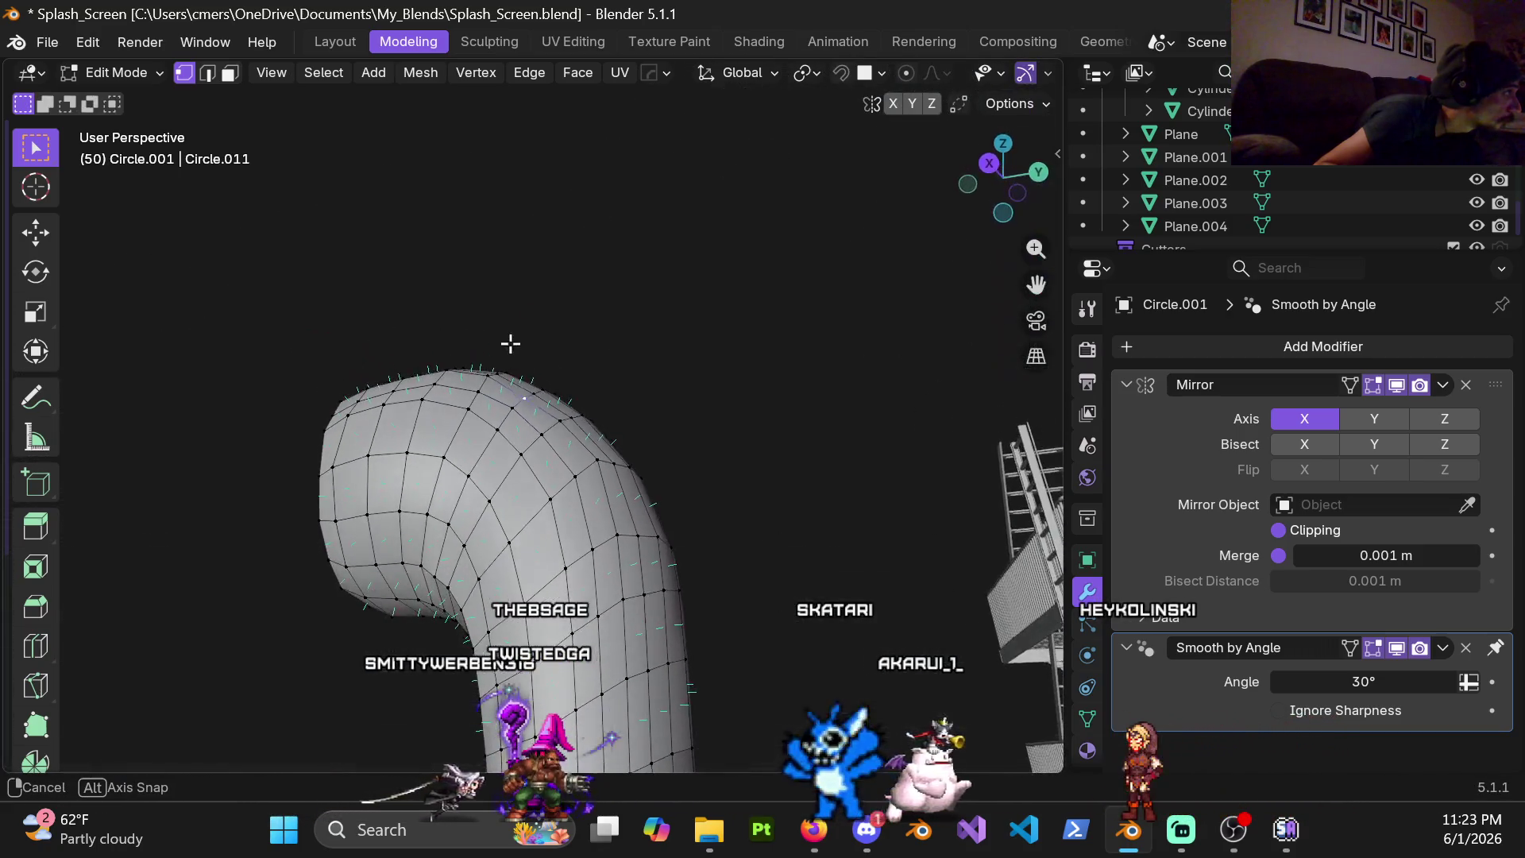
pyautogui.press('g')
pyautogui.click(550, 394)
pyautogui.hotkey('ctrl', 'Tab')
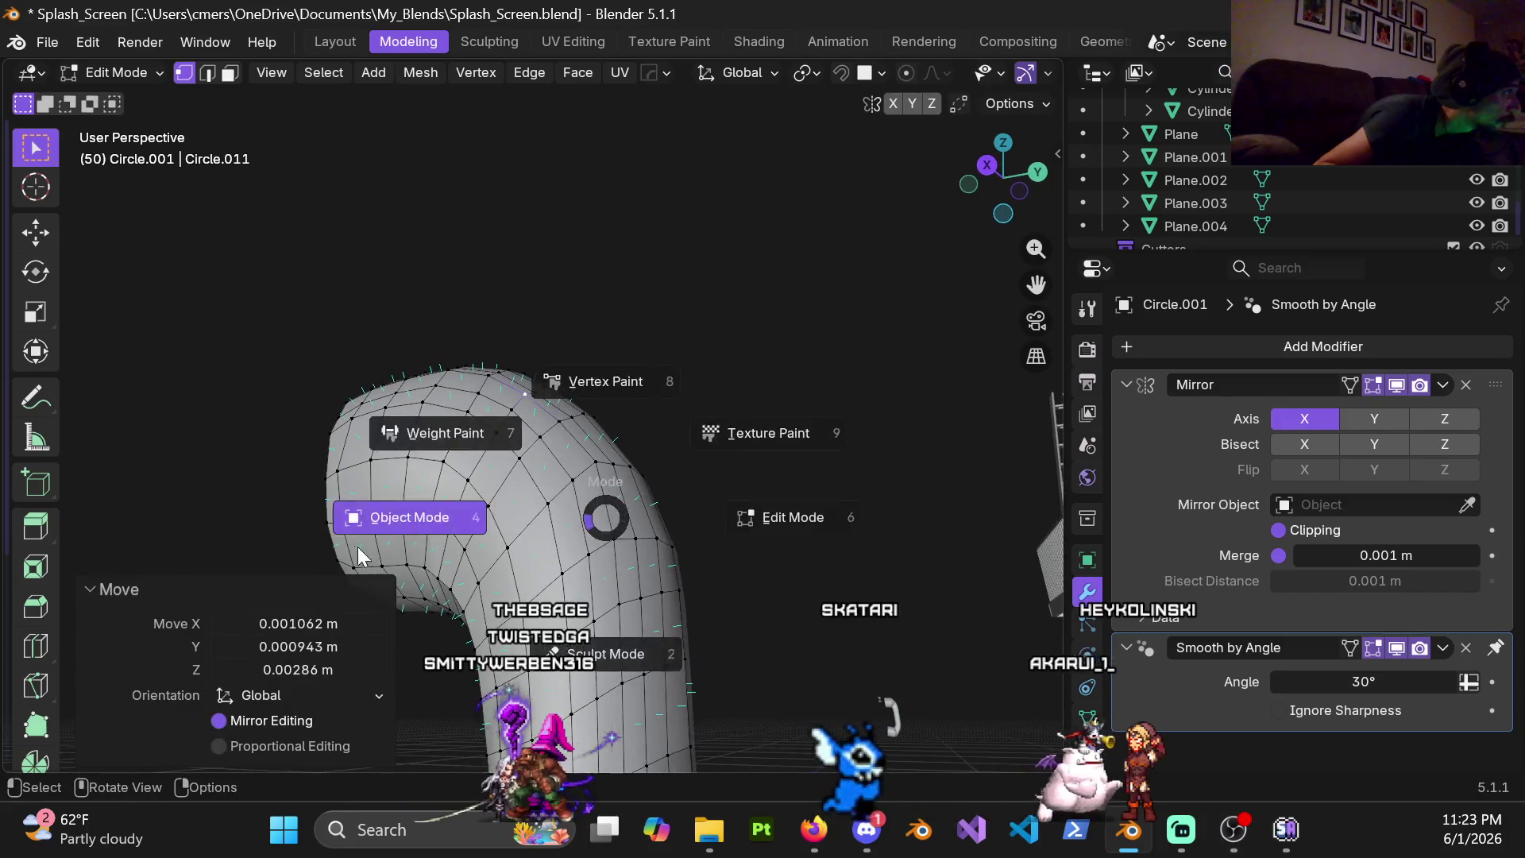
pyautogui.click(441, 512)
pyautogui.moveTo(561, 502)
pyautogui.mouseDown(button='middle')
pyautogui.moveTo(462, 580)
pyautogui.moveTo(341, 578)
pyautogui.moveTo(443, 534)
pyautogui.moveTo(249, 609)
pyautogui.moveTo(441, 574)
pyautogui.moveTo(568, 487)
pyautogui.moveTo(572, 453)
pyautogui.moveTo(543, 520)
pyautogui.moveTo(583, 447)
pyautogui.moveTo(487, 414)
pyautogui.moveTo(556, 375)
pyautogui.moveTo(585, 321)
pyautogui.moveTo(426, 445)
pyautogui.moveTo(464, 523)
pyautogui.moveTo(627, 522)
pyautogui.moveTo(668, 459)
pyautogui.moveTo(644, 456)
pyautogui.moveTo(596, 400)
pyautogui.moveTo(596, 479)
pyautogui.moveTo(513, 500)
pyautogui.moveTo(632, 363)
pyautogui.mouseUp(button='middle')
pyautogui.scroll(3, 637, 393)
pyautogui.scroll(2, 597, 431)
# In edit mode, flatten the centre seam vertices to zero width on X and merge them by distance
pyautogui.moveTo(597, 429); pyautogui.dragTo(567, 433, button='middle')
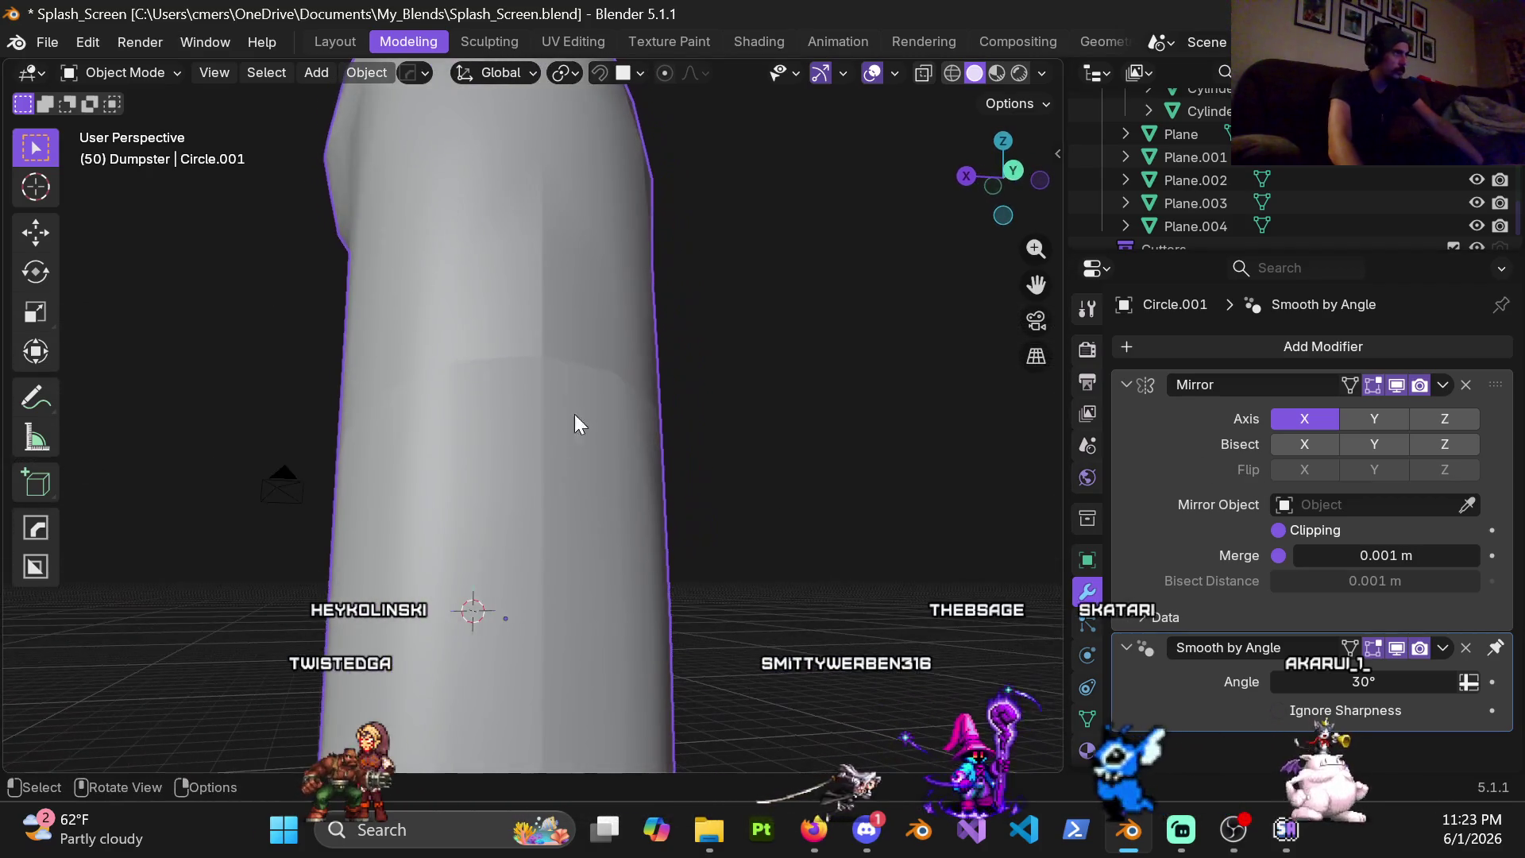
pyautogui.press('Tab')
pyautogui.scroll(2, 547, 497)
pyautogui.moveTo(546, 507)
pyautogui.mouseDown(button='middle')
pyautogui.moveTo(547, 307)
pyautogui.moveTo(540, 429)
pyautogui.mouseUp(button='middle')
pyautogui.scroll(2, 539, 429)
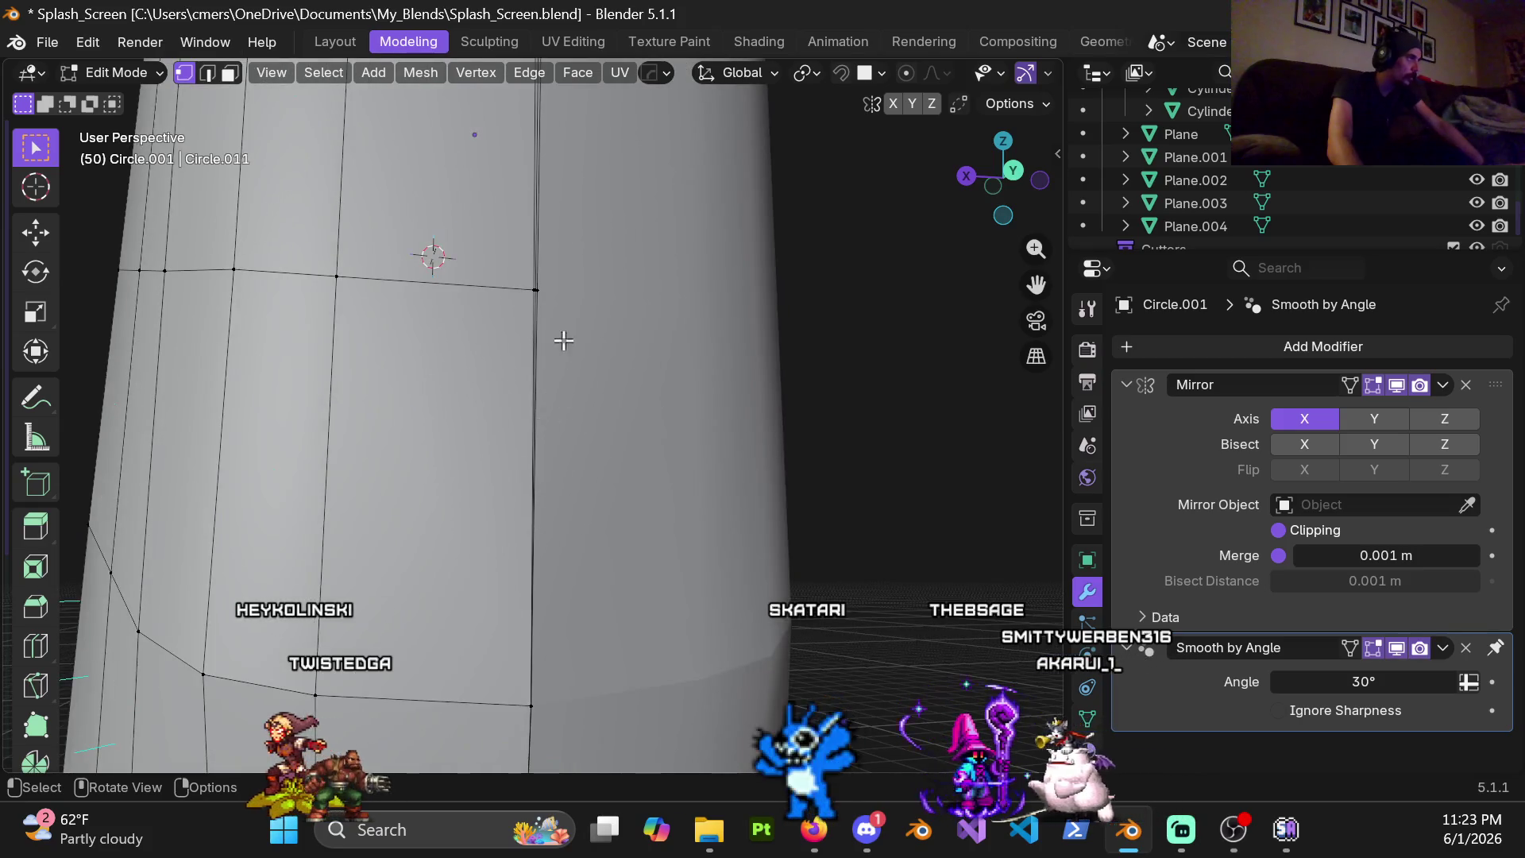
pyautogui.scroll(3, 555, 422)
pyautogui.scroll(2, 559, 424)
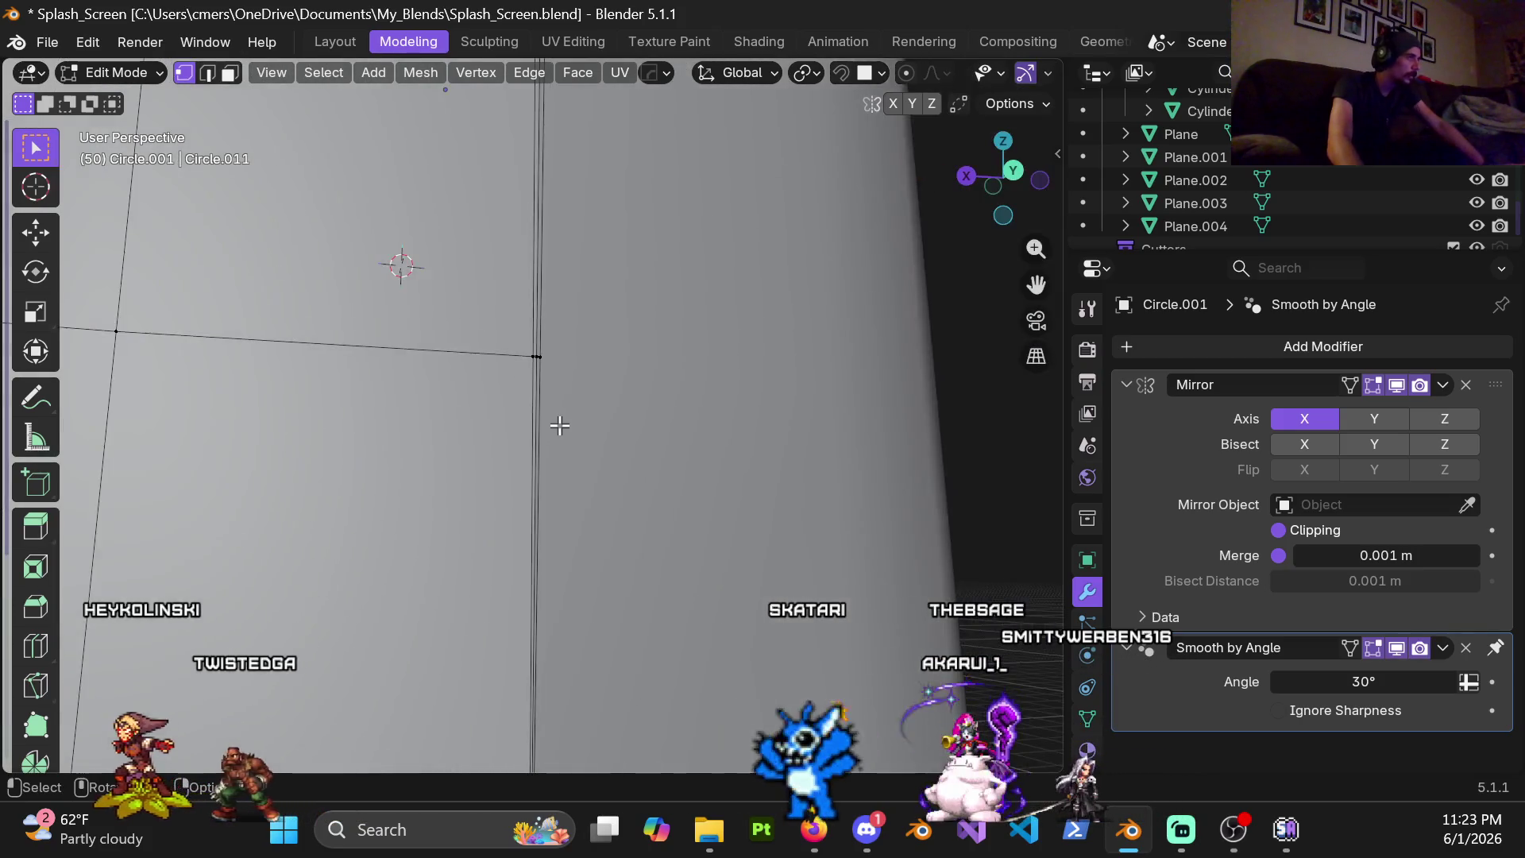
pyautogui.scroll(-4, 558, 424)
pyautogui.scroll(-2, 545, 442)
pyautogui.scroll(-2, 529, 278)
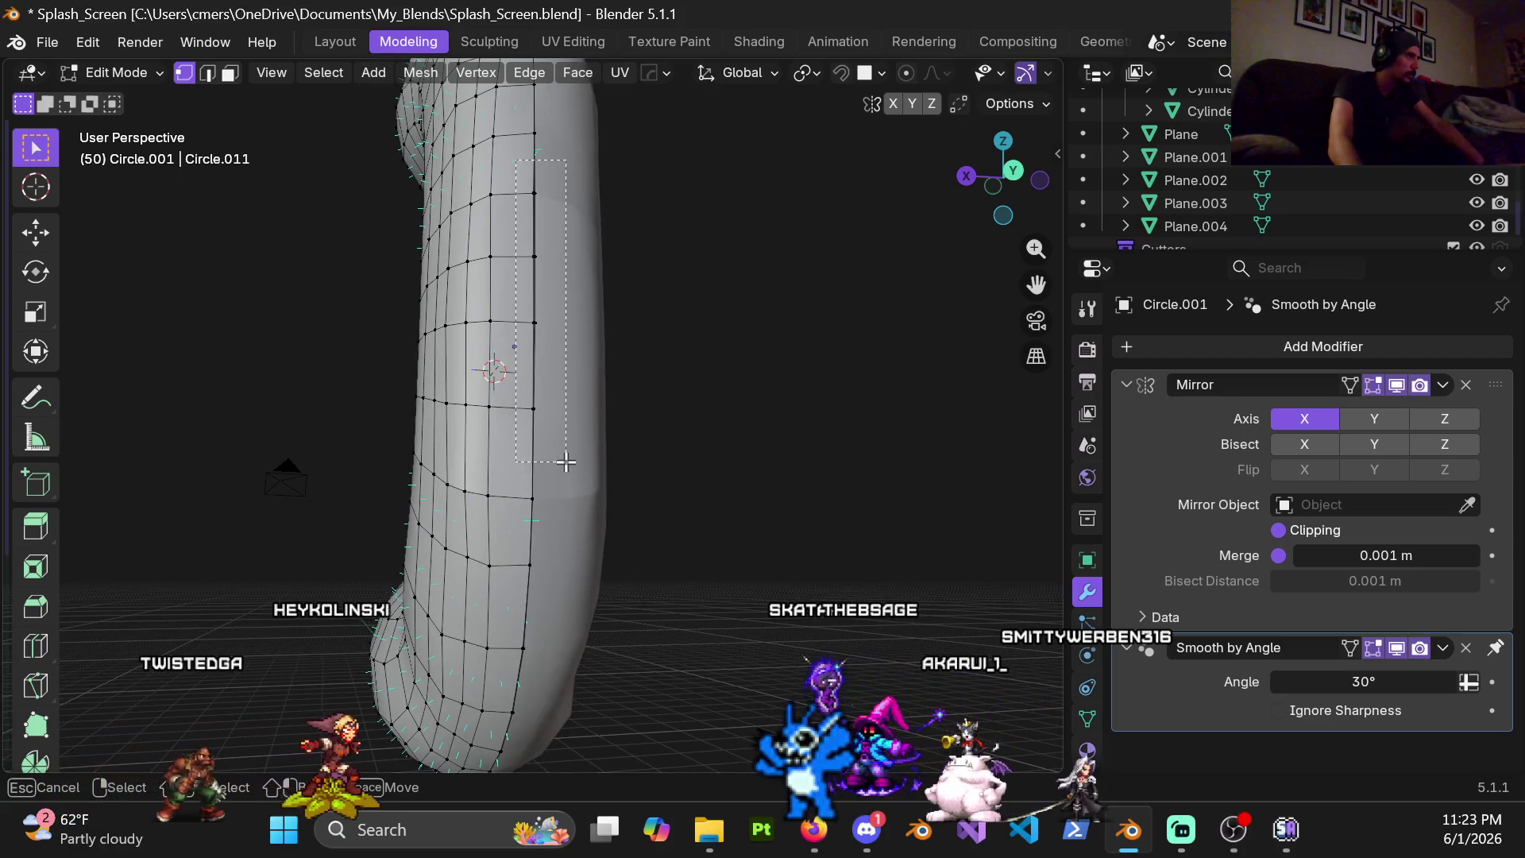
pyautogui.scroll(2, 560, 429)
pyautogui.scroll(2, 641, 503)
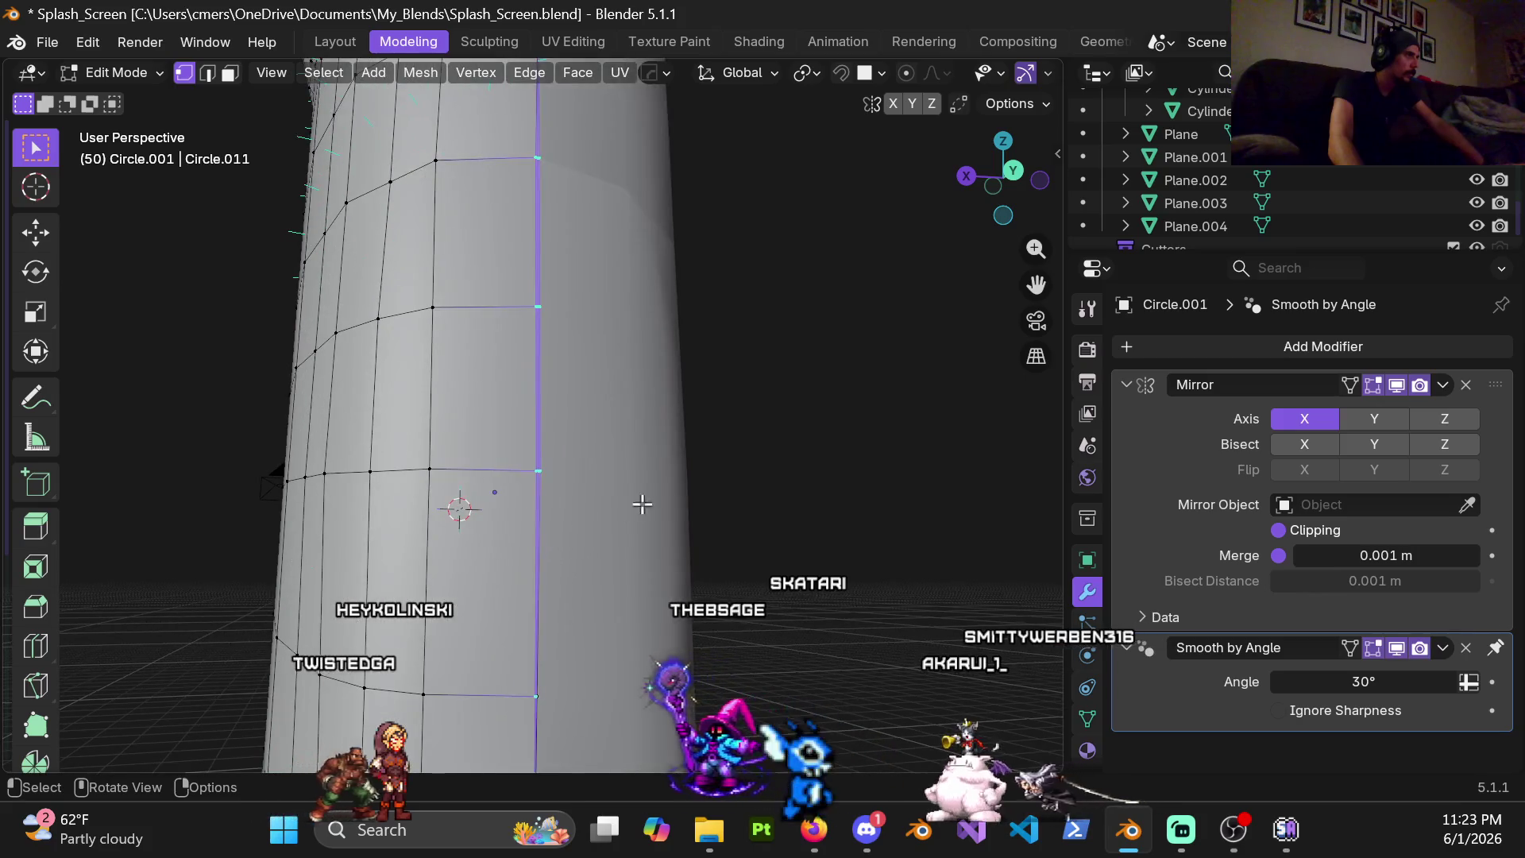
pyautogui.press('s')
pyautogui.press('x')
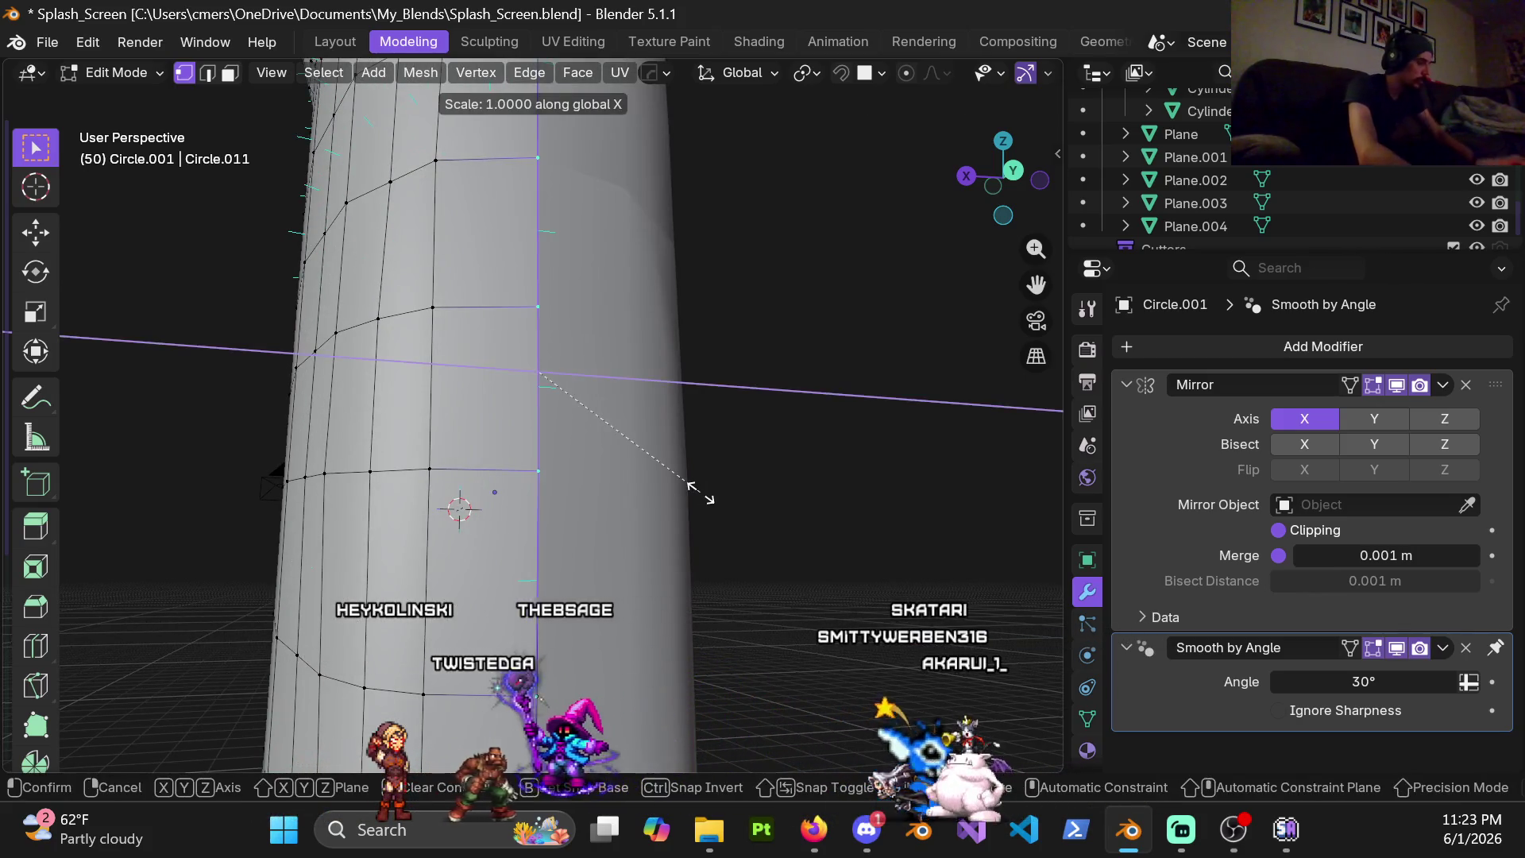
pyautogui.press('Return')
pyautogui.press('m')
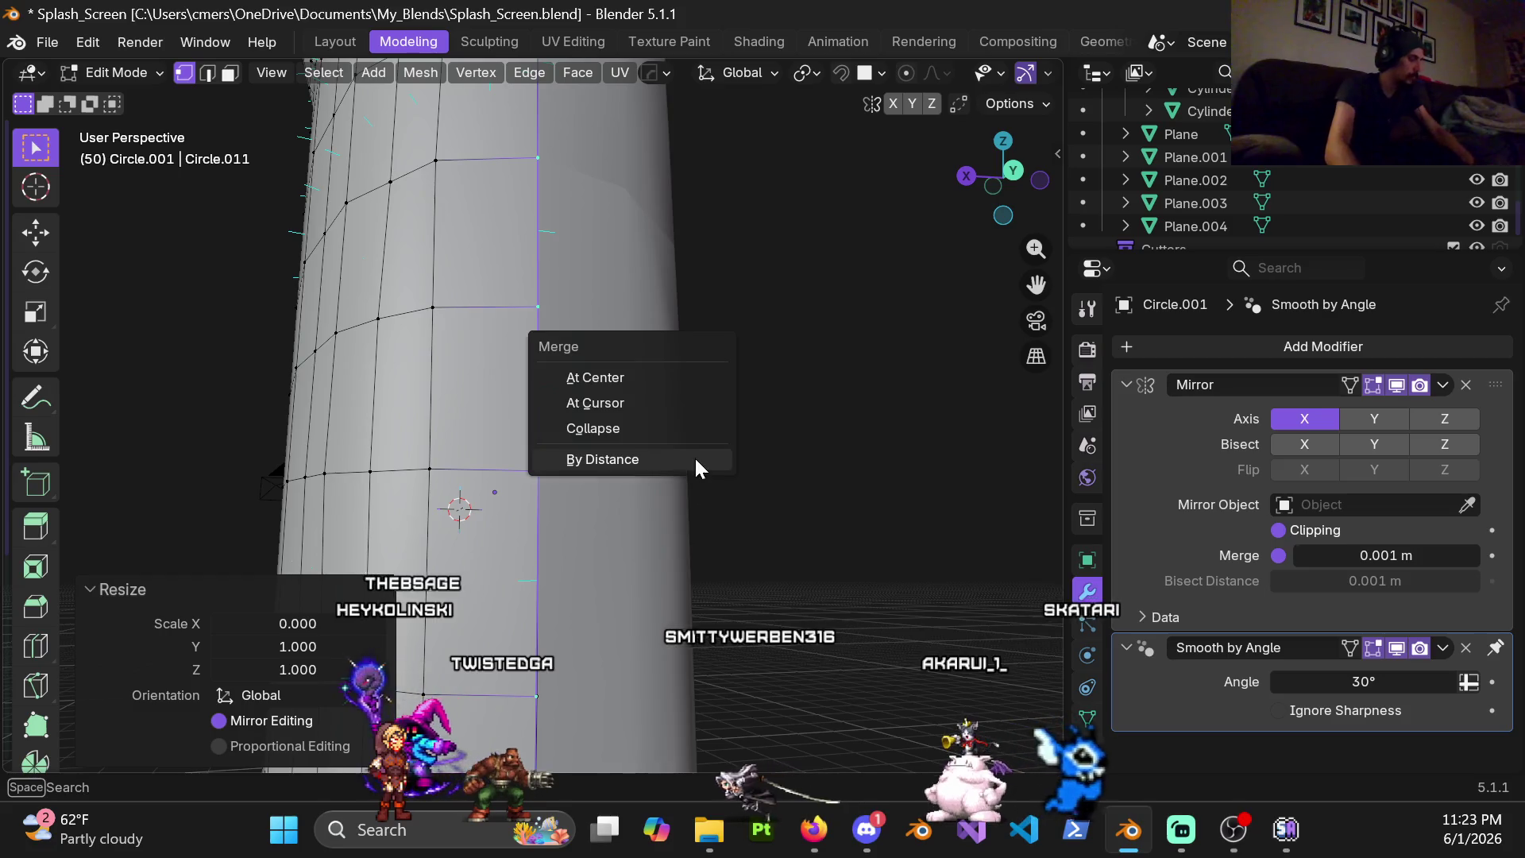
pyautogui.click(680, 464)
pyautogui.scroll(-3, 698, 548)
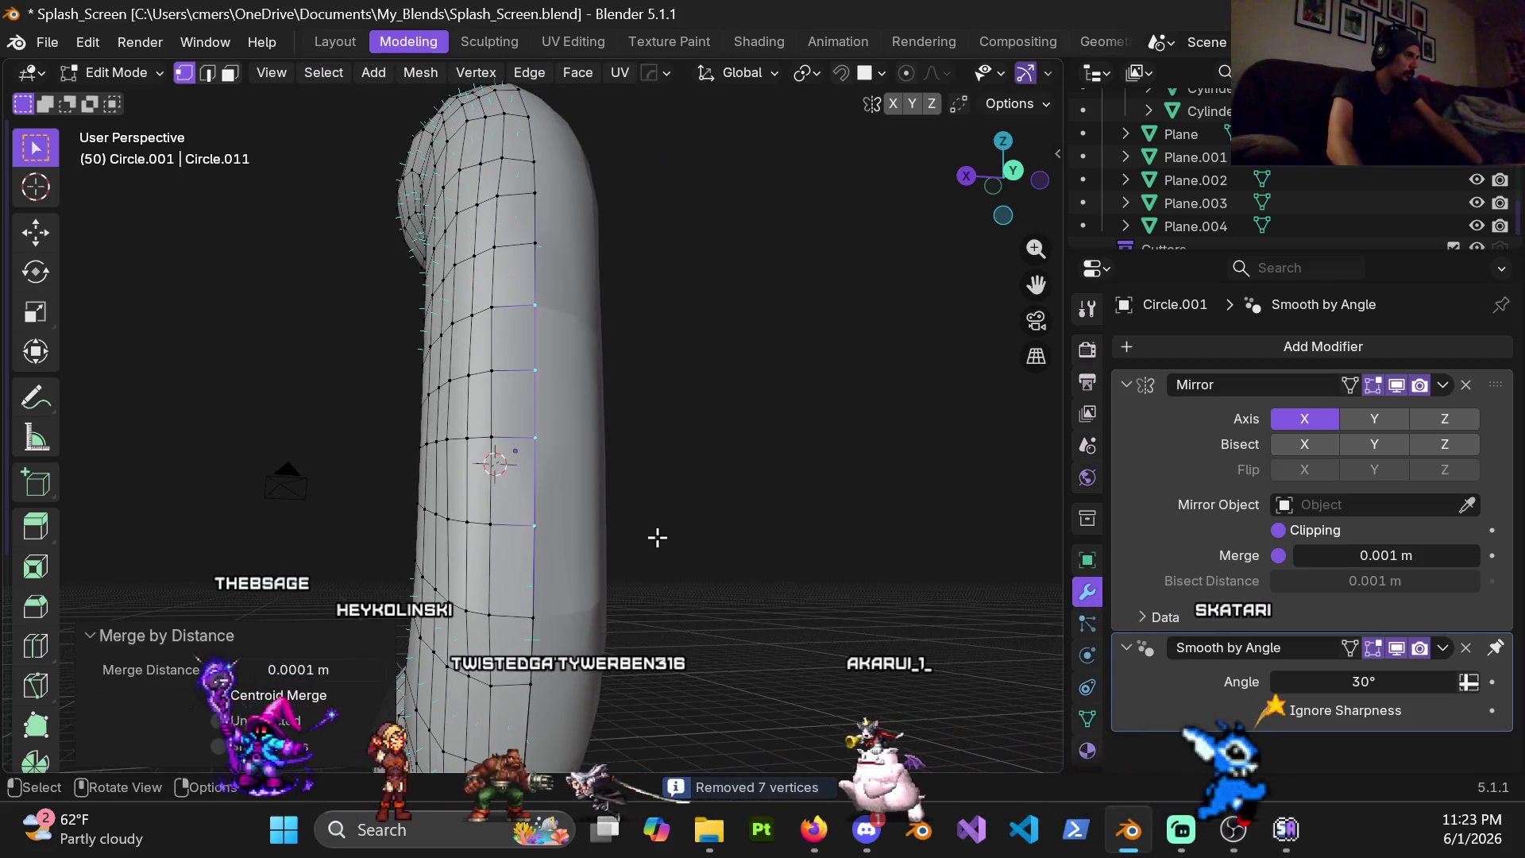
# Select the whole mesh and merge all overlapping vertices by distance
pyautogui.press('a')
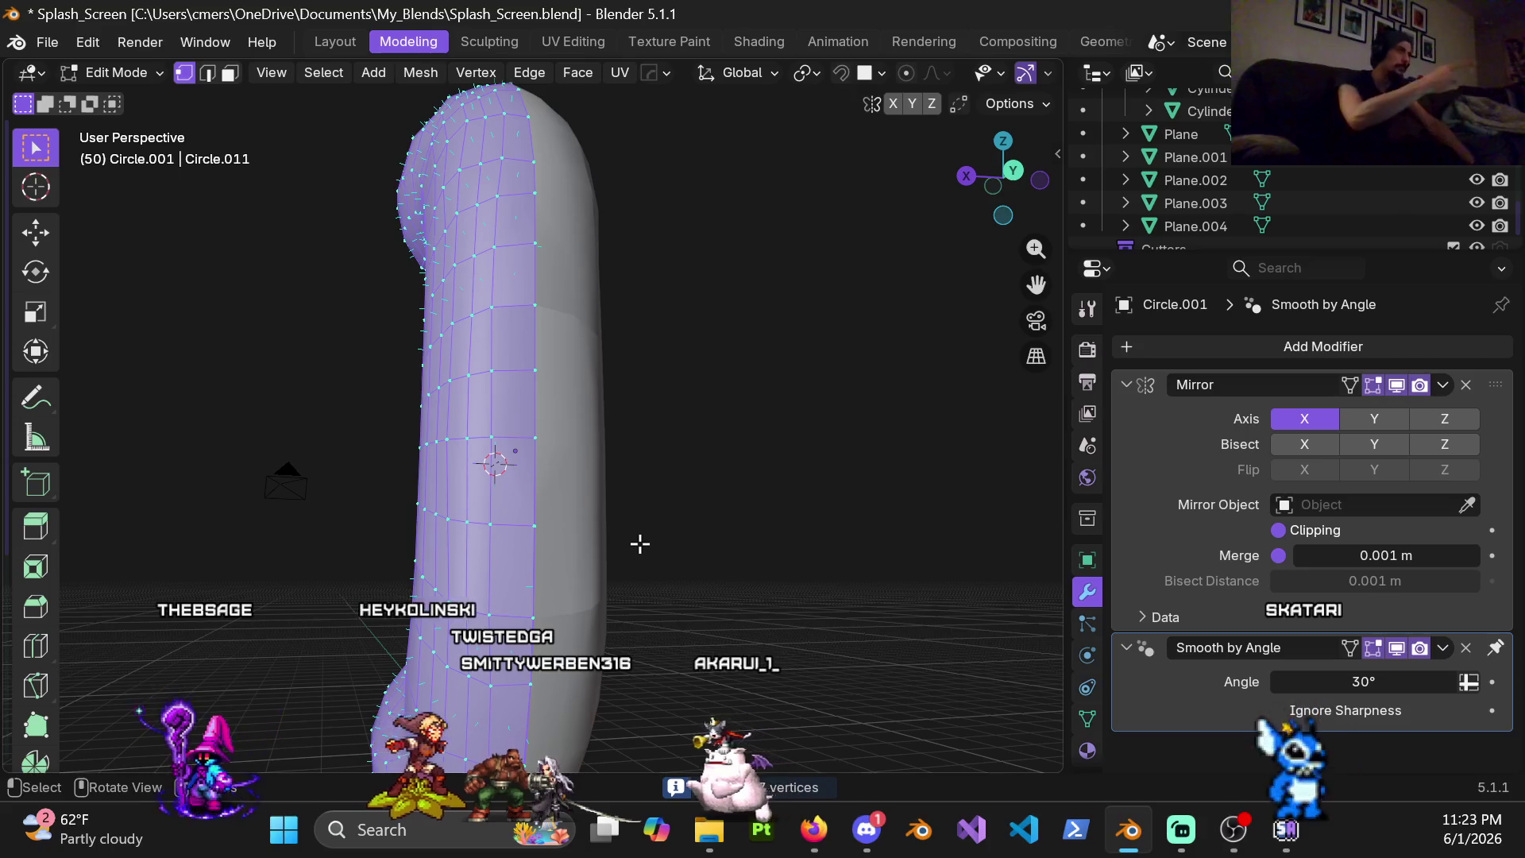
pyautogui.press('m')
pyautogui.click(627, 553)
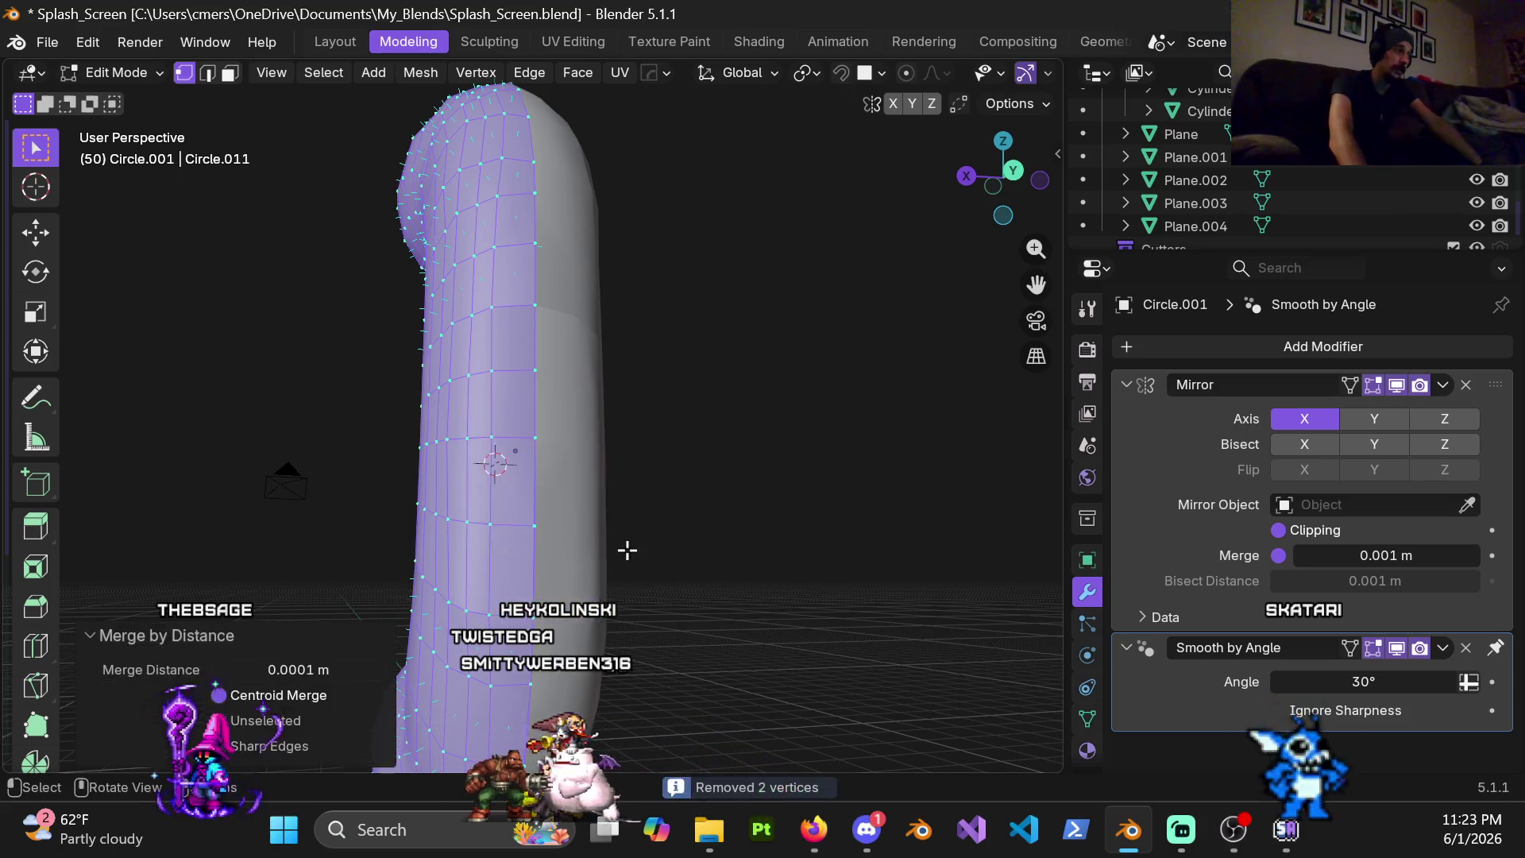
pyautogui.keyDown('shift'); pyautogui.moveTo(534, 552); pyautogui.dragTo(560, 506, button='middle'); pyautogui.keyUp('shift')
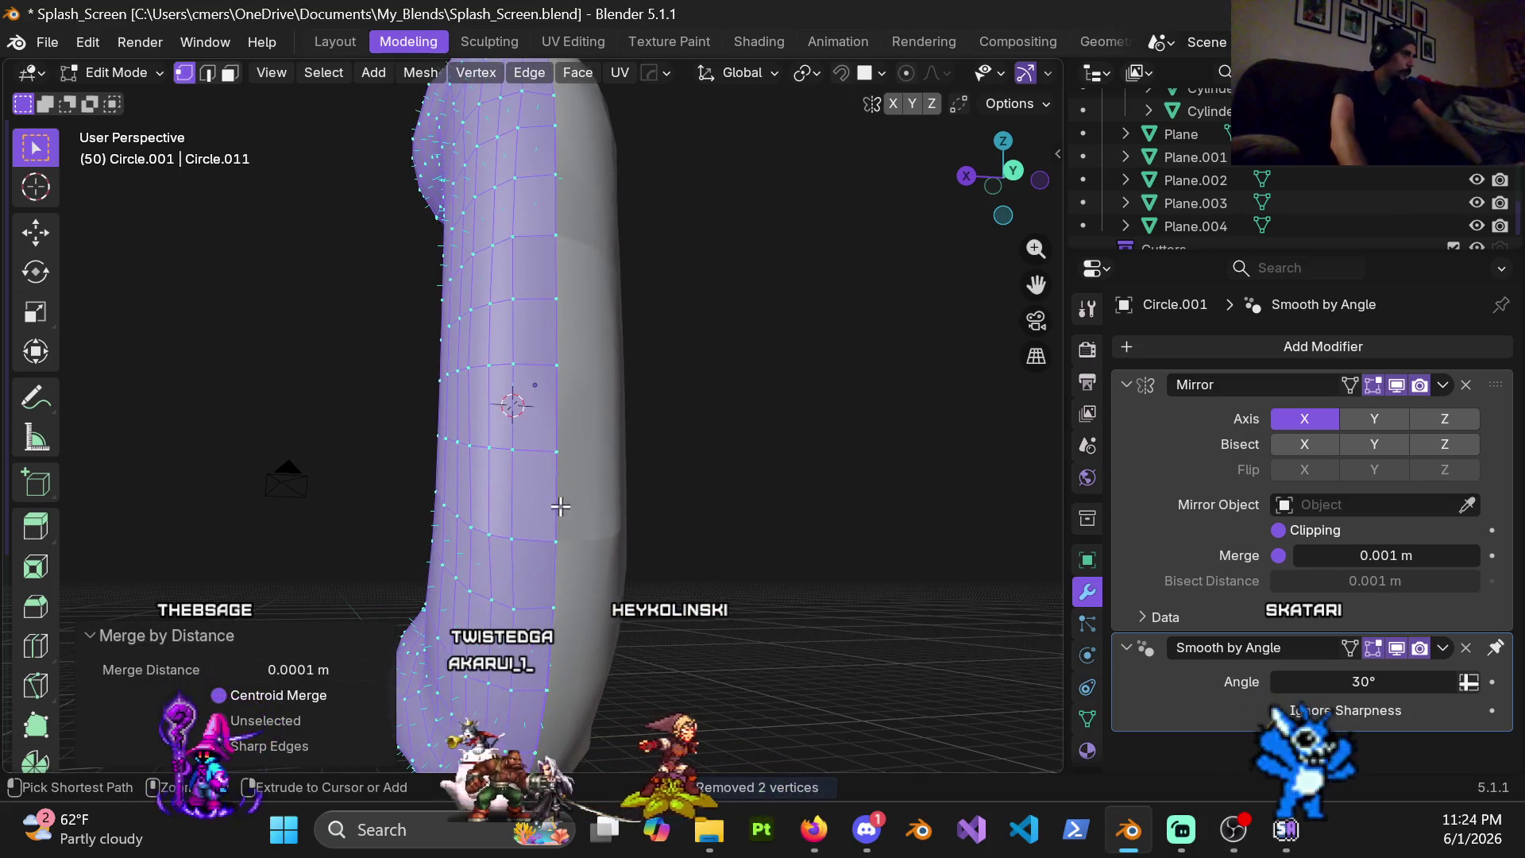
# Inspect the pipe from object mode and return to mesh editing to find the stray seam vertex
pyautogui.hotkey('ctrl', 'r')
pyautogui.click(529, 556)
pyautogui.rightClick(529, 557)
pyautogui.moveTo(530, 556)
pyautogui.mouseDown(button='middle')
pyautogui.moveTo(588, 521)
pyautogui.moveTo(681, 513)
pyautogui.mouseUp(button='middle')
pyautogui.scroll(-4, 588, 521)
pyautogui.hotkey('ctrl', 'Tab')
pyautogui.click(510, 551)
pyautogui.moveTo(558, 467)
pyautogui.mouseDown(button='middle')
pyautogui.moveTo(500, 394)
pyautogui.moveTo(392, 432)
pyautogui.mouseUp(button='middle')
pyautogui.scroll(2, 507, 433)
pyautogui.press('Tab')
pyautogui.scroll(3, 544, 445)
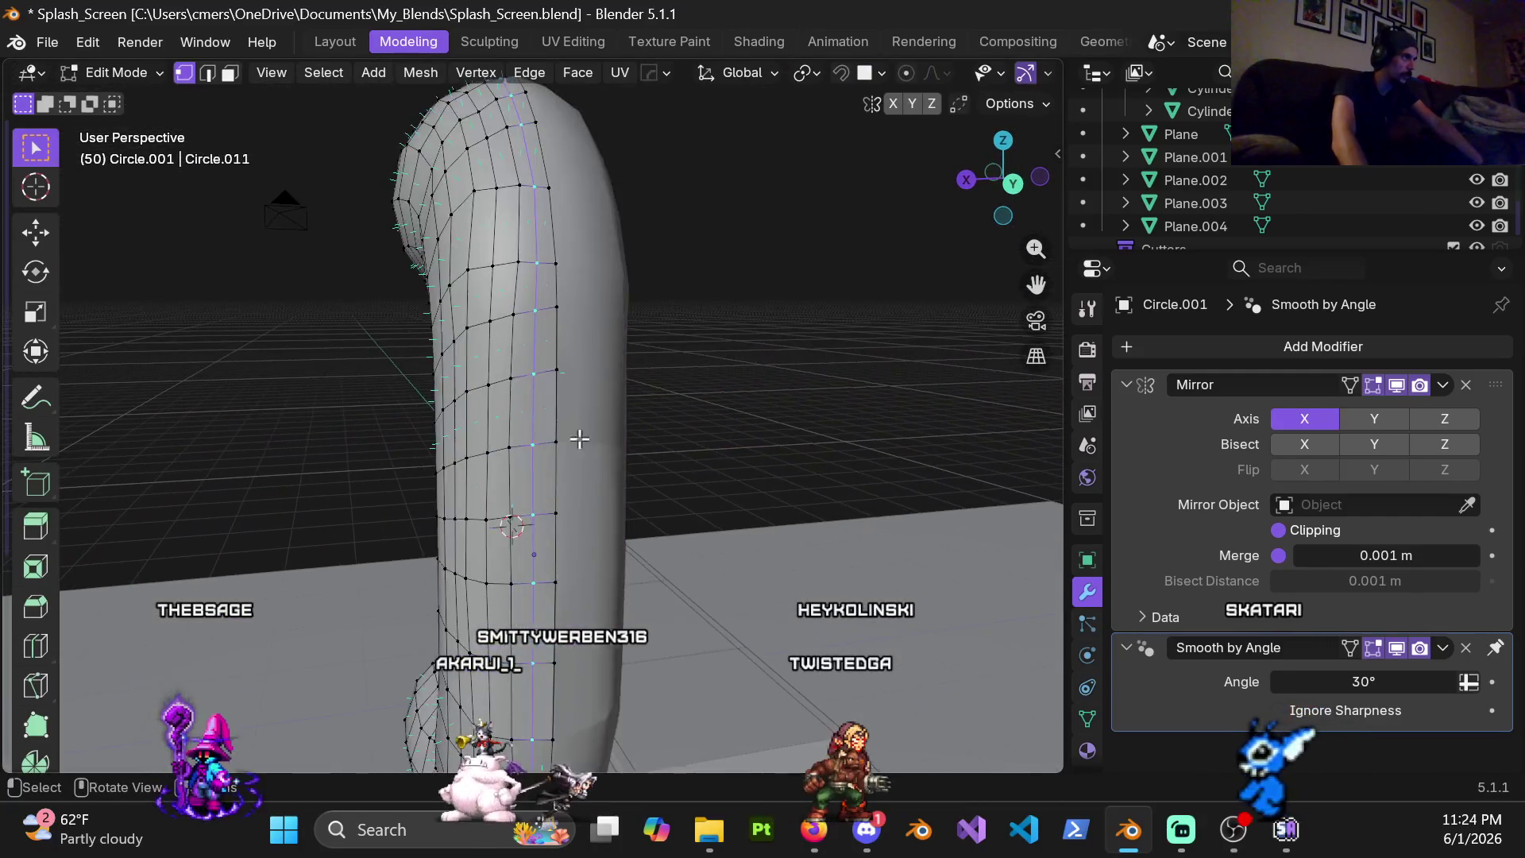
pyautogui.scroll(2, 544, 444)
pyautogui.scroll(2, 579, 374)
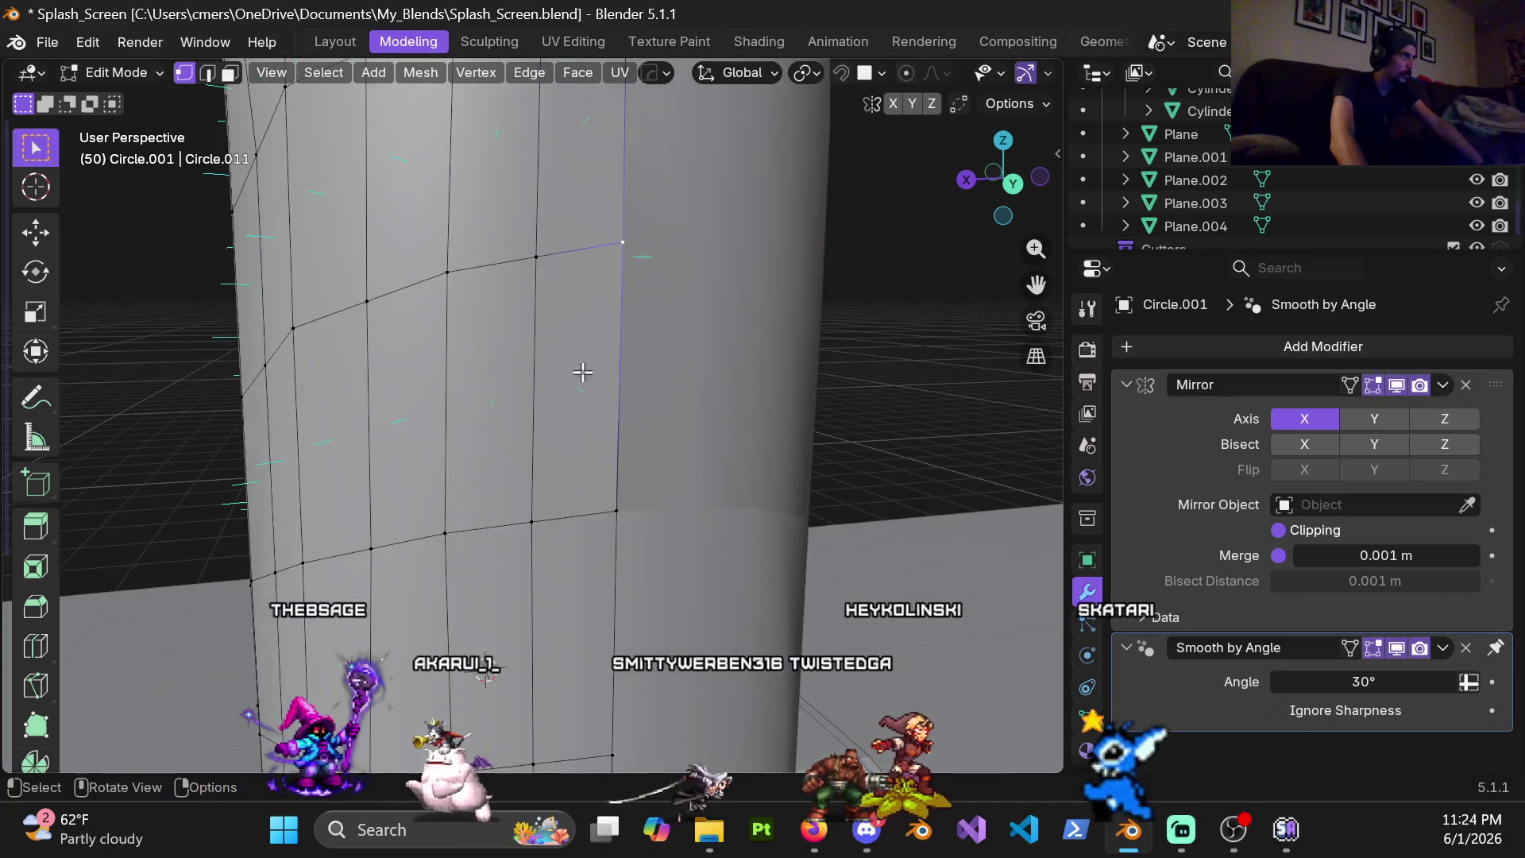
pyautogui.scroll(2, 541, 510)
pyautogui.scroll(3, 577, 480)
# Move the stray vertex about 0.008 m into line and select the centre seam edge loop
pyautogui.press('g')
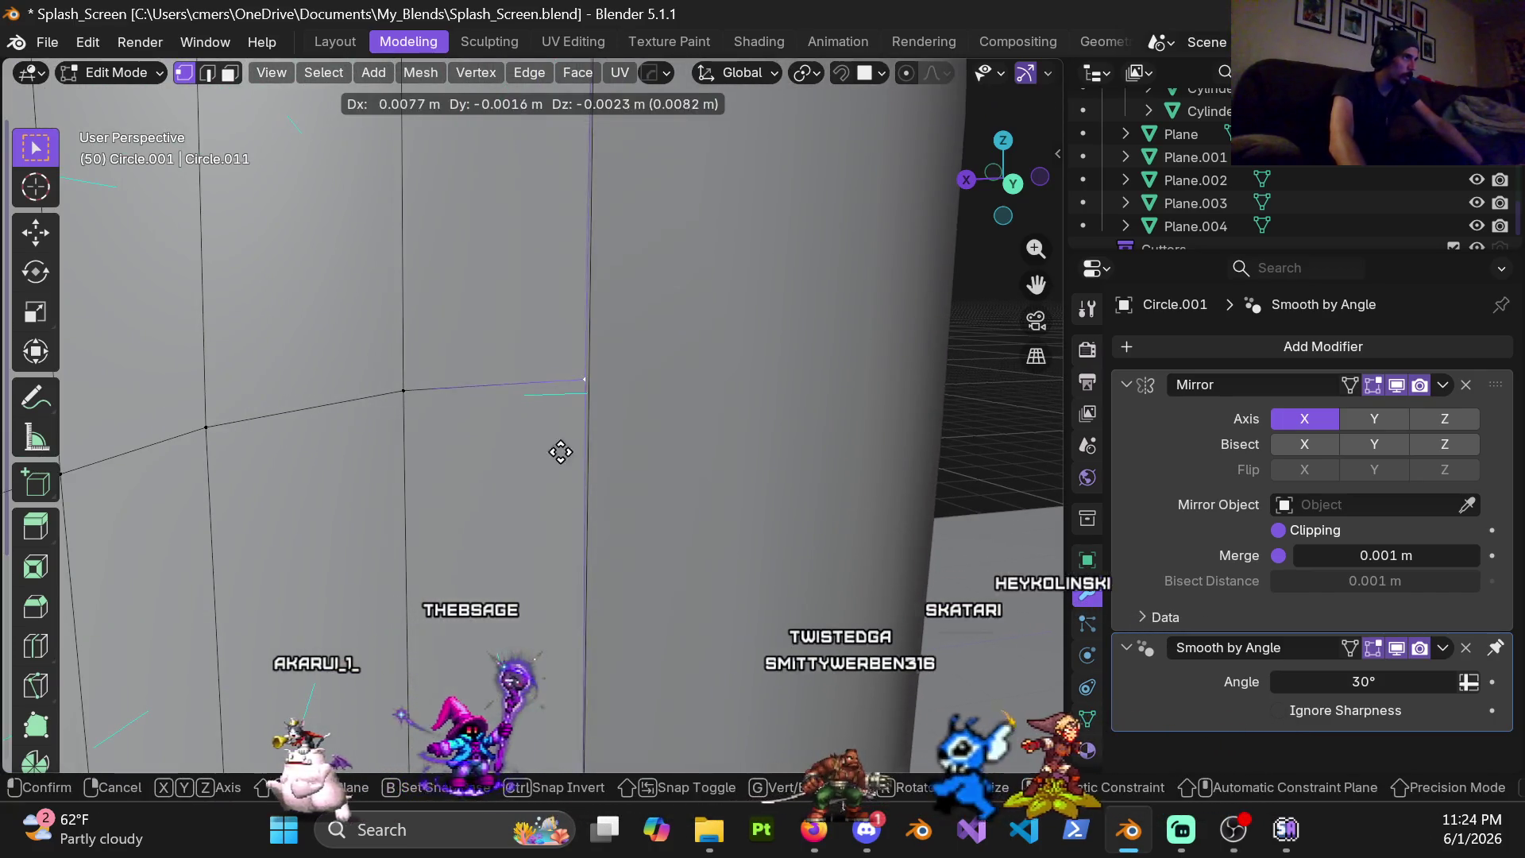
pyautogui.click(697, 448)
pyautogui.scroll(-2, 636, 442)
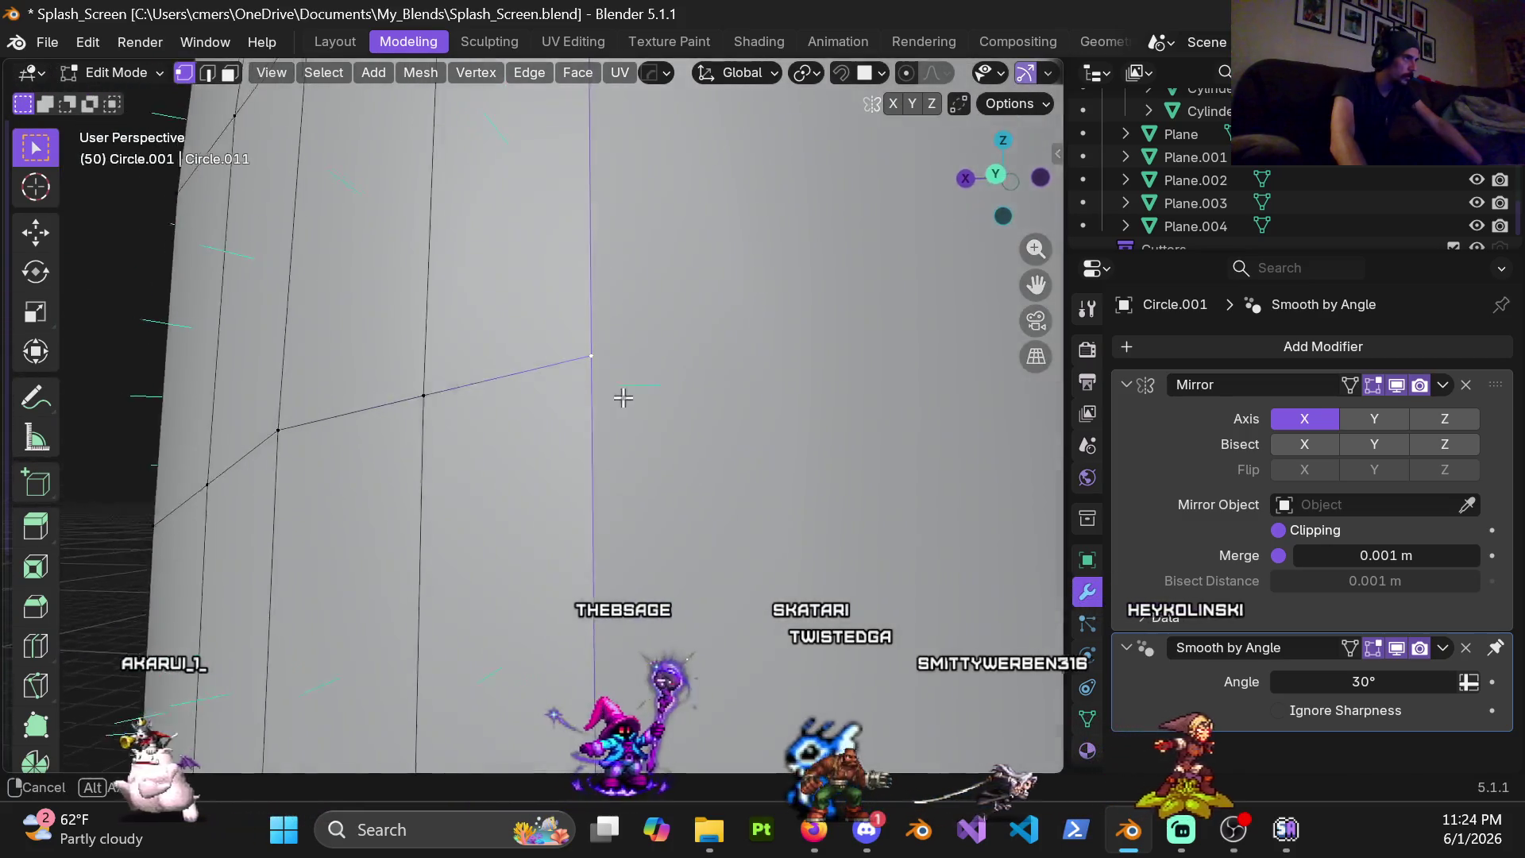
pyautogui.scroll(-2, 616, 391)
pyautogui.scroll(-2, 671, 418)
pyautogui.scroll(-3, 567, 454)
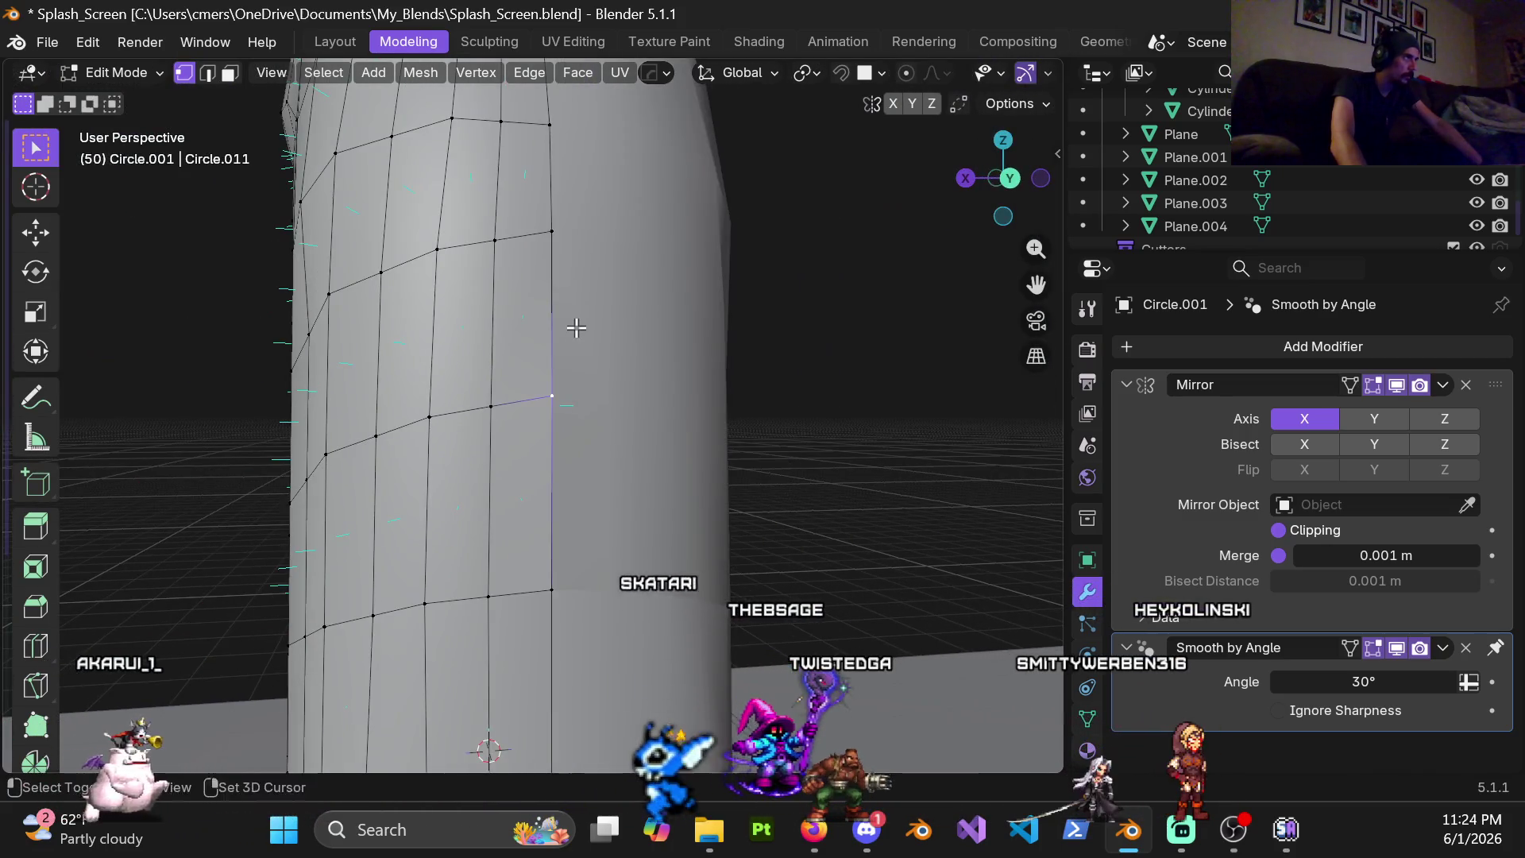
pyautogui.scroll(-2, 579, 449)
pyautogui.moveTo(561, 322); pyautogui.dragTo(531, 405, button='middle')
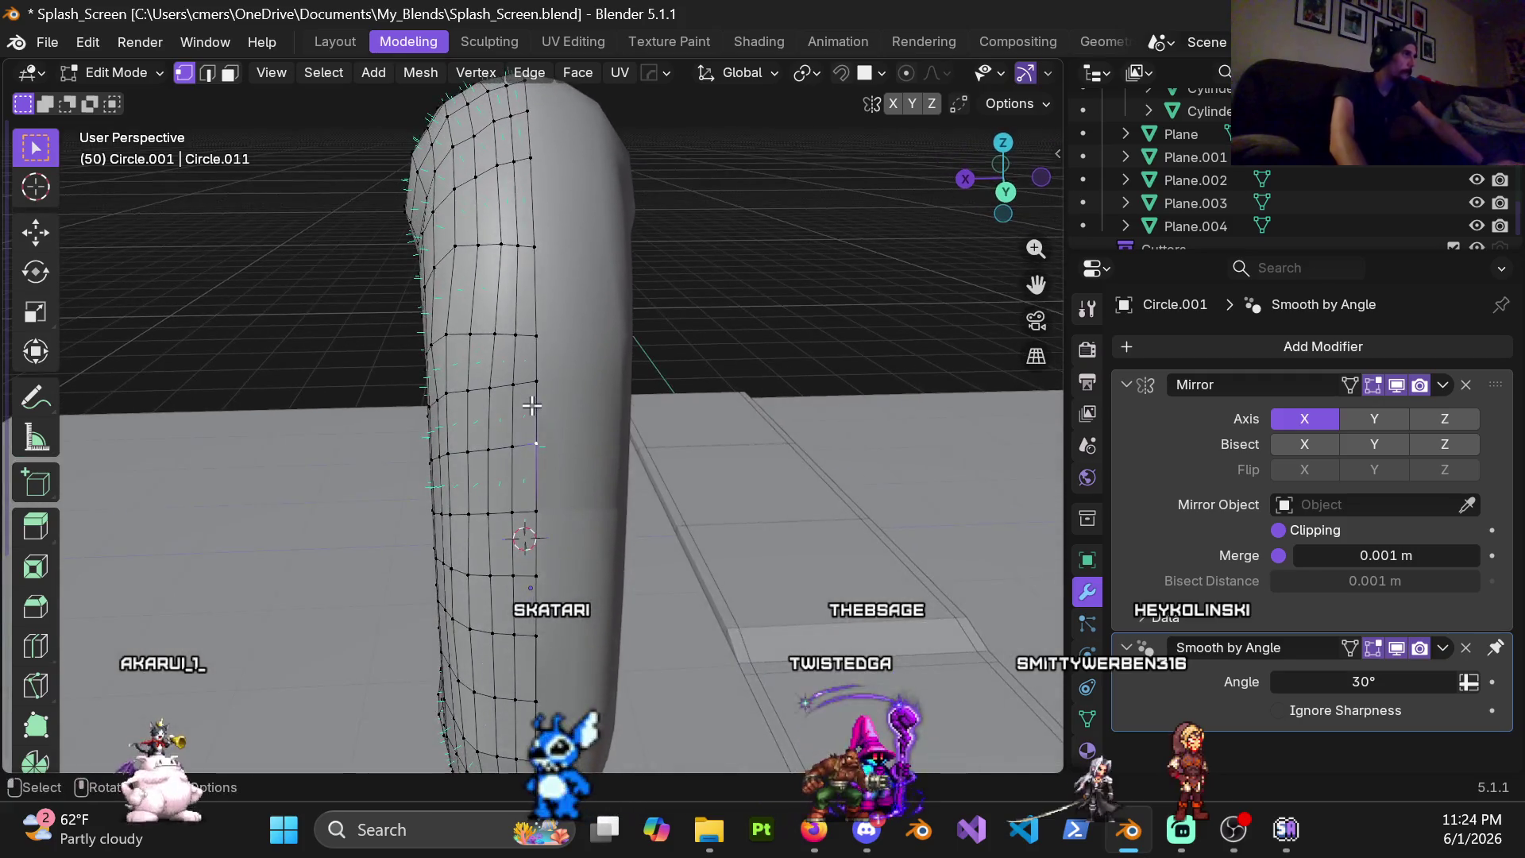
pyautogui.keyDown('alt'); pyautogui.click(534, 405); pyautogui.keyUp('alt')
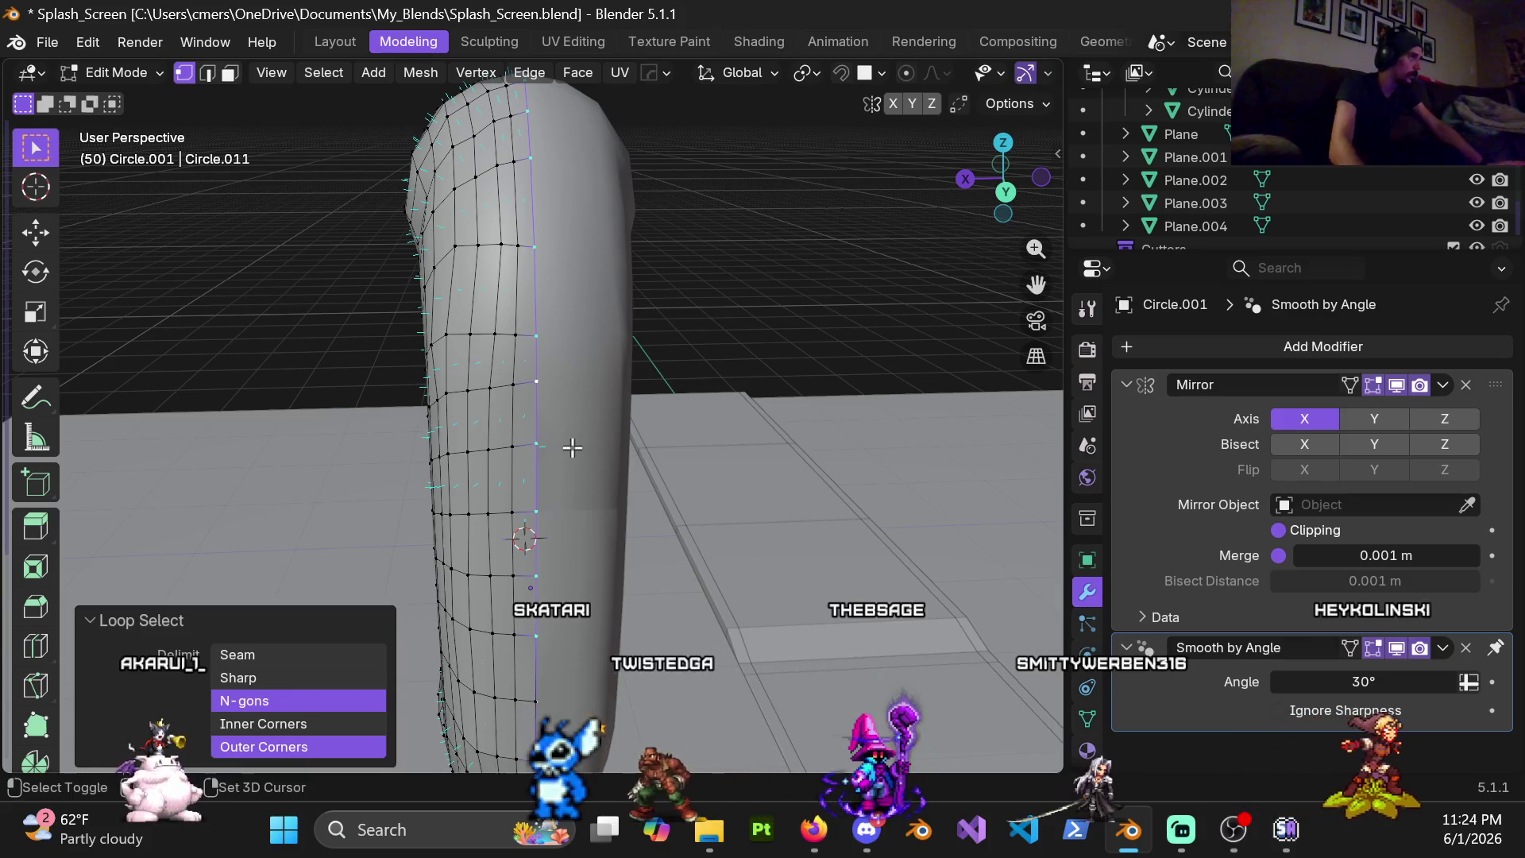
pyautogui.scroll(2, 572, 415)
# In front orthographic X-ray view, box-select all remaining centre-line vertices of the pipe
pyautogui.press('KP_1')
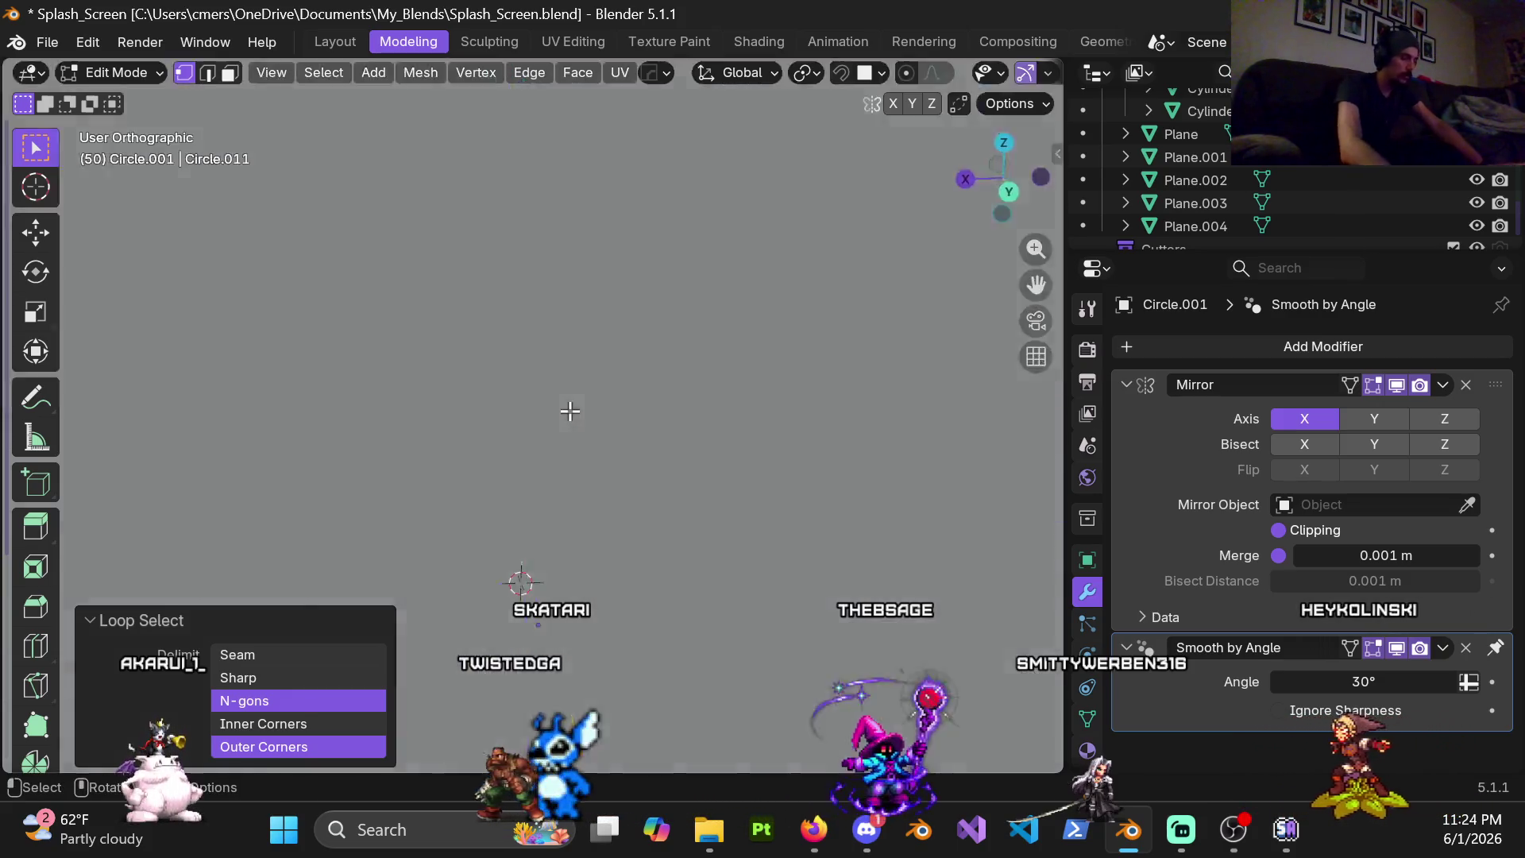
pyautogui.hotkey('alt', 'z')
pyautogui.scroll(-2, 487, 457)
pyautogui.scroll(-1, 528, 299)
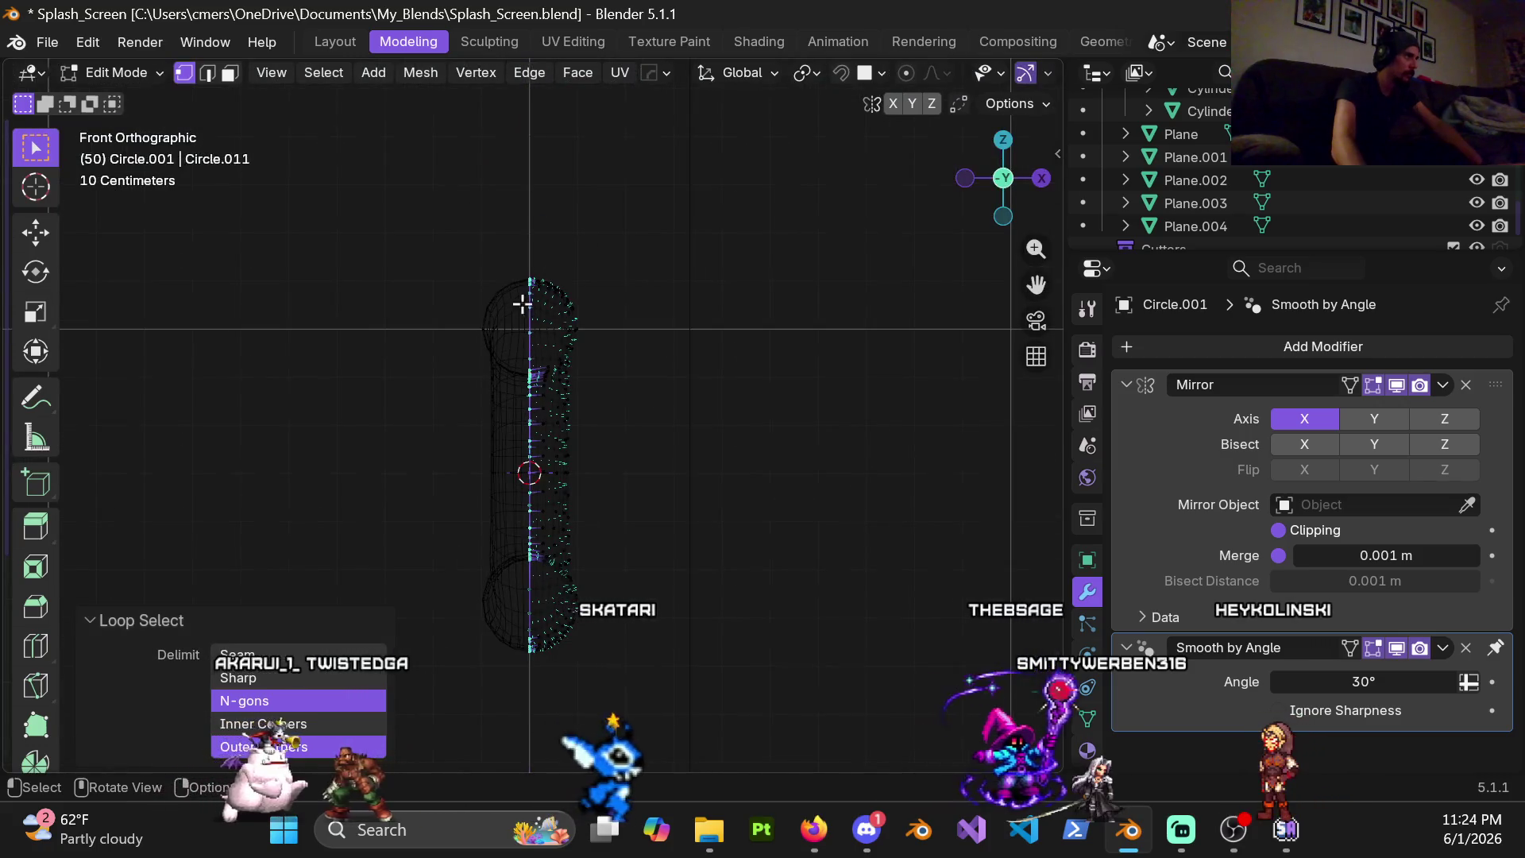
pyautogui.scroll(1, 541, 250)
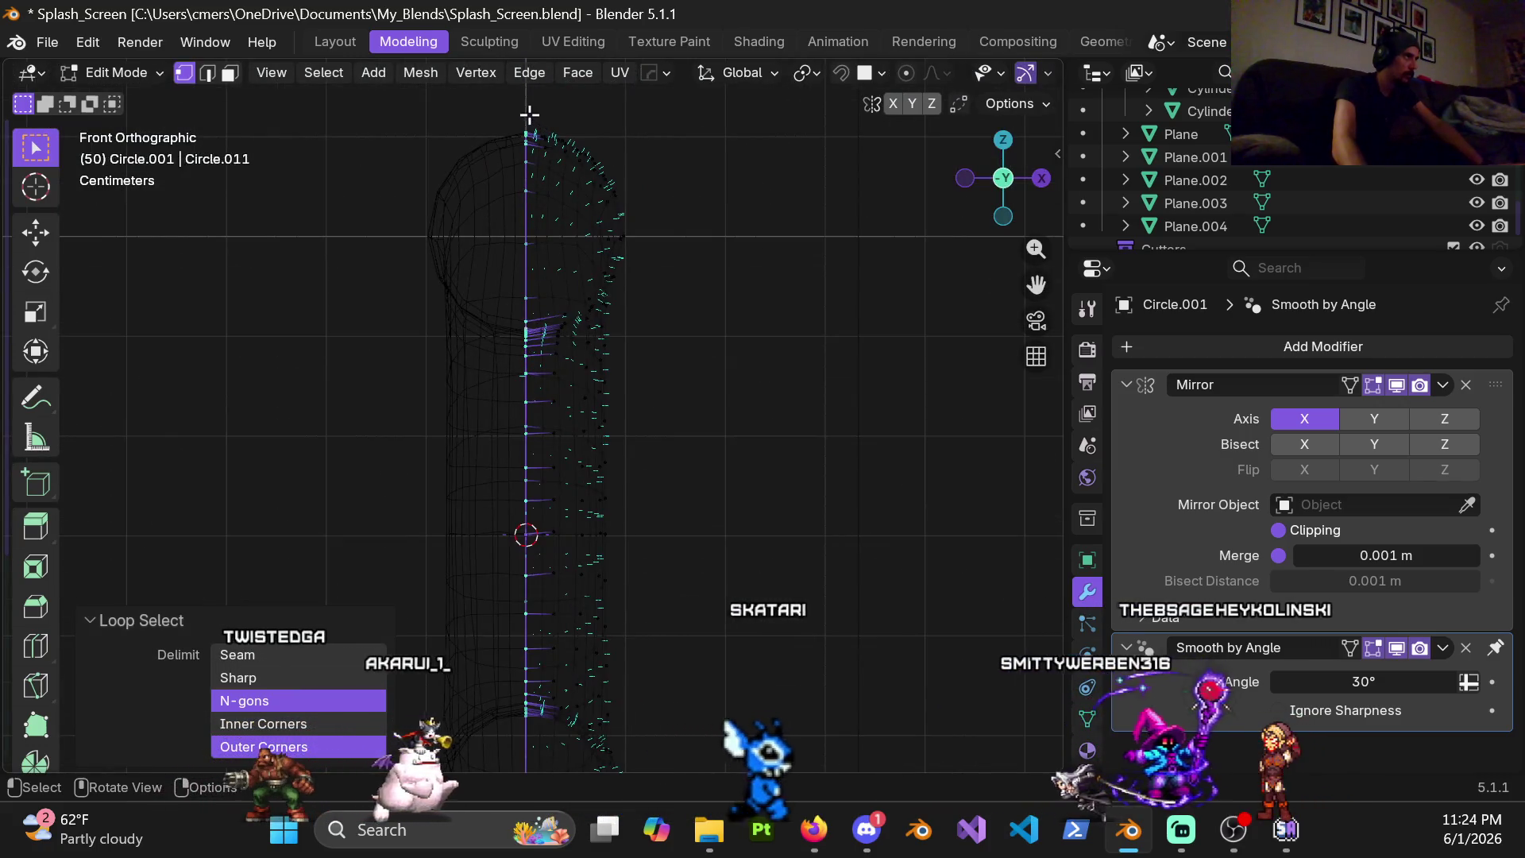
pyautogui.moveTo(494, 133)
pyautogui.mouseDown()
pyautogui.moveTo(530, 397)
pyautogui.moveTo(528, 374)
pyautogui.mouseUp()
pyautogui.moveTo(488, 107); pyautogui.dragTo(533, 344)
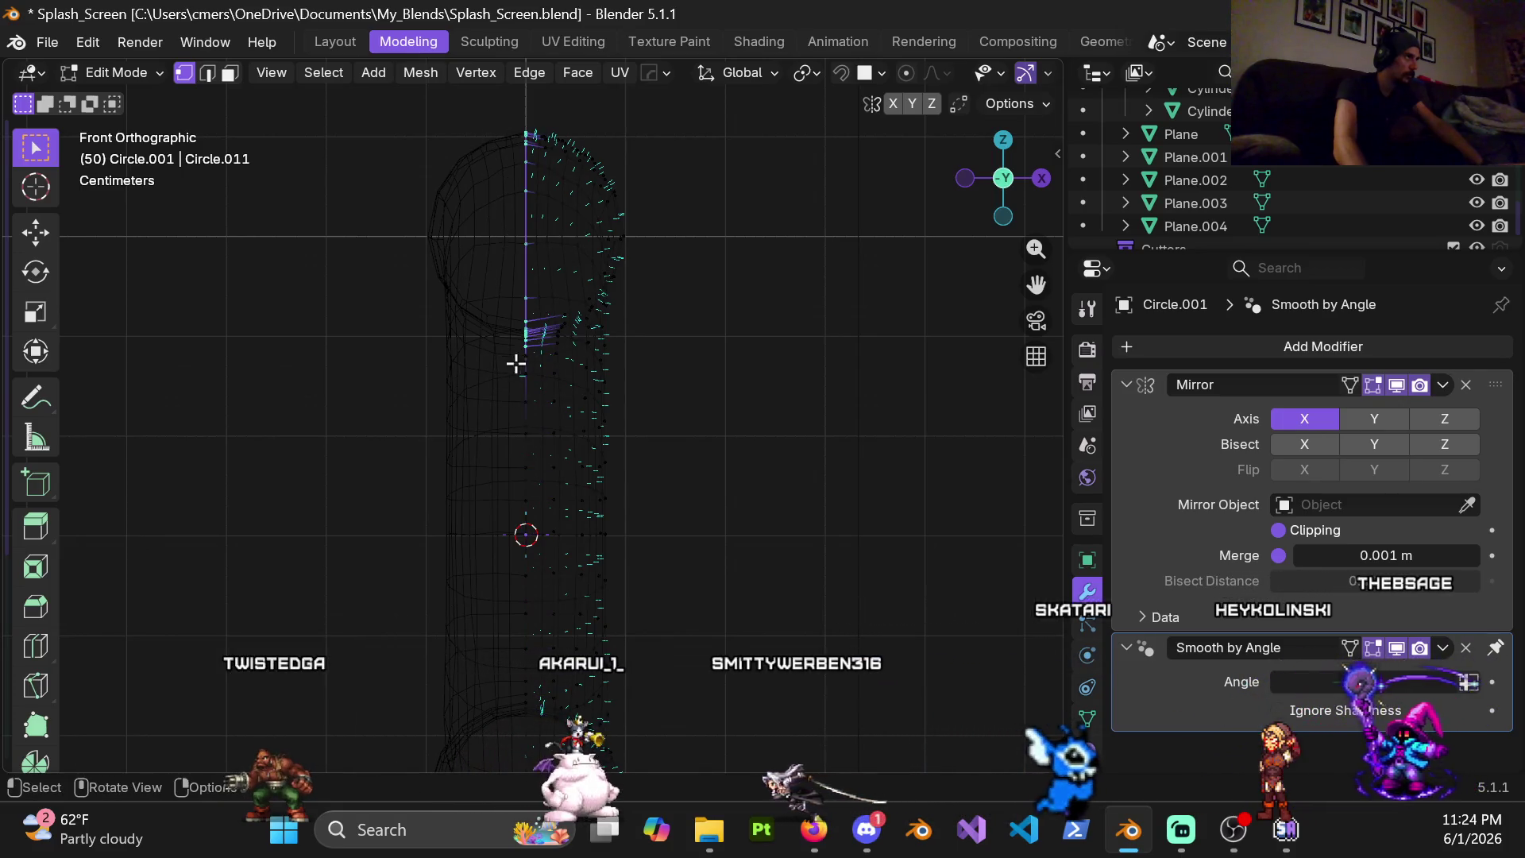
pyautogui.moveTo(496, 292); pyautogui.dragTo(528, 623)
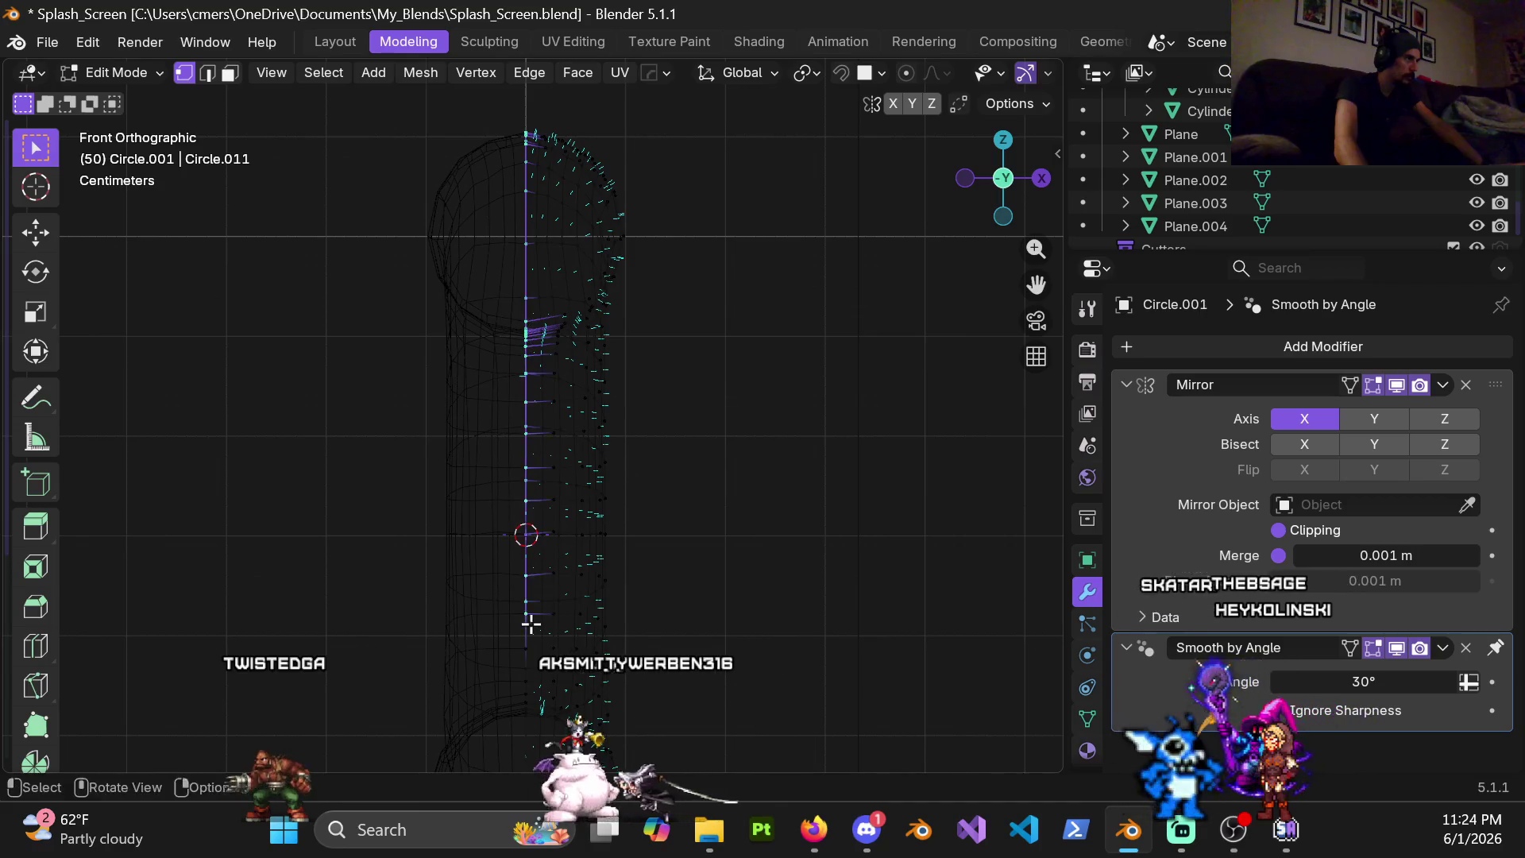
pyautogui.keyDown('shift'); pyautogui.moveTo(527, 623); pyautogui.dragTo(504, 266, button='middle'); pyautogui.keyUp('shift')
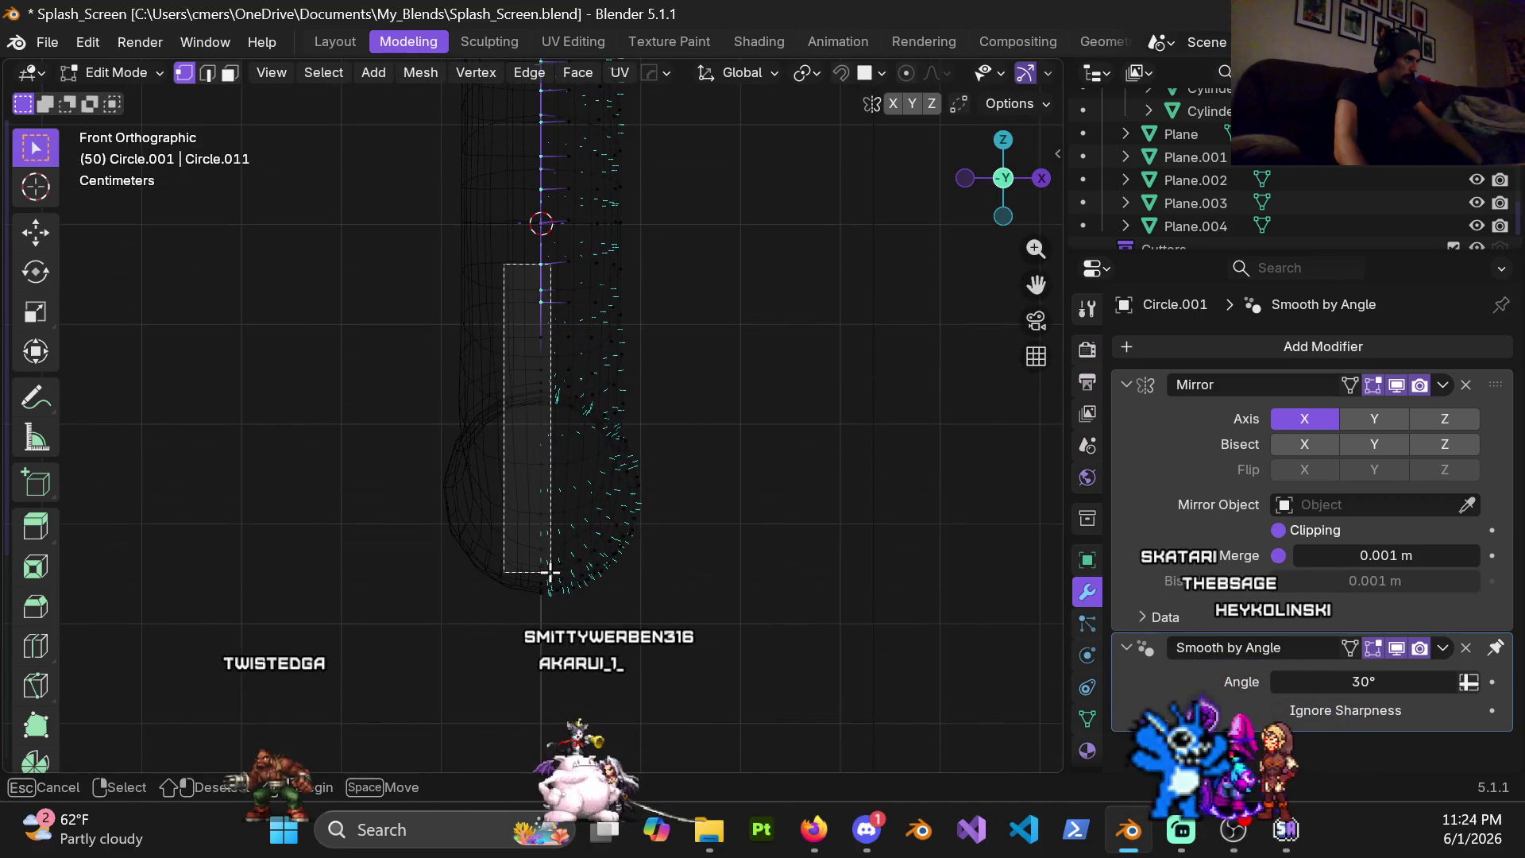
pyautogui.keyDown('shift'); pyautogui.moveTo(545, 576); pyautogui.dragTo(546, 624); pyautogui.keyUp('shift')
# Scale the centre-line vertices to zero on X and merge the 7 overlapping vertices by distance
pyautogui.press('s')
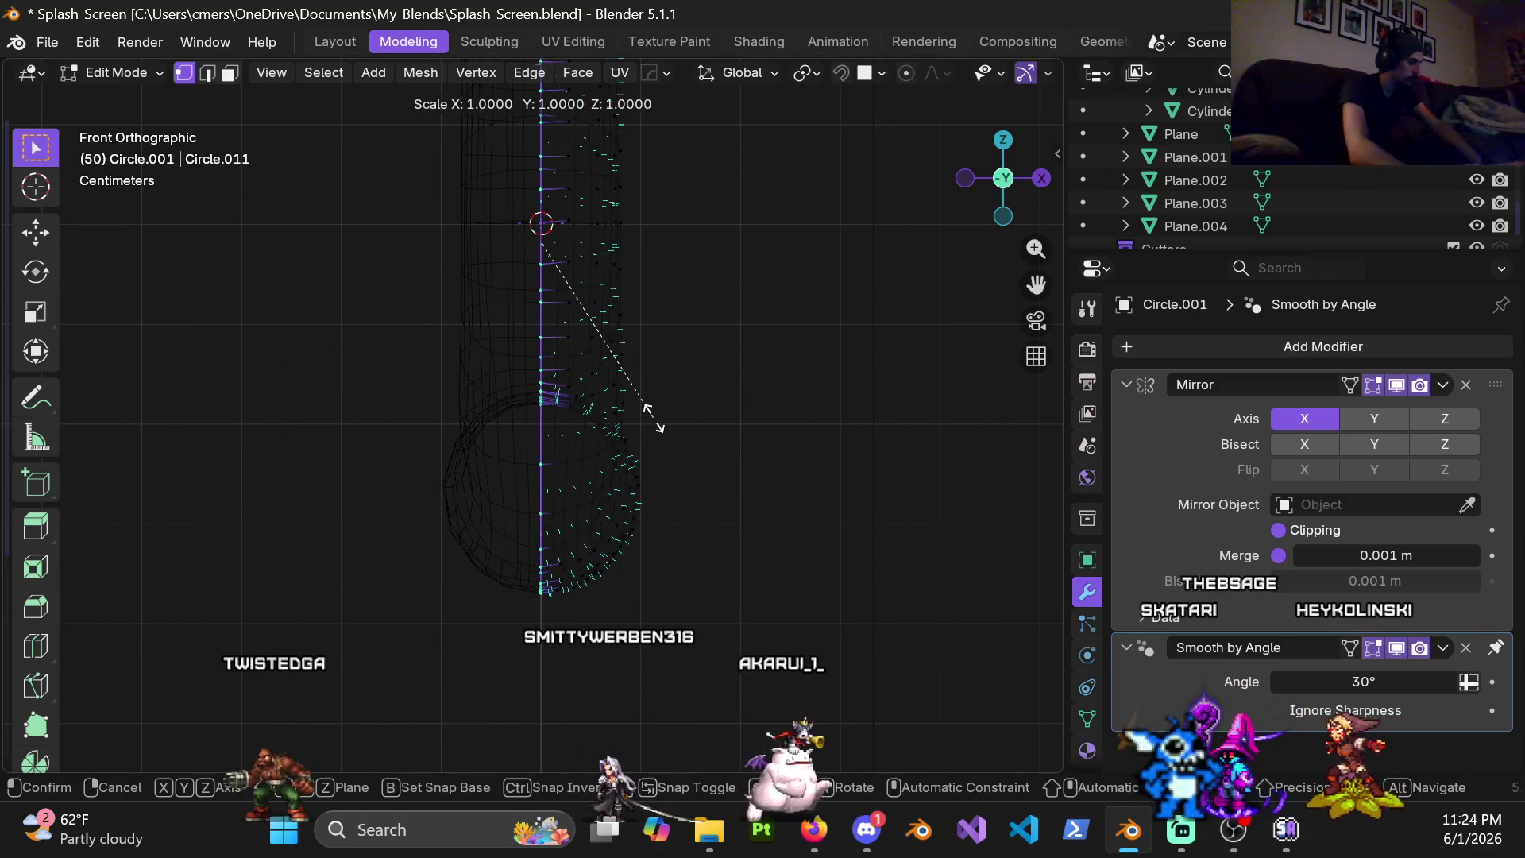
pyautogui.press('x')
pyautogui.press('Return')
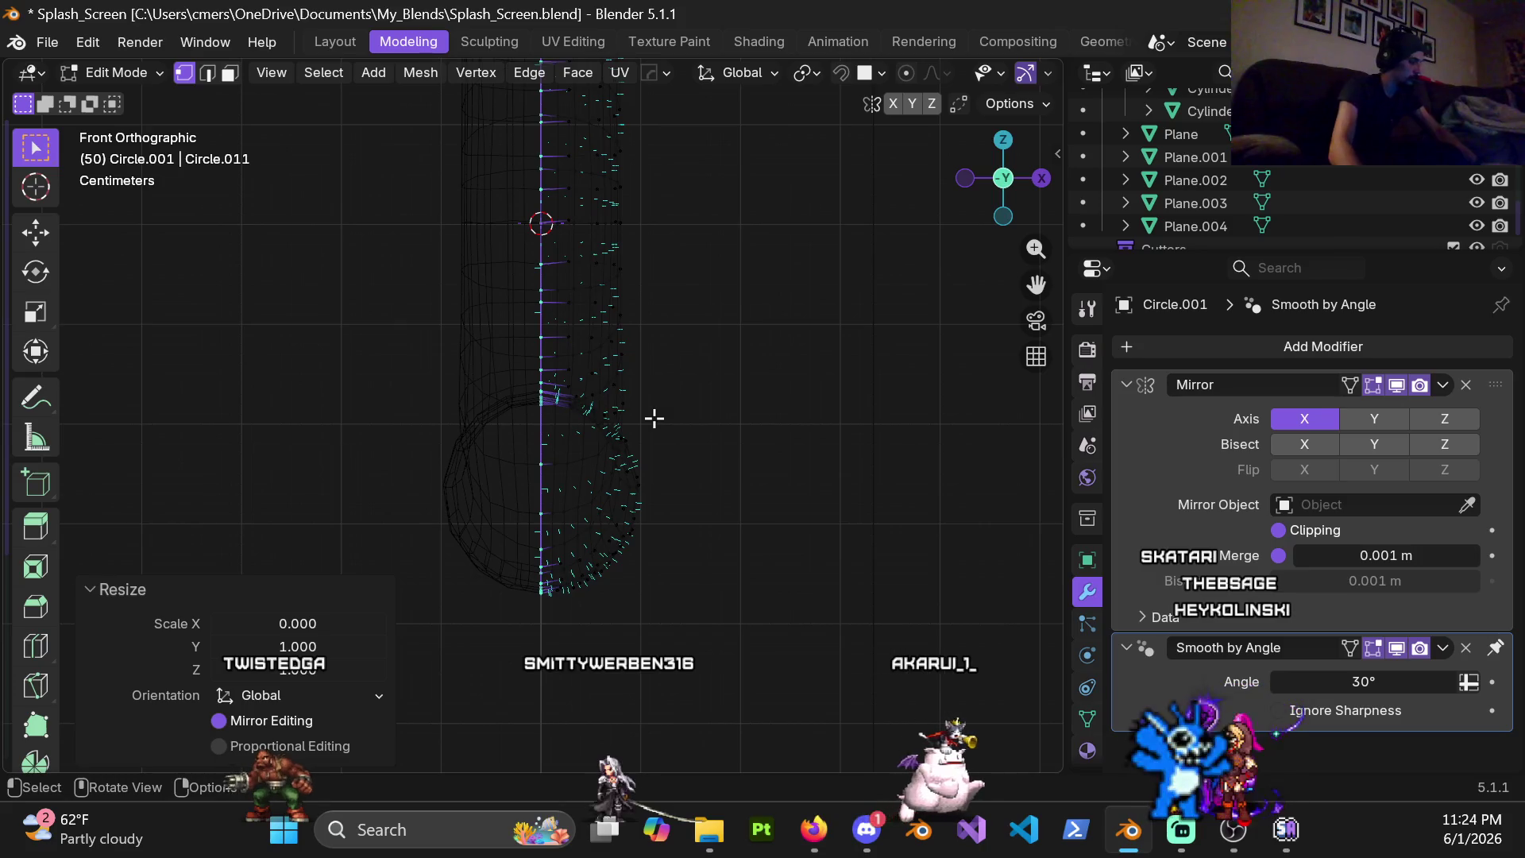
pyautogui.press('m')
pyautogui.click(653, 418)
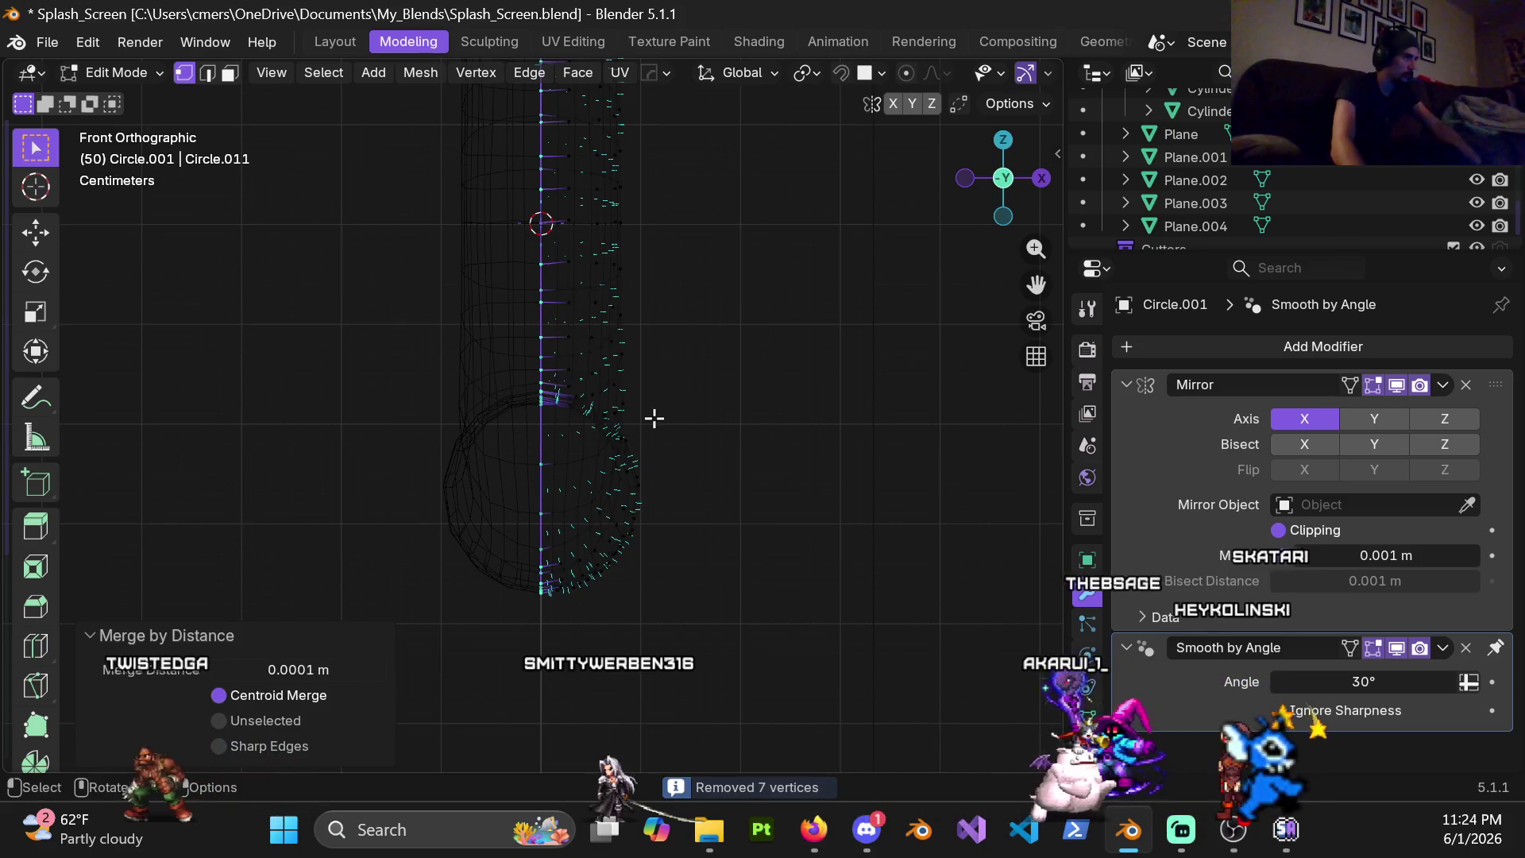
# Check the merged pipe in wireframe and solid shading, ending in object mode
pyautogui.press('Tab')
pyautogui.hotkey('ctrl', 'Tab')
pyautogui.click(656, 385)
pyautogui.press('z')
pyautogui.click(556, 407)
pyautogui.press('z')
pyautogui.click(724, 412)
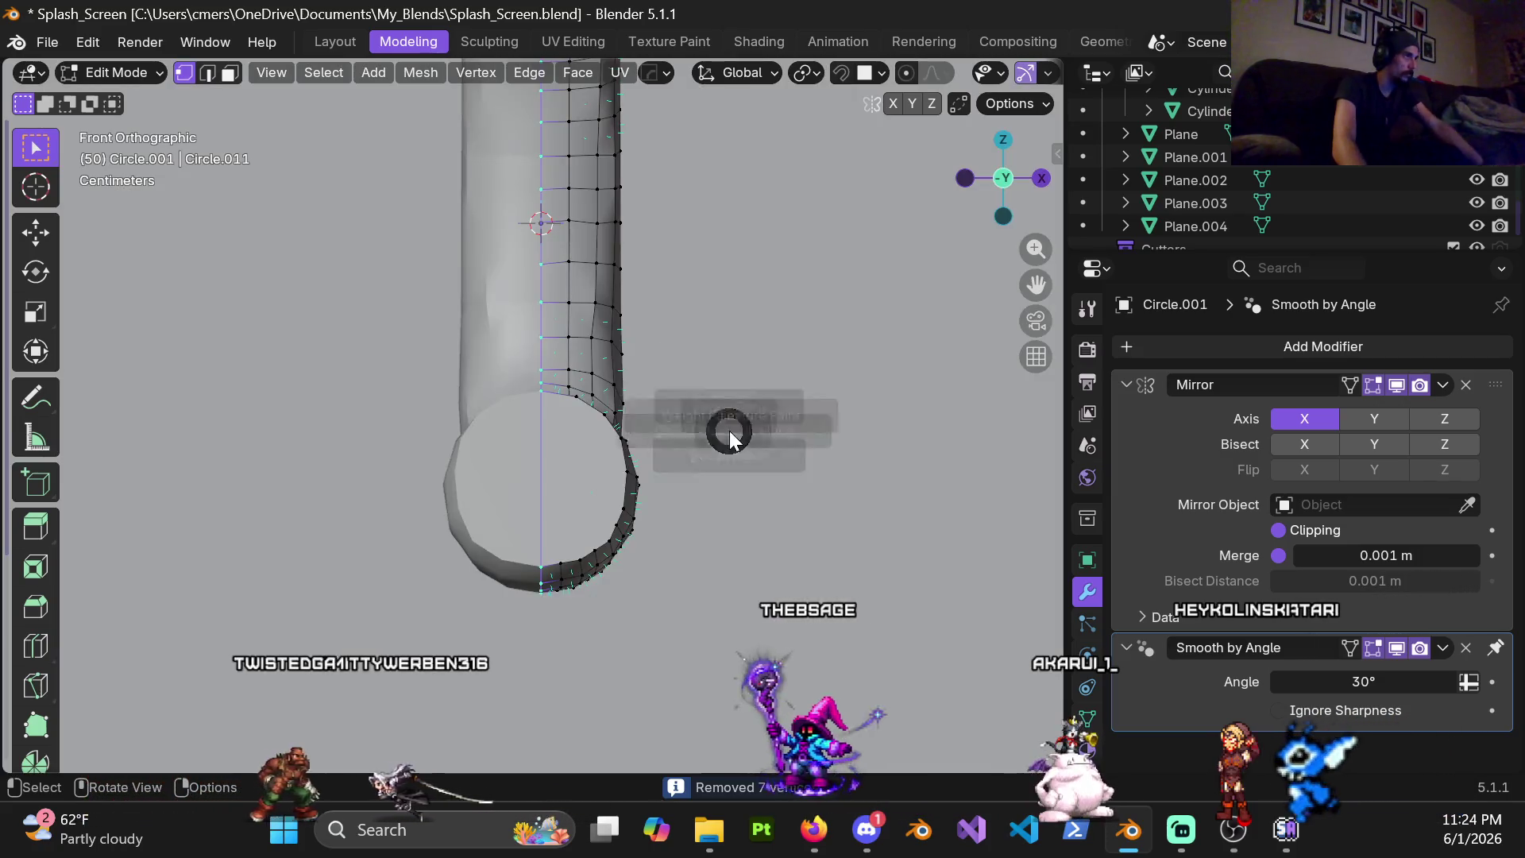
pyautogui.press('Tab')
pyautogui.moveTo(704, 404)
pyautogui.mouseDown(button='middle')
pyautogui.moveTo(514, 401)
pyautogui.moveTo(585, 321)
pyautogui.moveTo(538, 472)
pyautogui.moveTo(624, 361)
pyautogui.moveTo(625, 503)
pyautogui.moveTo(512, 489)
pyautogui.moveTo(588, 474)
pyautogui.moveTo(530, 480)
pyautogui.mouseUp(button='middle')
# Review the mirrored pipe in edit and object mode, then deselect it against the alley wall
pyautogui.press('Tab')
pyautogui.scroll(3, 606, 451)
pyautogui.moveTo(630, 415)
pyautogui.mouseDown(button='middle')
pyautogui.moveTo(608, 340)
pyautogui.moveTo(528, 508)
pyautogui.moveTo(621, 587)
pyautogui.mouseUp(button='middle')
pyautogui.scroll(-5, 621, 587)
pyautogui.press('Tab')
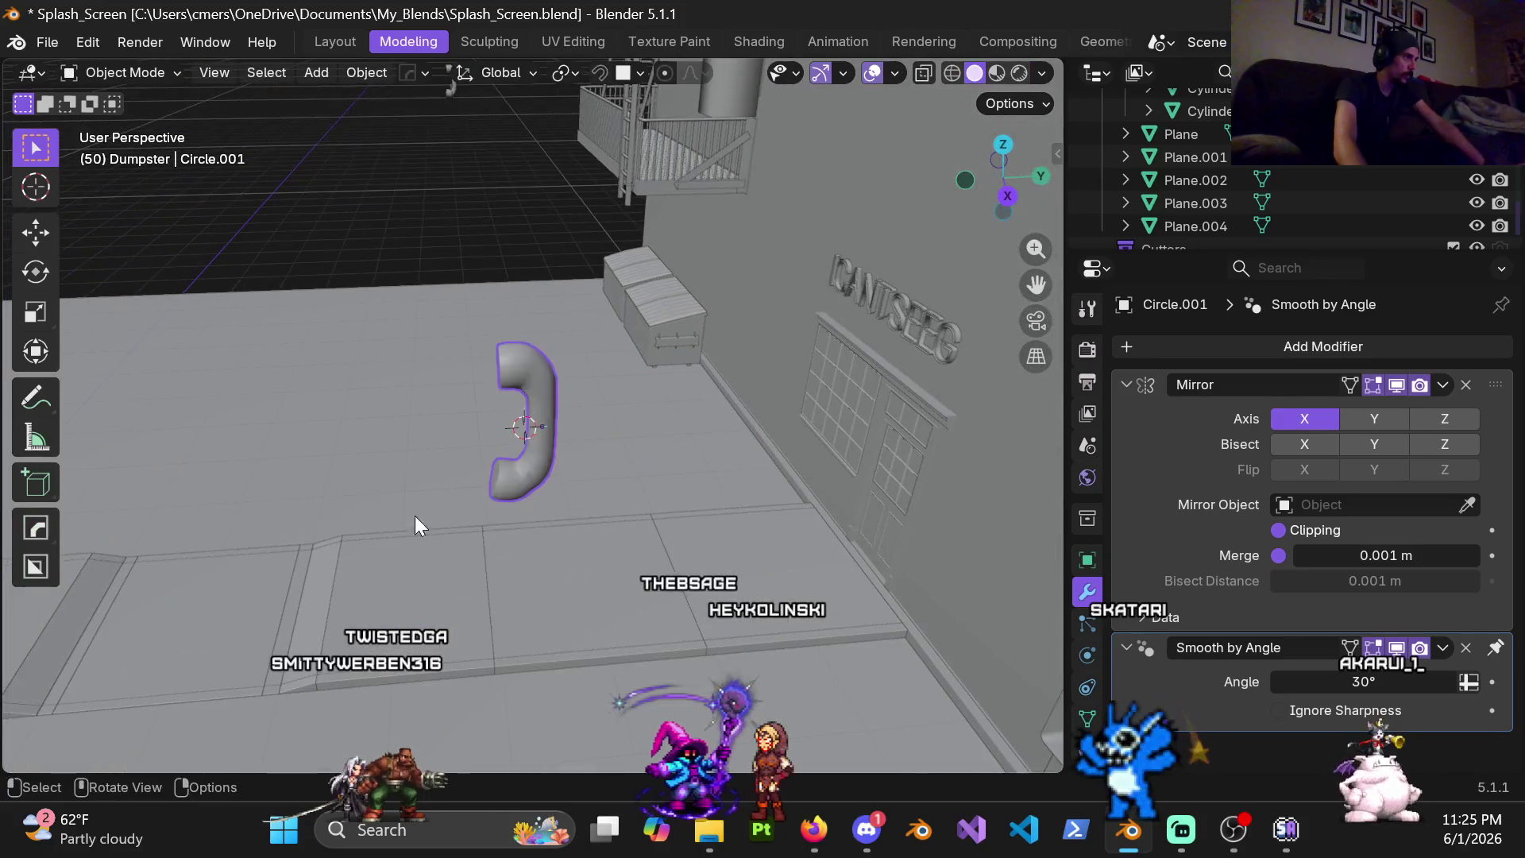
pyautogui.moveTo(380, 516); pyautogui.dragTo(461, 442, button='middle')
pyautogui.click(505, 449)
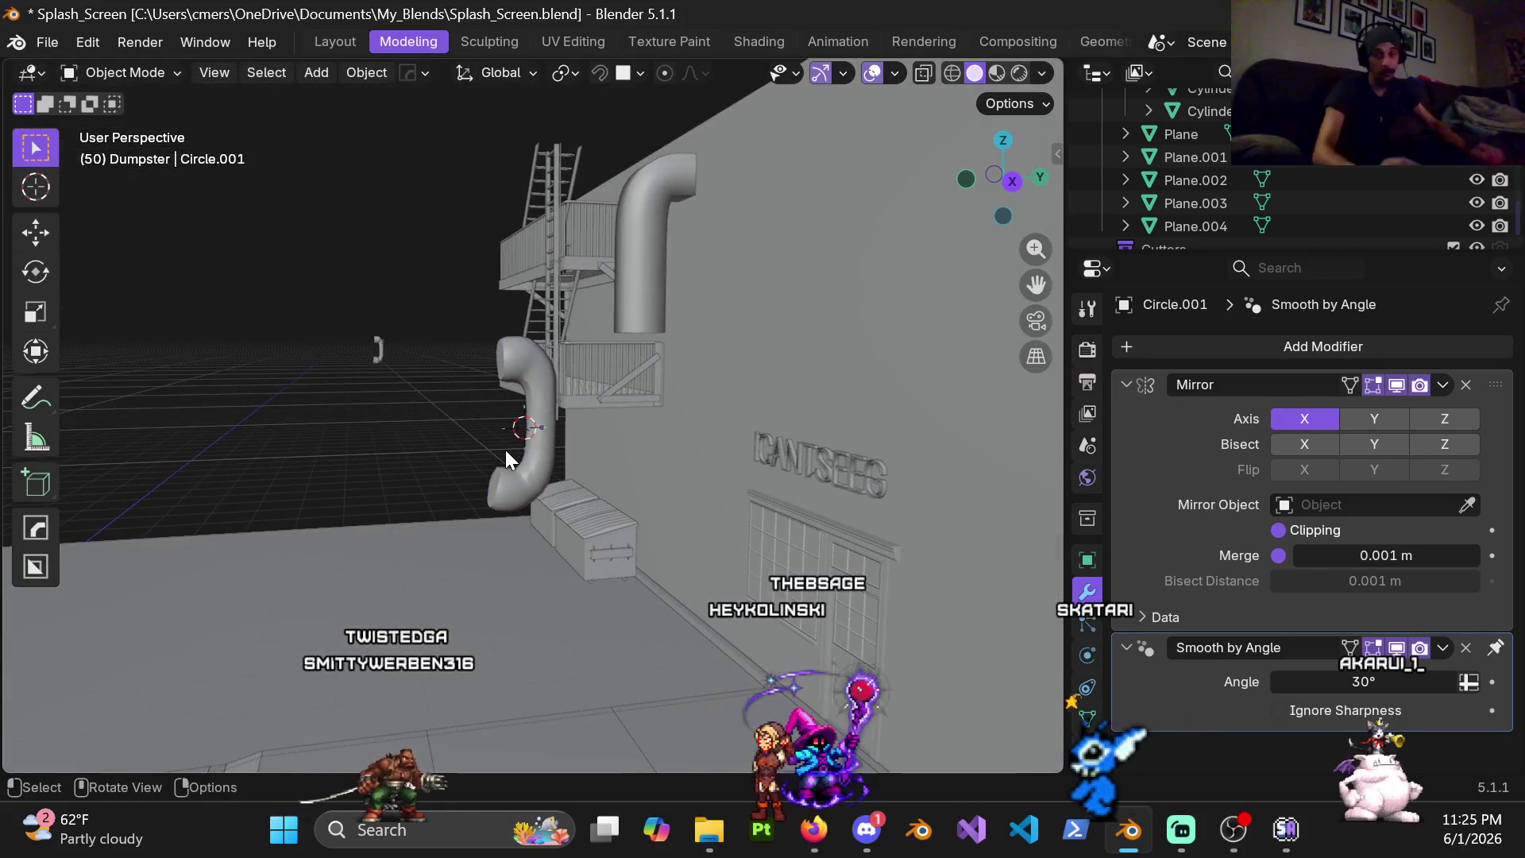
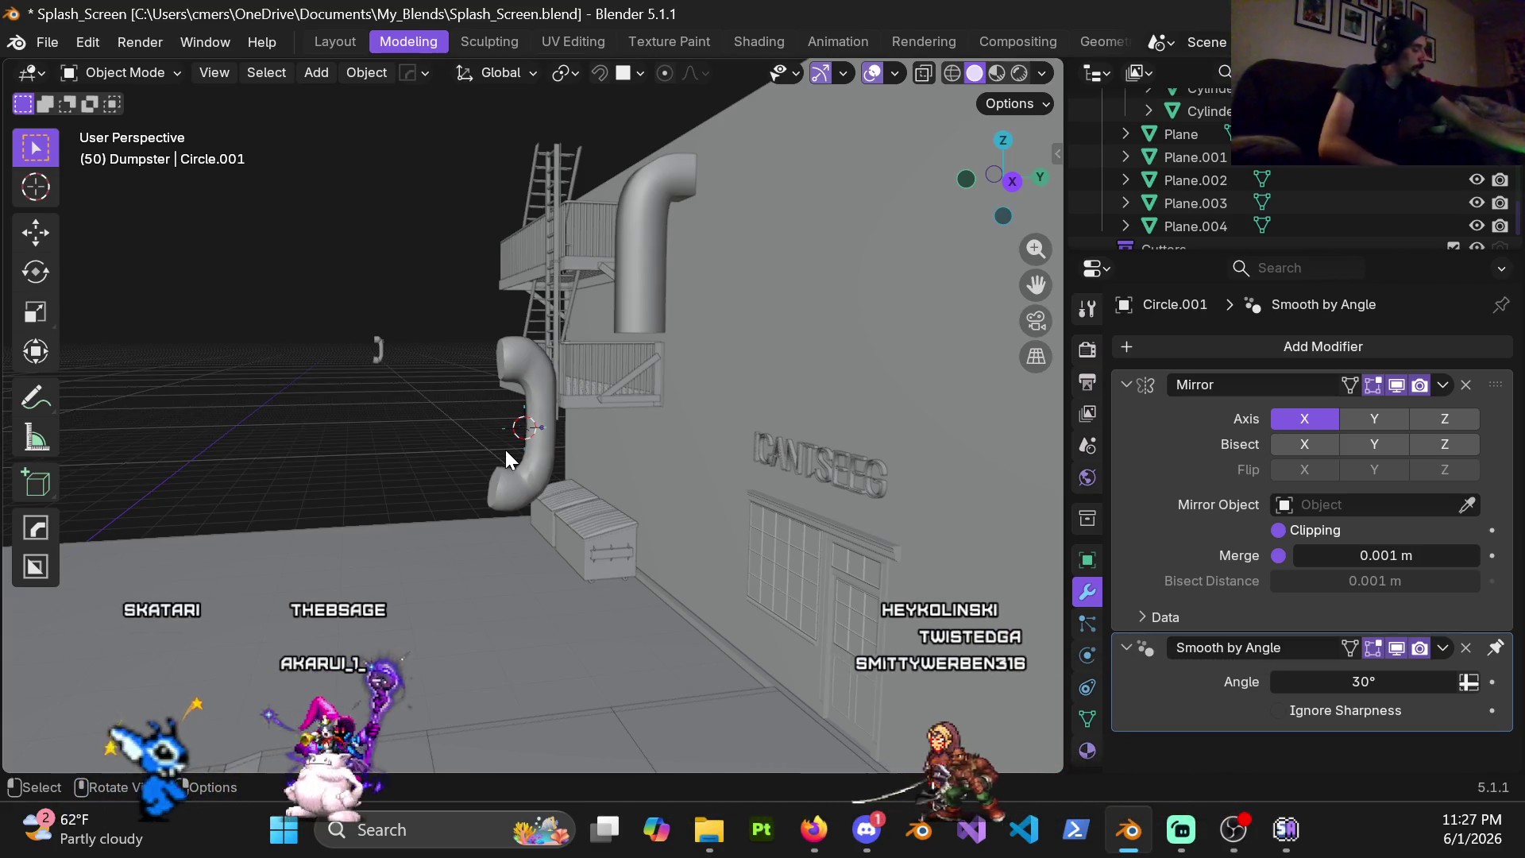
pyautogui.scroll(3, 562, 435)
pyautogui.scroll(2, 571, 425)
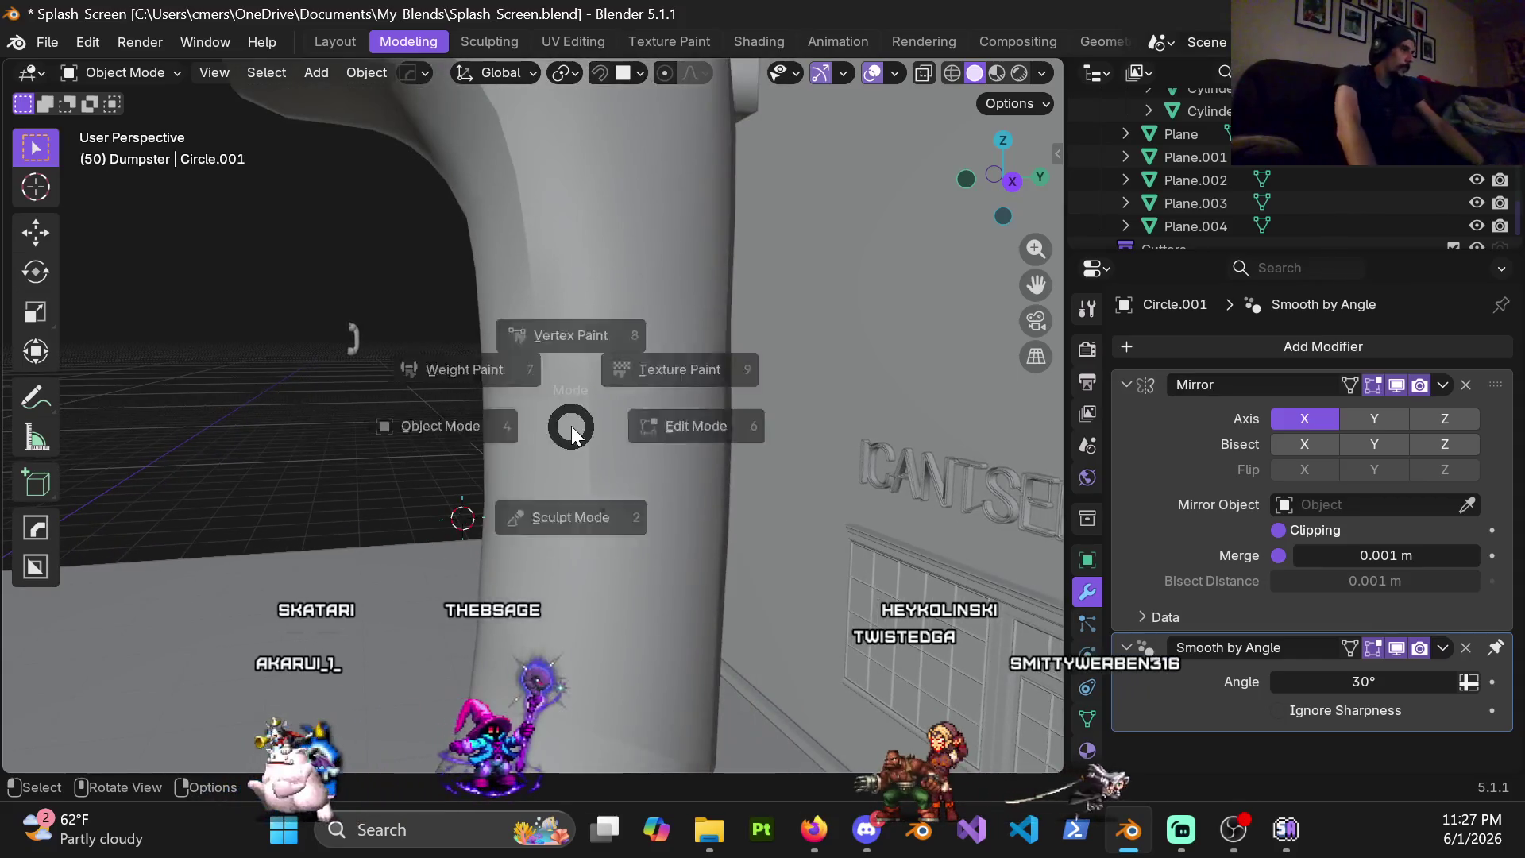
# Enter Edit Mode on the drainpipe and select one ring edge loop around the pipe
pyautogui.hotkey('ctrl', 'Tab')
pyautogui.click(715, 438)
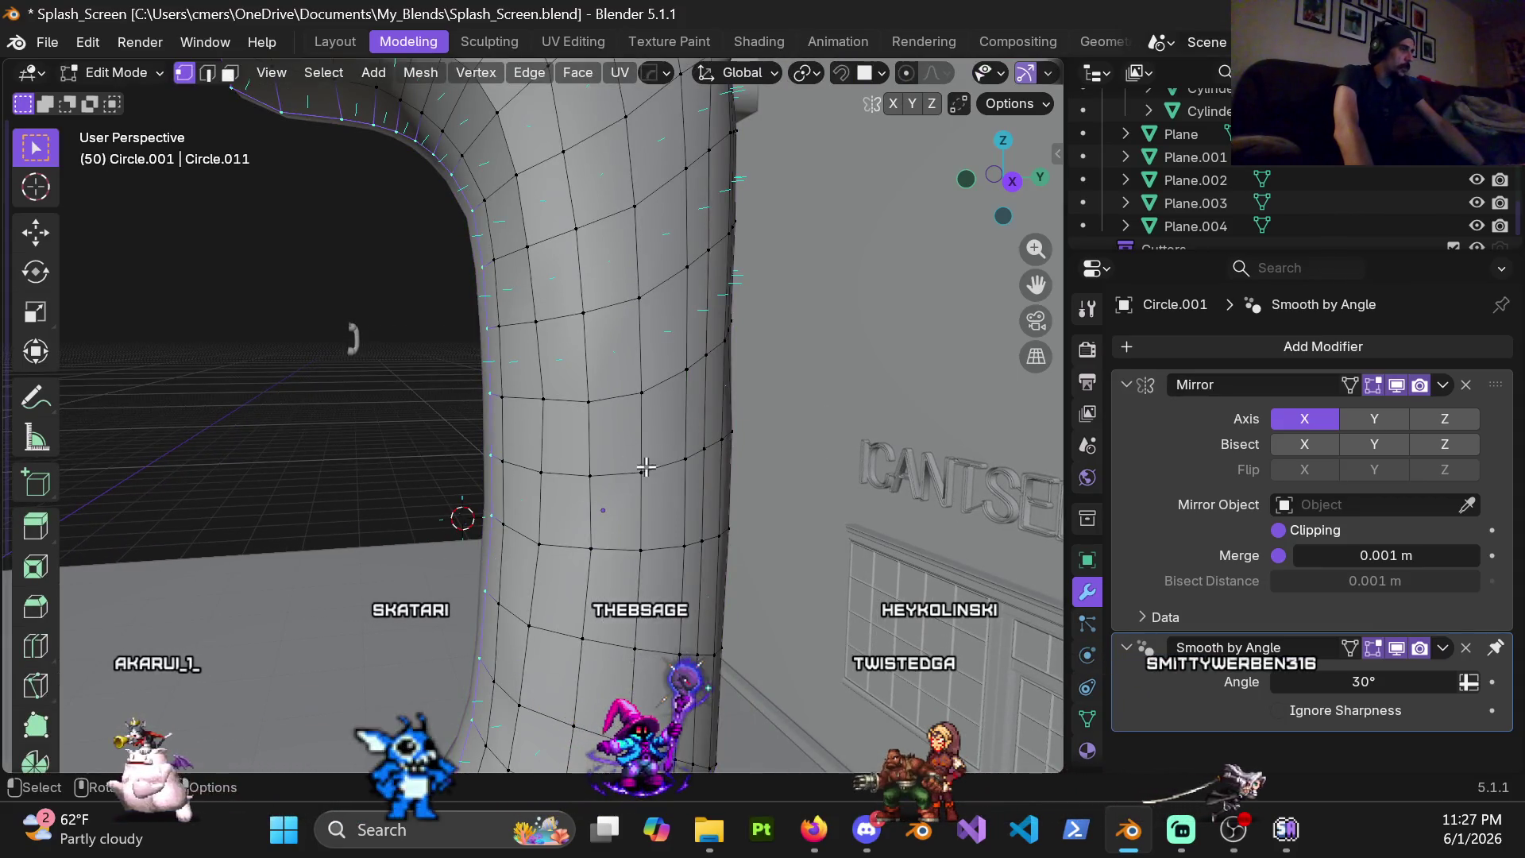
pyautogui.scroll(-2, 644, 465)
pyautogui.scroll(-2, 589, 372)
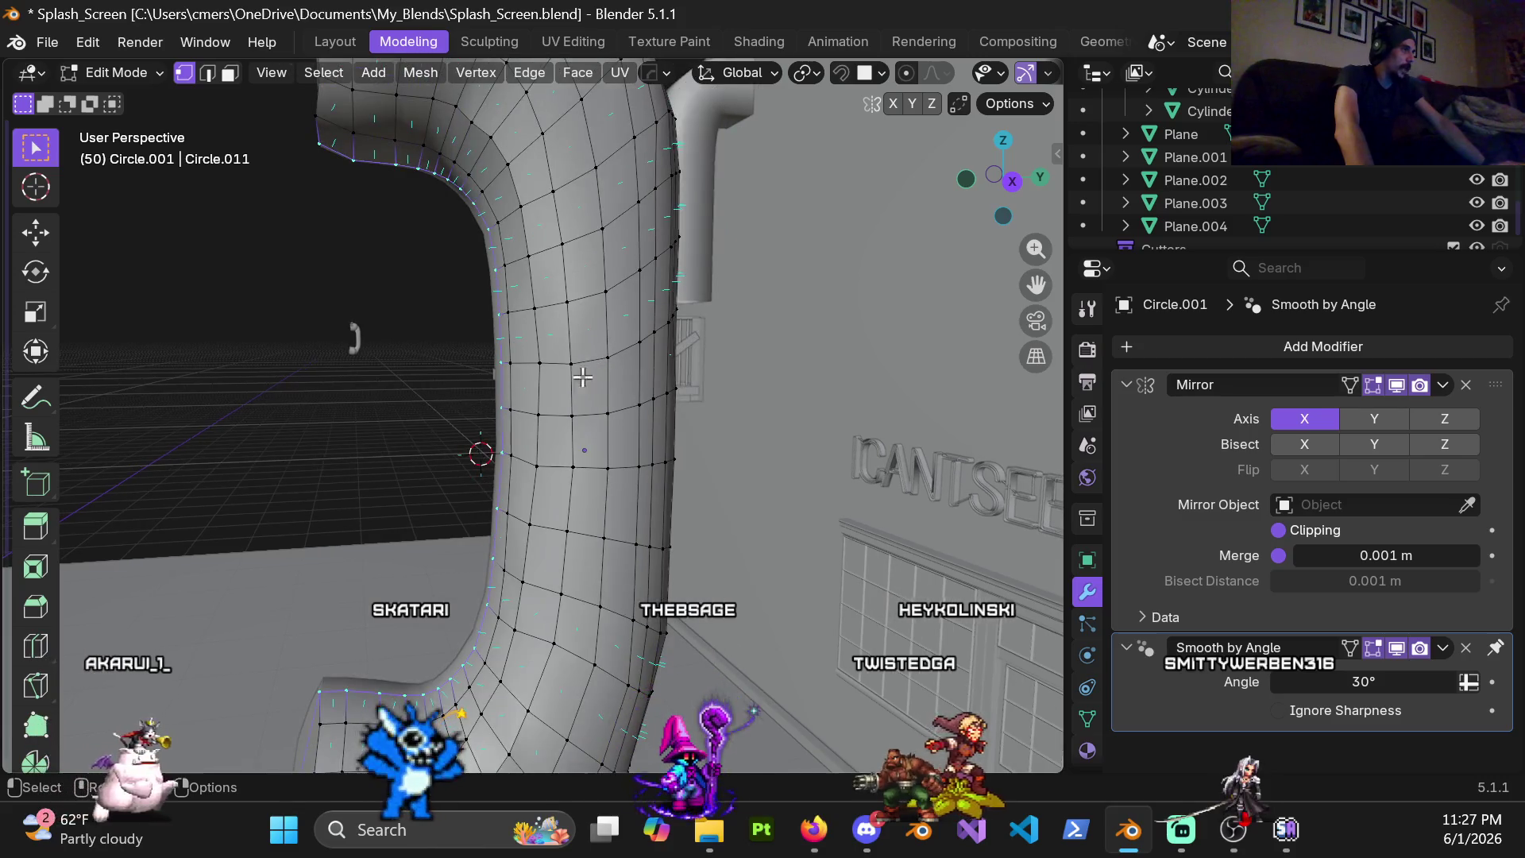
pyautogui.keyDown('alt'); pyautogui.click(589, 371); pyautogui.keyUp('alt')
pyautogui.moveTo(589, 372); pyautogui.dragTo(591, 345, button='middle')
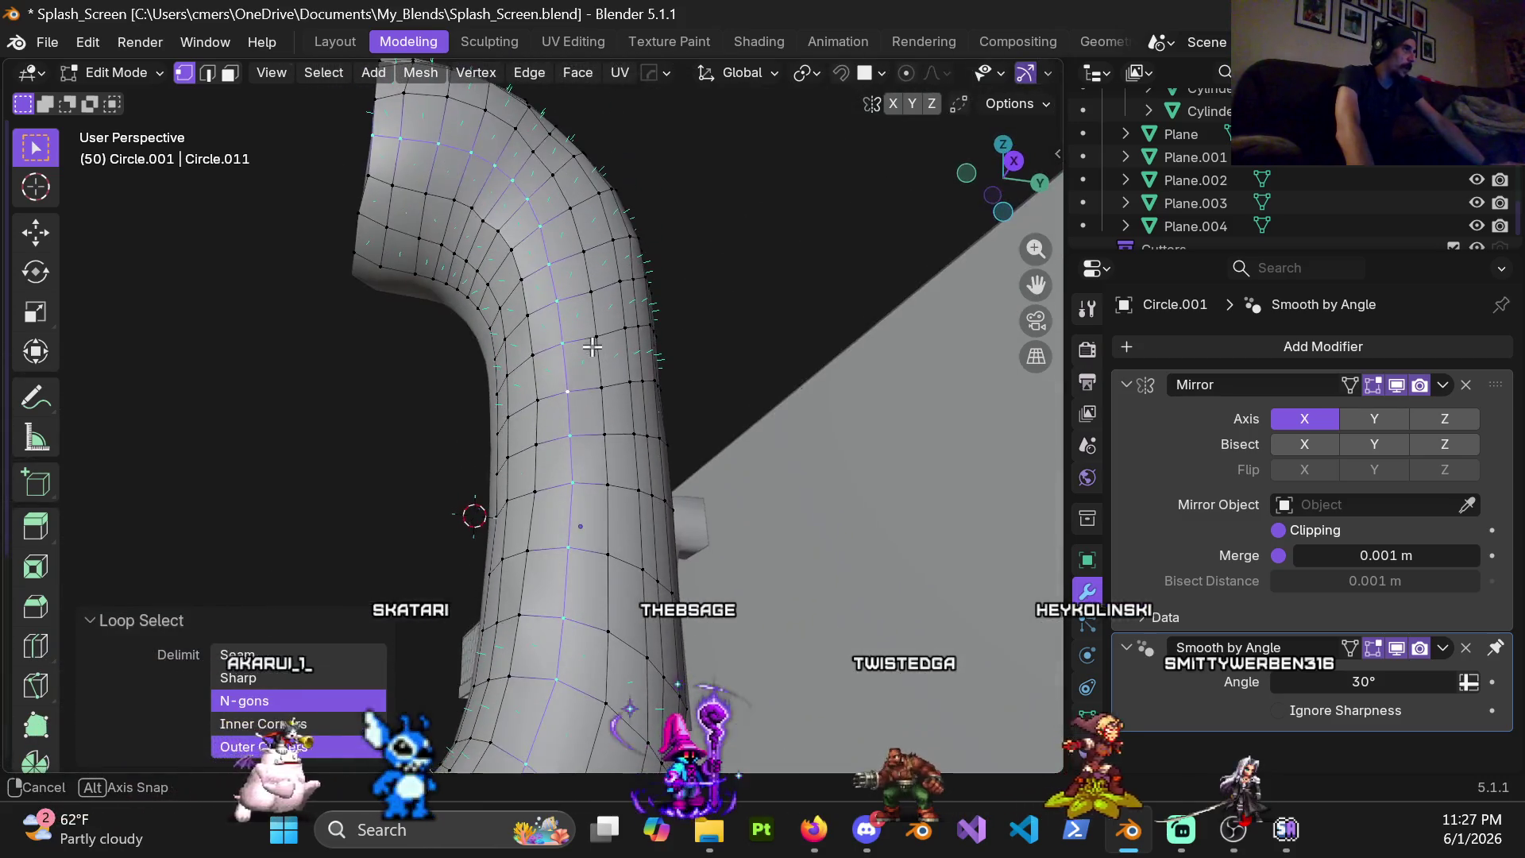
pyautogui.keyDown('alt'); pyautogui.click(590, 390); pyautogui.keyUp('alt')
pyautogui.rightClick(659, 347)
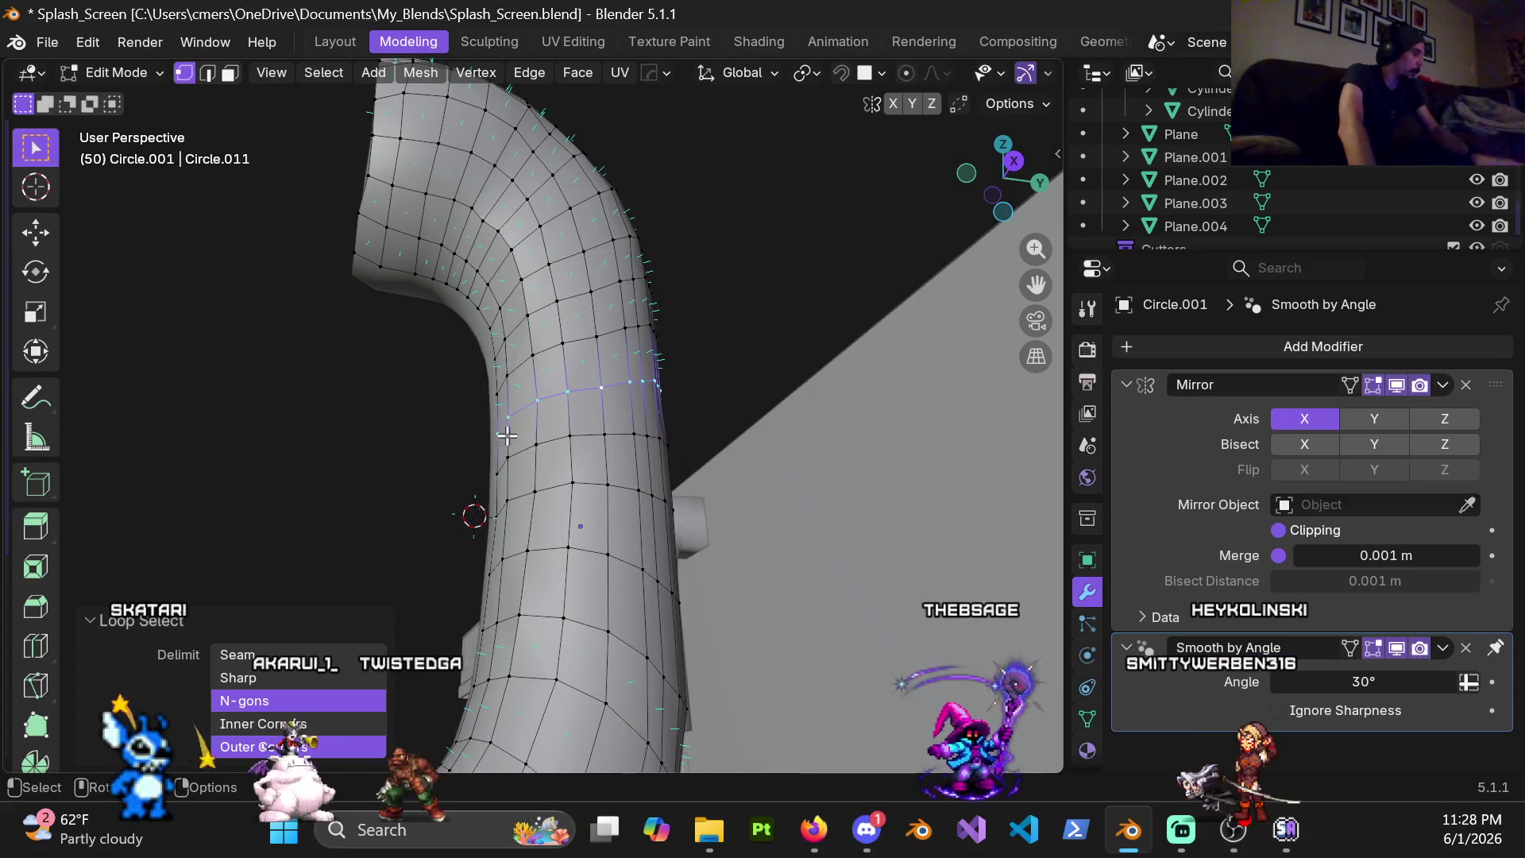
# Select all, try LoopTools Relax on the whole mesh, then undo it
pyautogui.press('a')
pyautogui.rightClick(536, 453)
pyautogui.moveTo(401, 182)
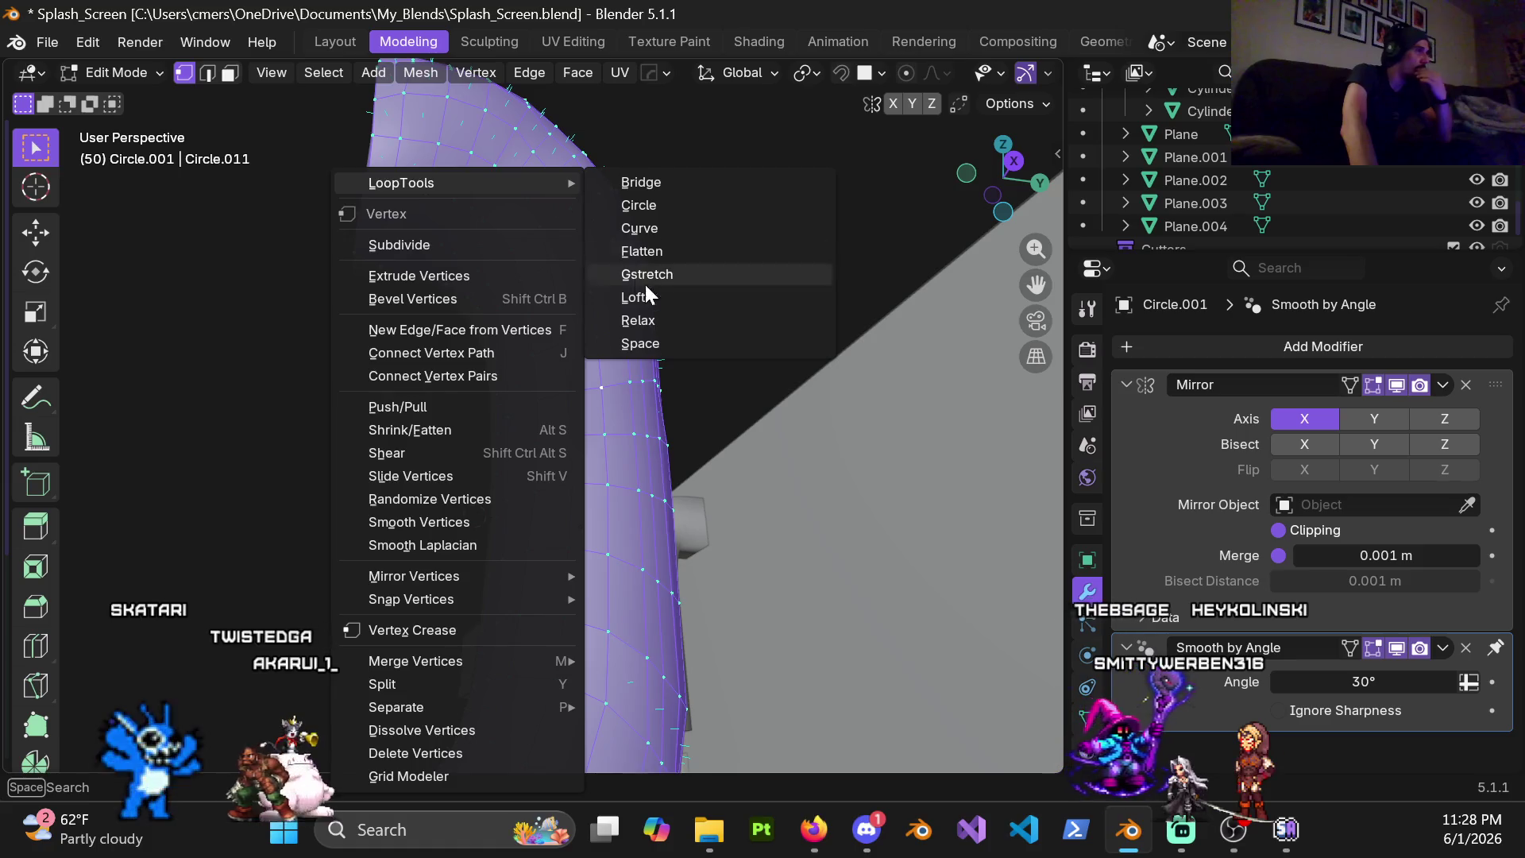
pyautogui.click(664, 321)
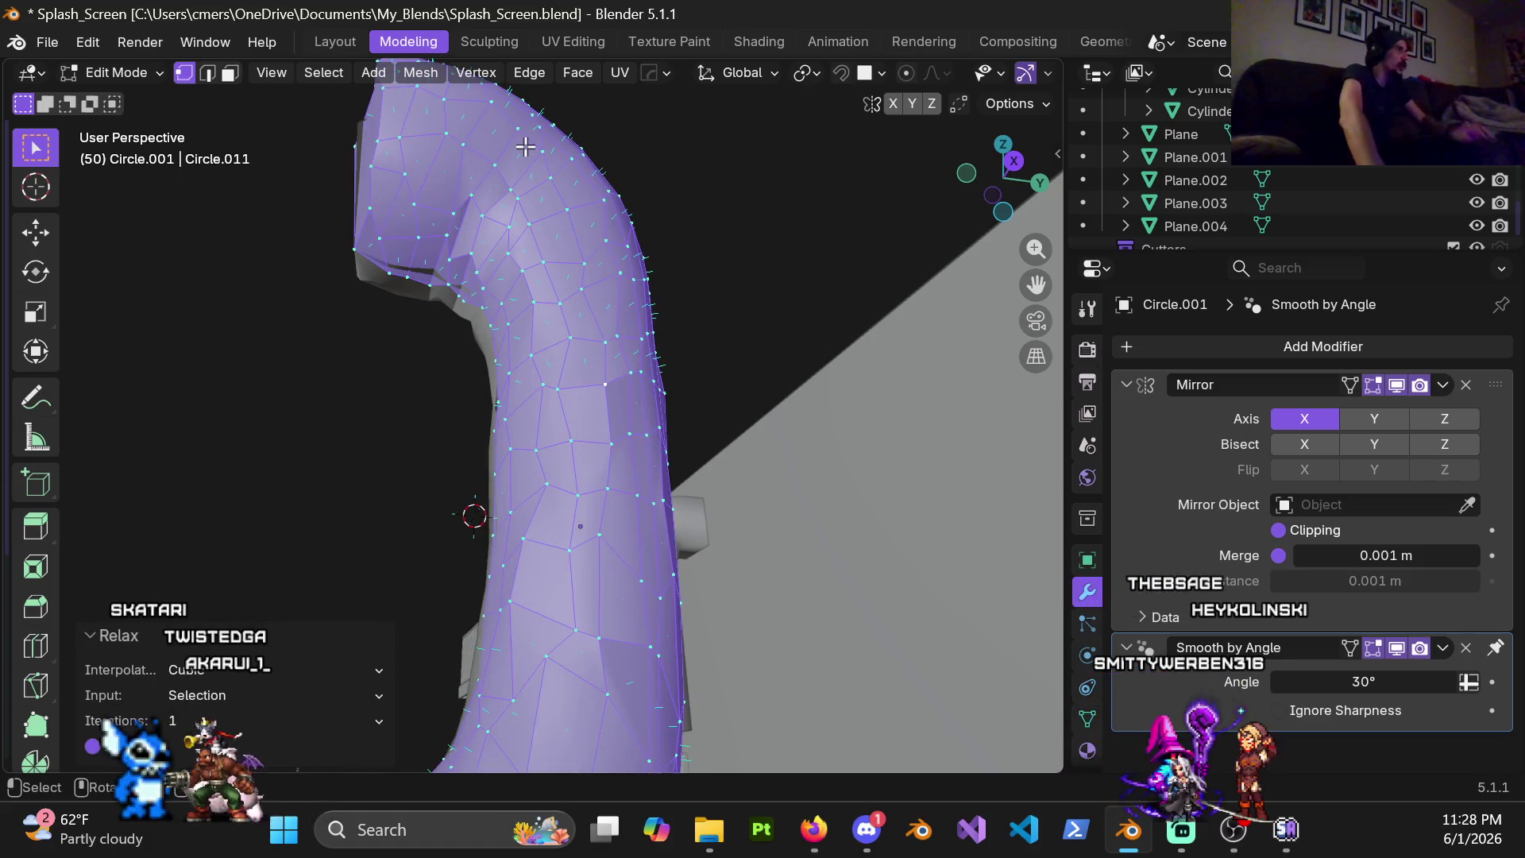
pyautogui.hotkey('ctrl', 'z')
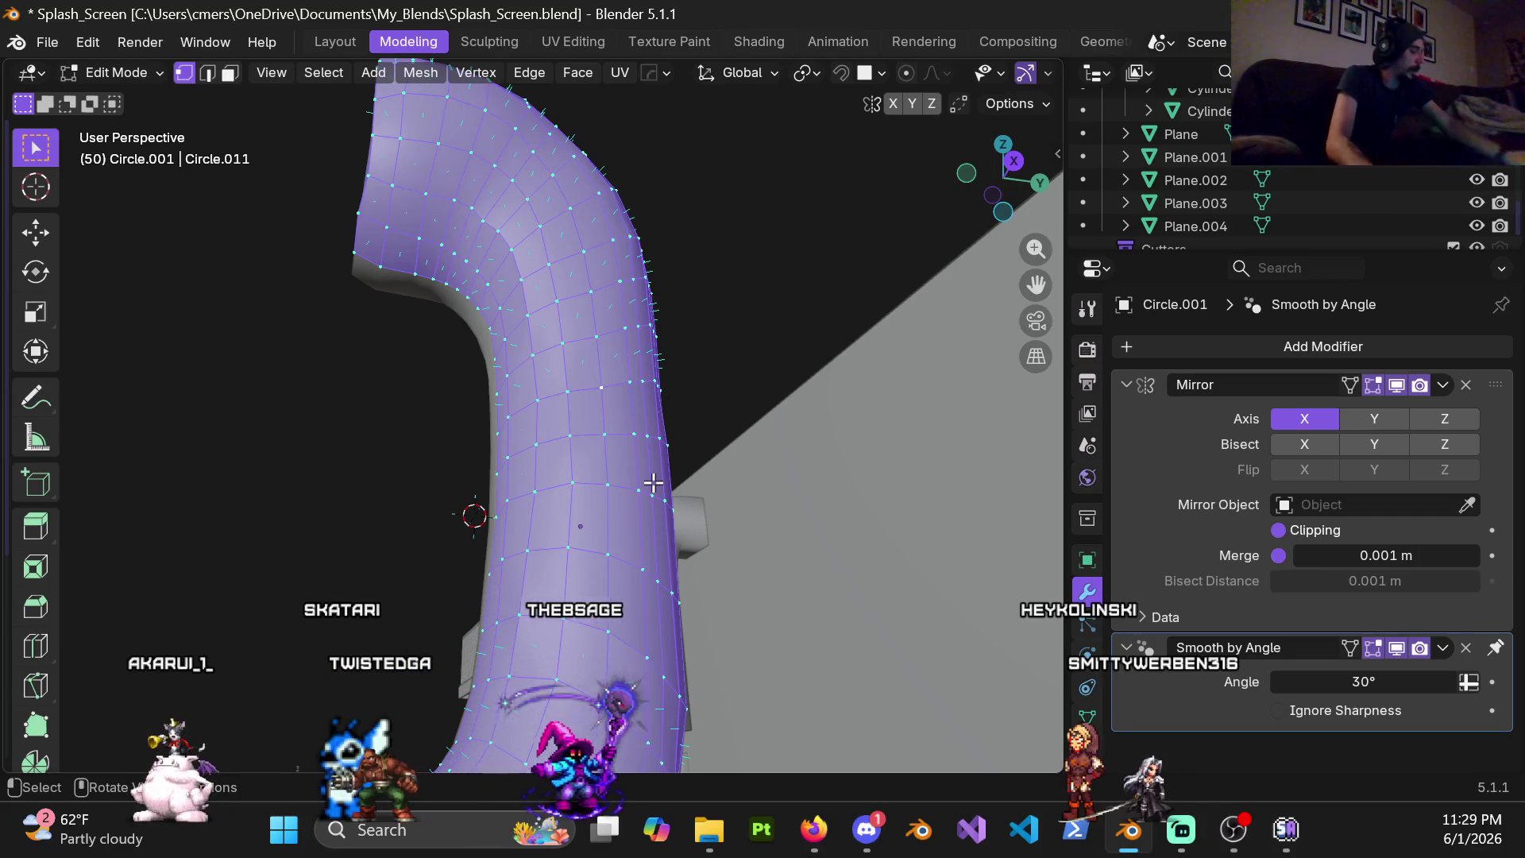
pyautogui.moveTo(465, 500); pyautogui.dragTo(641, 351, button='middle')
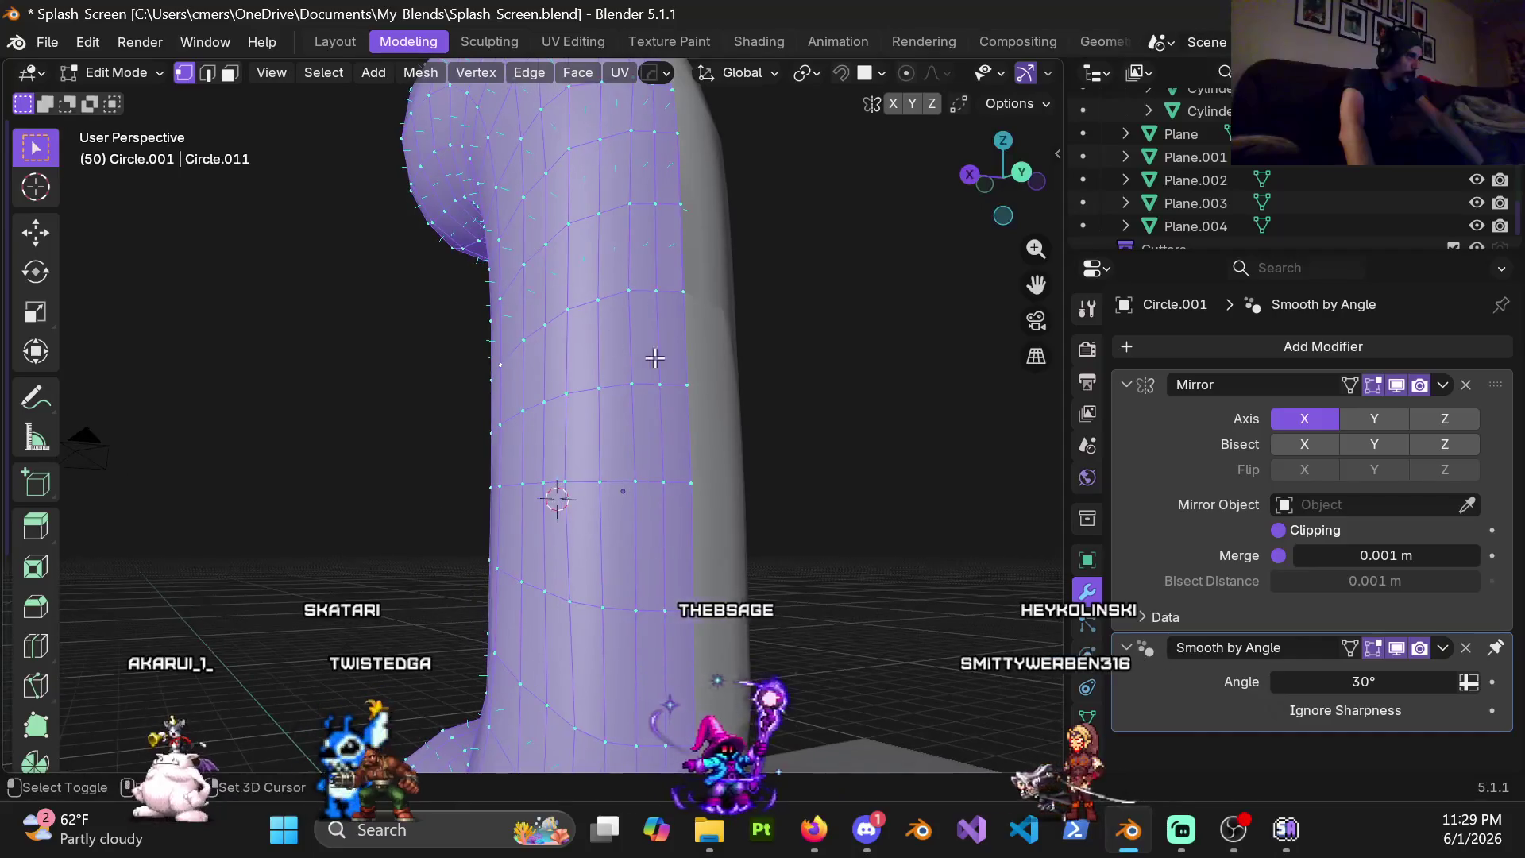
pyautogui.keyDown('alt'); pyautogui.click(687, 384); pyautogui.keyUp('alt')
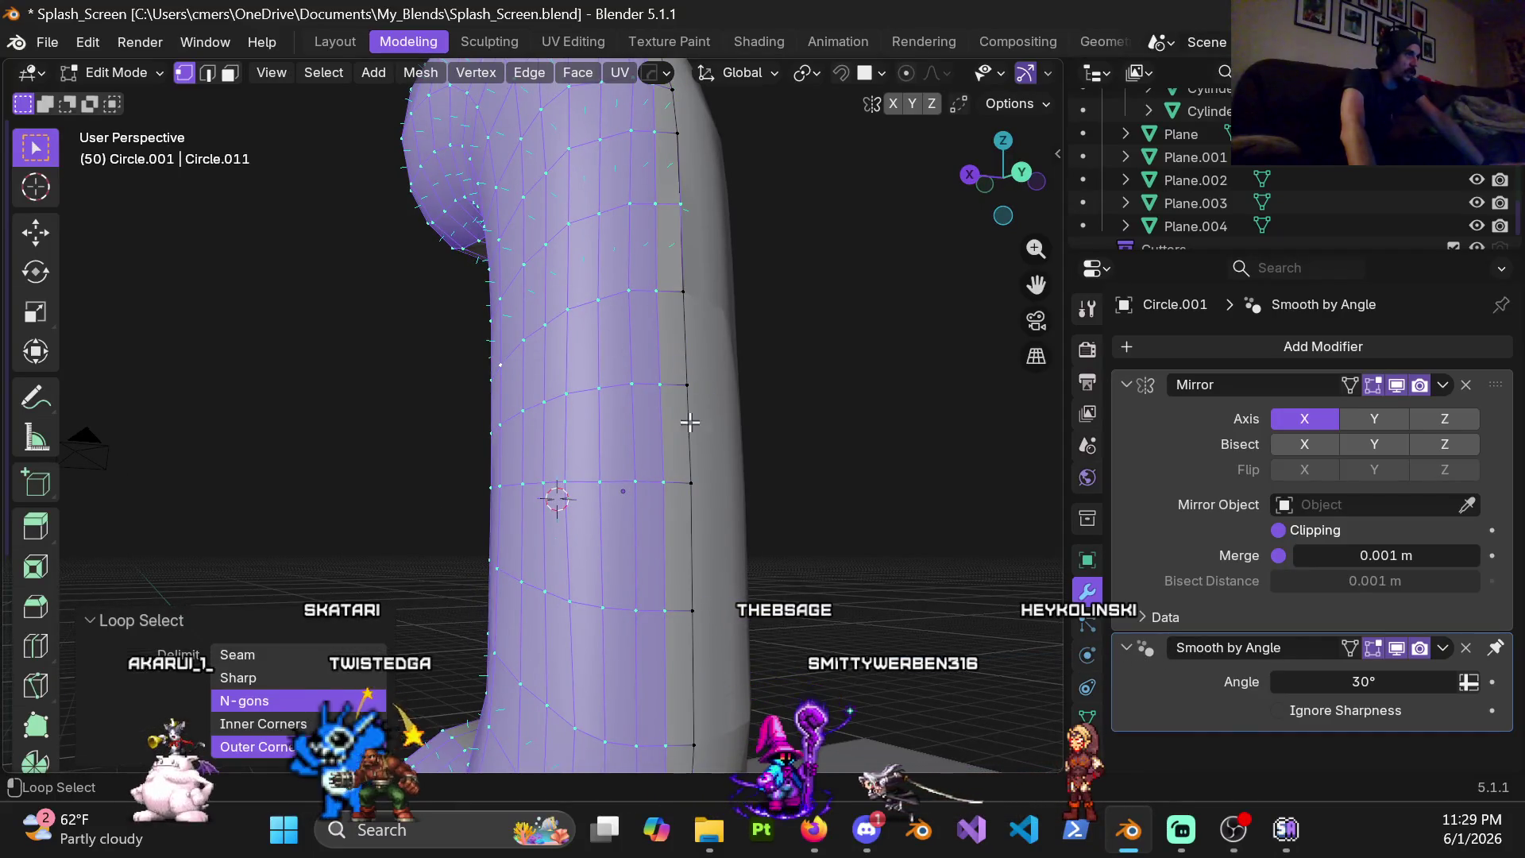
pyautogui.moveTo(646, 502); pyautogui.dragTo(614, 521, button='middle')
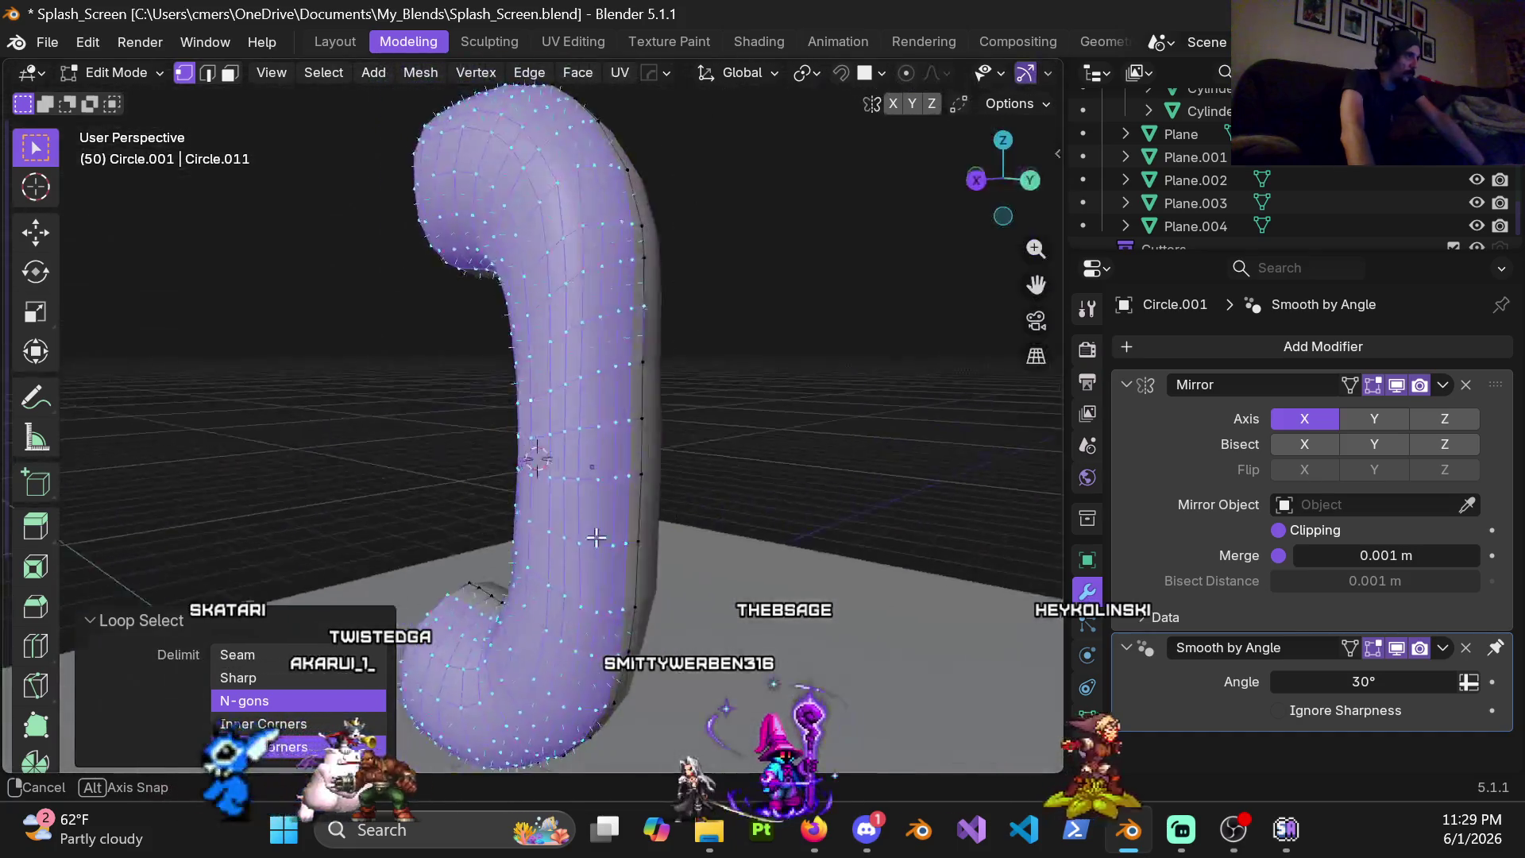
pyautogui.moveTo(613, 520); pyautogui.dragTo(580, 540, button='middle')
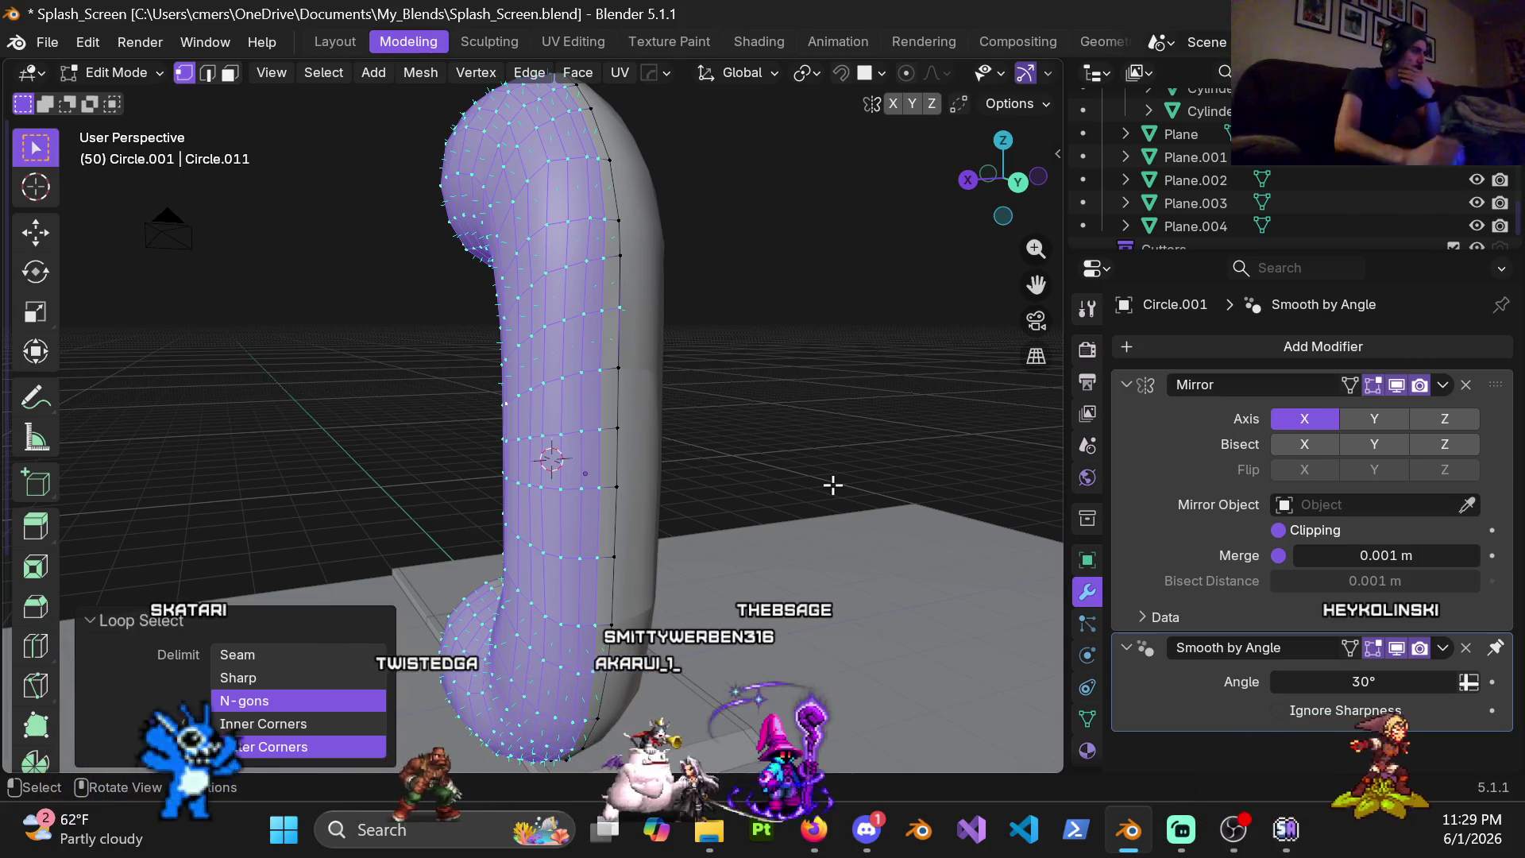
pyautogui.rightClick(753, 394)
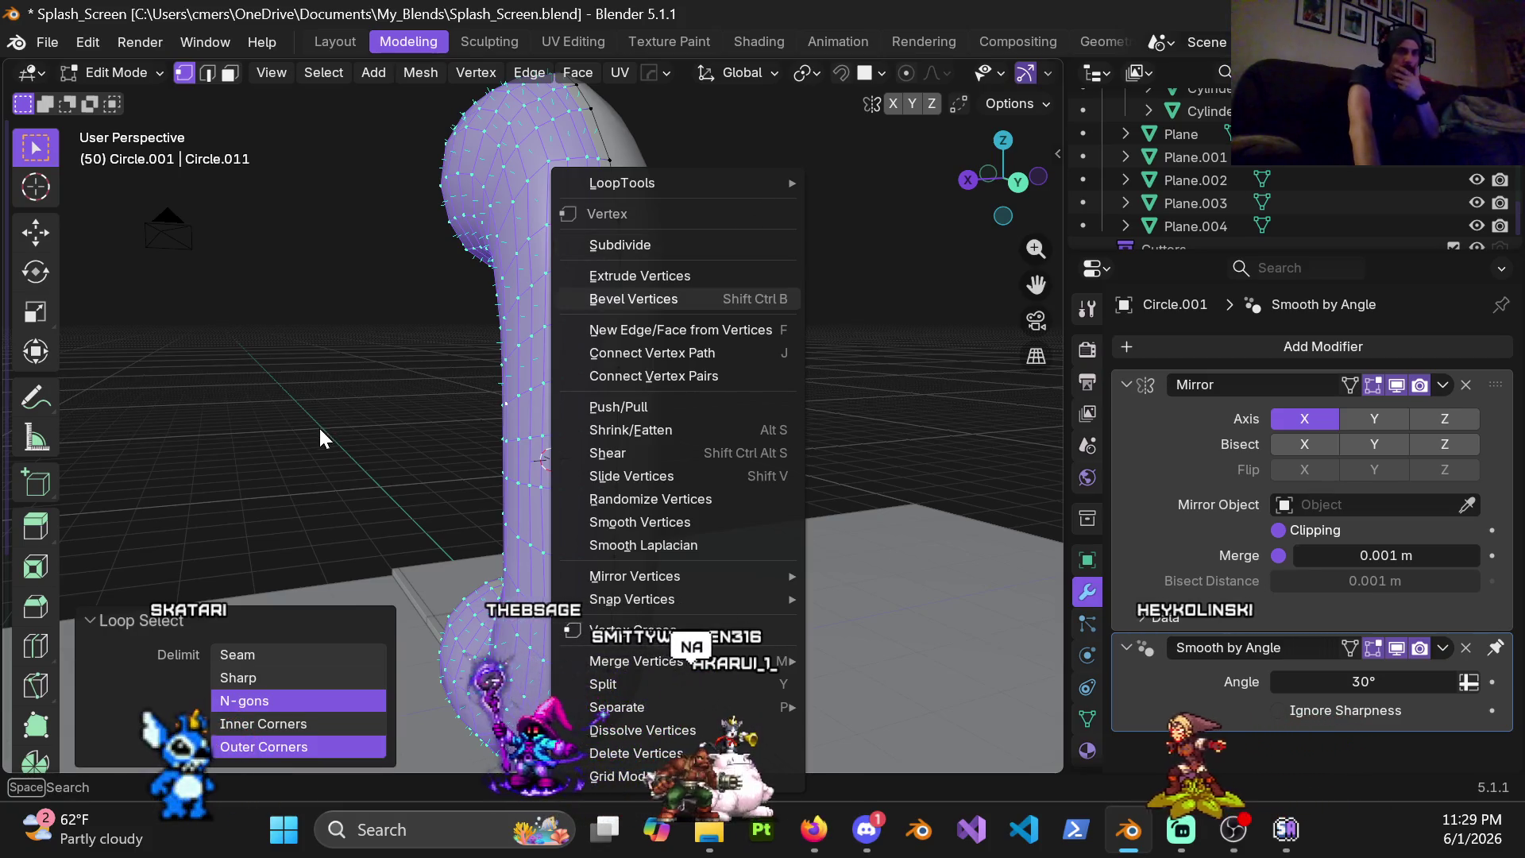
pyautogui.press('Escape')
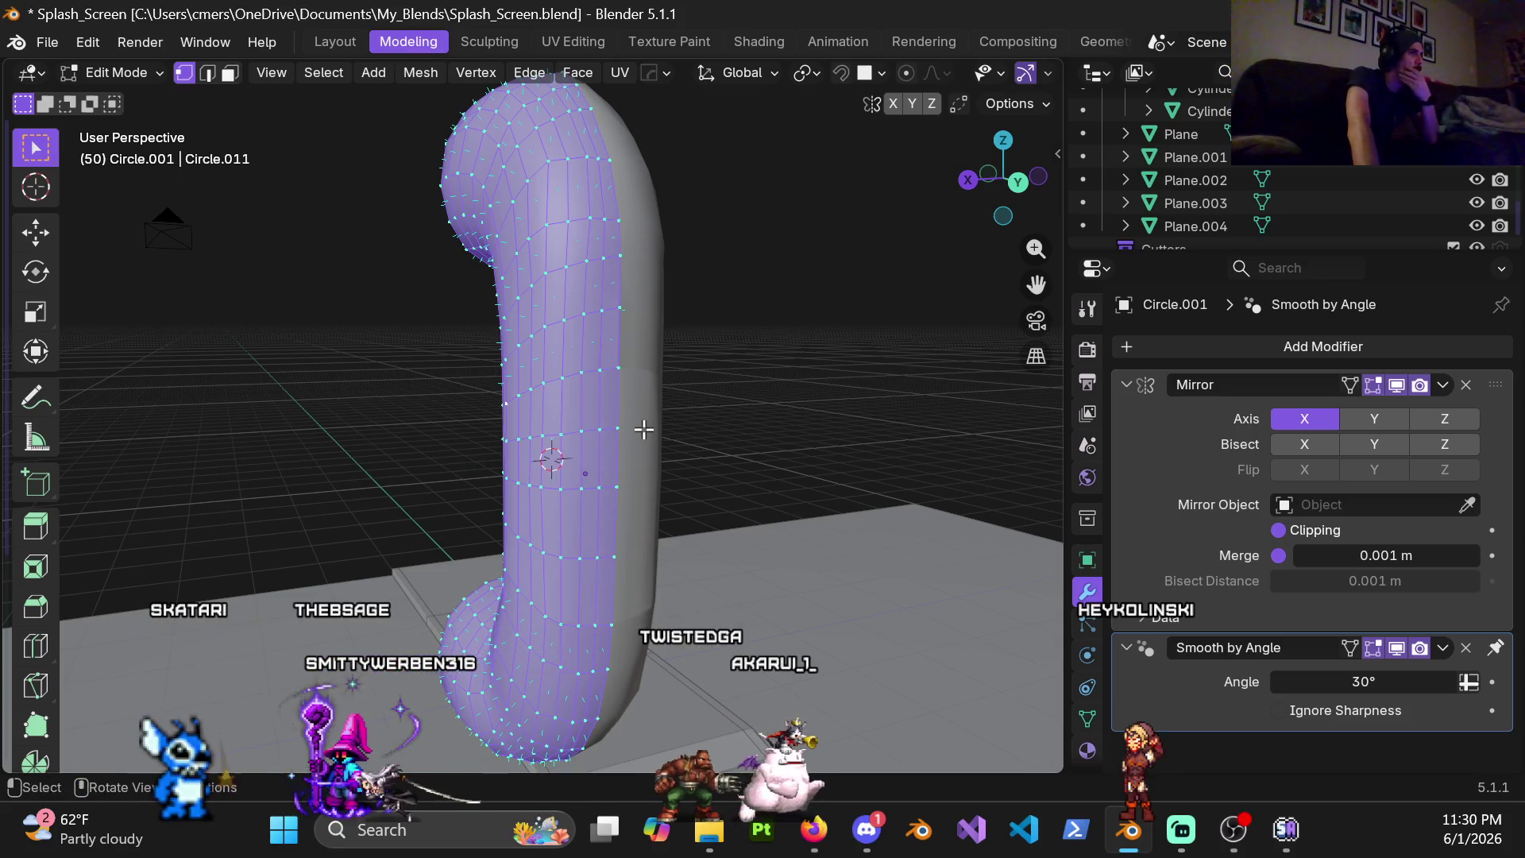
pyautogui.moveTo(530, 213); pyautogui.dragTo(381, 169, button='middle')
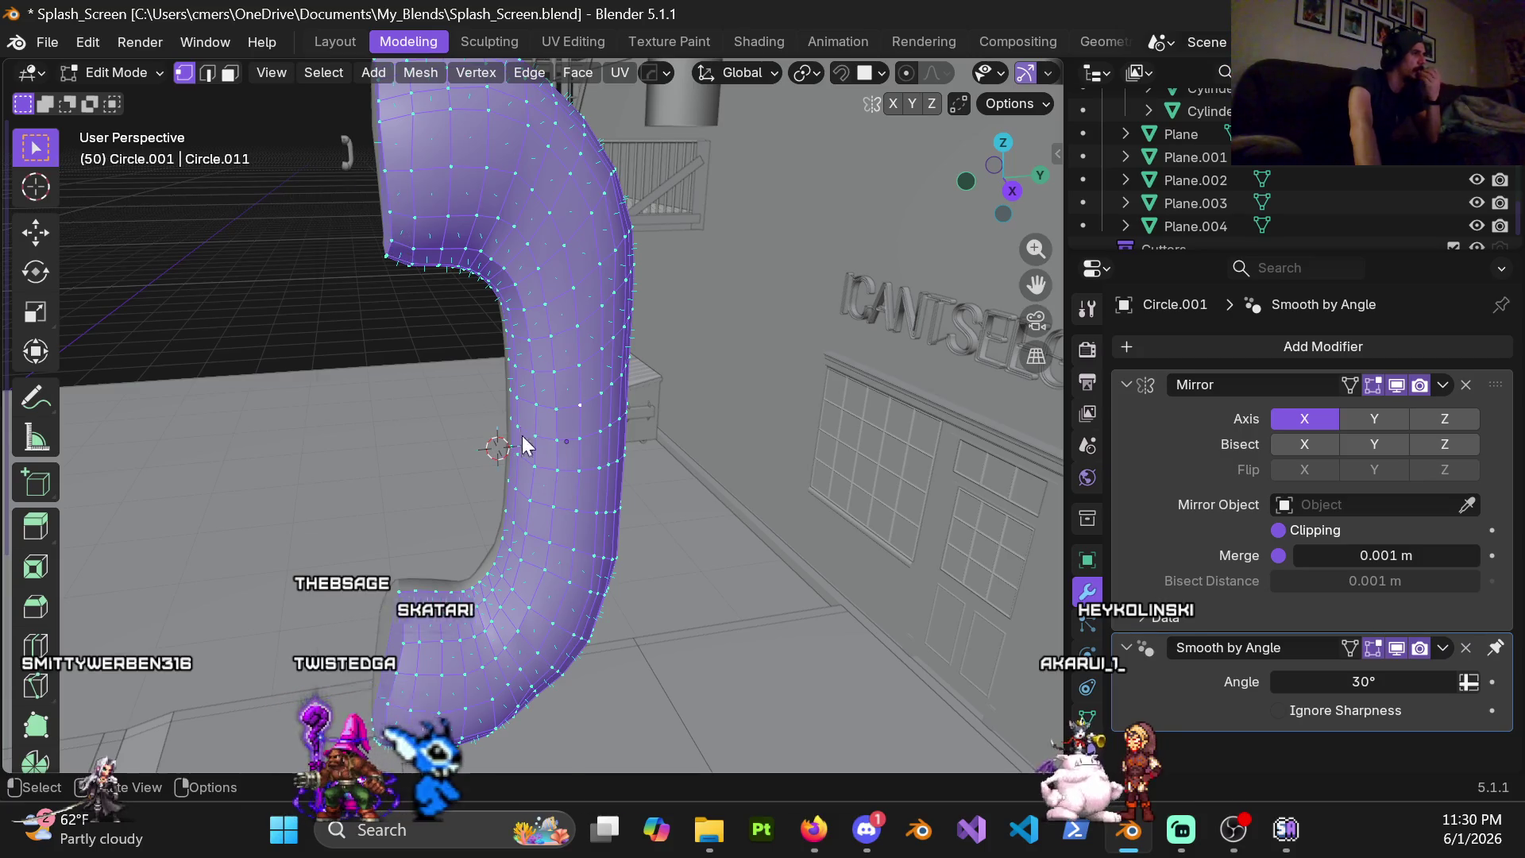
# Try LoopTools Space on the whole mesh, inspect the result, then undo it
pyautogui.rightClick(465, 244)
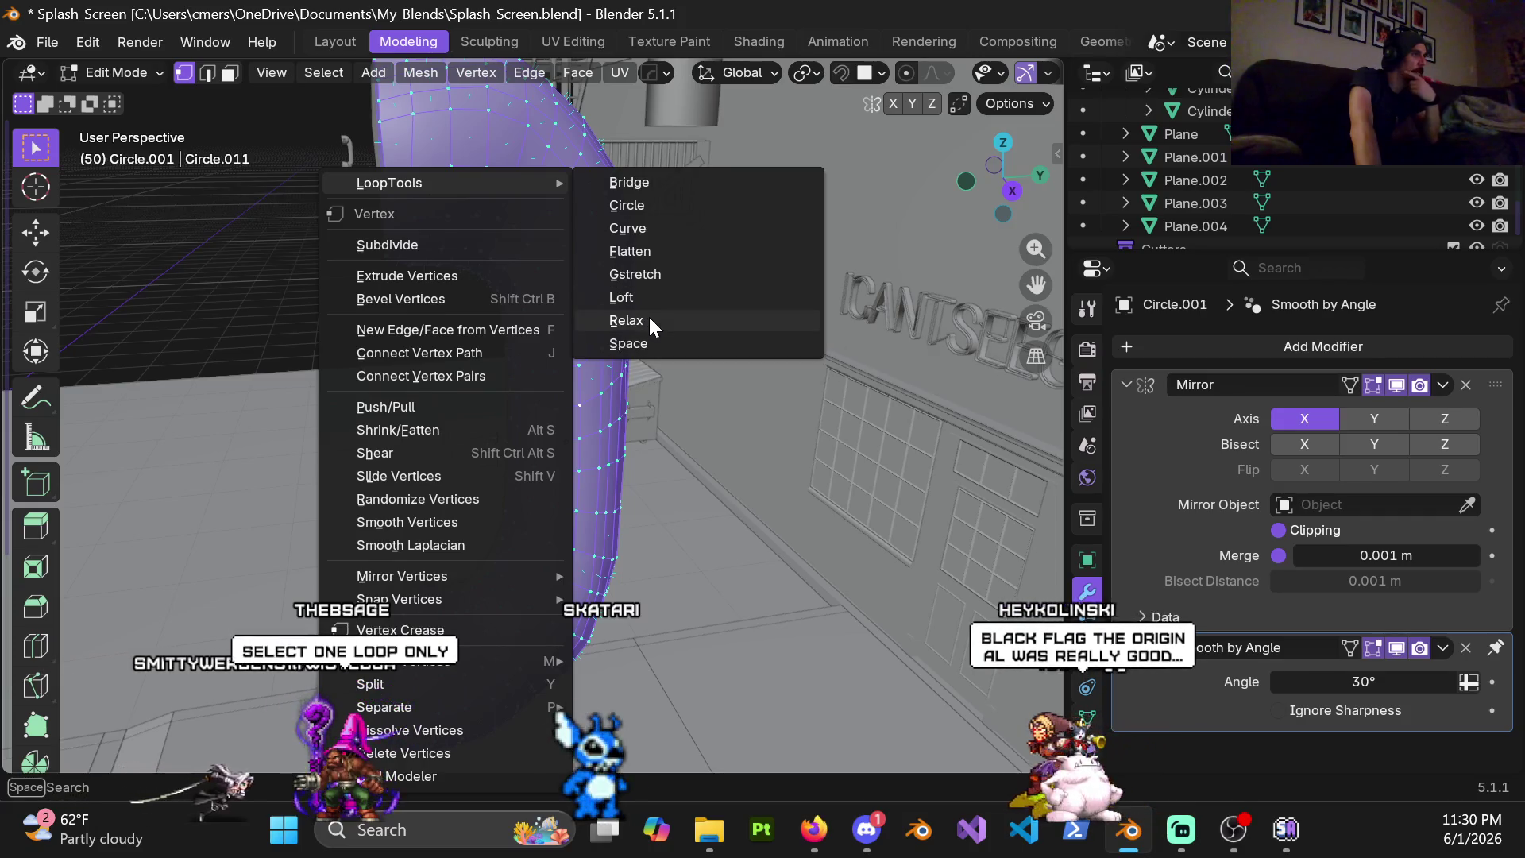
pyautogui.click(651, 340)
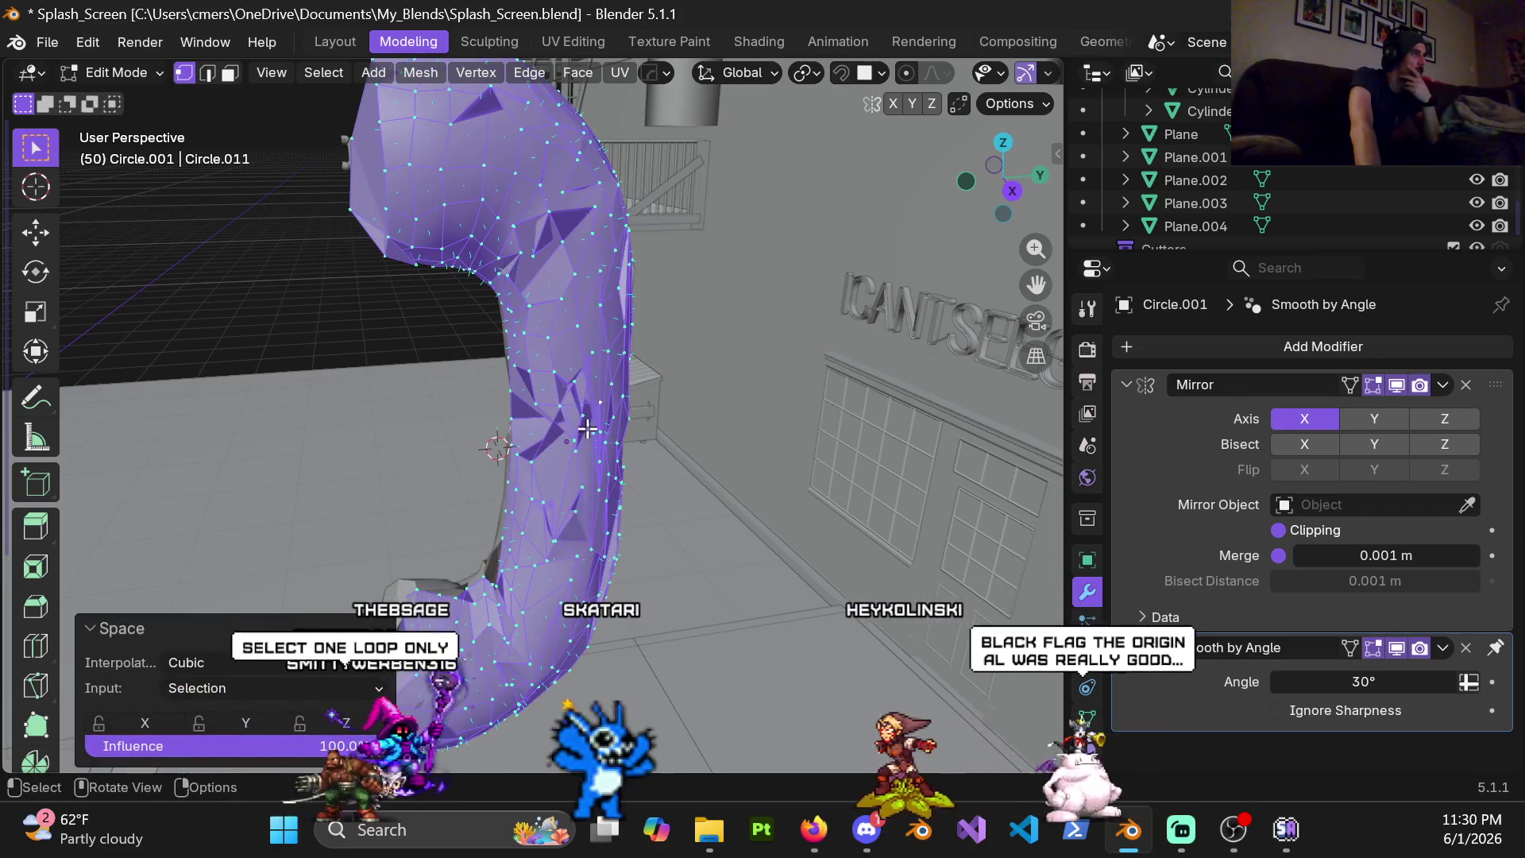
pyautogui.moveTo(586, 430); pyautogui.dragTo(681, 307, button='middle')
pyautogui.moveTo(712, 394)
pyautogui.mouseDown(button='middle')
pyautogui.moveTo(628, 394)
pyautogui.moveTo(800, 398)
pyautogui.moveTo(655, 370)
pyautogui.mouseUp(button='middle')
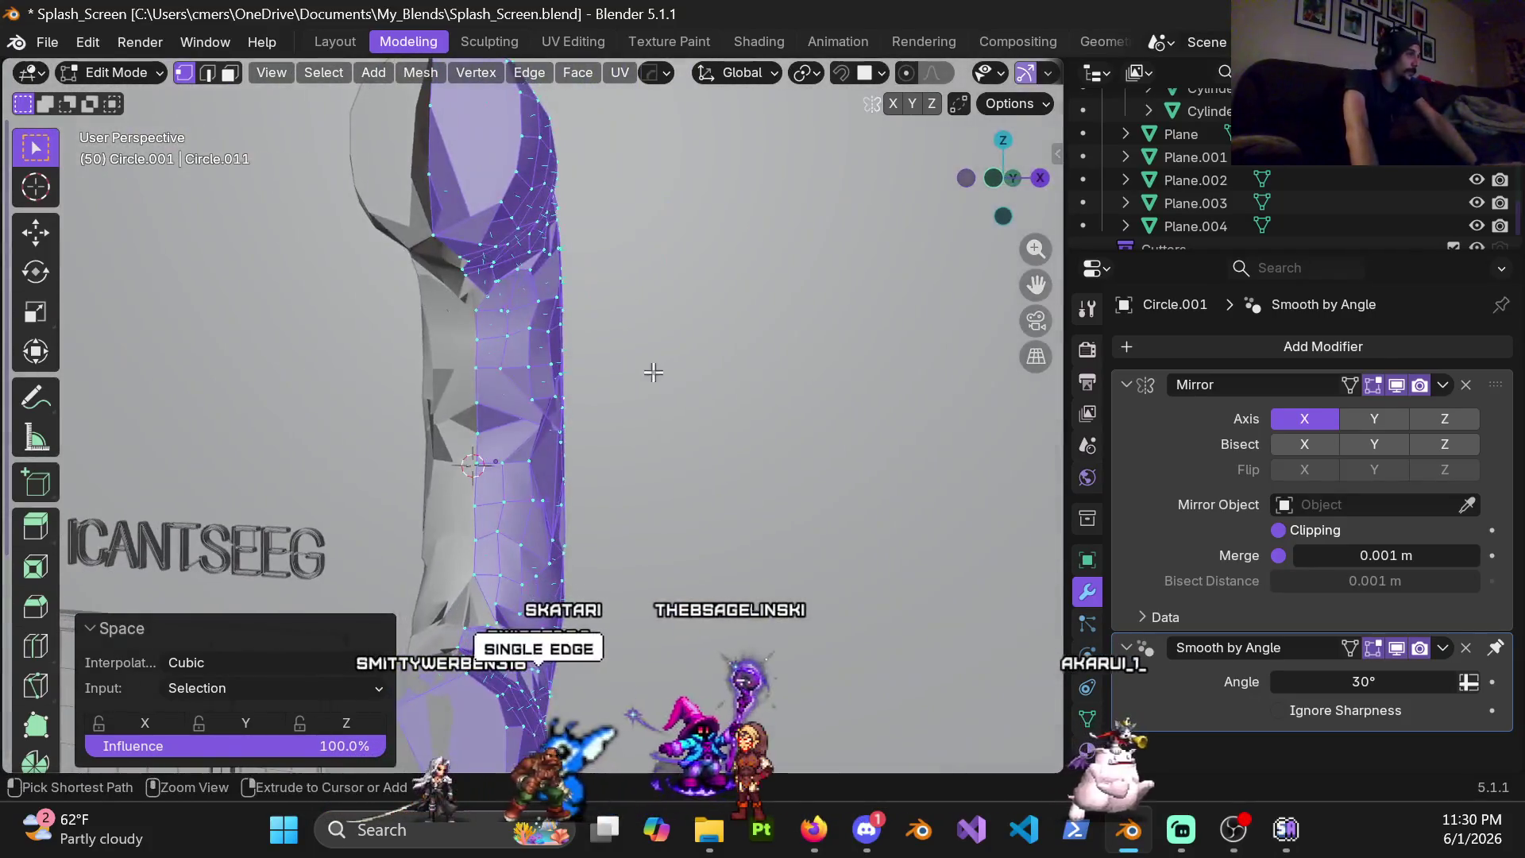
pyautogui.hotkey('ctrl', 'z')
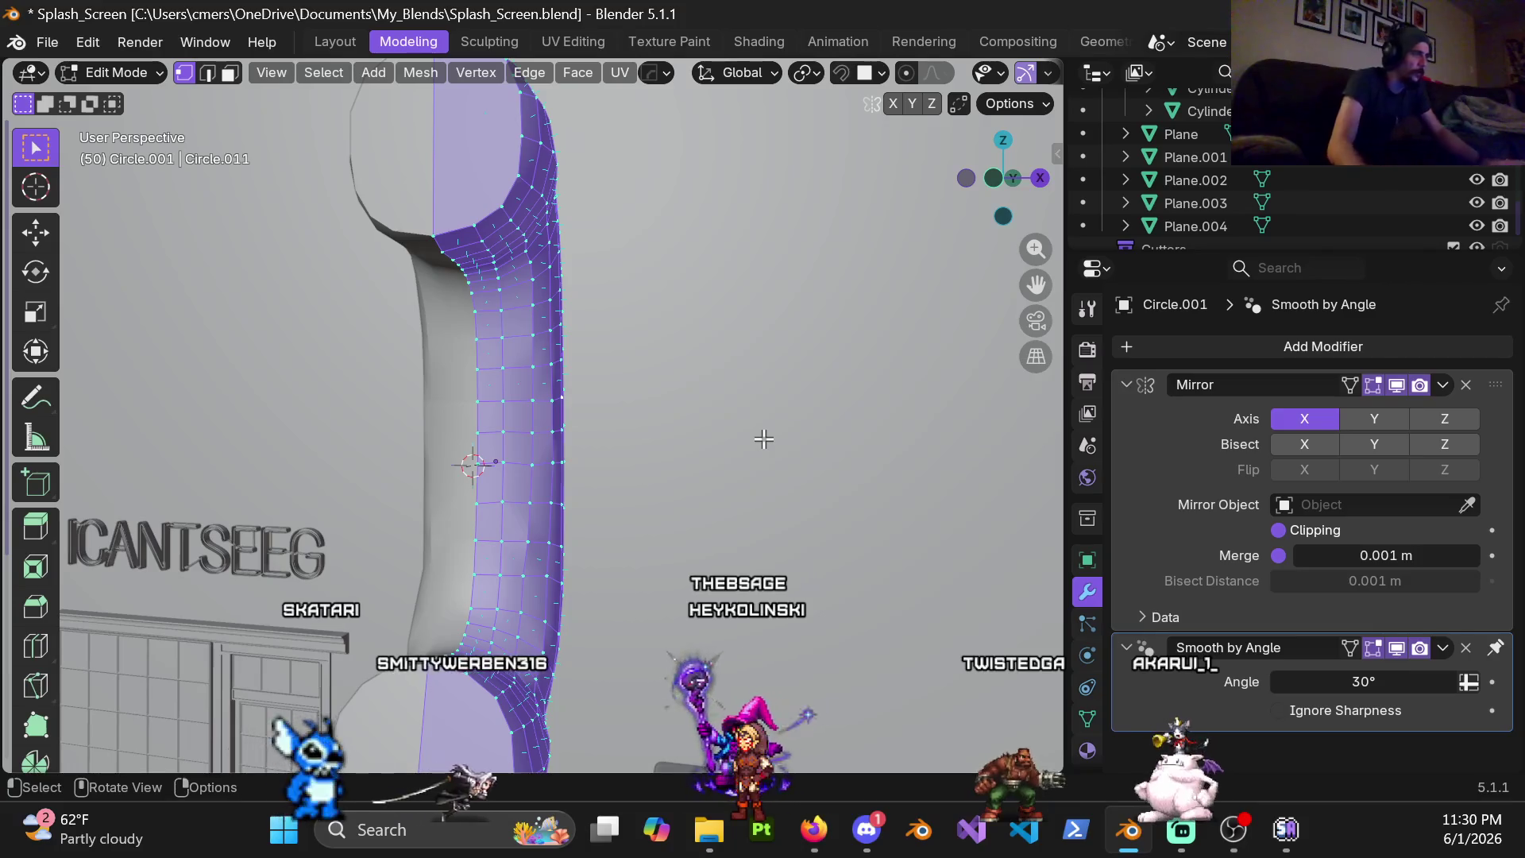
# Isolate the pipe in Local View, hiding the rest of the scene
pyautogui.moveTo(617, 355); pyautogui.dragTo(283, 372, button='middle')
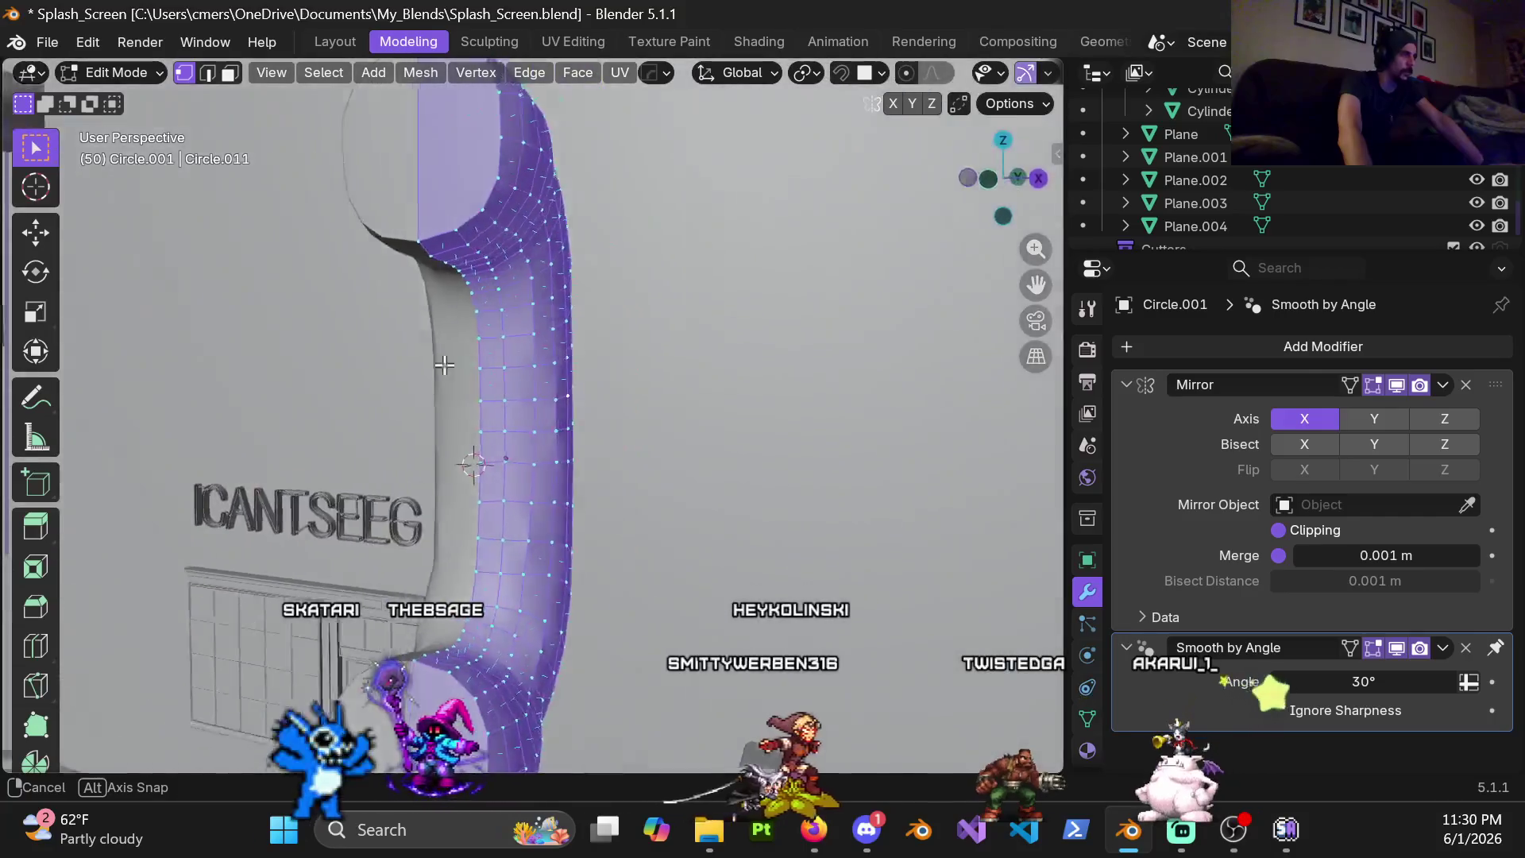
pyautogui.moveTo(283, 372); pyautogui.dragTo(616, 368, button='middle')
pyautogui.press('KP_Divide')
pyautogui.moveTo(474, 395); pyautogui.dragTo(548, 412, button='middle')
pyautogui.scroll(3, 549, 412)
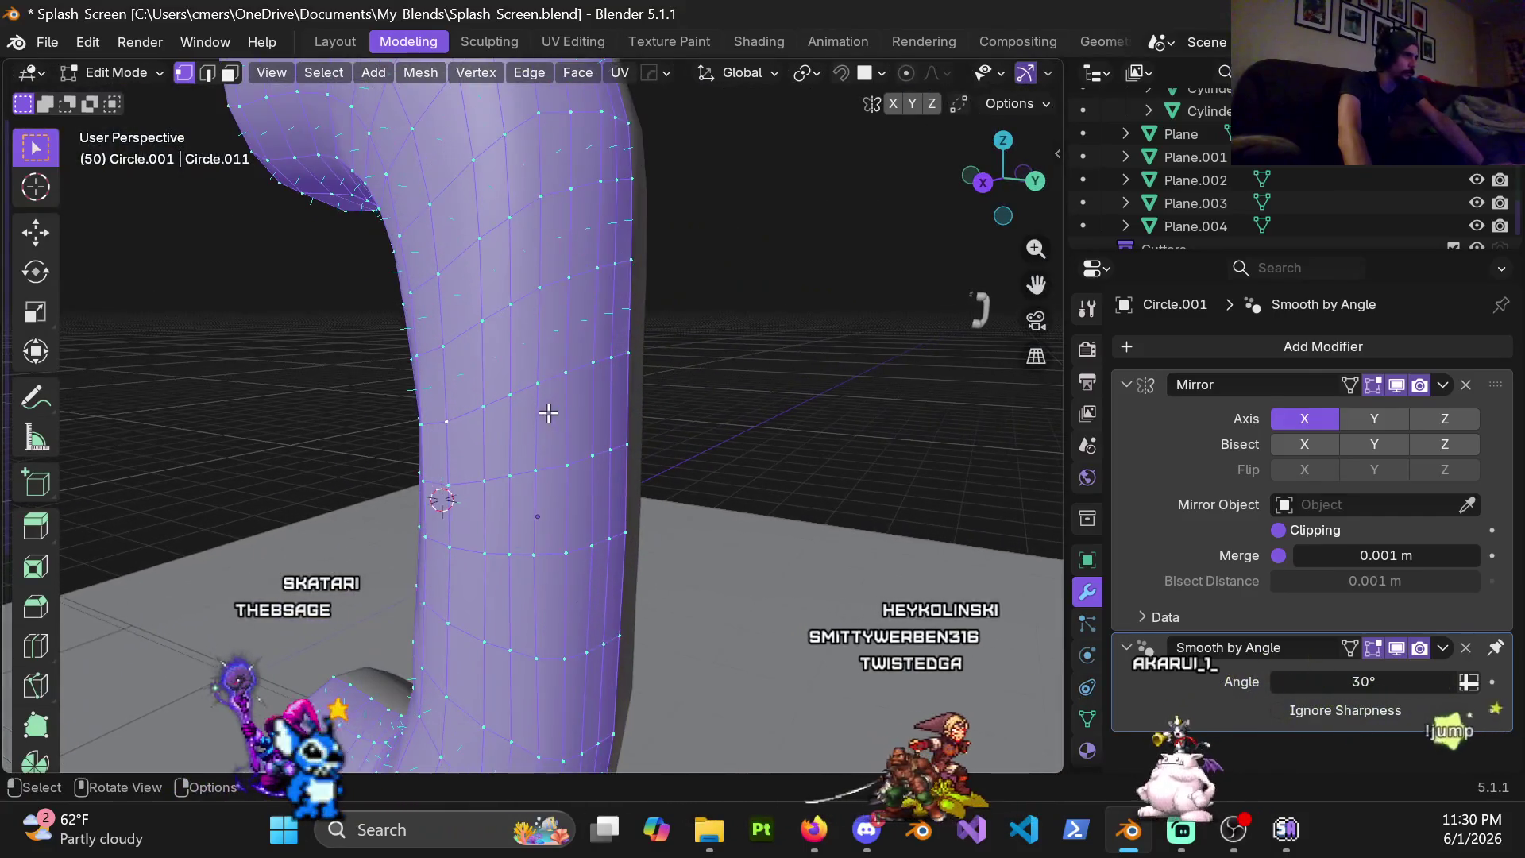
# Select a single ring loop around the pipe and bring up the LoopTools operations for it
pyautogui.keyDown('alt'); pyautogui.click(524, 382); pyautogui.keyUp('alt')
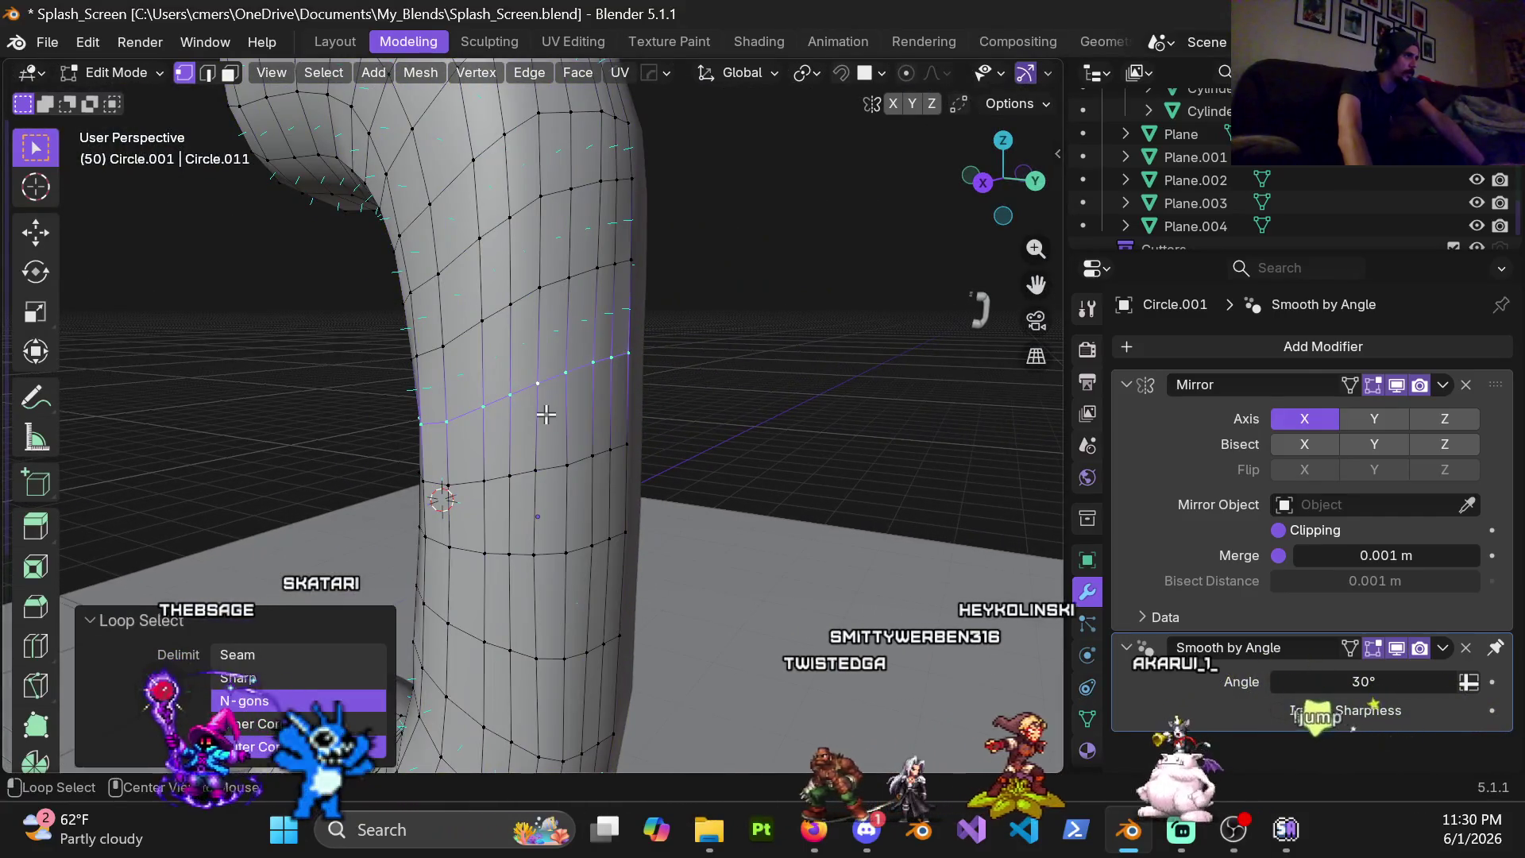
pyautogui.click(624, 355)
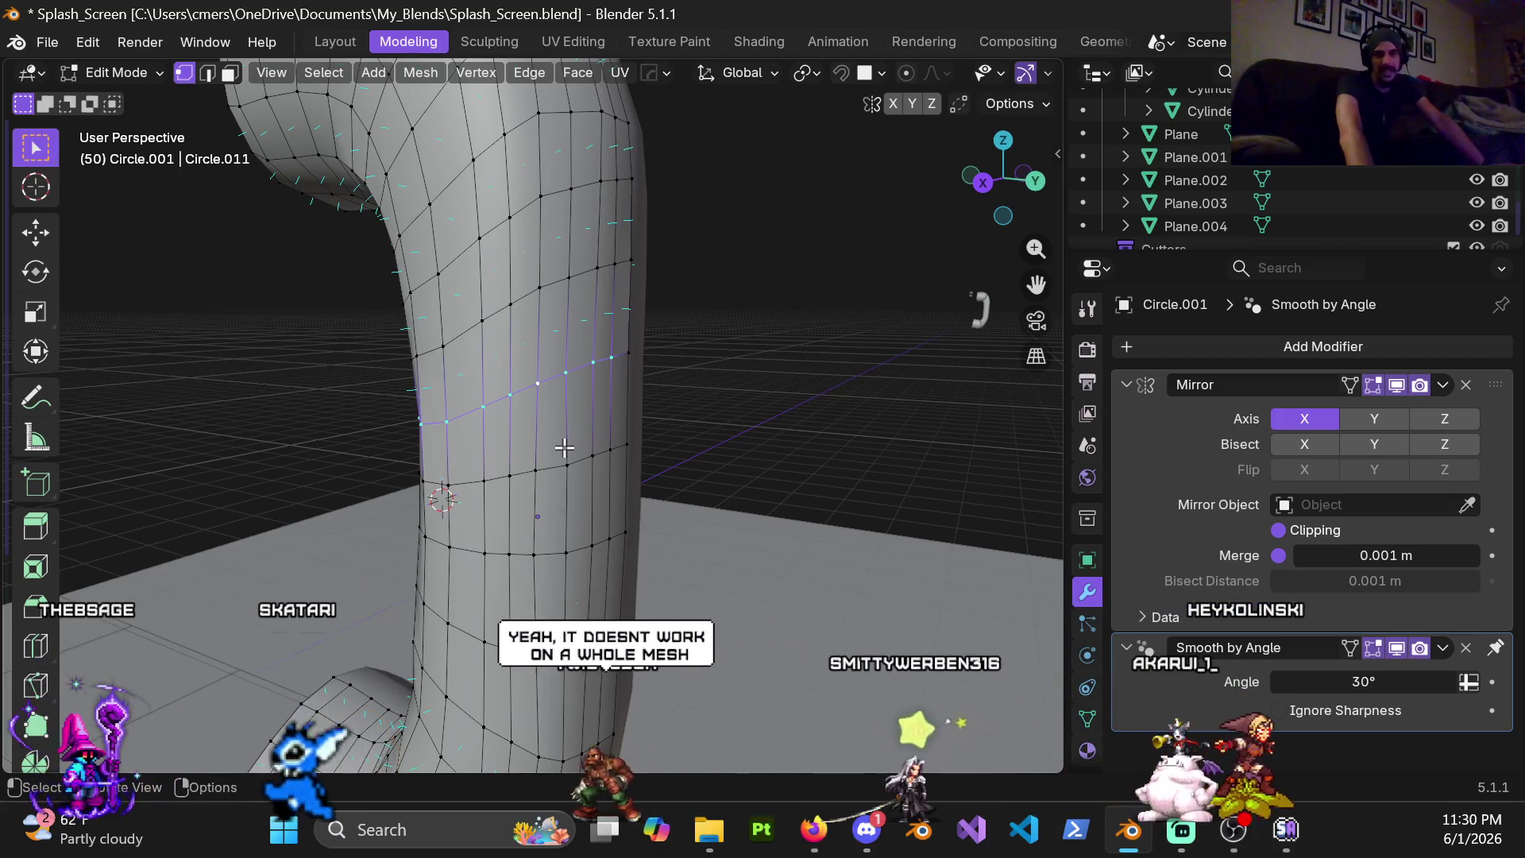
pyautogui.moveTo(569, 408)
pyautogui.mouseDown(button='middle')
pyautogui.moveTo(477, 397)
pyautogui.moveTo(452, 415)
pyautogui.moveTo(725, 460)
pyautogui.moveTo(593, 371)
pyautogui.mouseUp(button='middle')
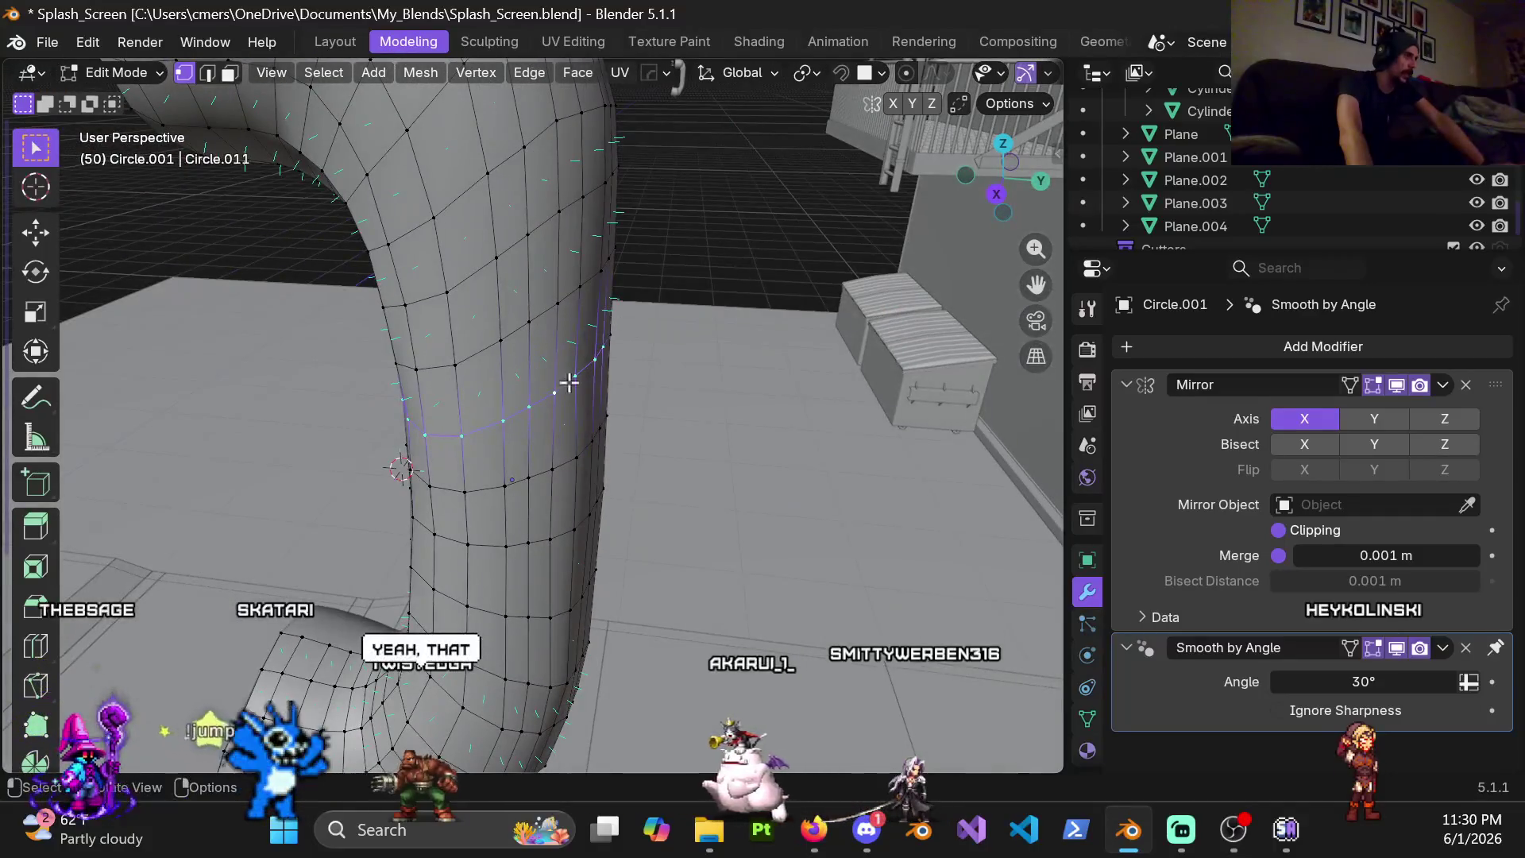
pyautogui.moveTo(623, 309); pyautogui.dragTo(498, 309, button='middle')
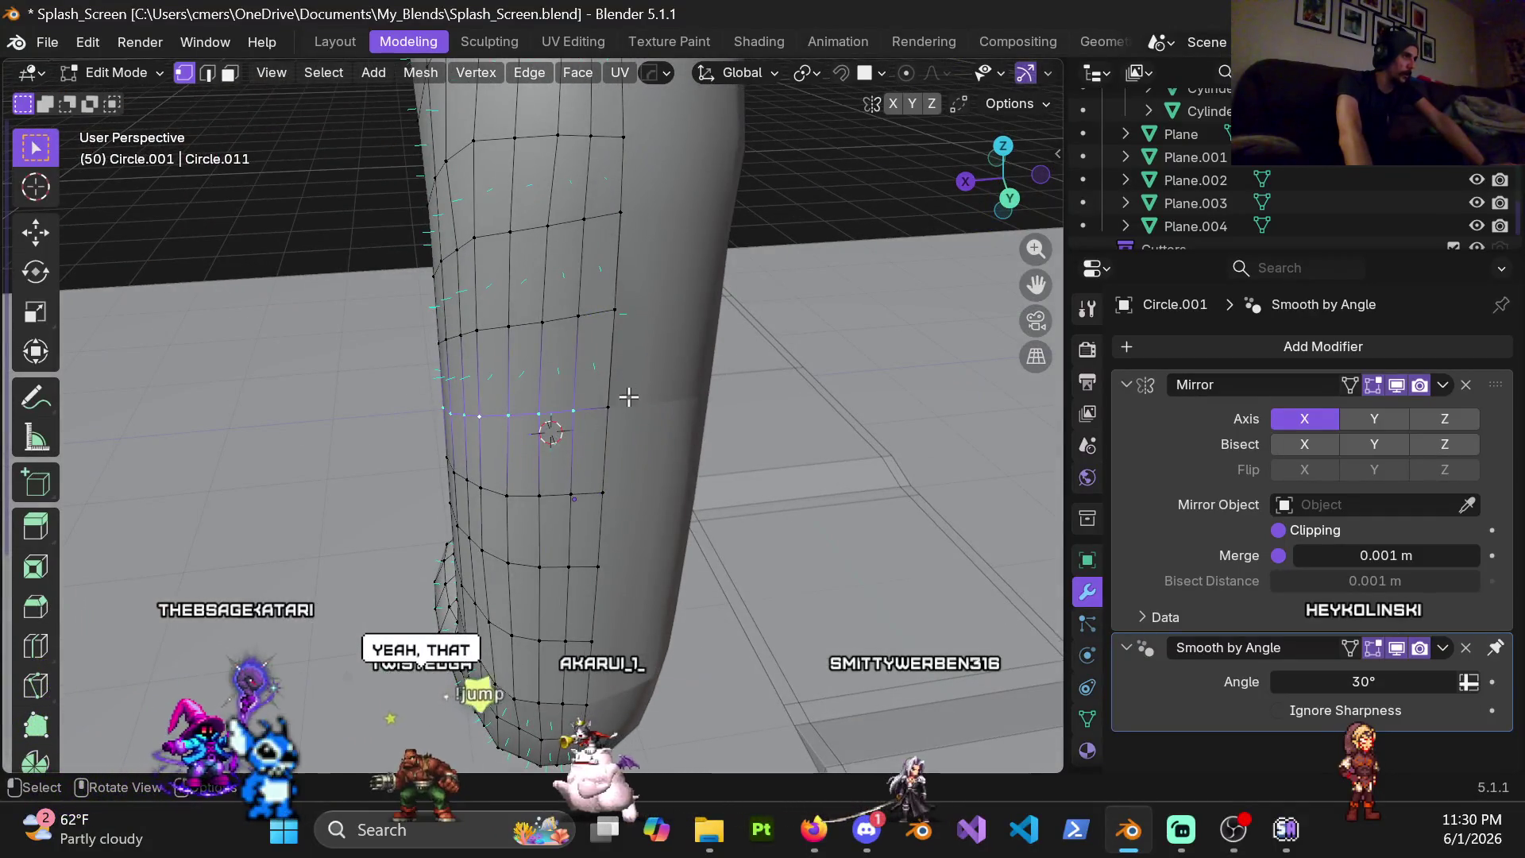
pyautogui.rightClick(586, 450)
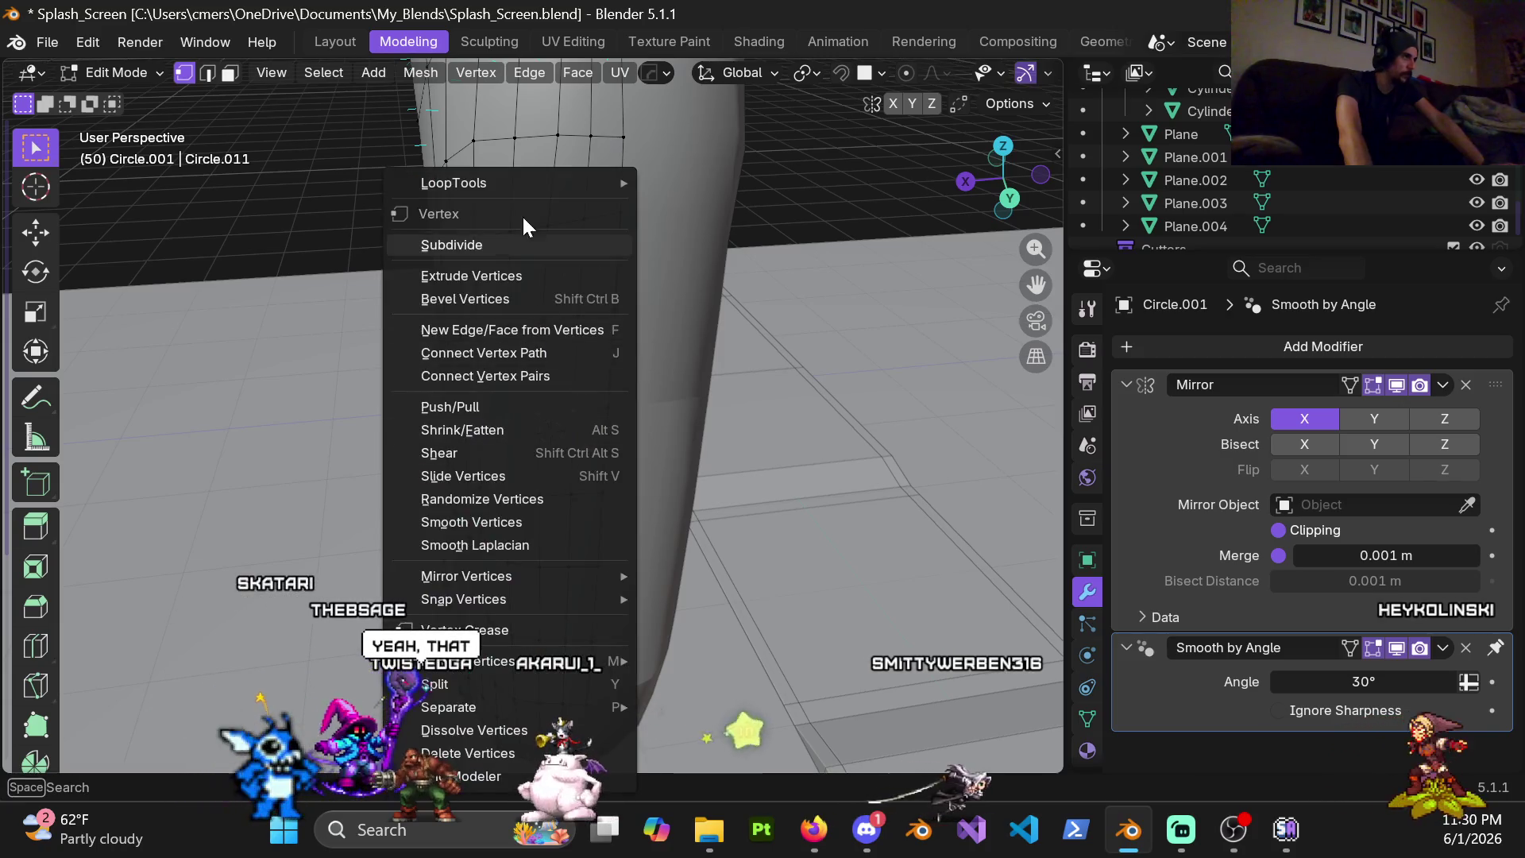
pyautogui.moveTo(454, 183)
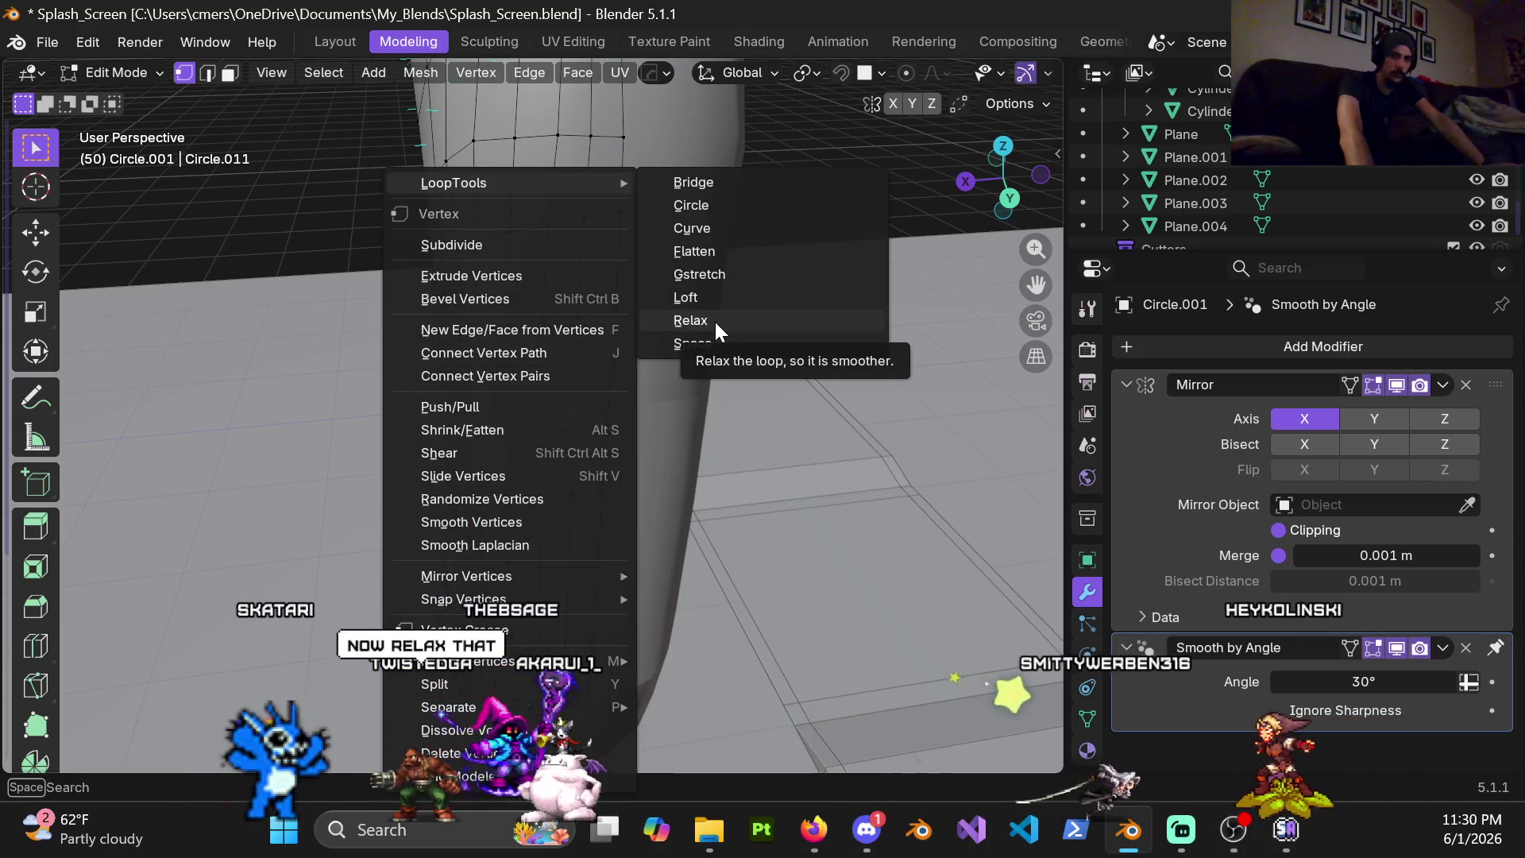
# Relax the selected ring loop with LoopTools and check it from several angles
pyautogui.click(713, 320)
pyautogui.moveTo(701, 399)
pyautogui.mouseDown(button='middle')
pyautogui.moveTo(771, 371)
pyautogui.moveTo(660, 374)
pyautogui.mouseUp(button='middle')
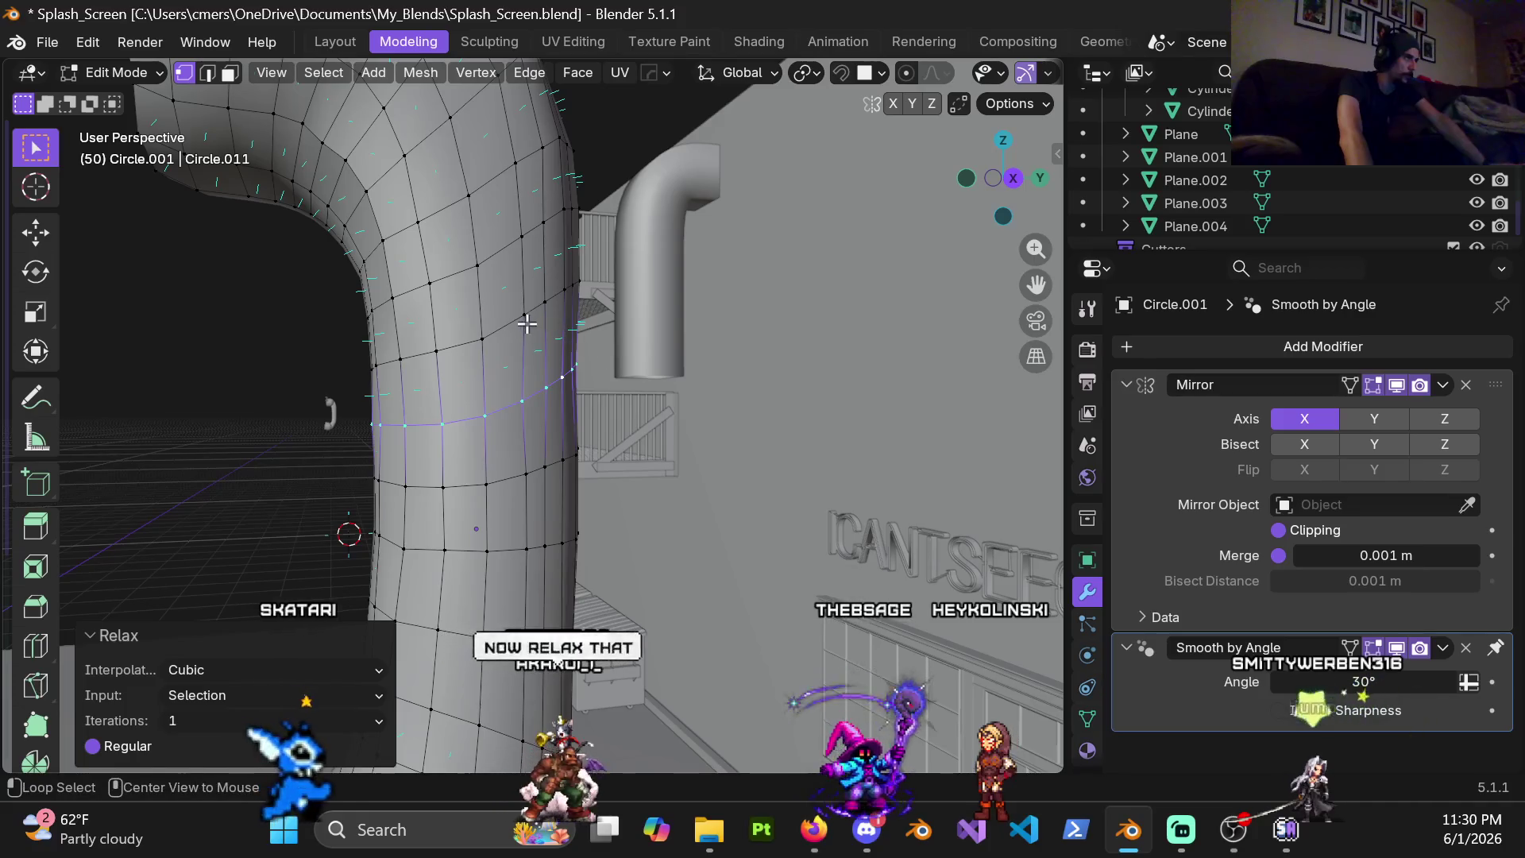
pyautogui.keyDown('alt'); pyautogui.click(527, 323); pyautogui.keyUp('alt')
pyautogui.moveTo(526, 323)
pyautogui.mouseDown(button='middle')
pyautogui.moveTo(460, 474)
pyautogui.moveTo(492, 372)
pyautogui.mouseUp(button='middle')
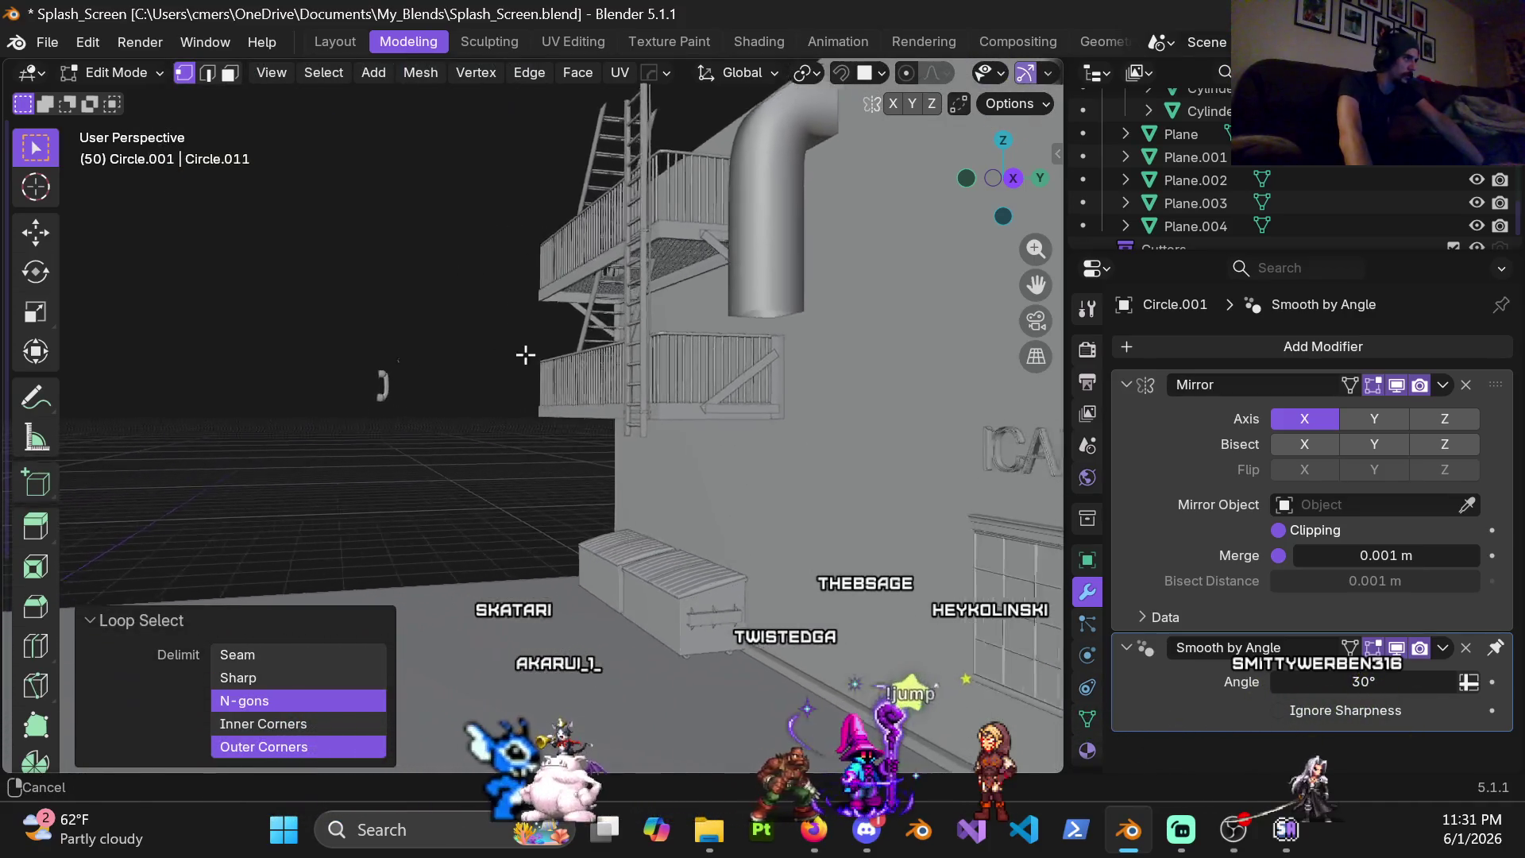
pyautogui.scroll(6, 620, 311)
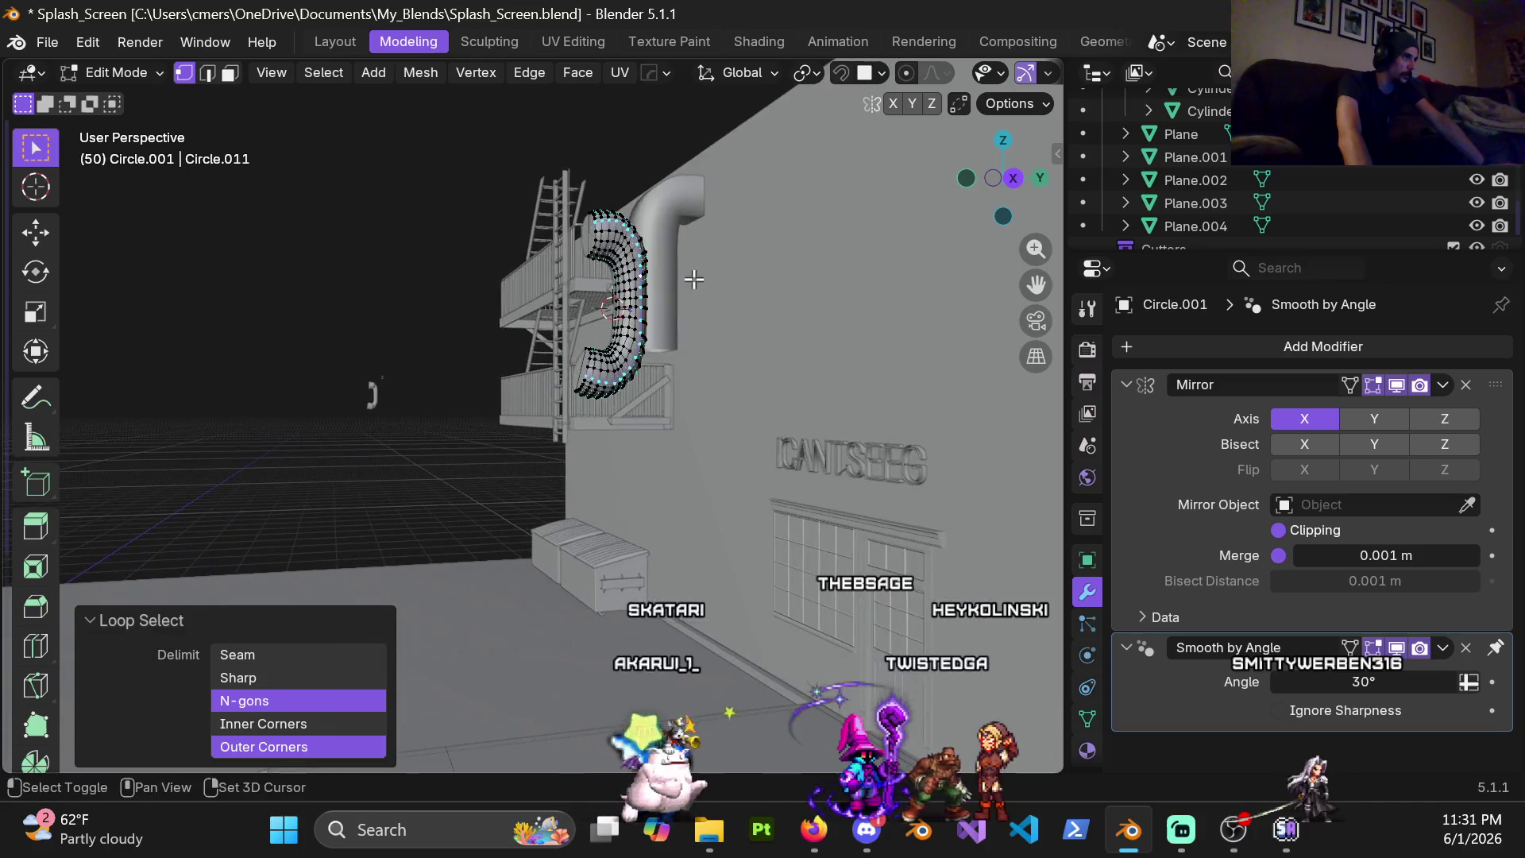
pyautogui.moveTo(435, 450); pyautogui.dragTo(712, 370, button='middle')
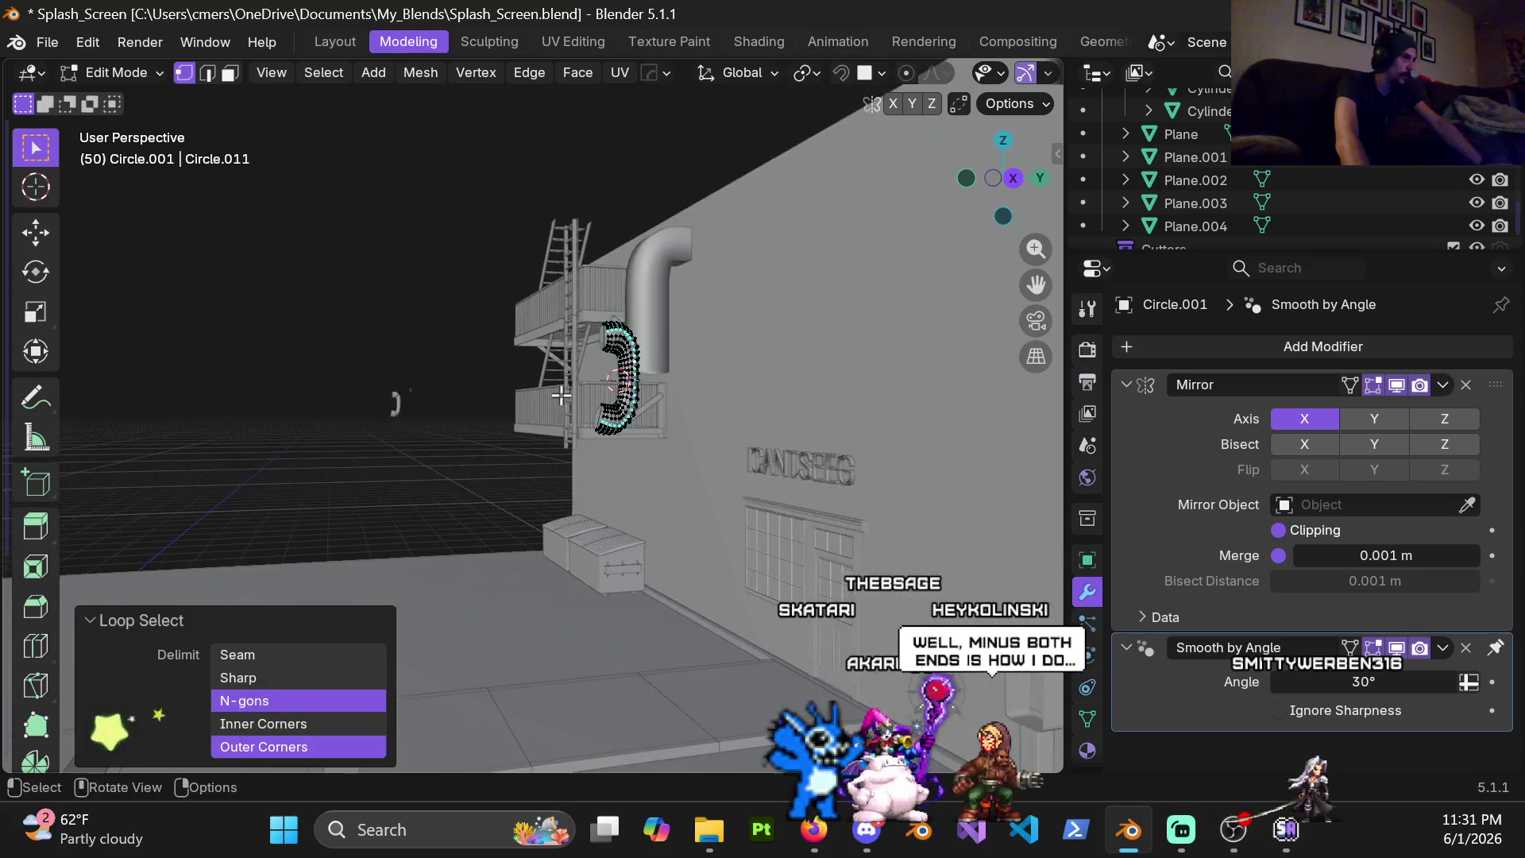
pyautogui.scroll(1, 711, 369)
pyautogui.scroll(2, 668, 382)
pyautogui.scroll(3, 595, 393)
pyautogui.scroll(3, 530, 410)
# Select a ring loop on the pipe's straight section and bring up its vertex operations
pyautogui.moveTo(530, 410); pyautogui.dragTo(388, 479, button='middle')
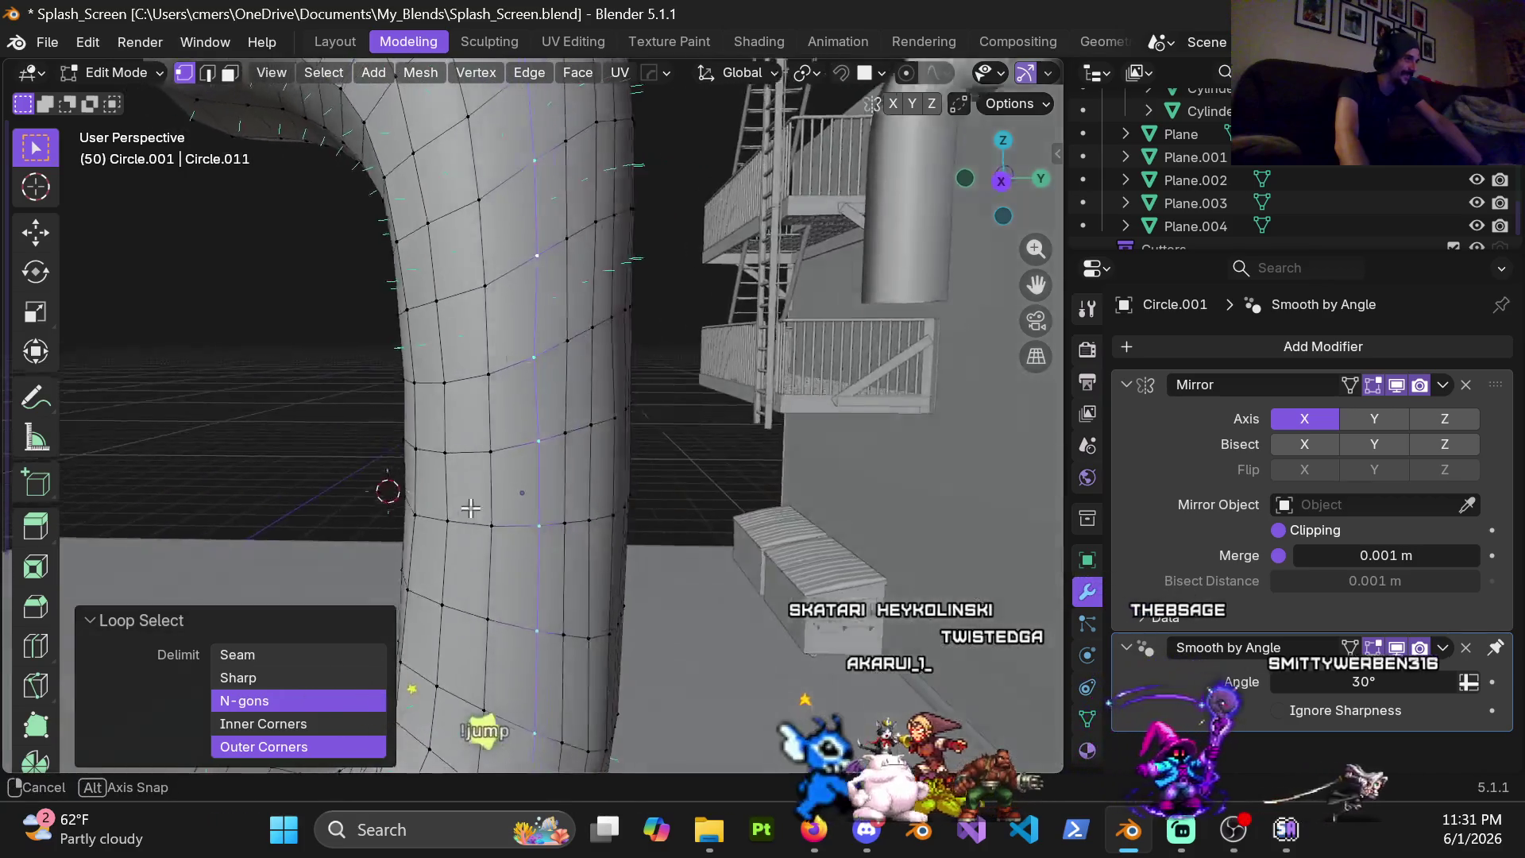
pyautogui.scroll(-3, 489, 482)
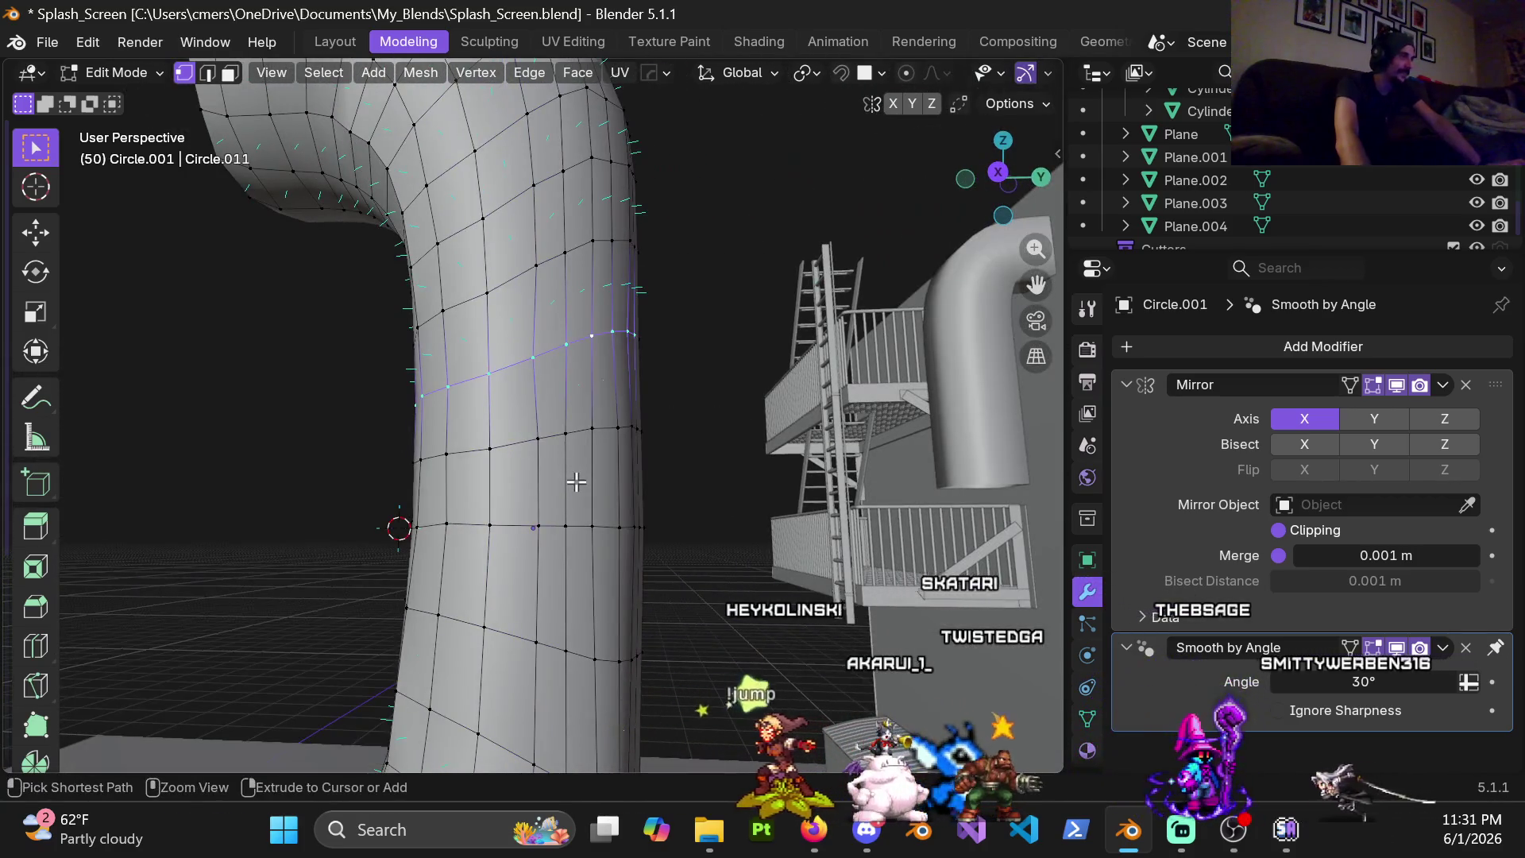
pyautogui.keyDown('alt'); pyautogui.click(579, 474); pyautogui.keyUp('alt')
pyautogui.scroll(1, 549, 372)
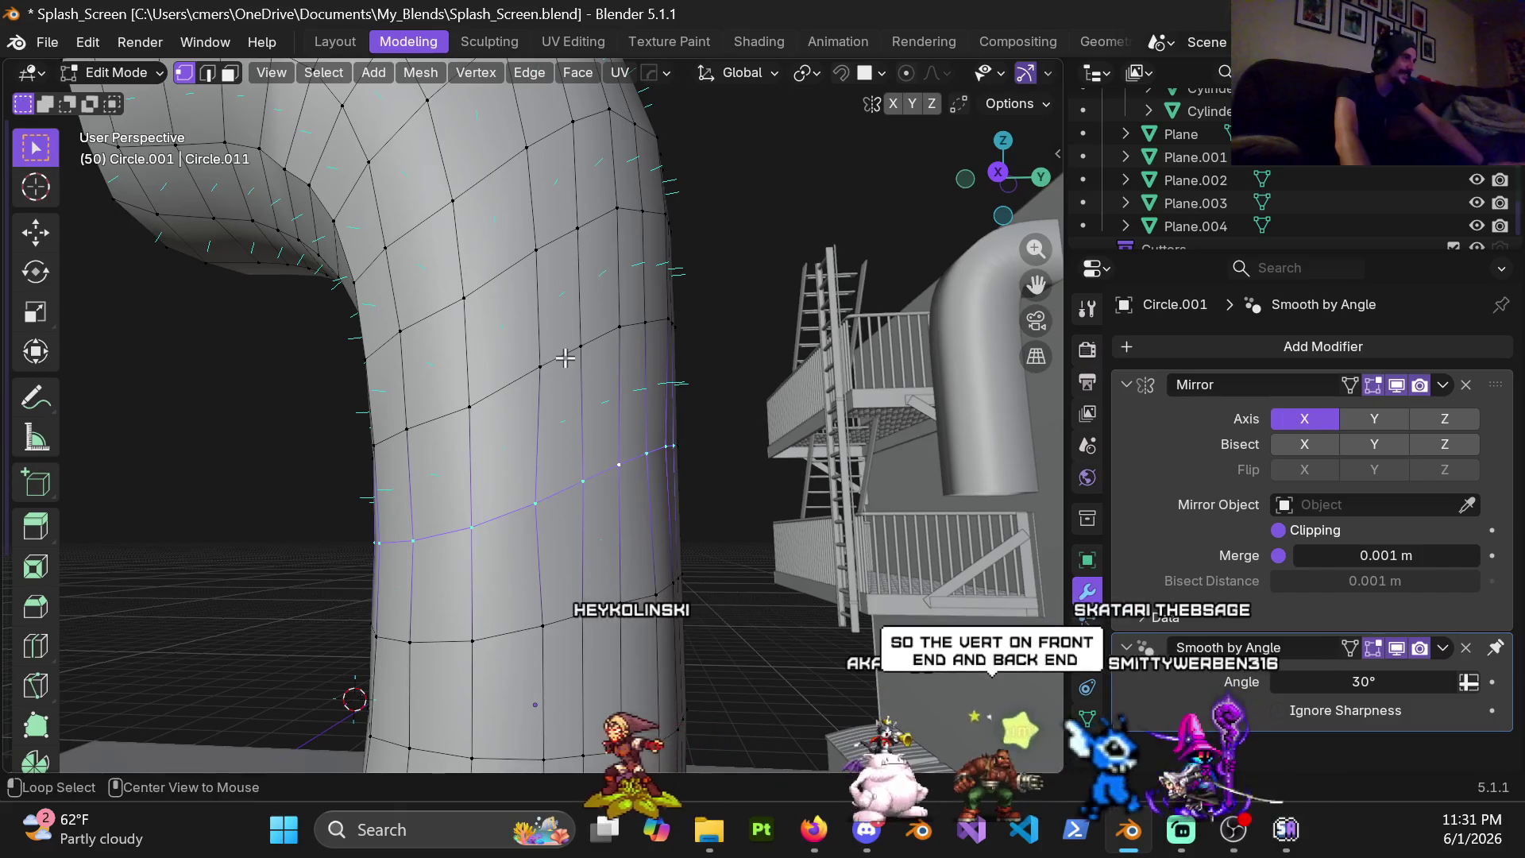
pyautogui.keyDown('alt'); pyautogui.click(569, 356); pyautogui.keyUp('alt')
pyautogui.moveTo(584, 374)
pyautogui.mouseDown(button='middle')
pyautogui.moveTo(528, 409)
pyautogui.moveTo(622, 329)
pyautogui.mouseUp(button='middle')
pyautogui.rightClick(479, 220)
pyautogui.moveTo(501, 183)
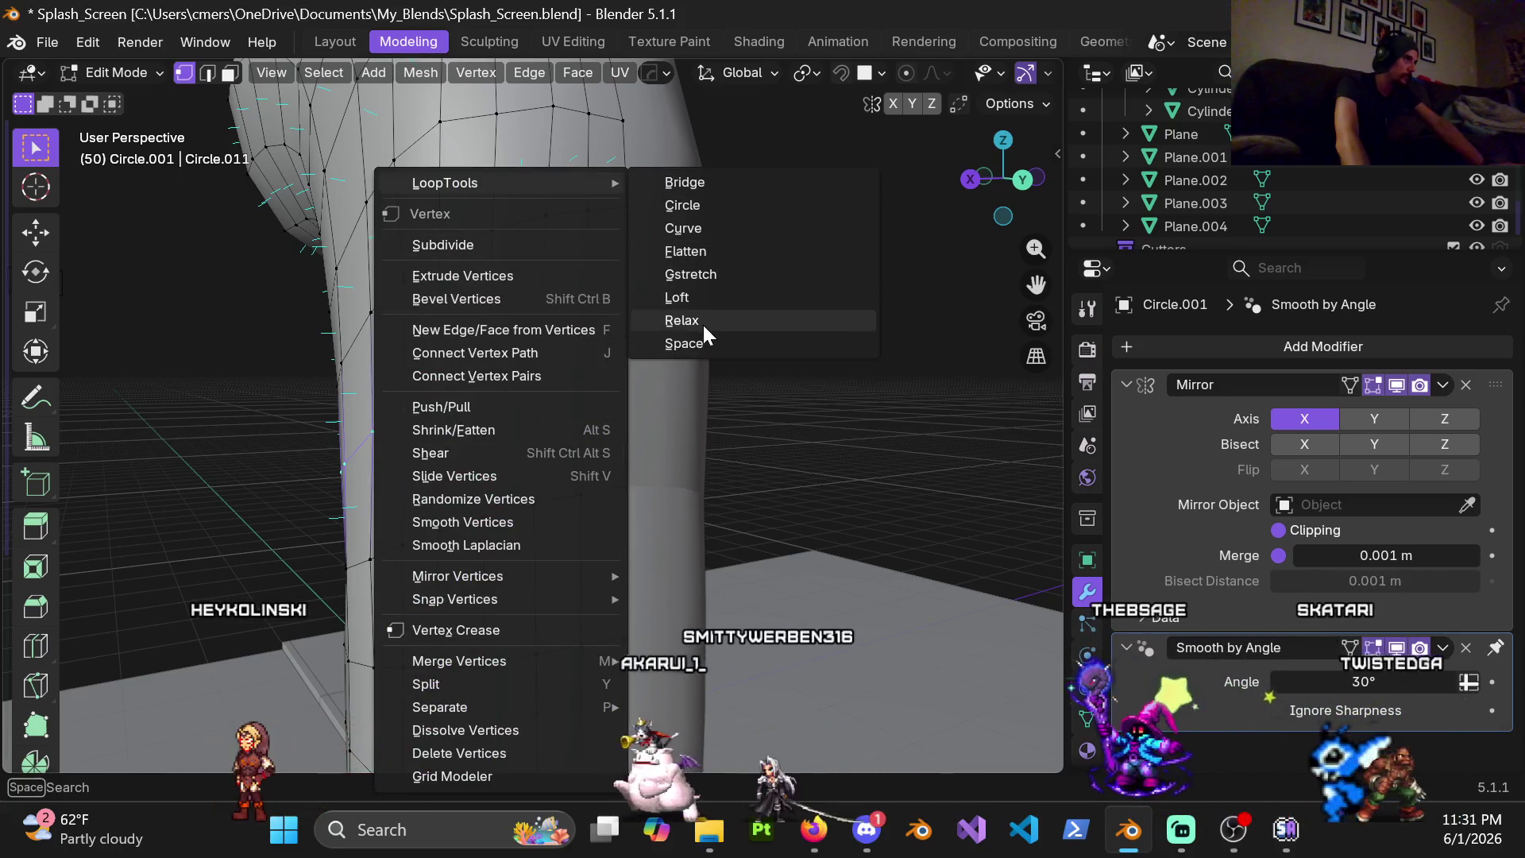
# Relax that ring loop with LoopTools, then inspect the pipe's end caps in face and vertex modes
pyautogui.click(681, 320)
pyautogui.moveTo(681, 320)
pyautogui.mouseDown(button='middle')
pyautogui.moveTo(416, 449)
pyautogui.moveTo(575, 348)
pyautogui.moveTo(412, 511)
pyautogui.moveTo(576, 551)
pyautogui.mouseUp(button='middle')
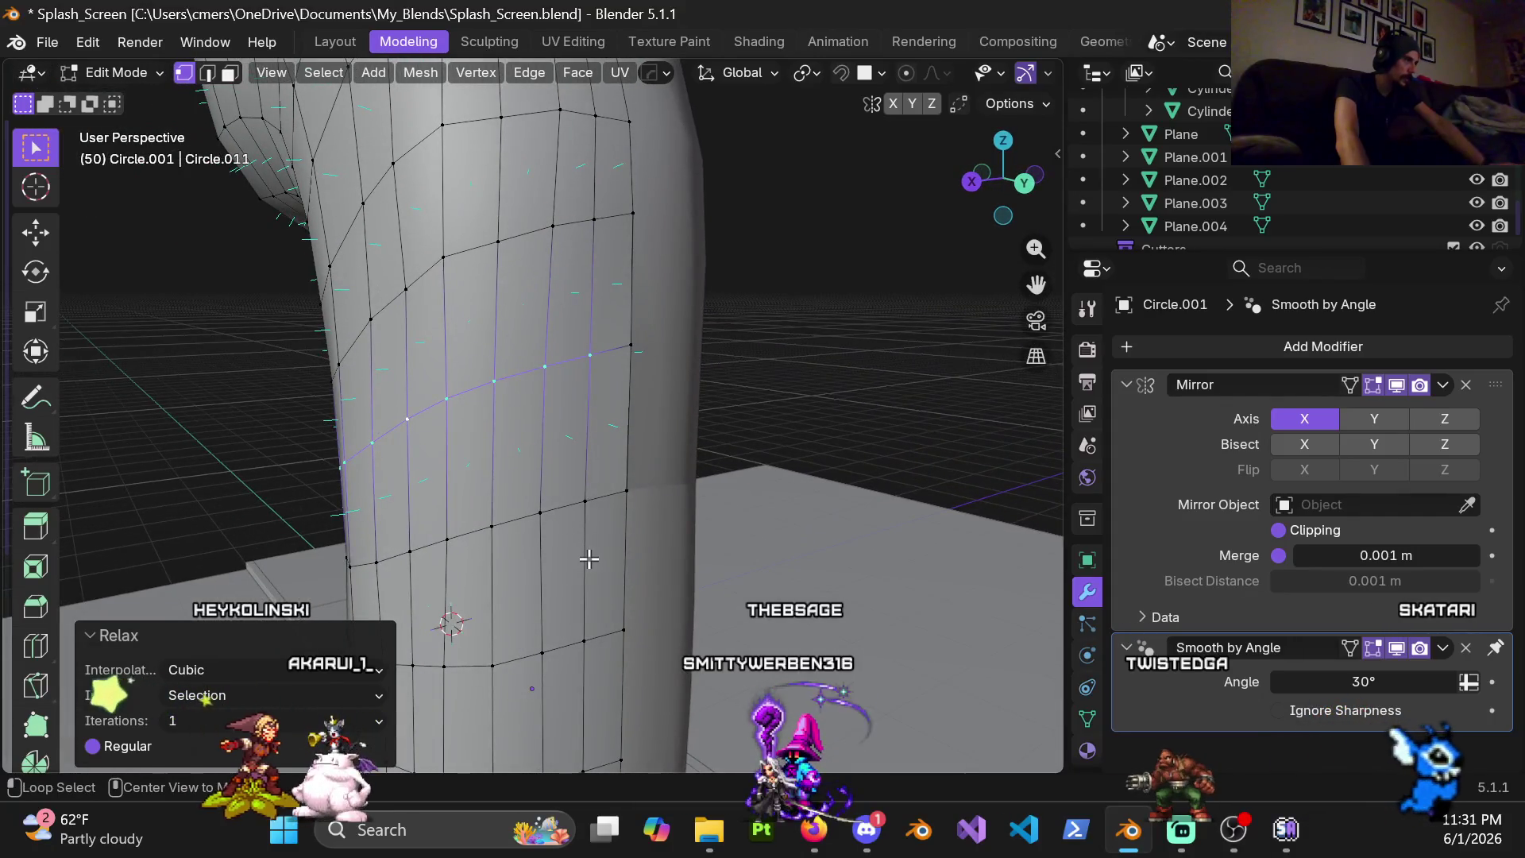
pyautogui.scroll(-2, 582, 558)
pyautogui.scroll(-2, 595, 481)
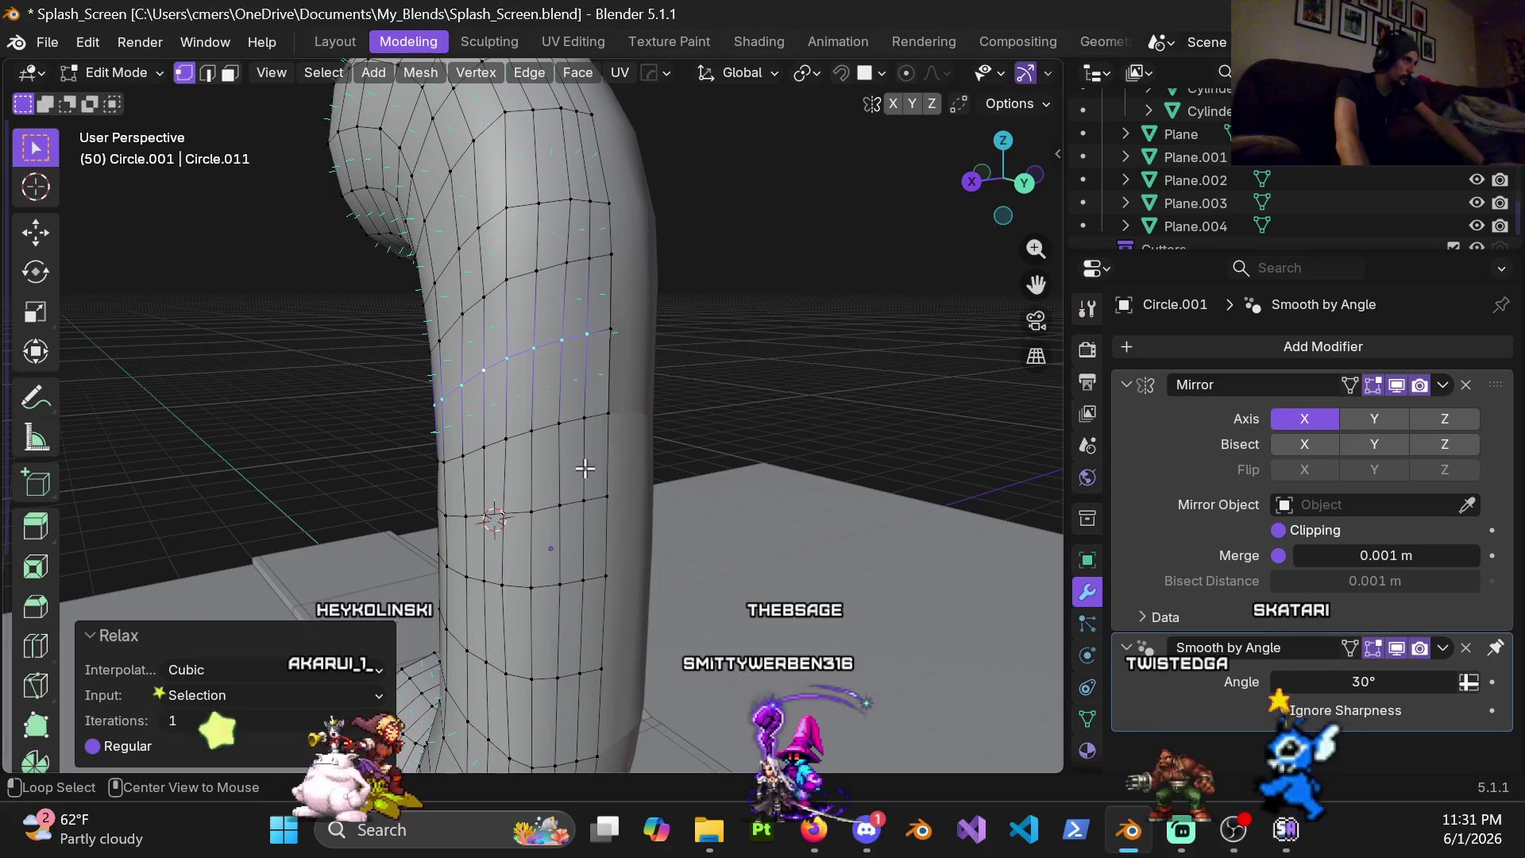
pyautogui.keyDown('alt'); pyautogui.click(583, 469); pyautogui.keyUp('alt')
pyautogui.moveTo(584, 468)
pyautogui.mouseDown(button='middle')
pyautogui.moveTo(804, 388)
pyautogui.moveTo(615, 500)
pyautogui.moveTo(655, 403)
pyautogui.mouseUp(button='middle')
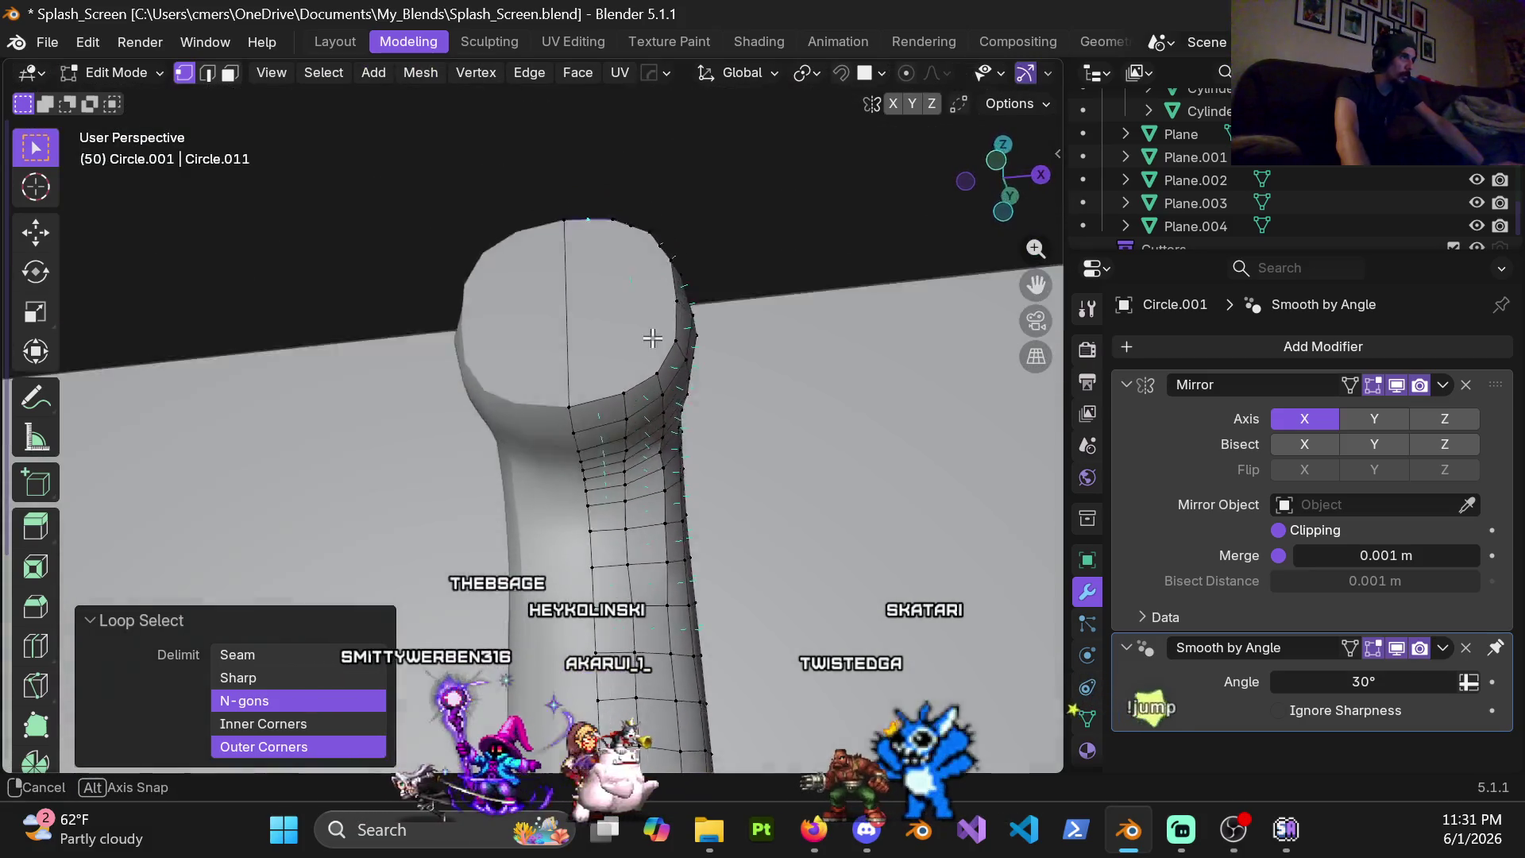
pyautogui.moveTo(655, 403); pyautogui.dragTo(658, 384, button='middle')
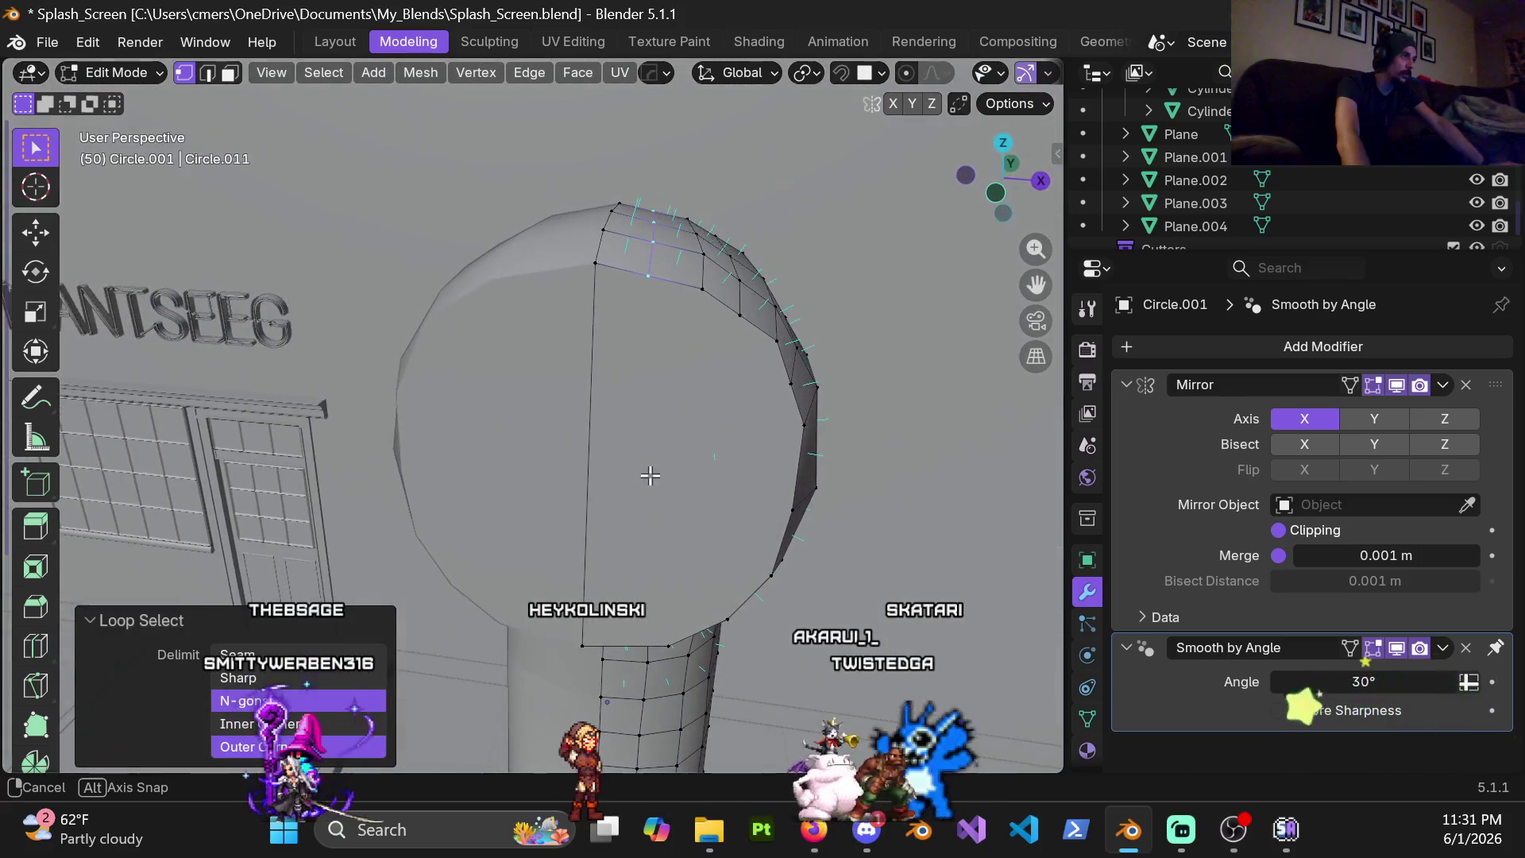
pyautogui.moveTo(658, 384); pyautogui.dragTo(679, 425, button='middle')
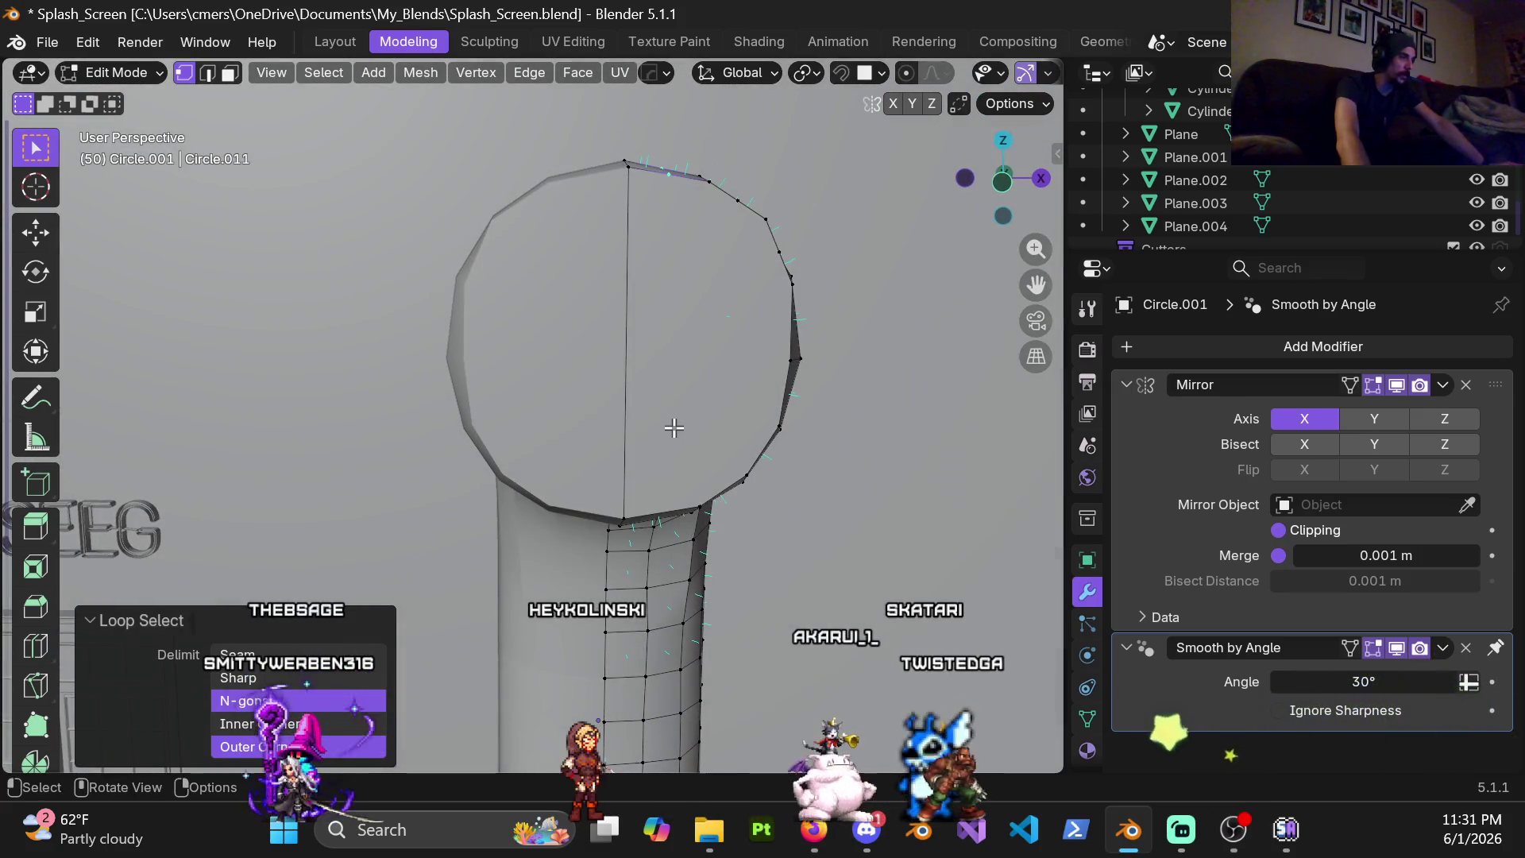
pyautogui.press('3')
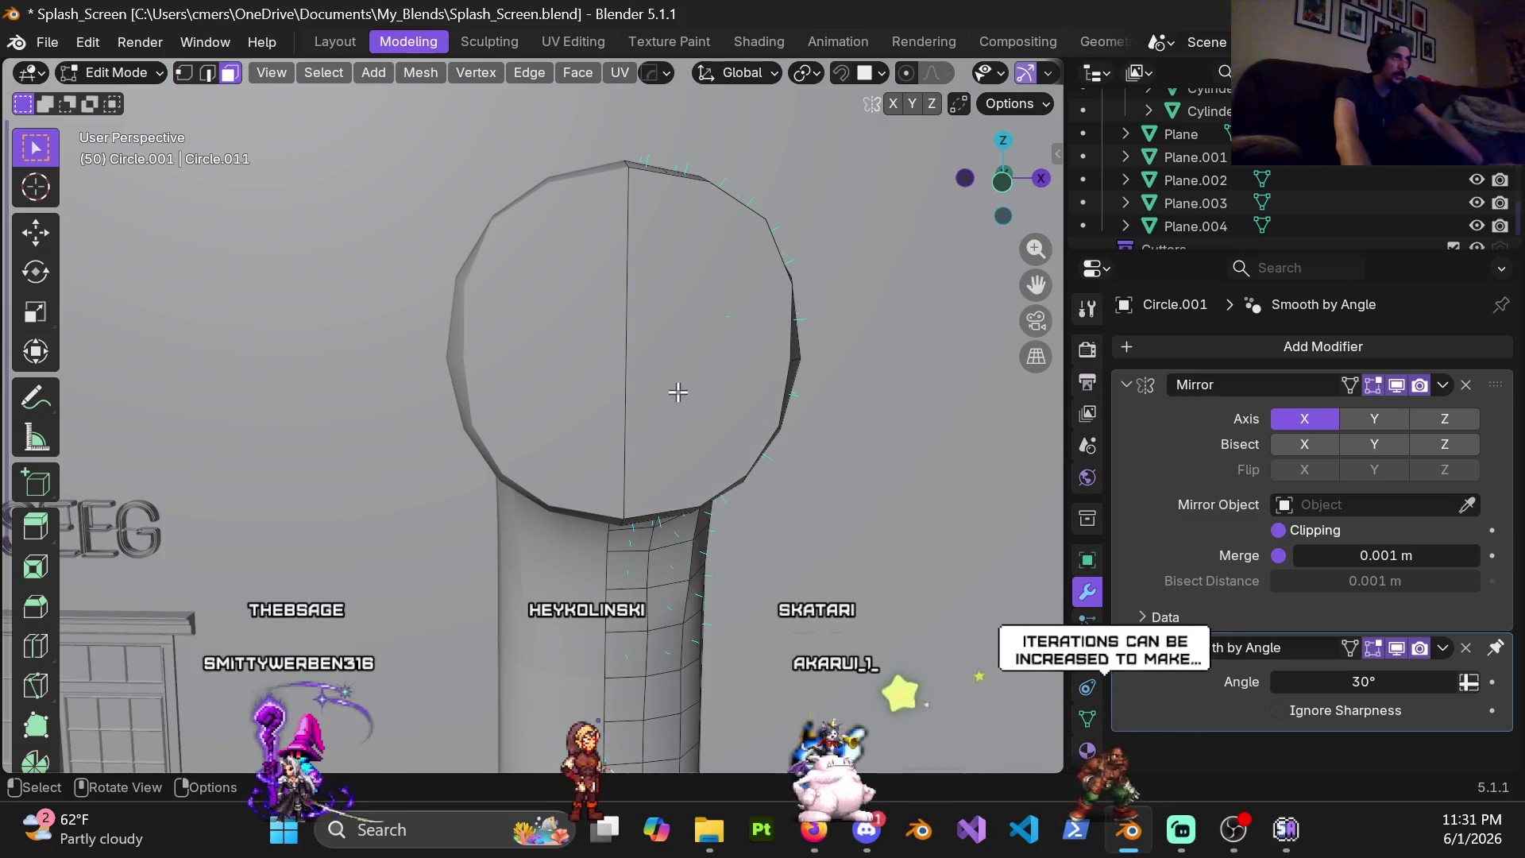
pyautogui.press('1')
pyautogui.moveTo(693, 390); pyautogui.dragTo(657, 489, button='middle')
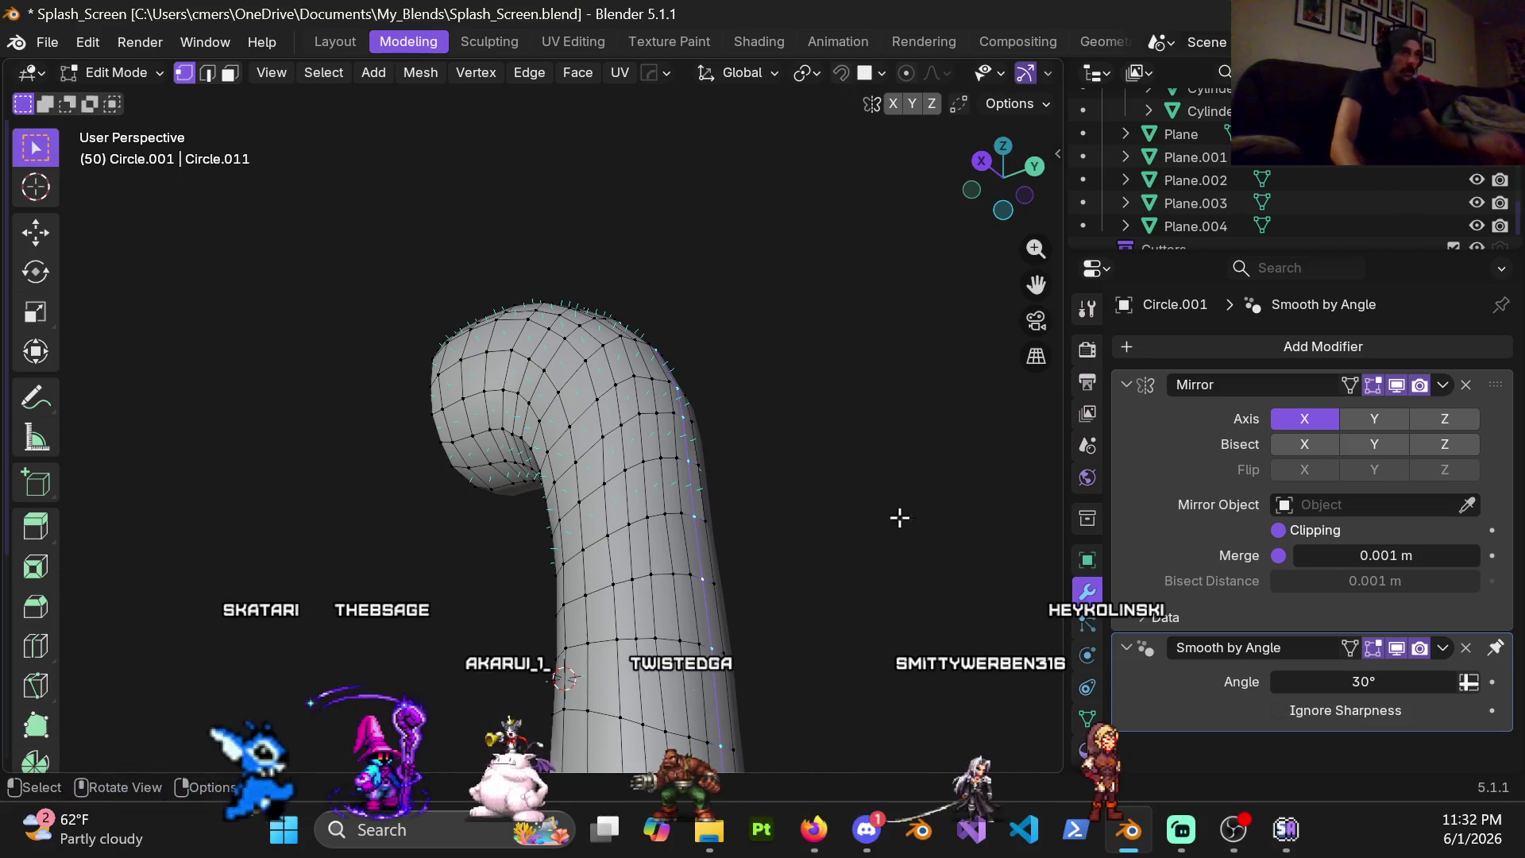
# In Object Mode, apply the pipe's Mirror modifier so only Smooth by Angle remains
pyautogui.click(544, 520)
pyautogui.moveTo(642, 467); pyautogui.dragTo(734, 535, button='middle')
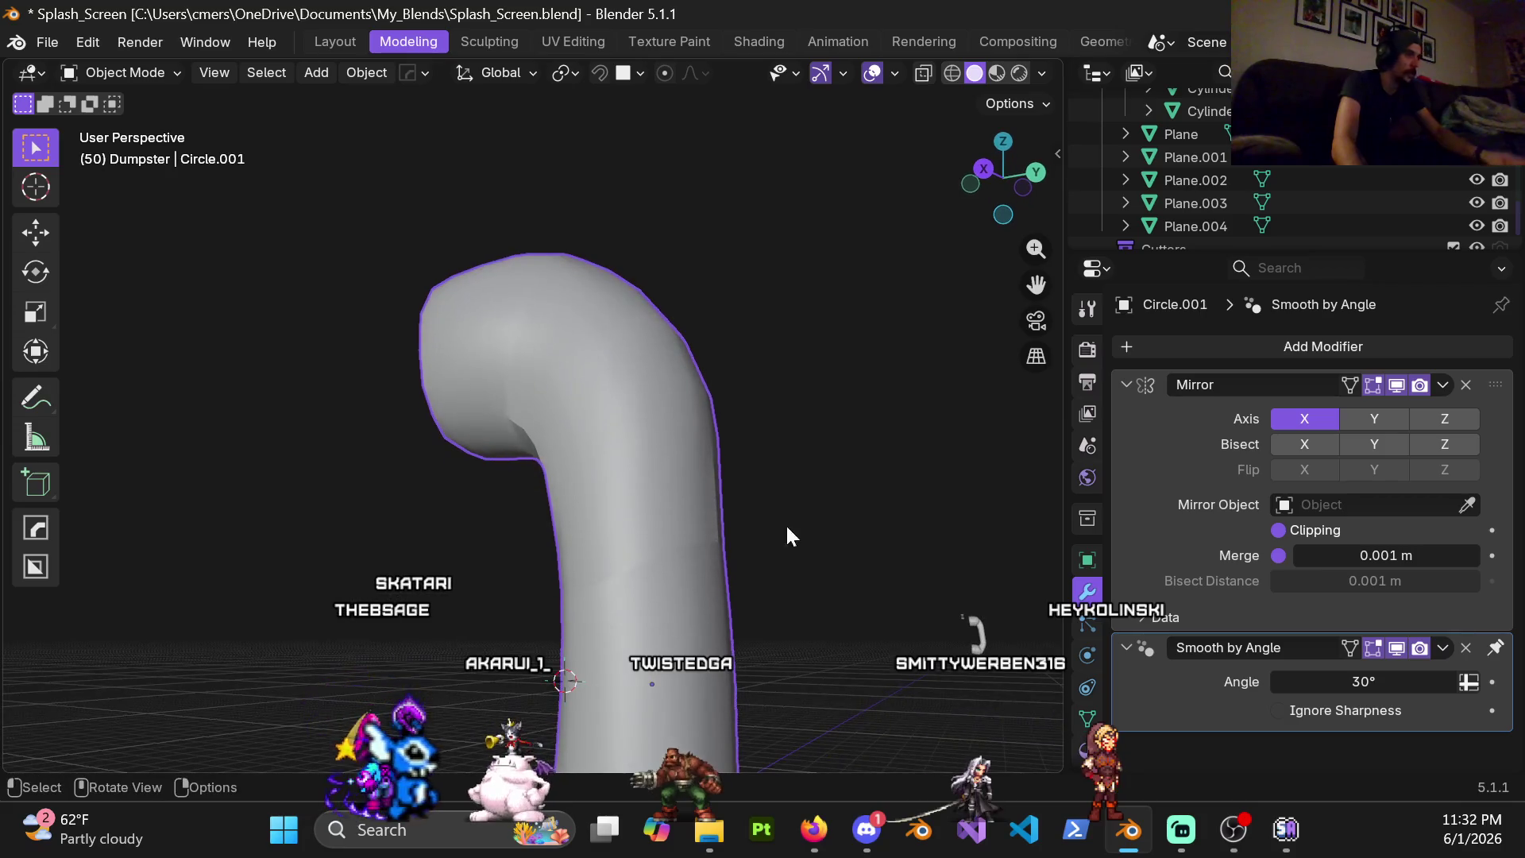
pyautogui.moveTo(647, 423); pyautogui.dragTo(907, 492, button='middle')
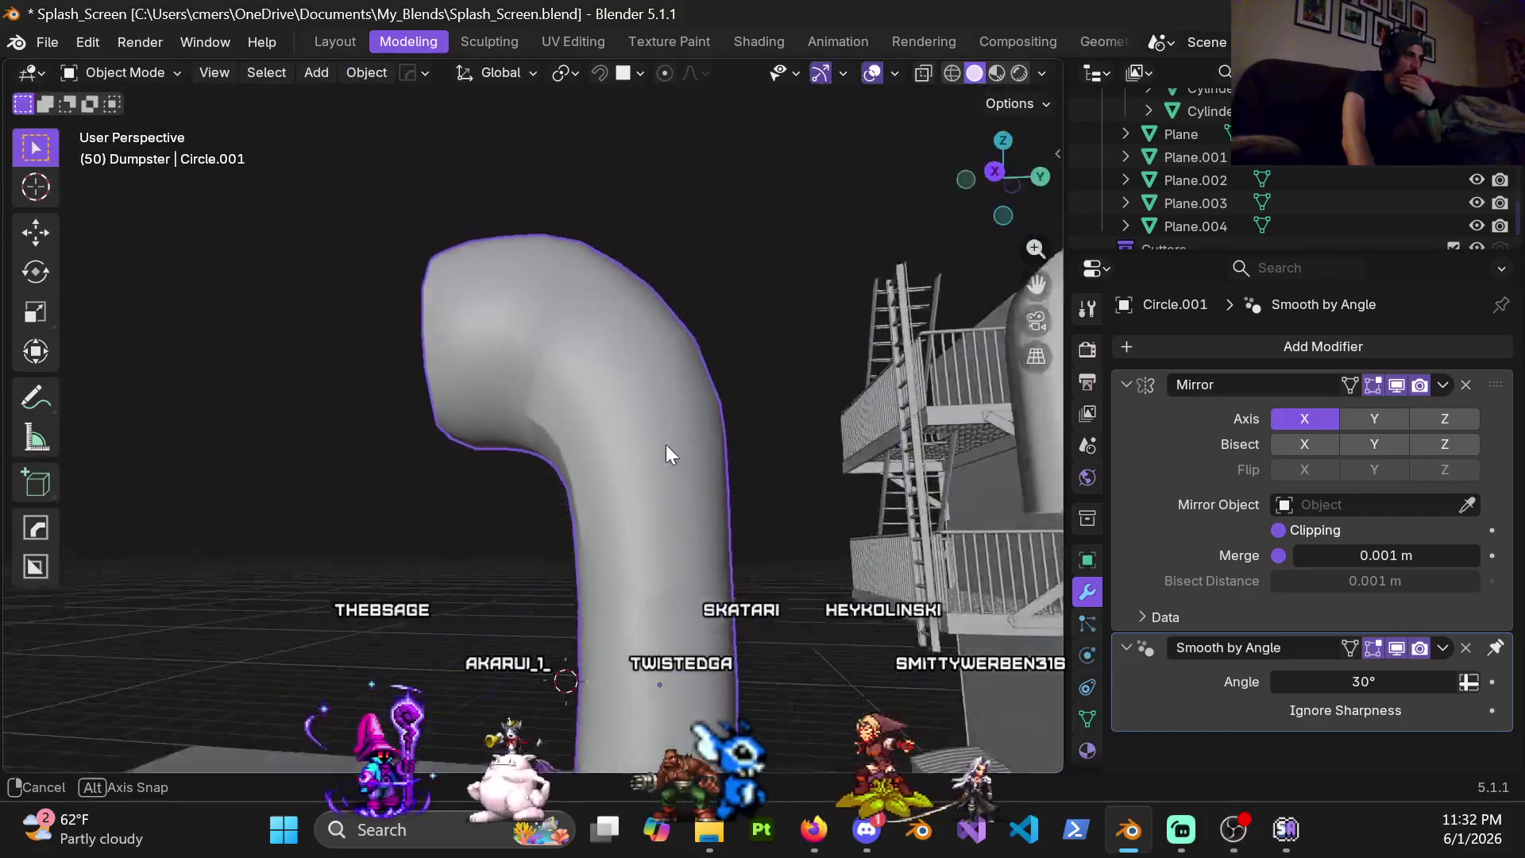
pyautogui.moveTo(907, 502); pyautogui.dragTo(1220, 467, button='middle')
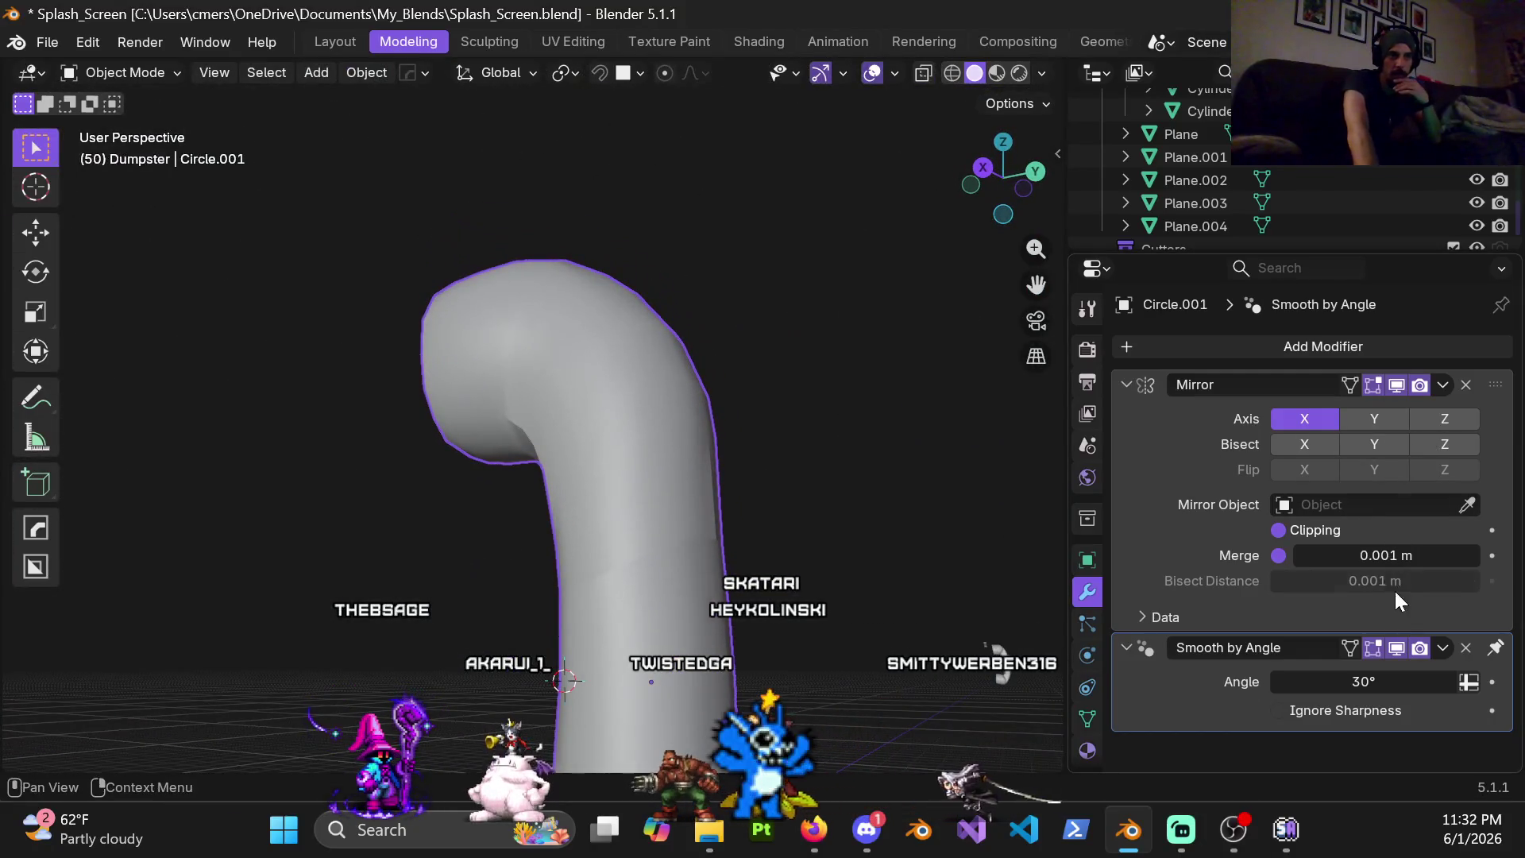
pyautogui.click(1442, 385)
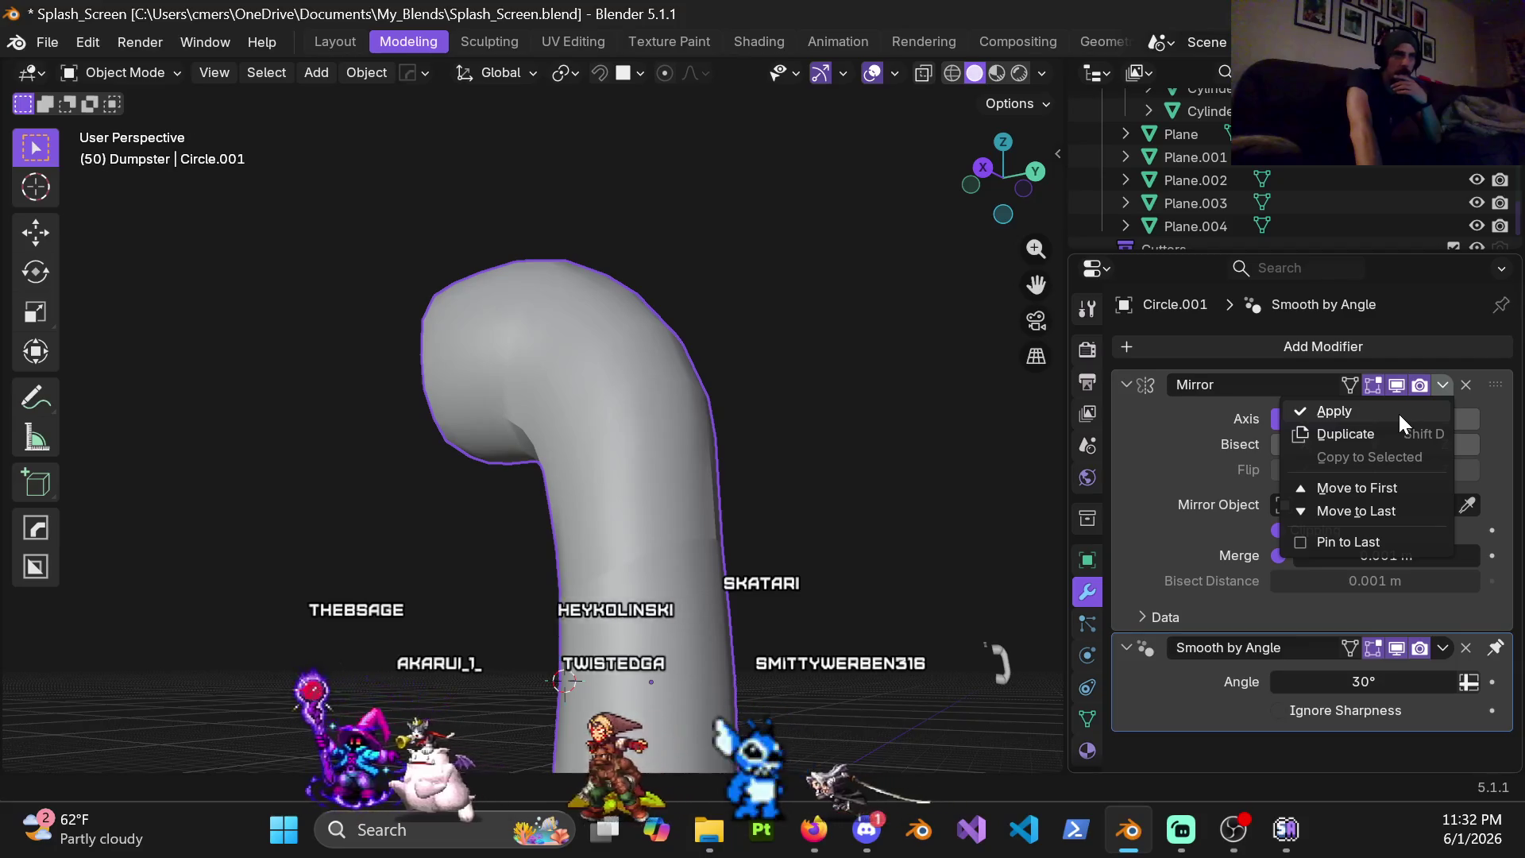
pyautogui.click(1397, 411)
# Return to Edit Mode and select the right half of the top cap
pyautogui.moveTo(641, 537)
pyautogui.mouseDown(button='middle')
pyautogui.moveTo(686, 334)
pyautogui.moveTo(667, 340)
pyautogui.moveTo(751, 393)
pyautogui.moveTo(525, 474)
pyautogui.moveTo(544, 510)
pyautogui.moveTo(510, 441)
pyautogui.mouseUp(button='middle')
pyautogui.press('Tab')
pyautogui.scroll(2, 686, 334)
pyautogui.scroll(2, 524, 474)
pyautogui.click(525, 370)
# Delete both halves of the top cap as faces and select the open rim loop
pyautogui.keyDown('shift'); pyautogui.click(482, 448); pyautogui.keyUp('shift')
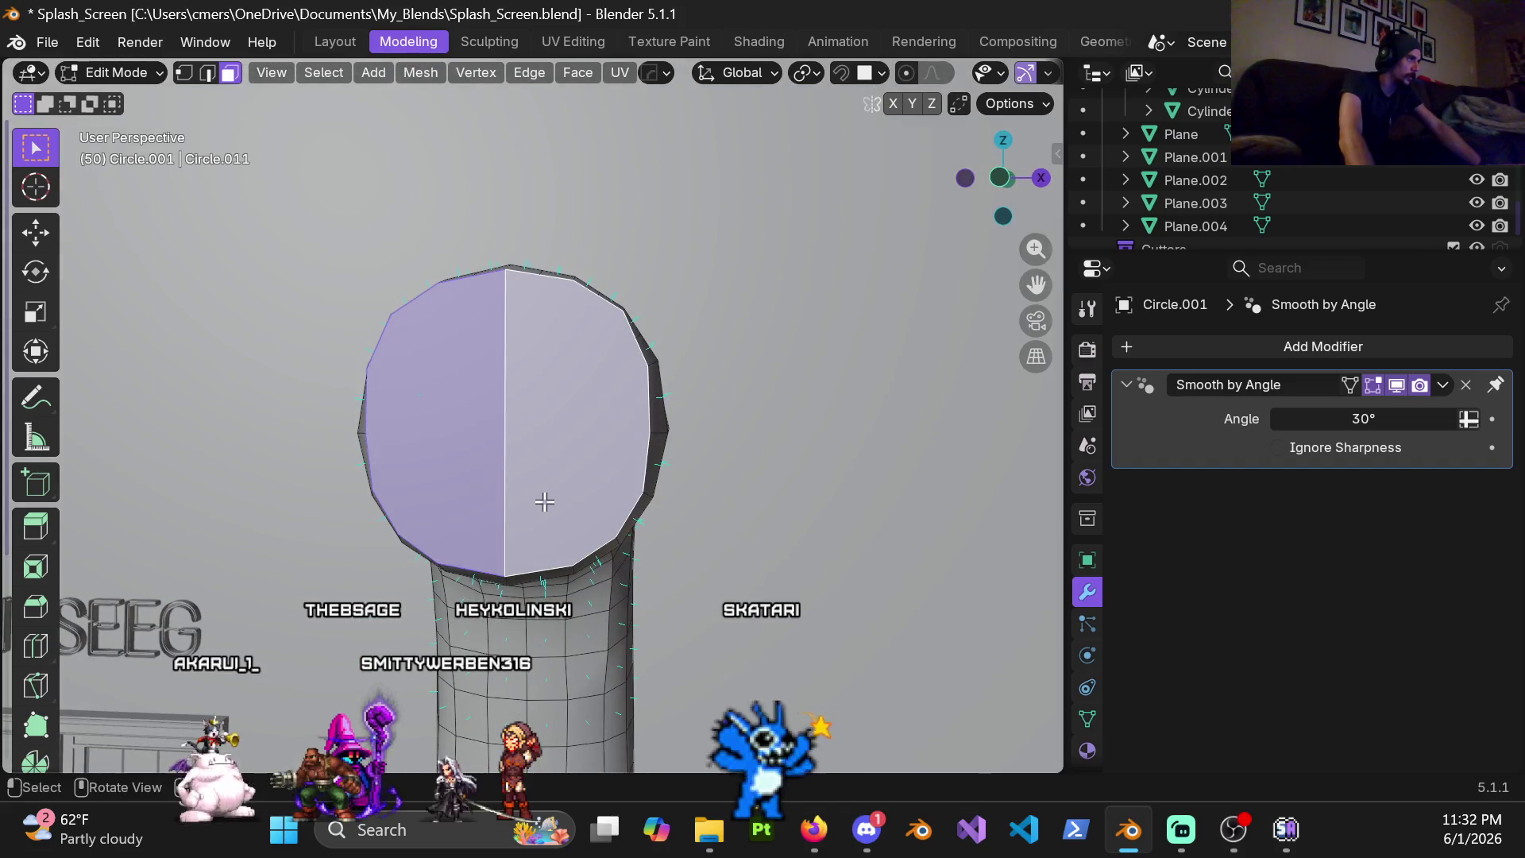
pyautogui.press('x')
pyautogui.click(473, 560)
pyautogui.press('1')
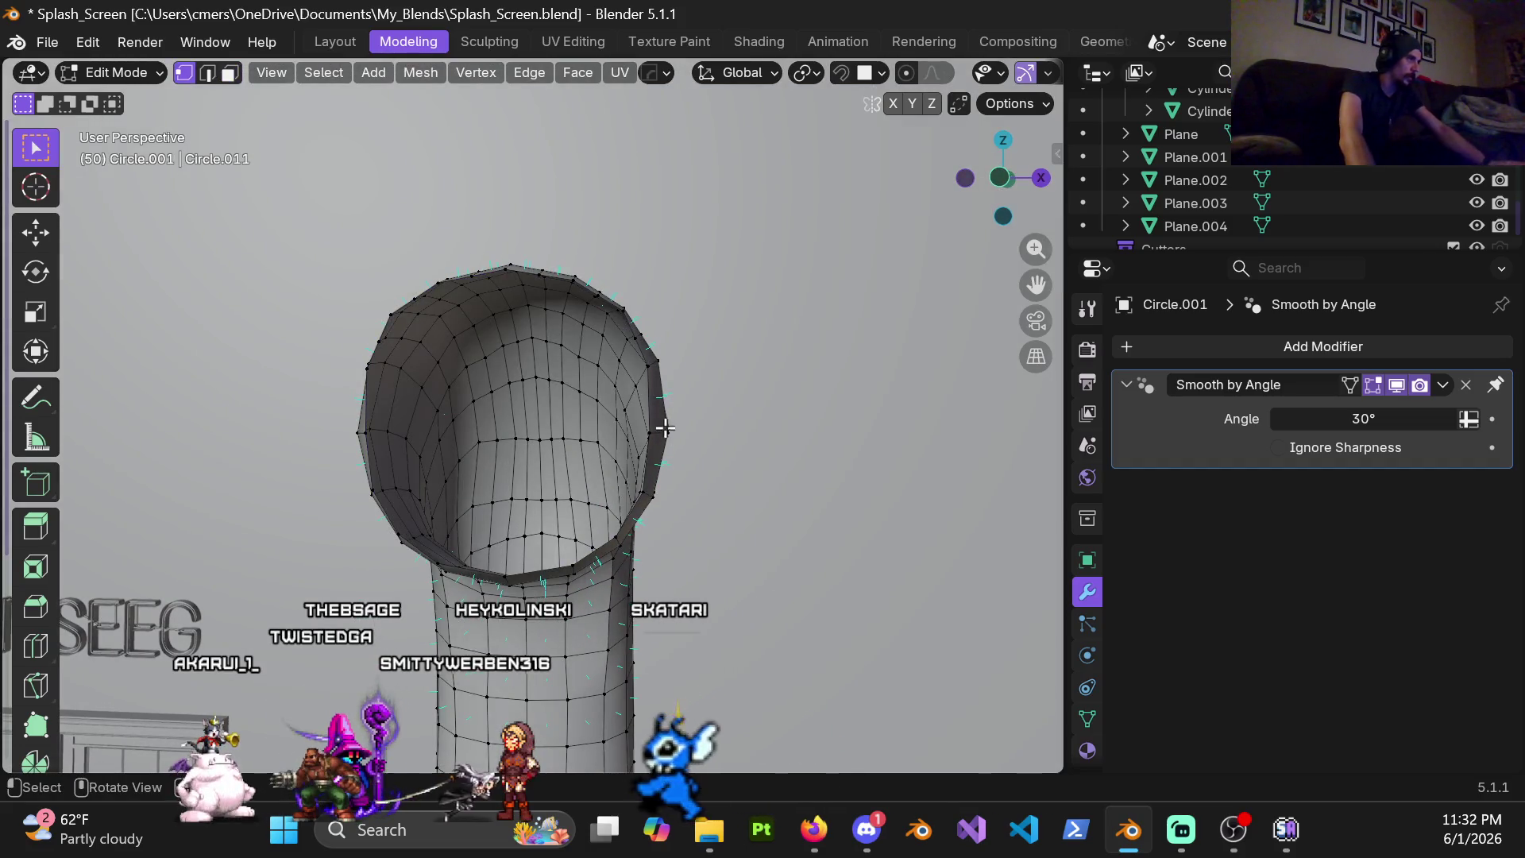
pyautogui.keyDown('alt'); pyautogui.click(654, 402); pyautogui.keyUp('alt')
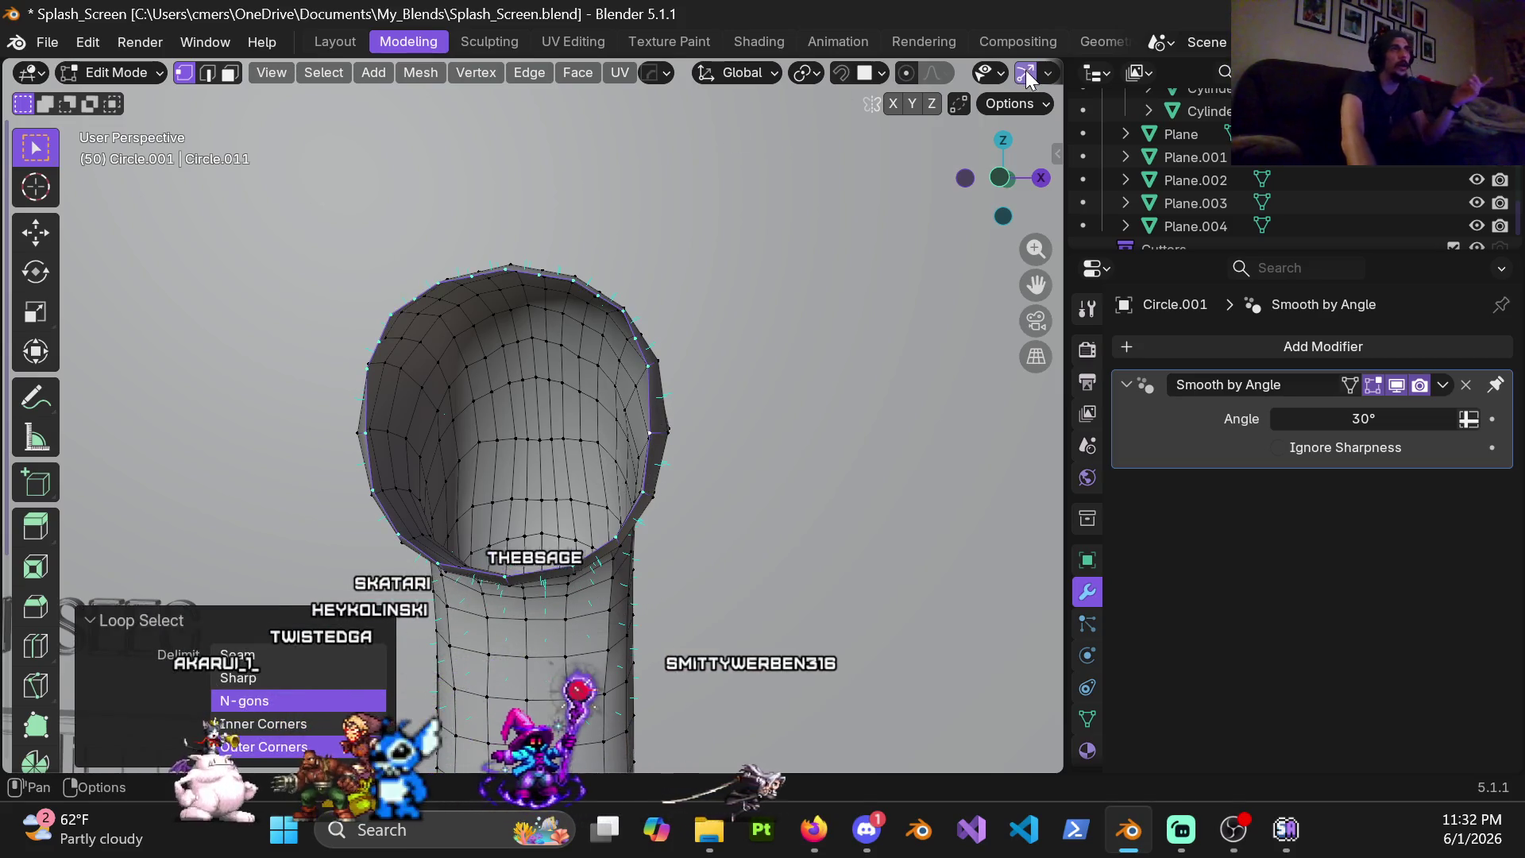
pyautogui.scroll(-5, 1013, 71)
pyautogui.click(903, 74)
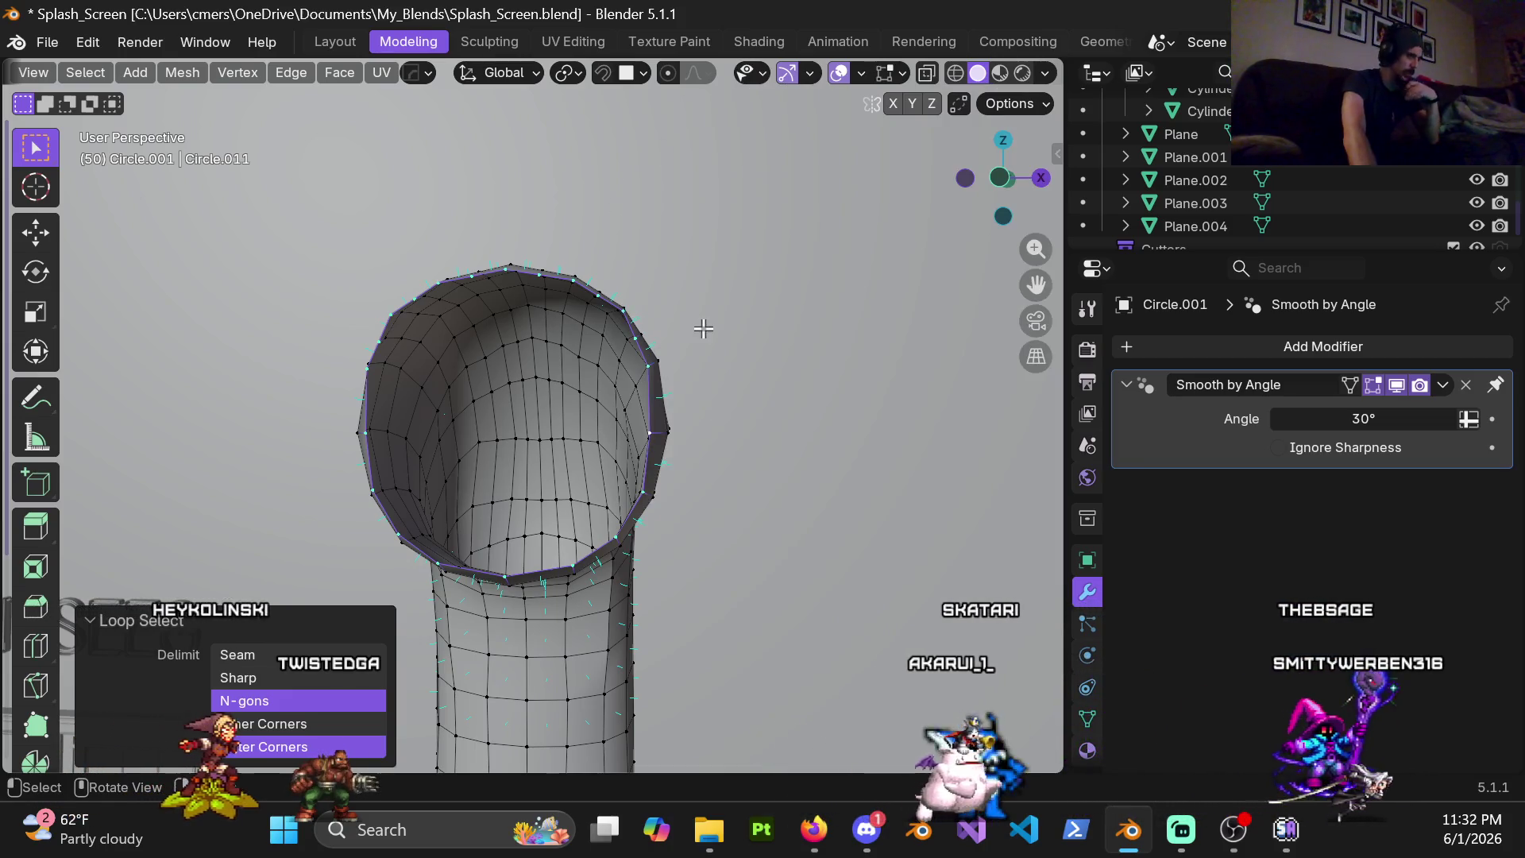
# Check the sidebar tool settings and mesh overlay options around the pipe's open end
pyautogui.press('n')
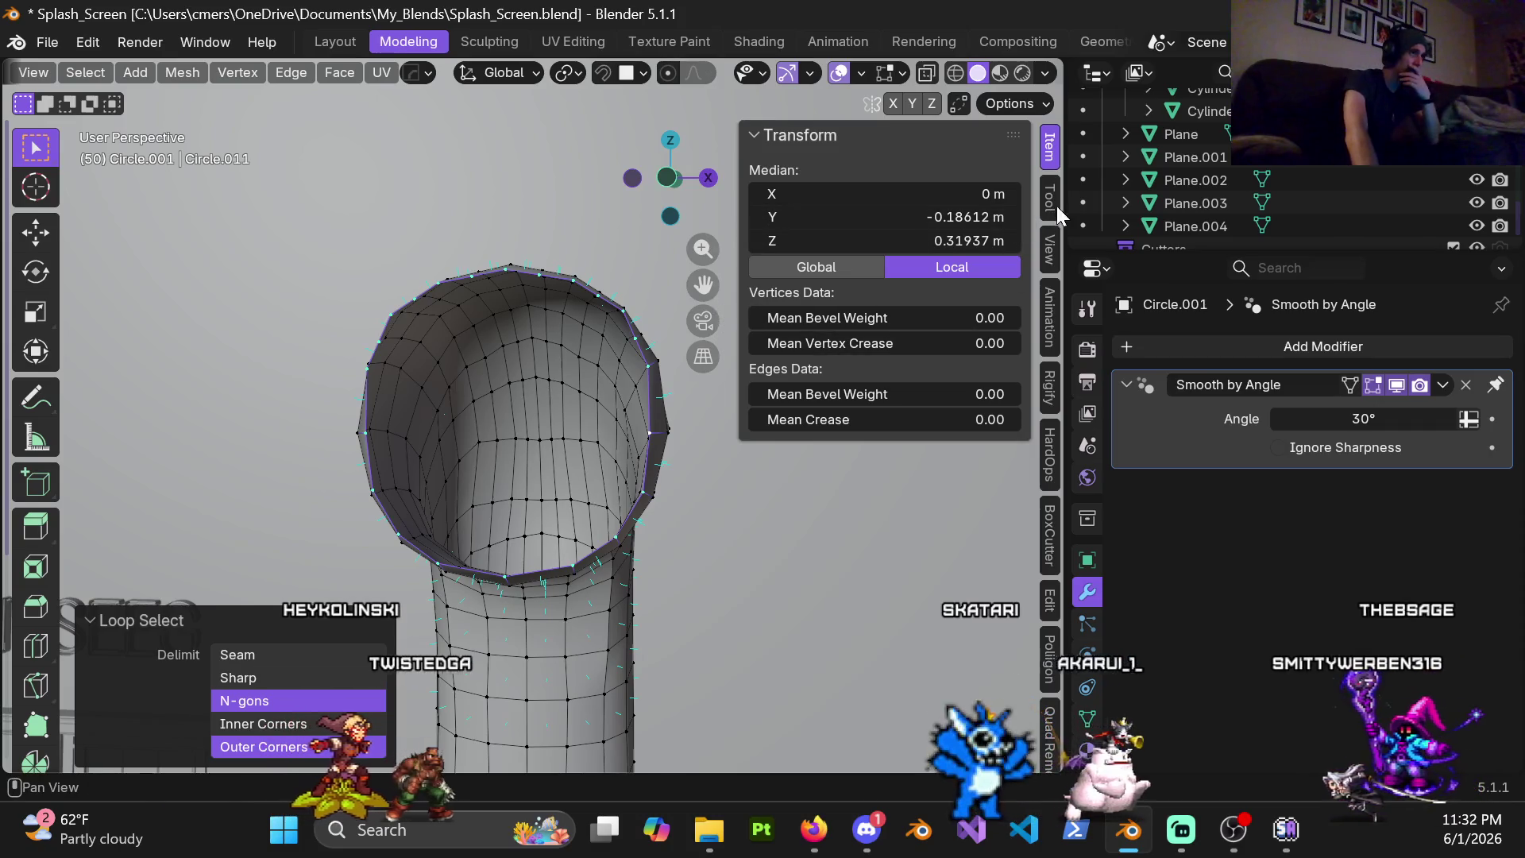
pyautogui.click(1049, 201)
pyautogui.click(1051, 149)
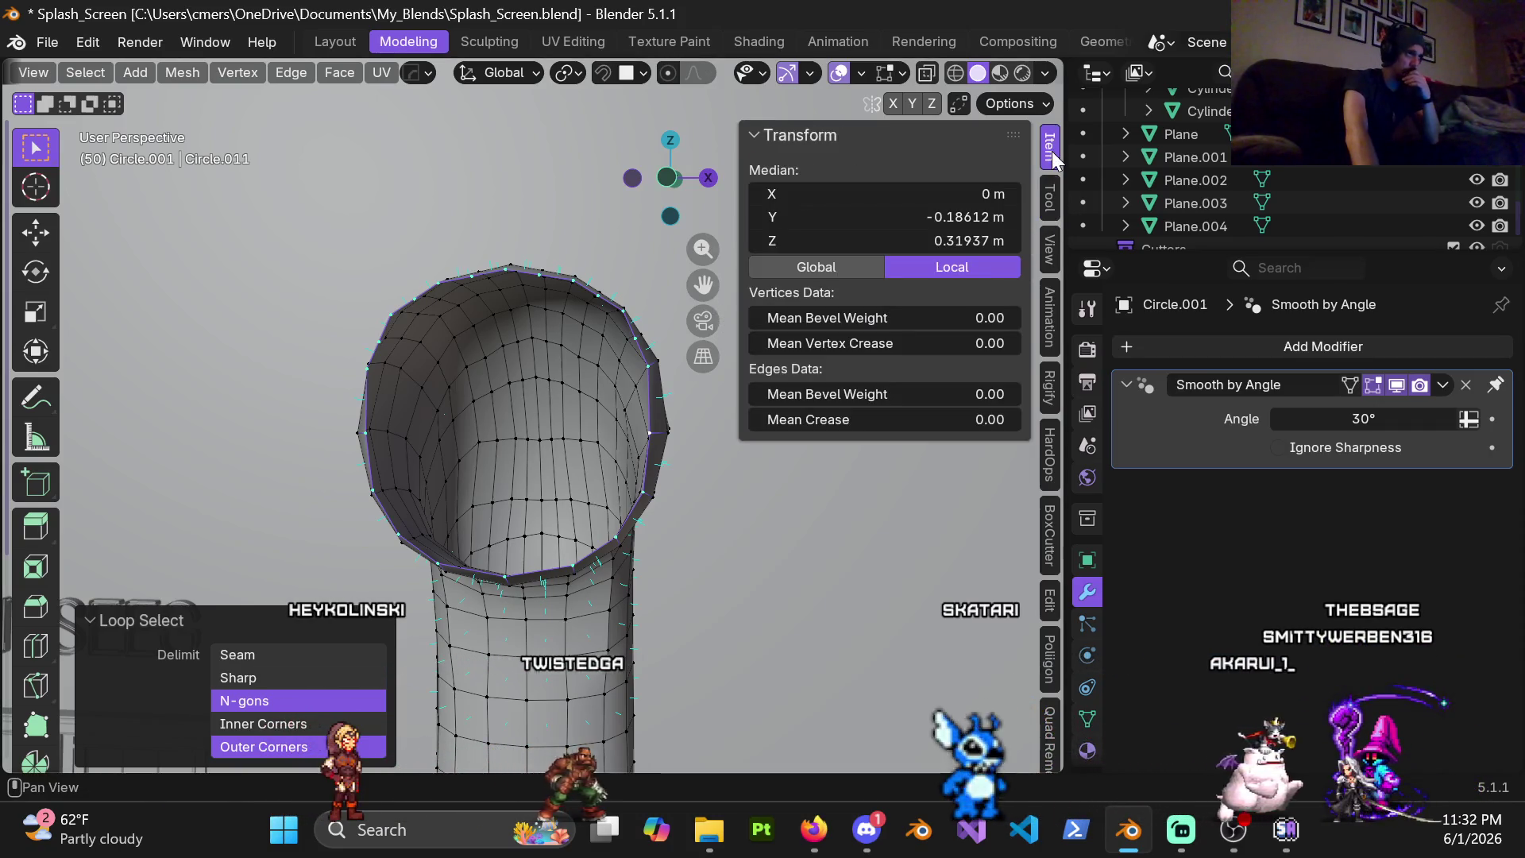
pyautogui.click(902, 76)
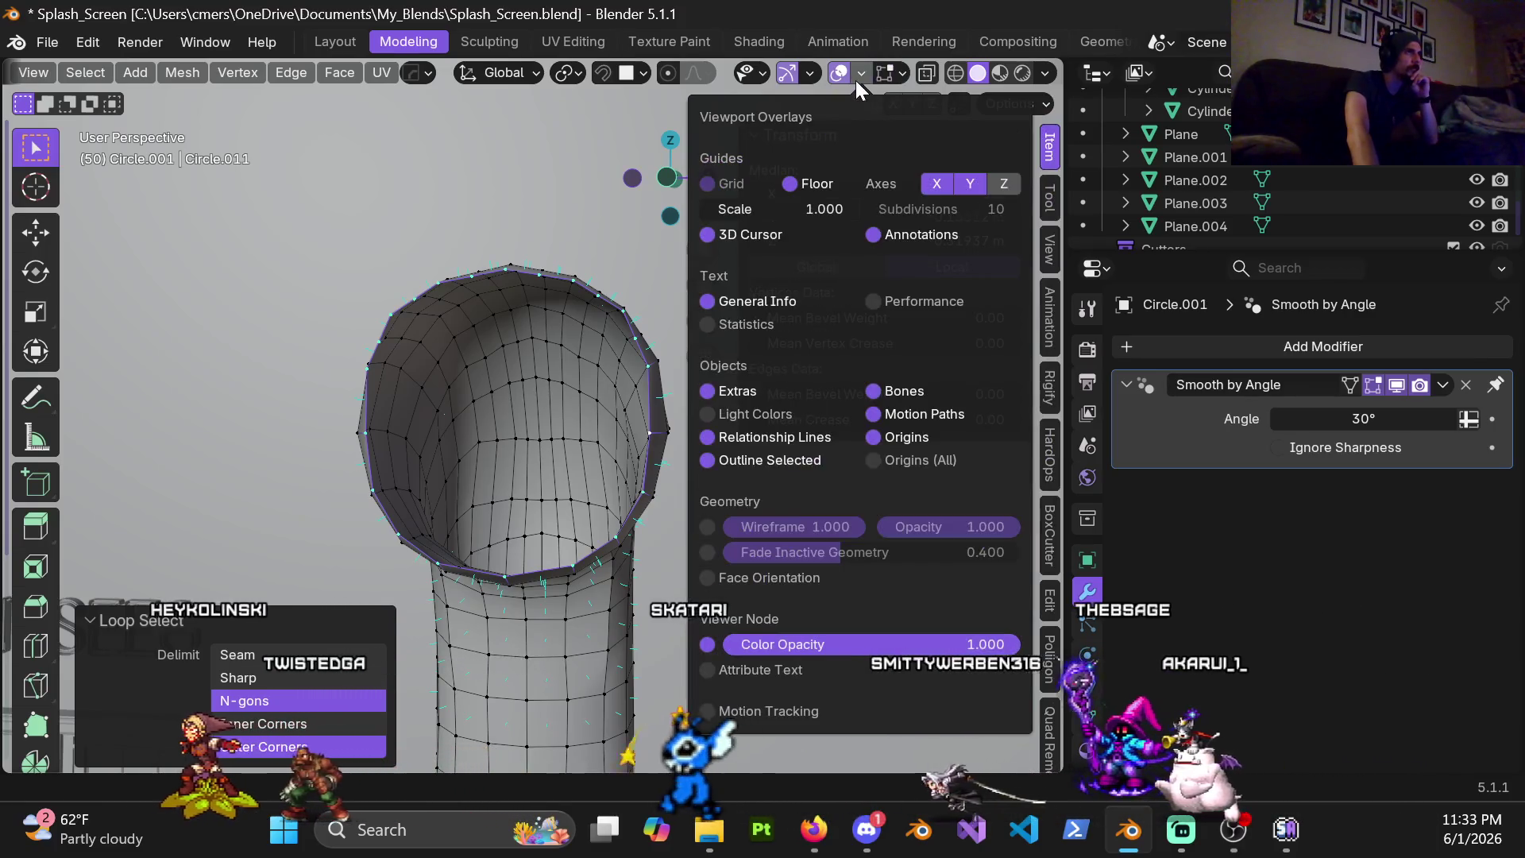
pyautogui.moveTo(861, 73)
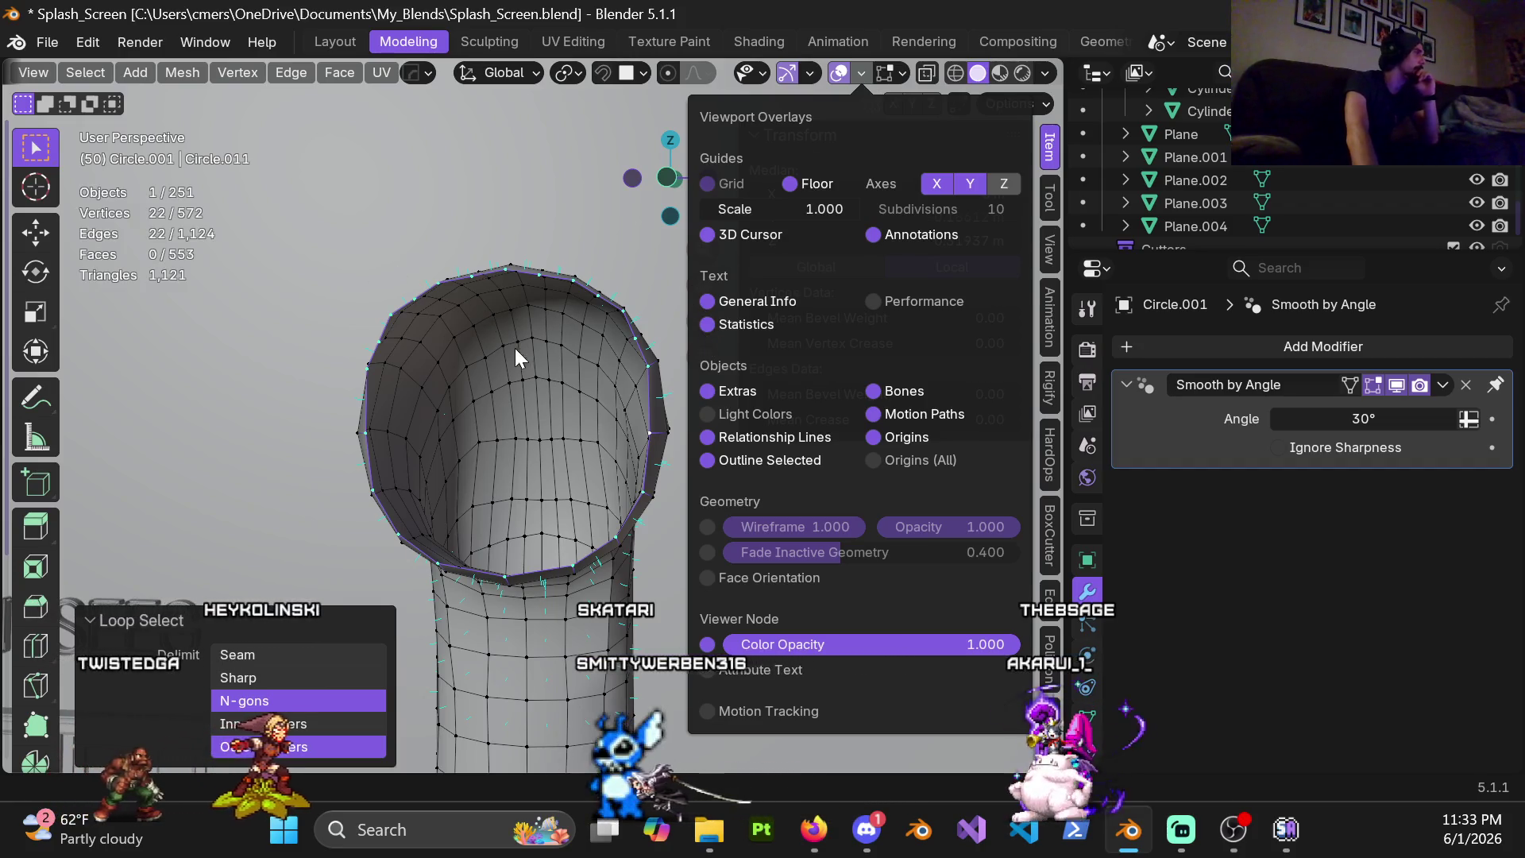
pyautogui.moveTo(488, 361); pyautogui.dragTo(611, 376, button='middle')
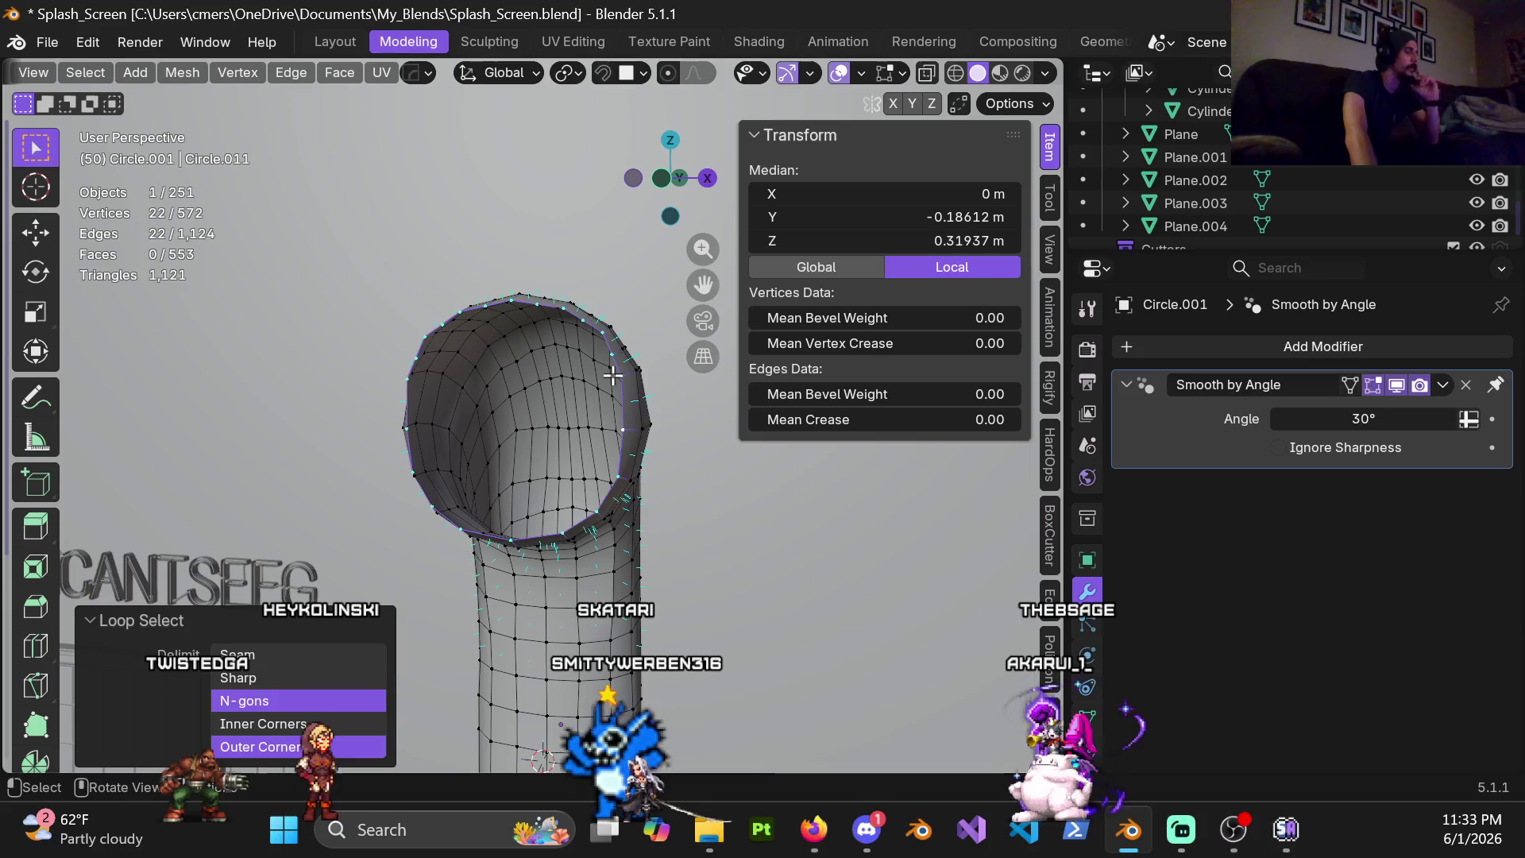
pyautogui.press('n')
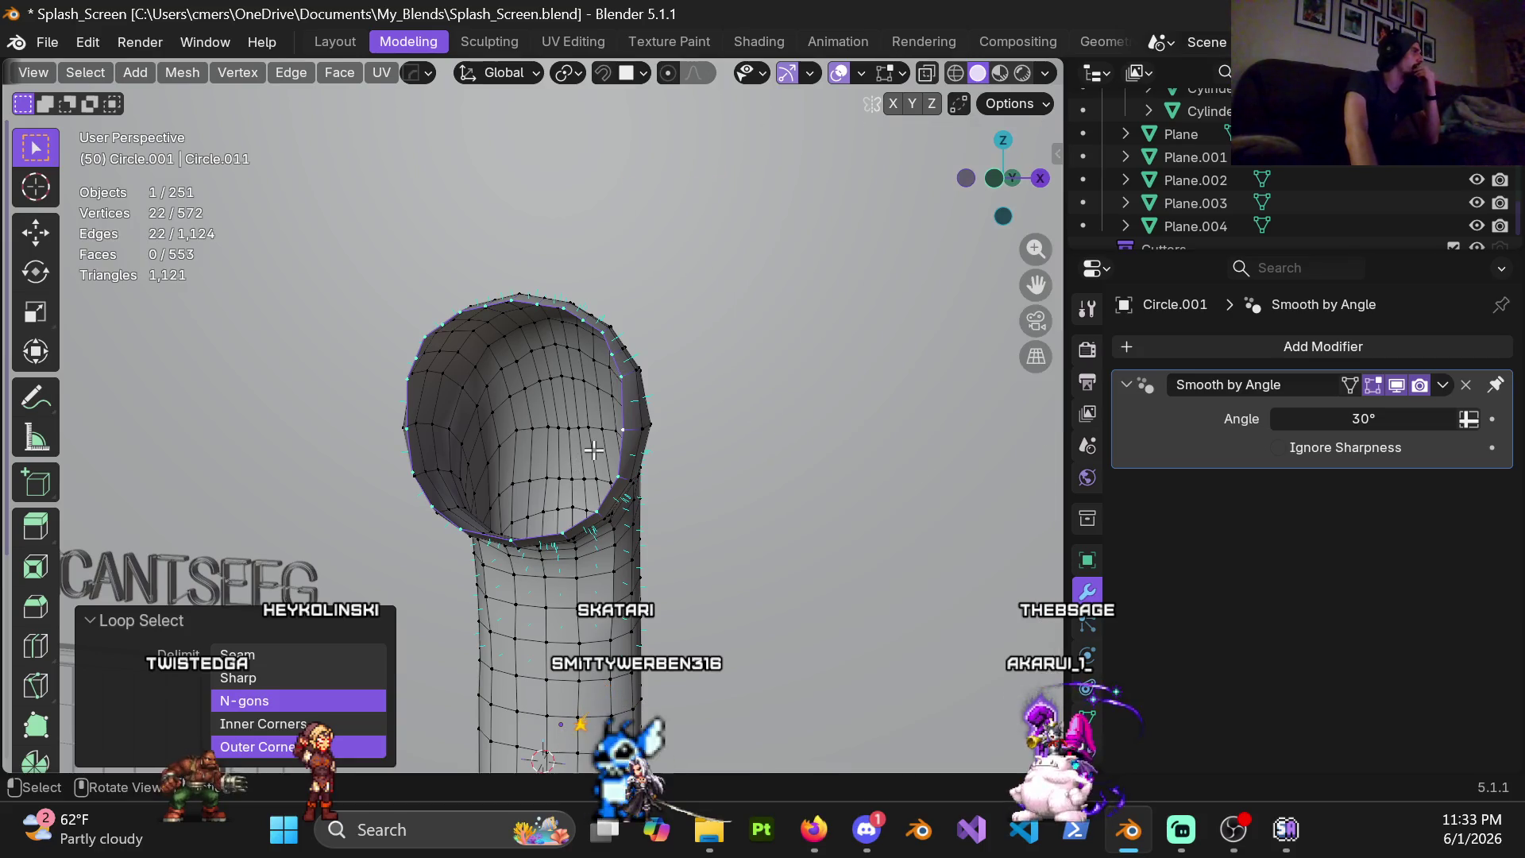
# Loop-select the full 22-vertex rim around the pipe's open top end
pyautogui.moveTo(592, 432); pyautogui.dragTo(570, 417, button='middle')
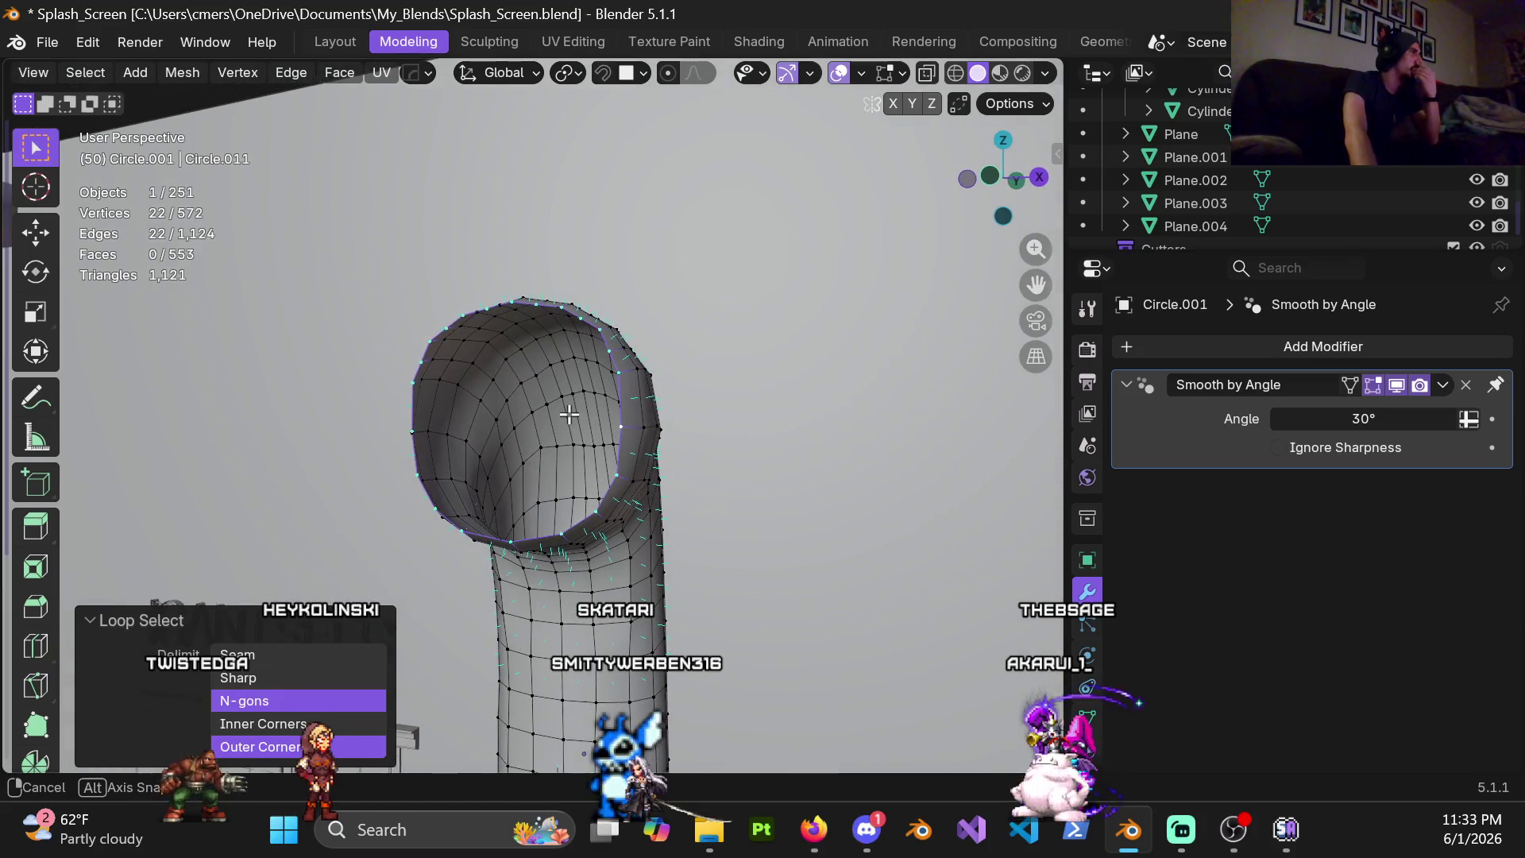
pyautogui.click(610, 407)
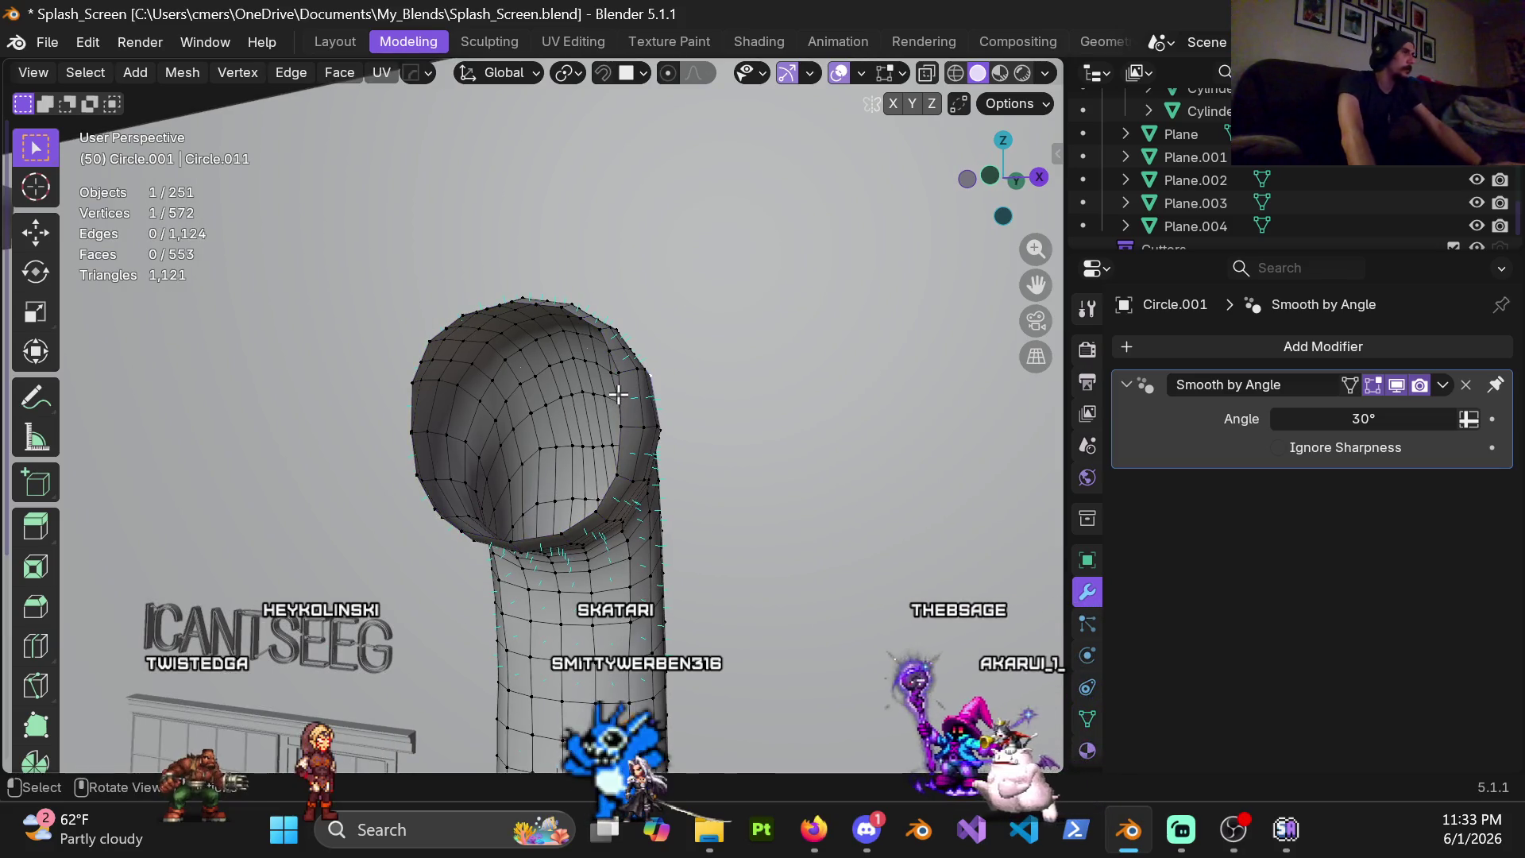
pyautogui.keyDown('alt'); pyautogui.click(618, 394); pyautogui.keyUp('alt')
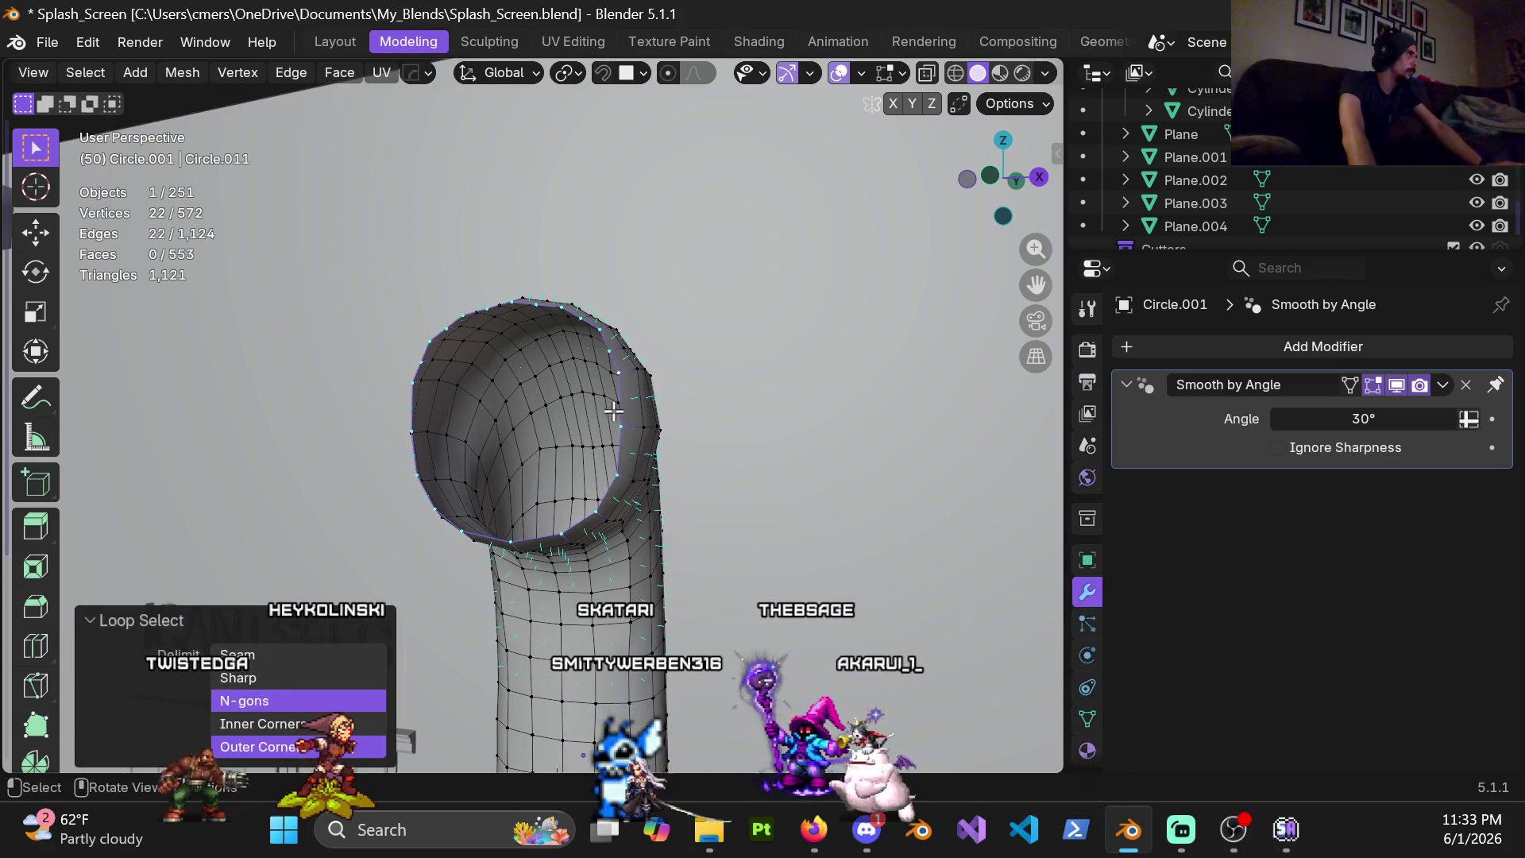
pyautogui.click(613, 221)
pyautogui.keyDown('alt'); pyautogui.click(619, 393); pyautogui.keyUp('alt')
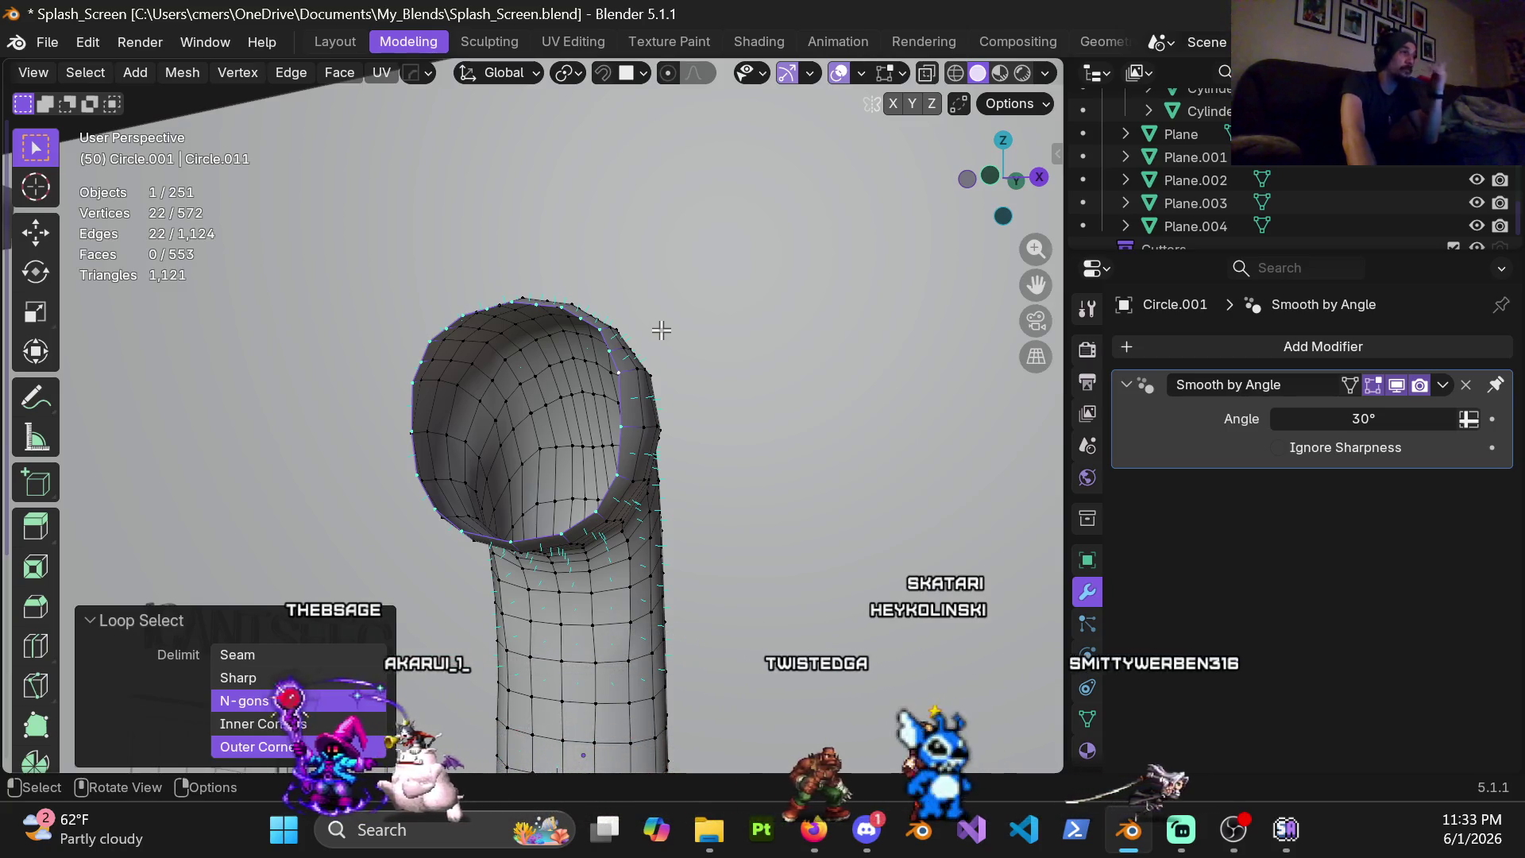
# Try filling the opening (Alt+F, tris to quads), undo back to the open rim, and list the vertex operations
pyautogui.hotkey('alt', 'f')
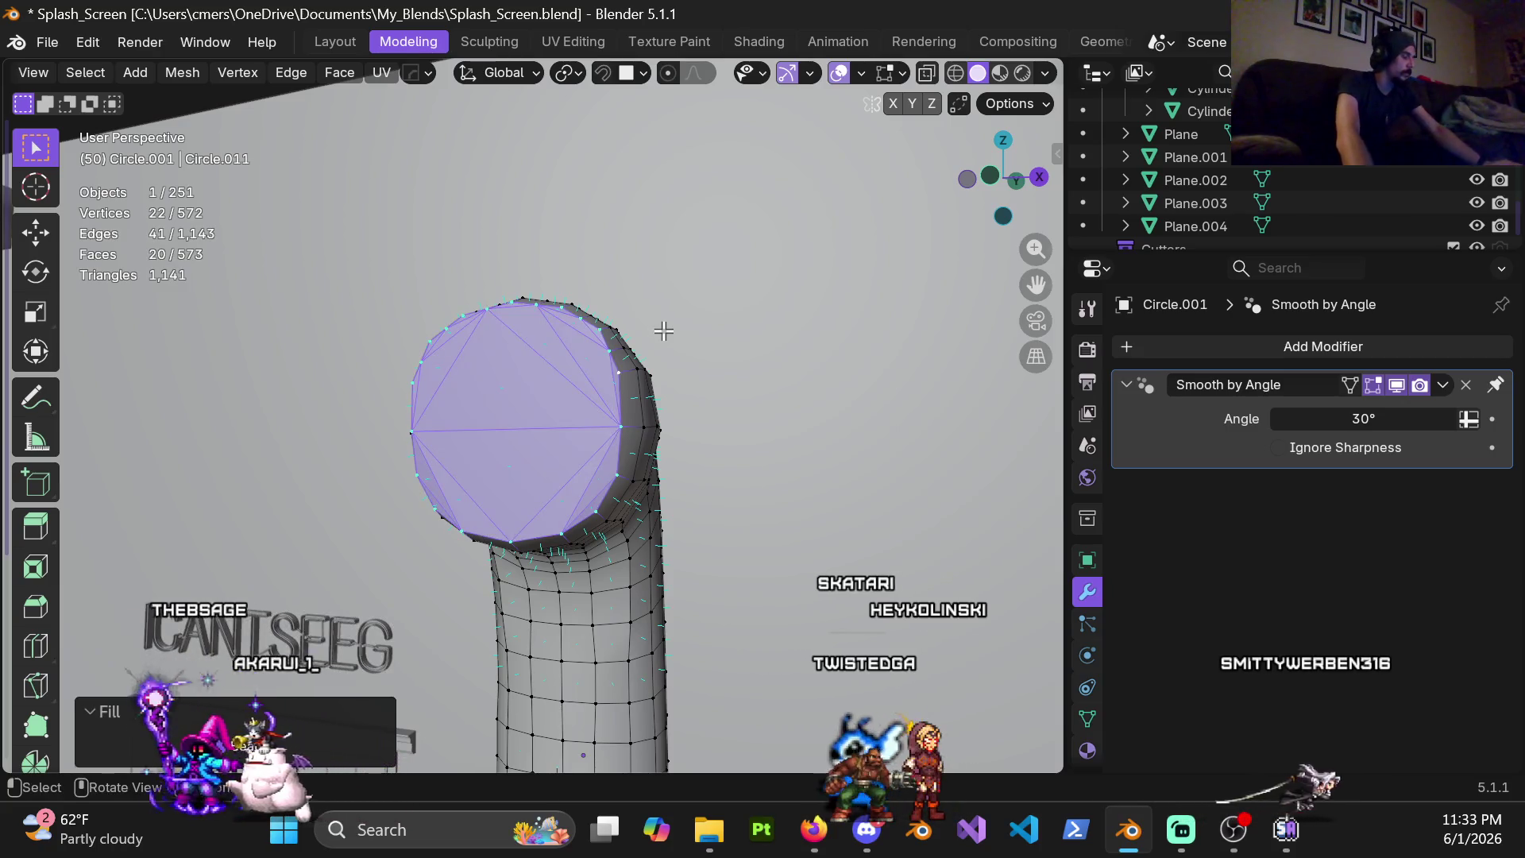
pyautogui.hotkey('alt', 'j')
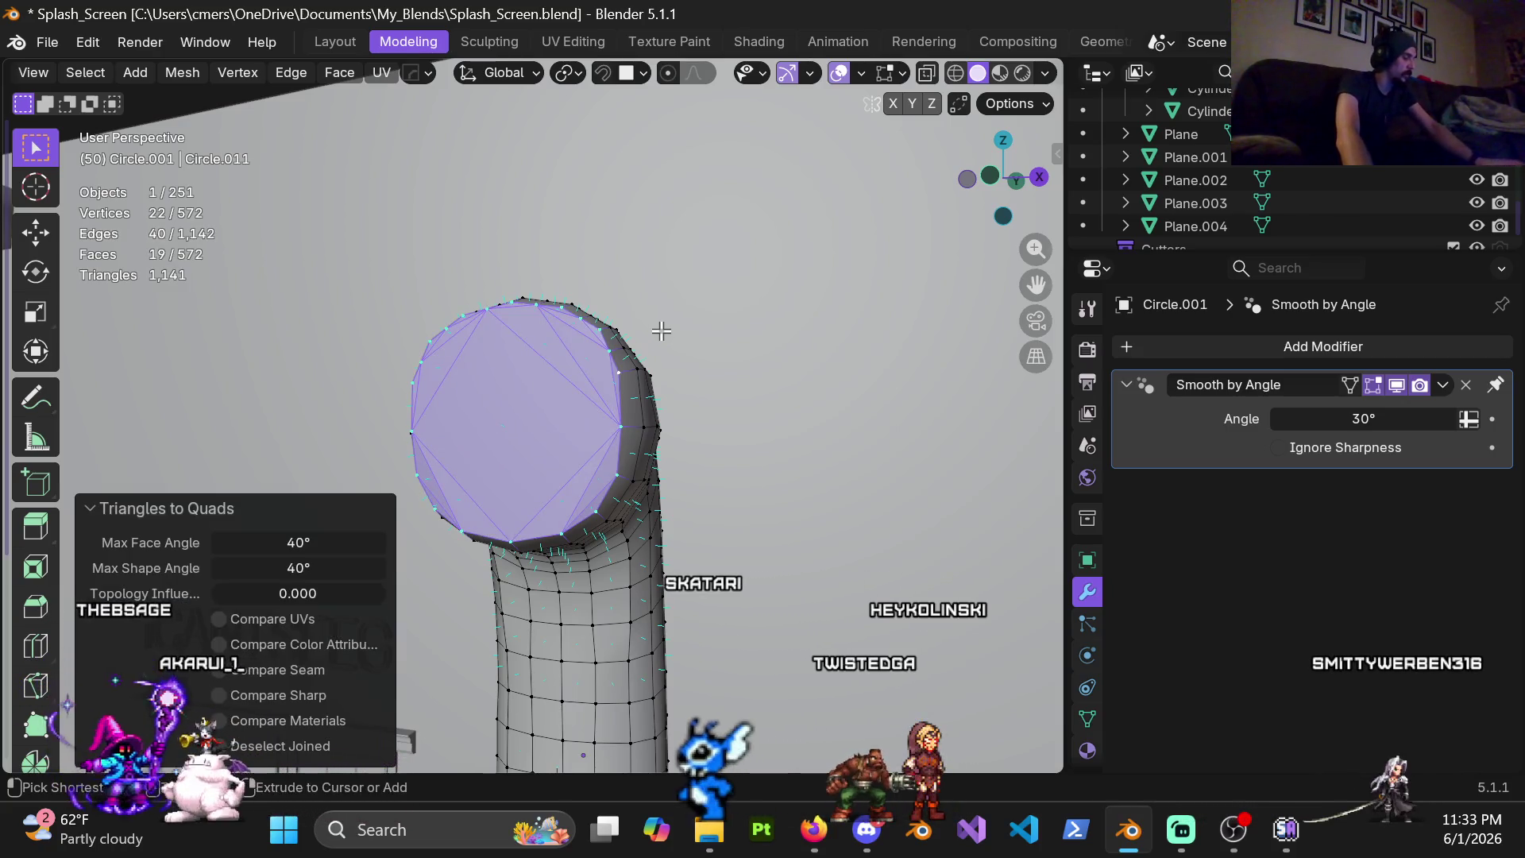
pyautogui.hotkey('ctrl', 'z')
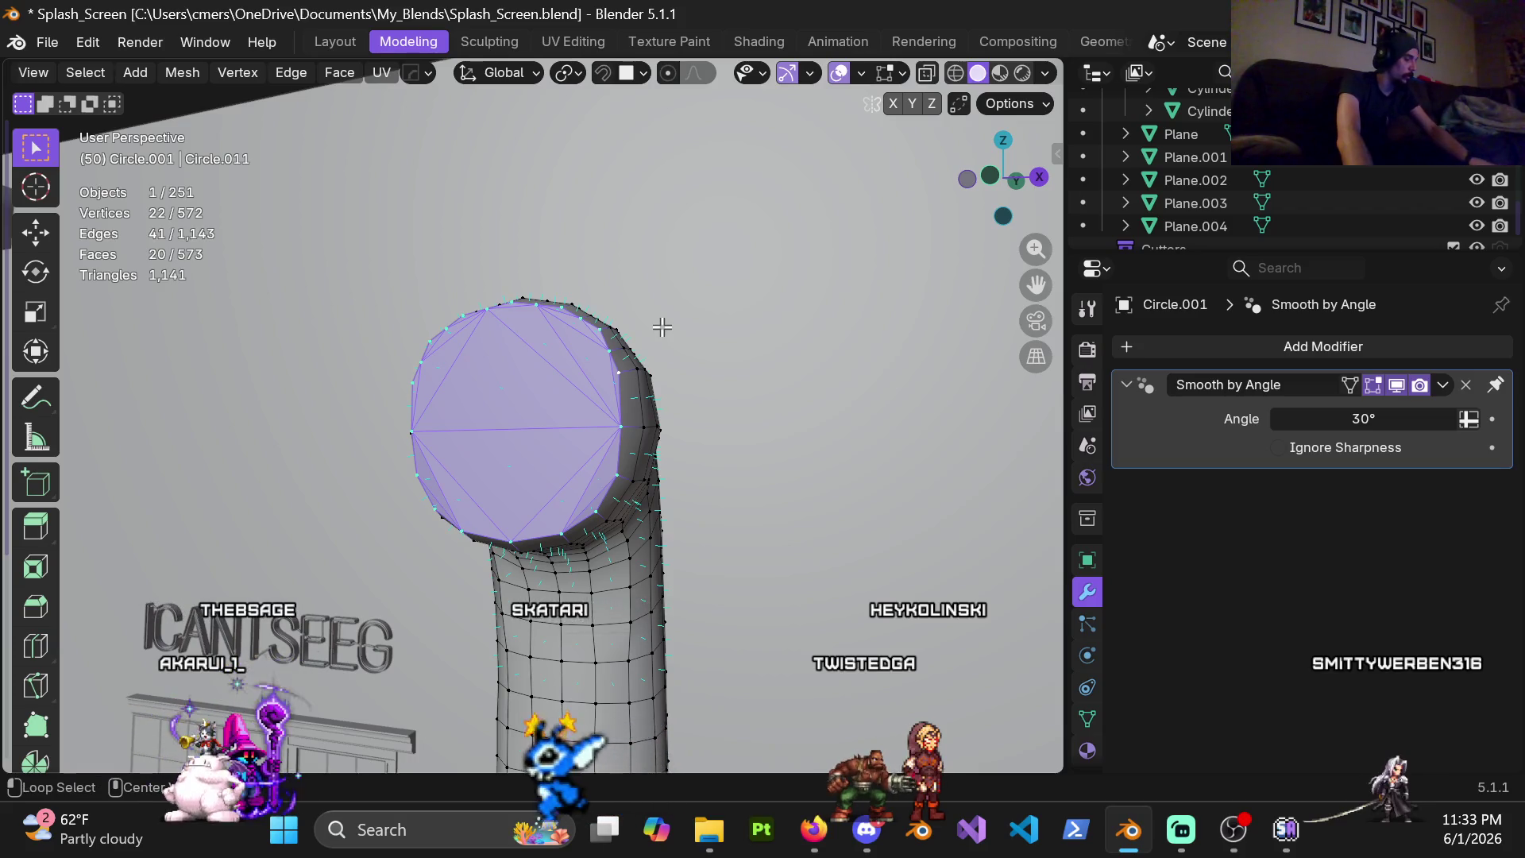
pyautogui.hotkey('ctrl', 'z')
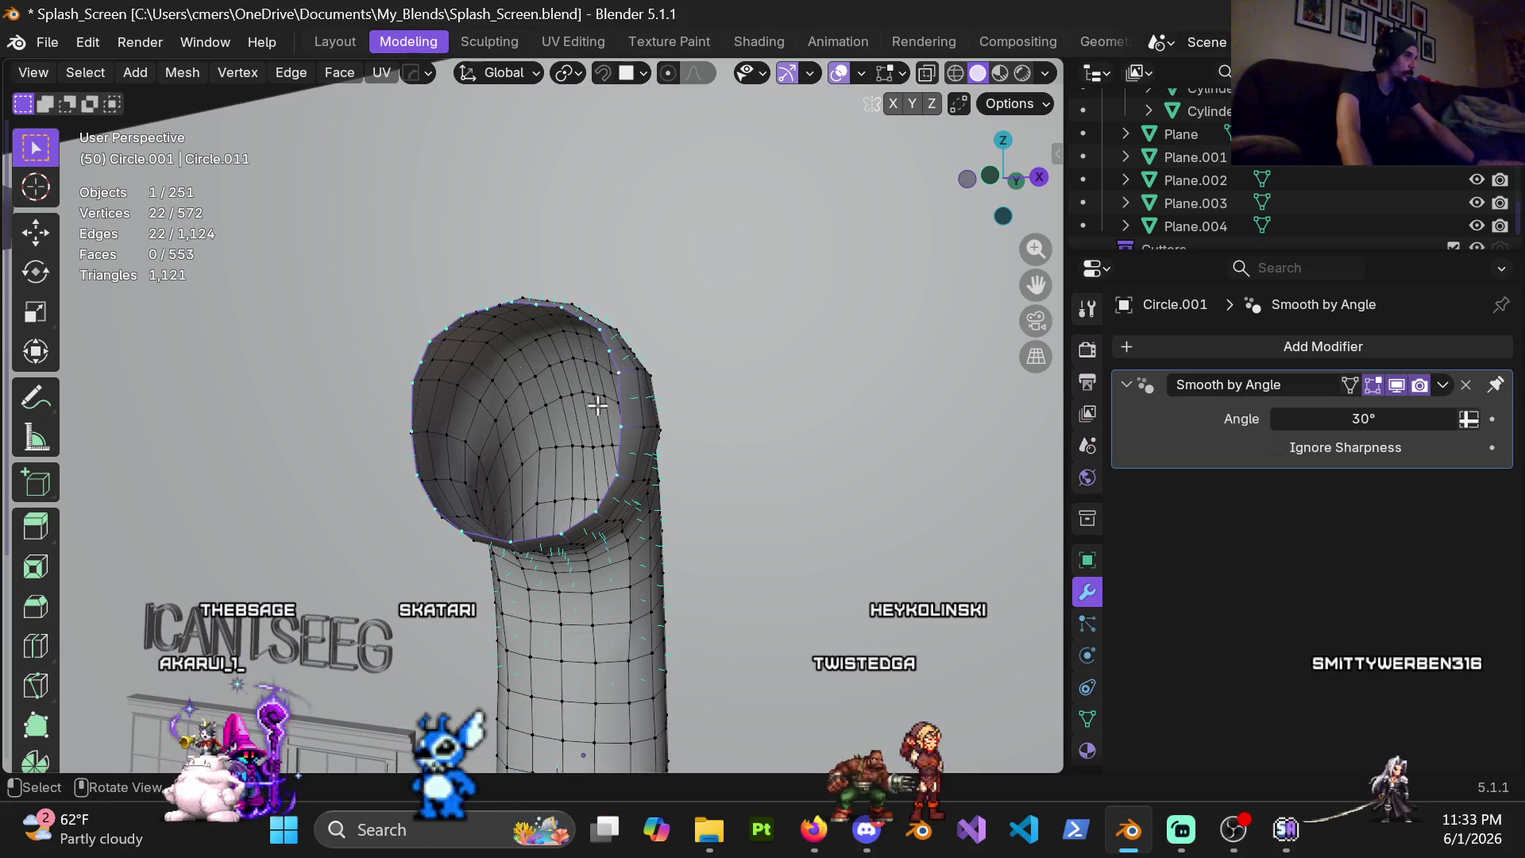
pyautogui.hotkey('alt', 'f')
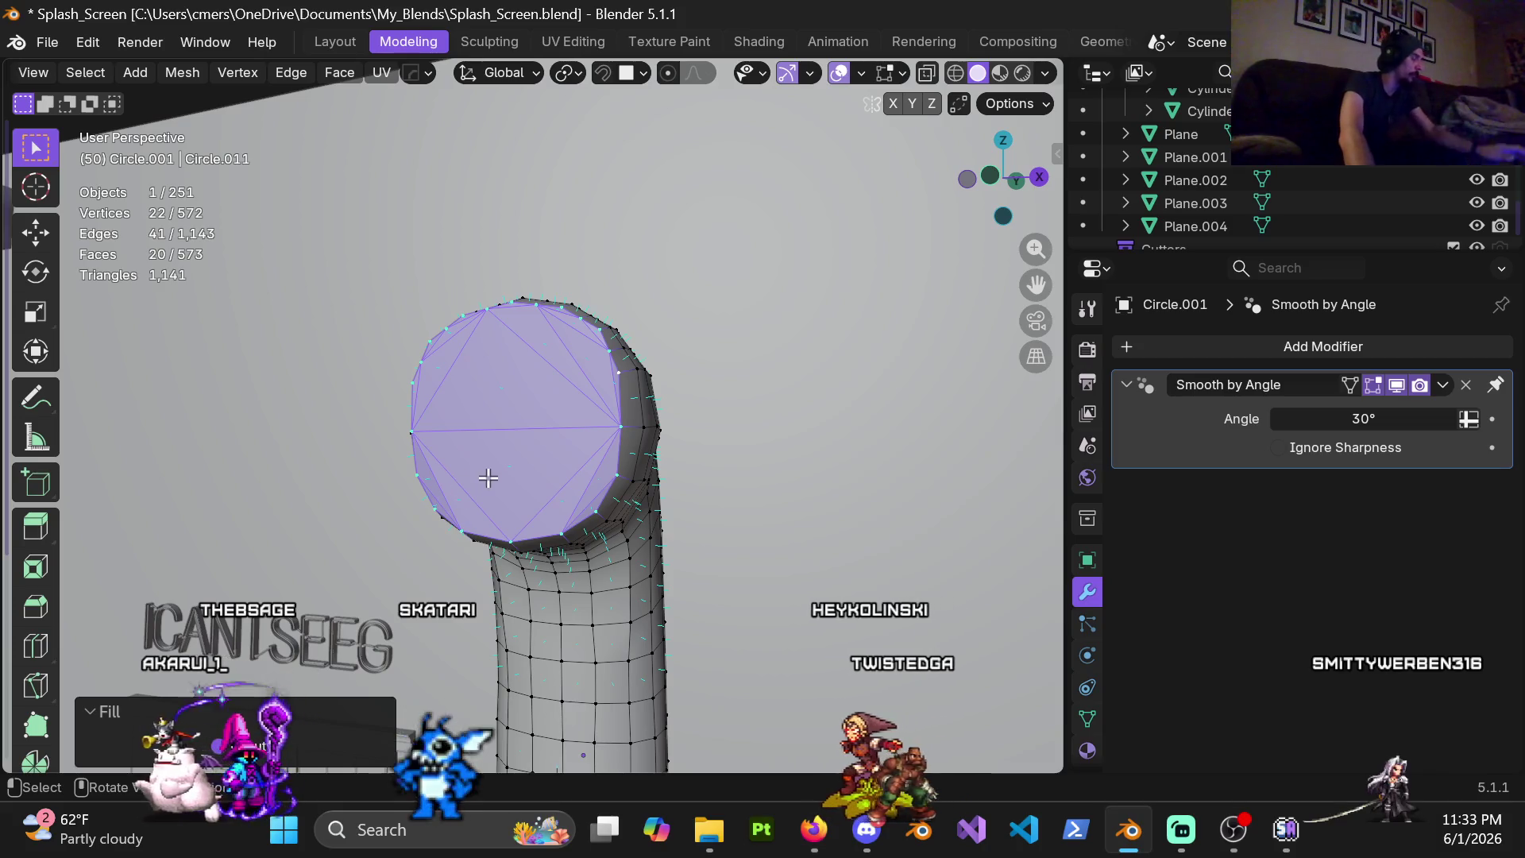
pyautogui.hotkey('ctrl', 'z')
pyautogui.hotkey('ctrl', 'v')
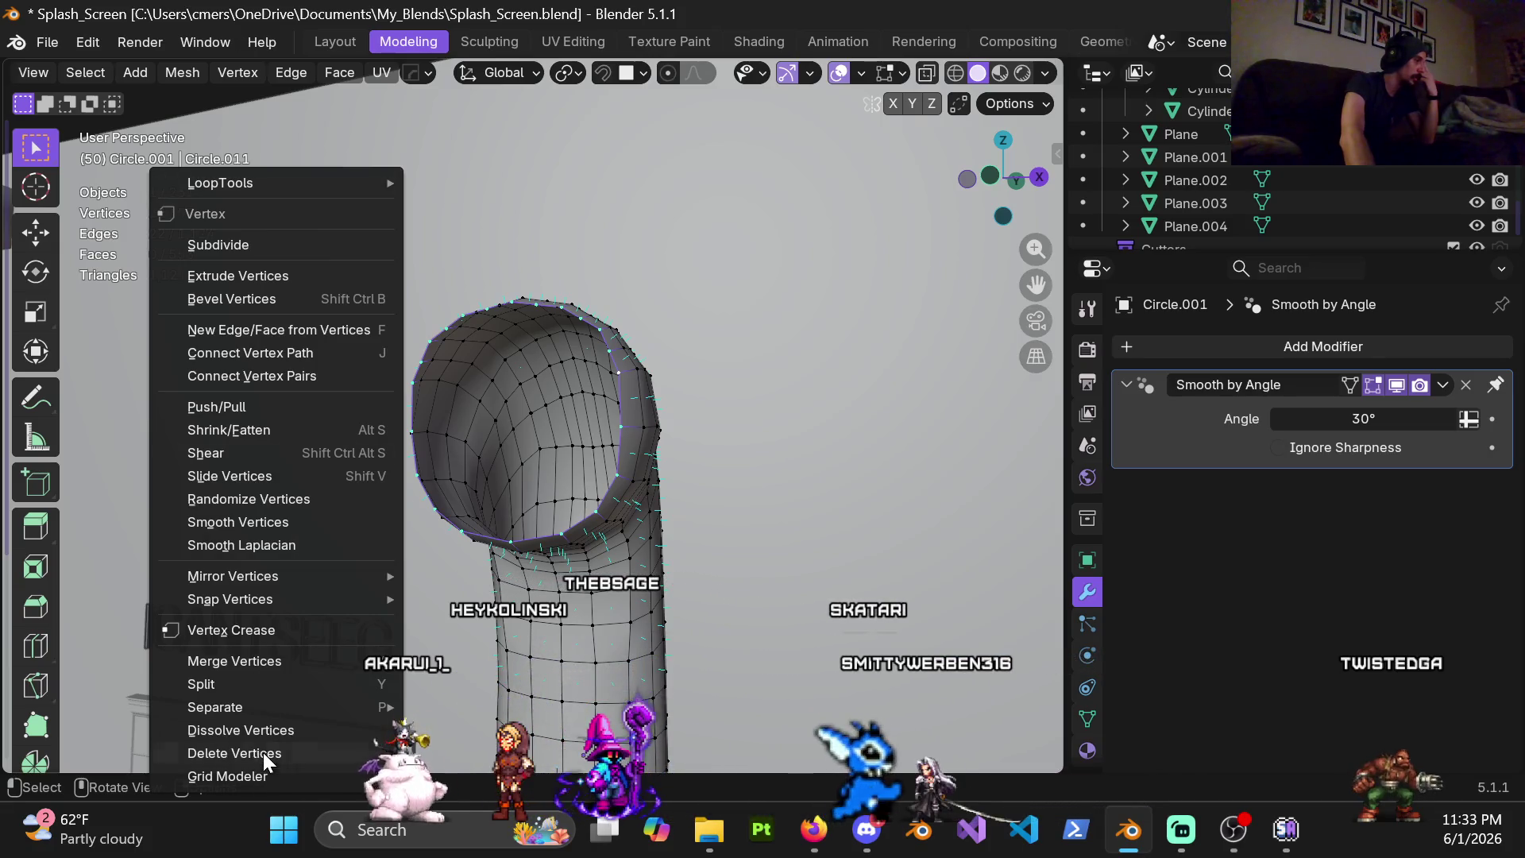
# Cap the selected top rim with Face > Grid Fill and start raising its offset
pyautogui.click(328, 74)
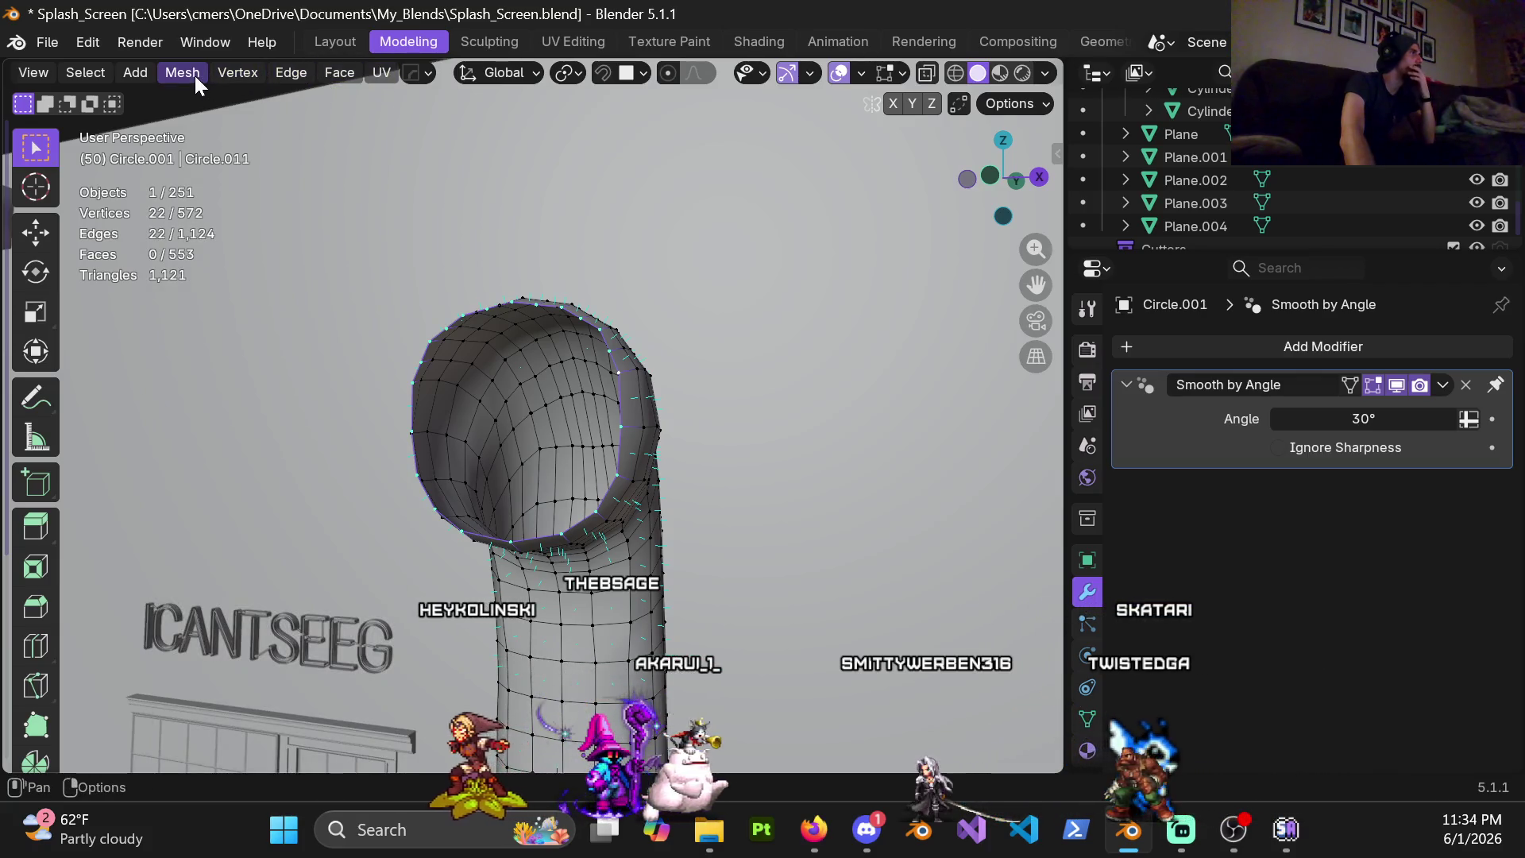
pyautogui.click(351, 69)
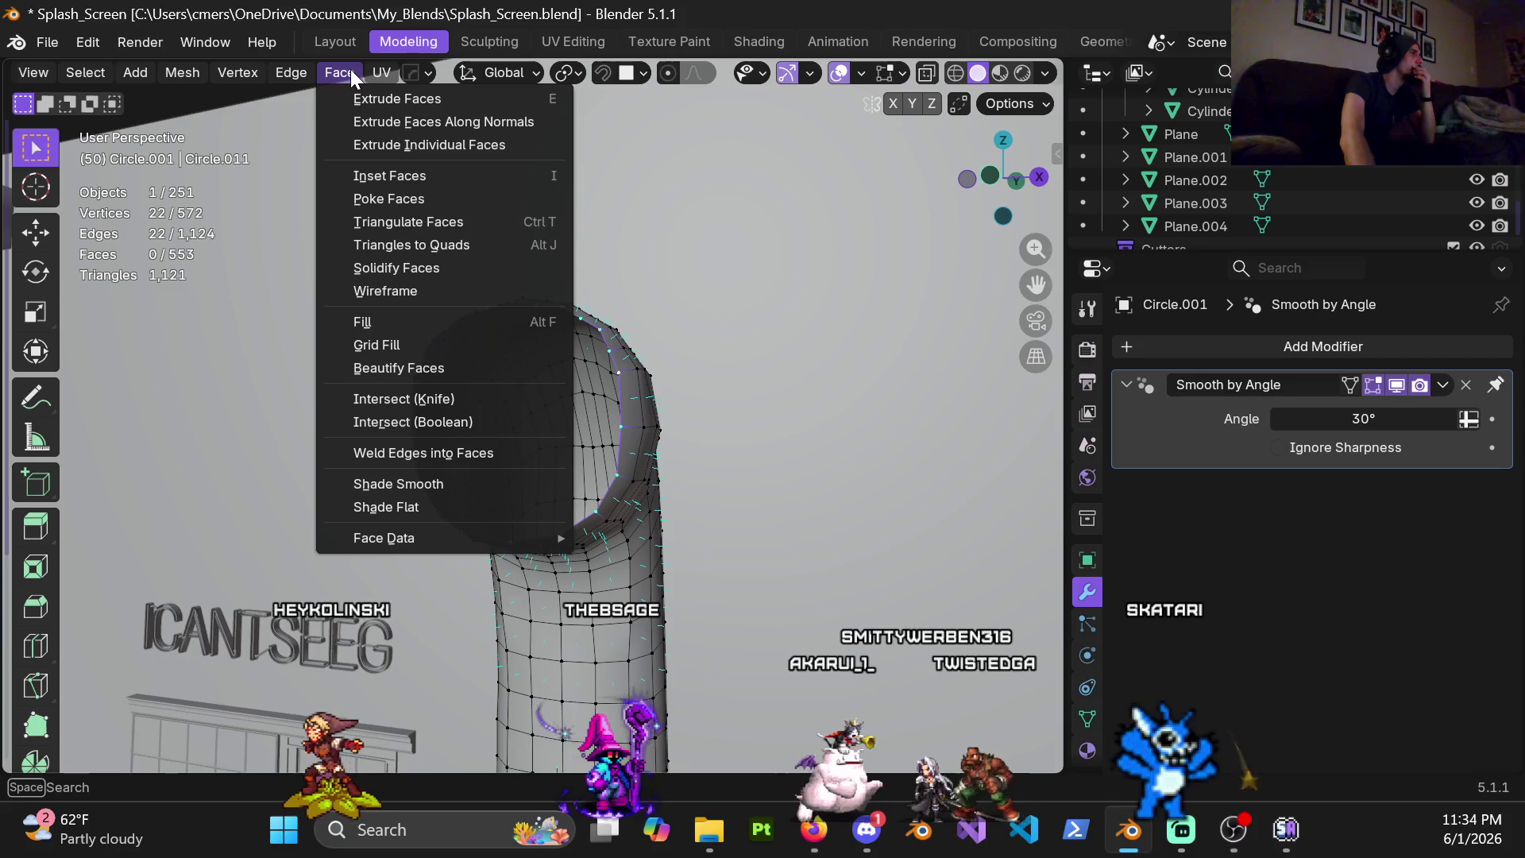
pyautogui.click(412, 346)
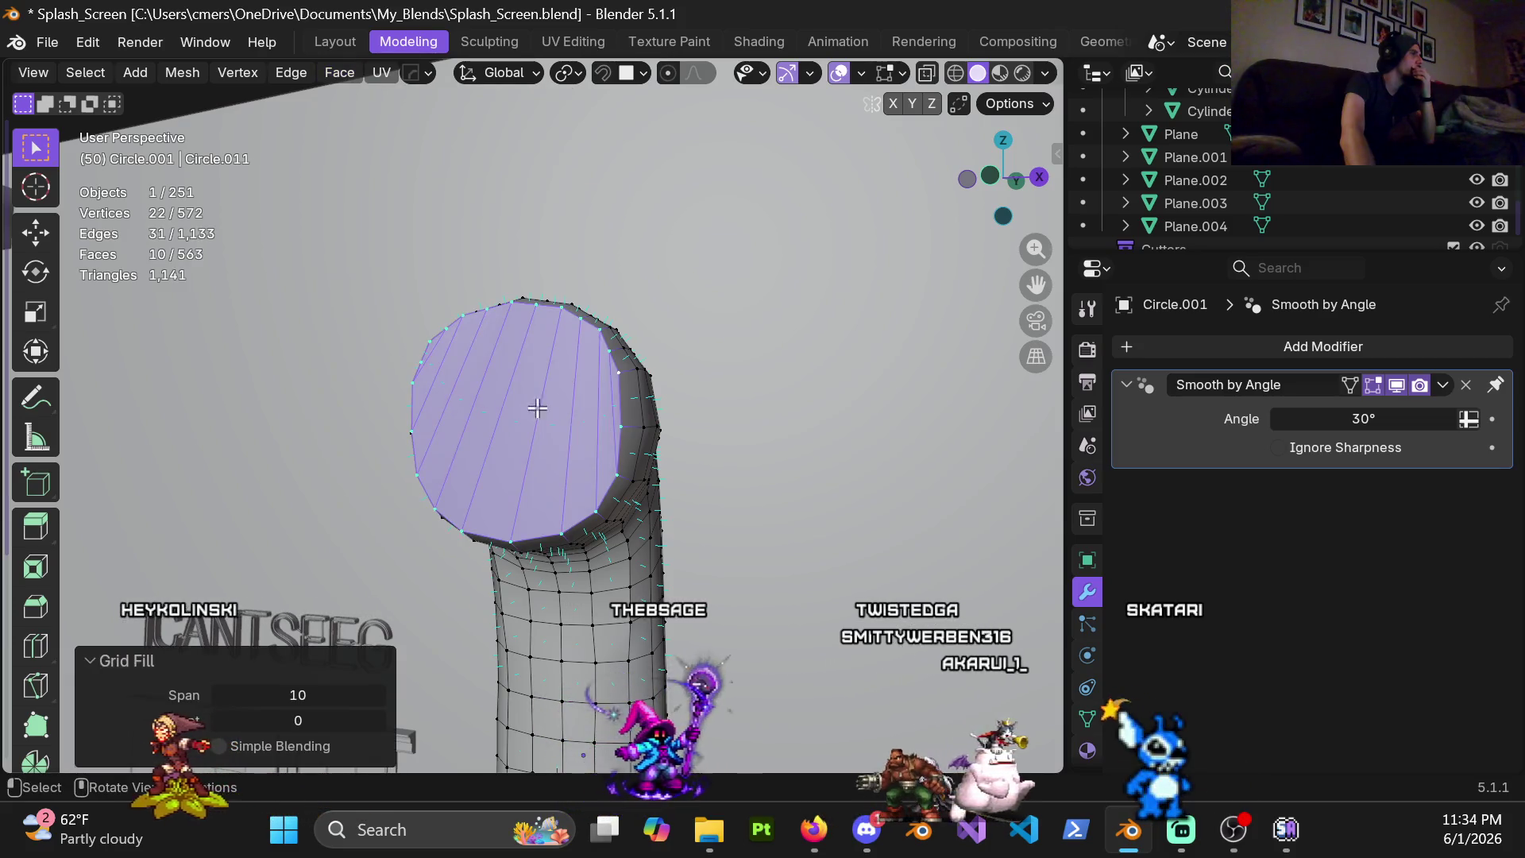
pyautogui.scroll(1, 528, 449)
pyautogui.scroll(1, 544, 452)
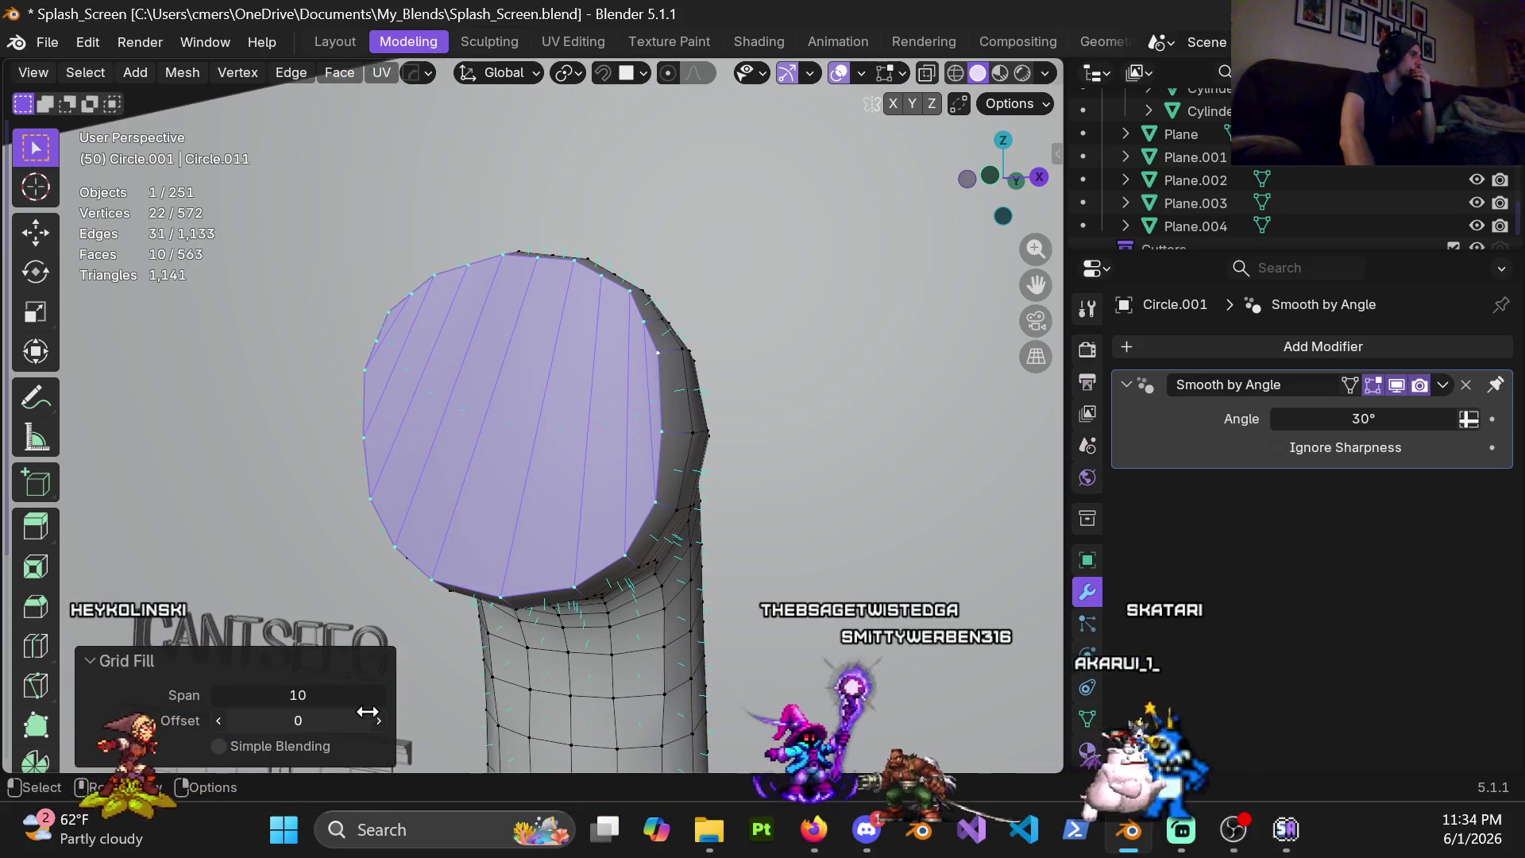
pyautogui.moveTo(373, 725); pyautogui.dragTo(219, 722)
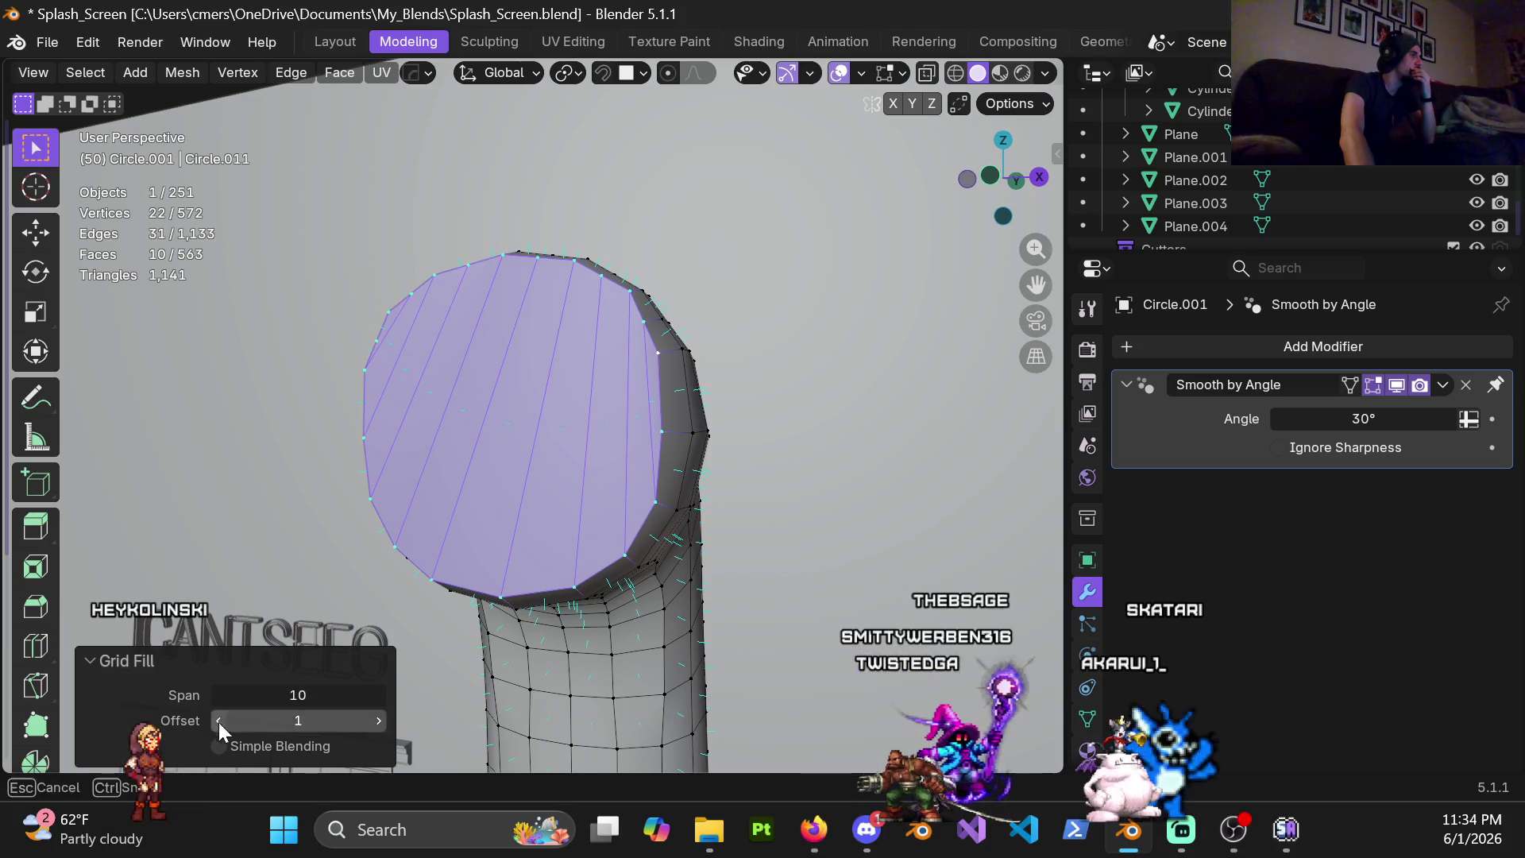
pyautogui.click(379, 724)
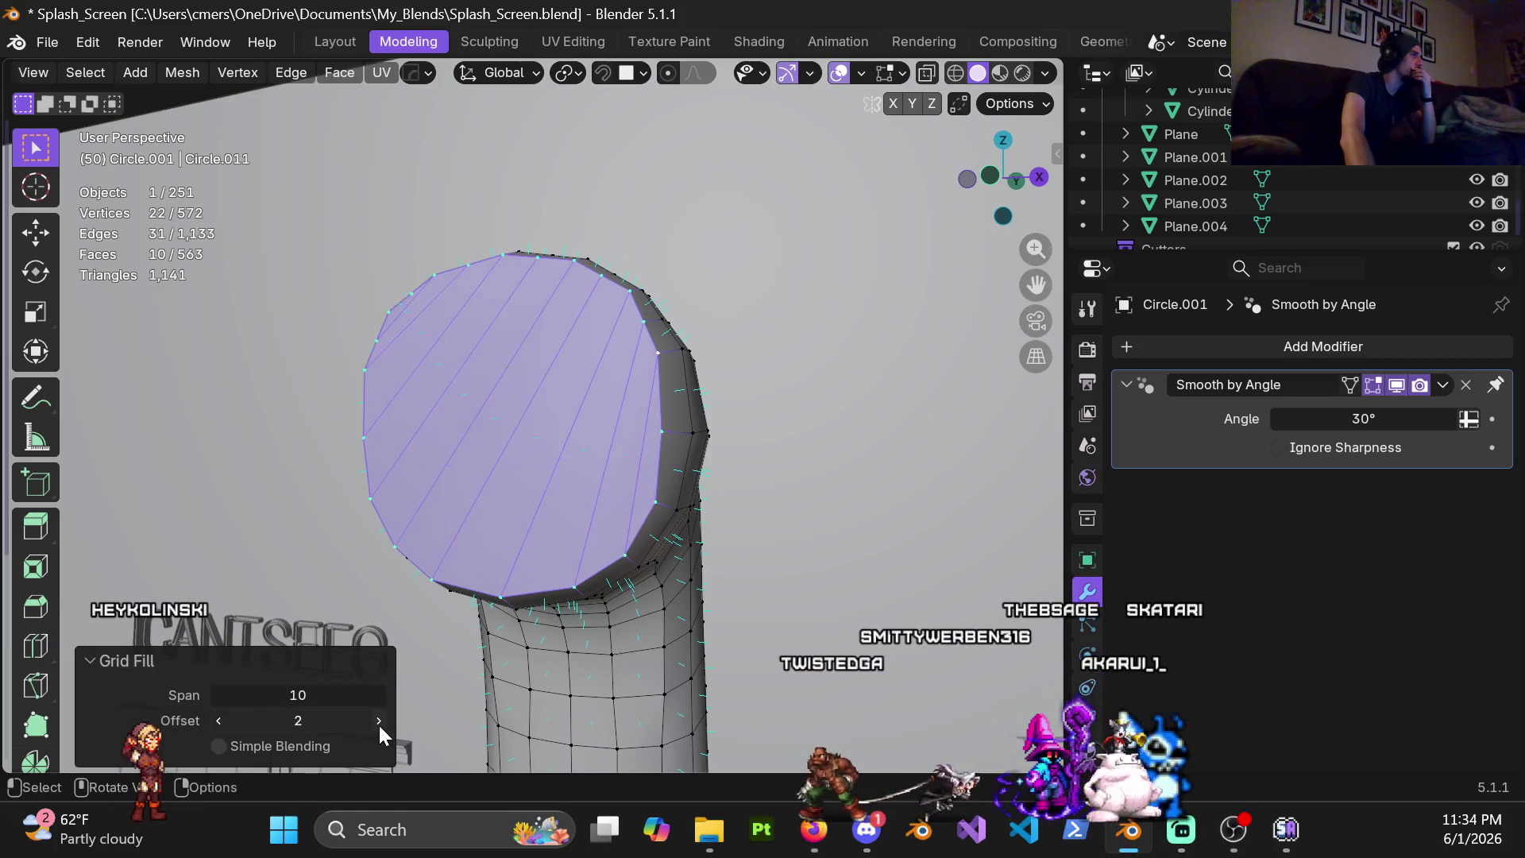
pyautogui.click(378, 721)
# Bring the grid fill offset up to 11 and inspect the capped end from the front
pyautogui.click(378, 720)
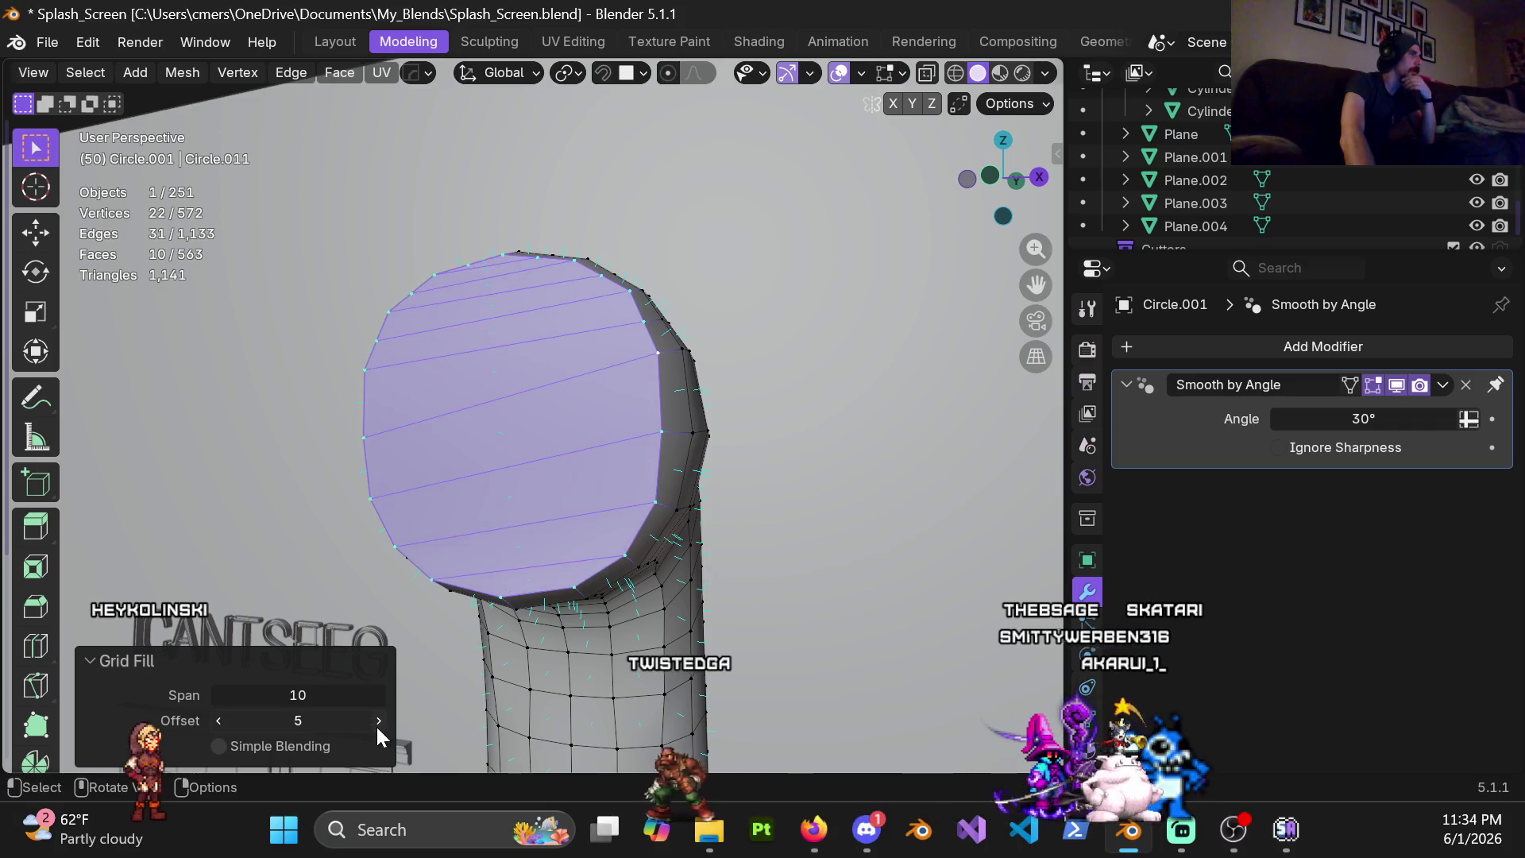
pyautogui.click(378, 721)
pyautogui.click(377, 720)
pyautogui.click(377, 720)
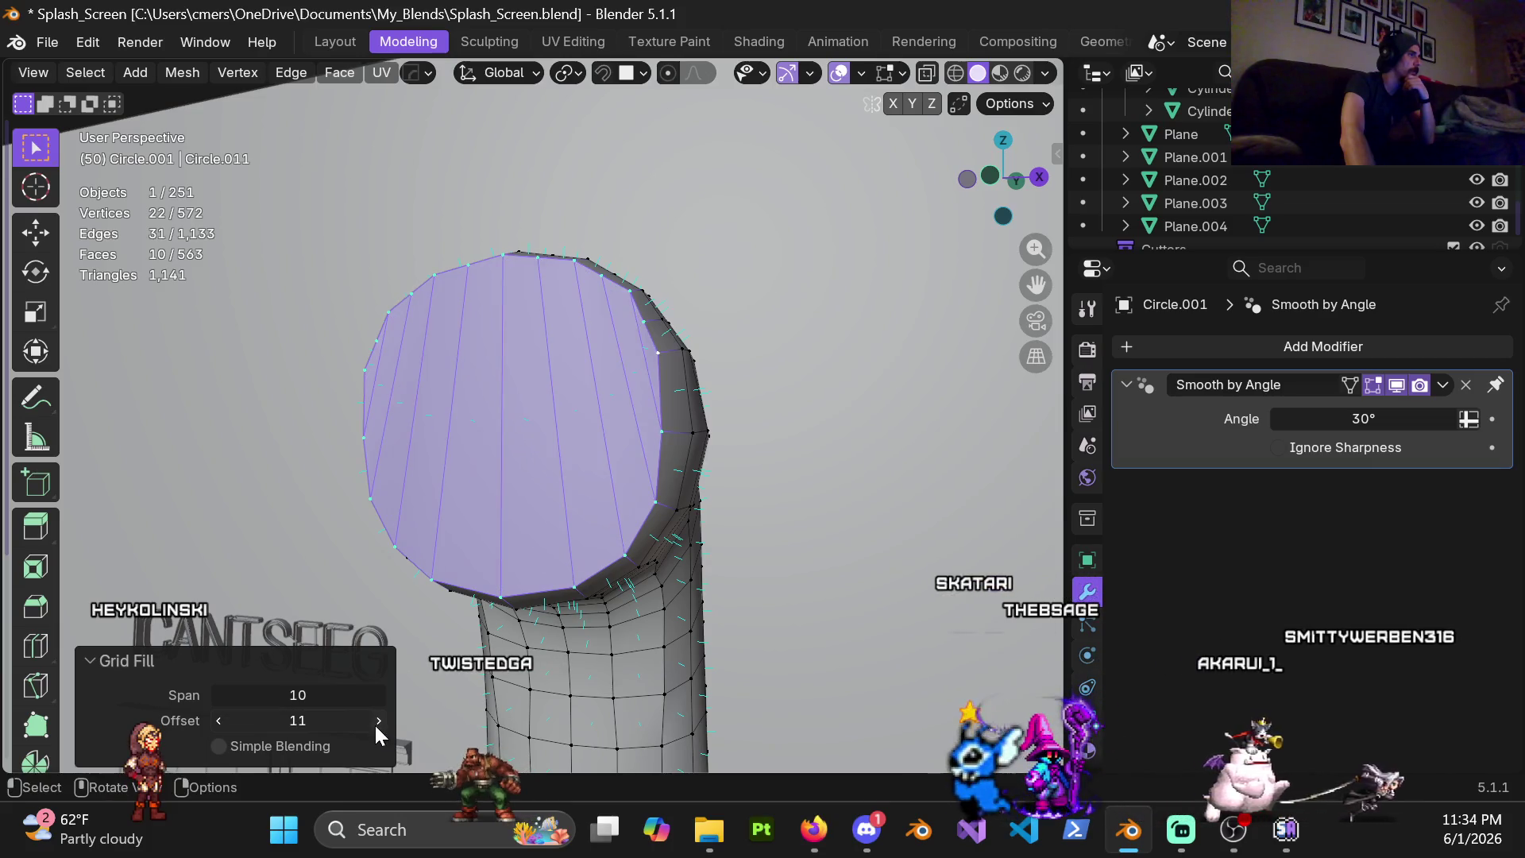
pyautogui.moveTo(535, 345)
pyautogui.mouseDown(button='middle')
pyautogui.moveTo(595, 306)
pyautogui.moveTo(516, 432)
pyautogui.moveTo(524, 507)
pyautogui.moveTo(444, 501)
pyautogui.mouseUp(button='middle')
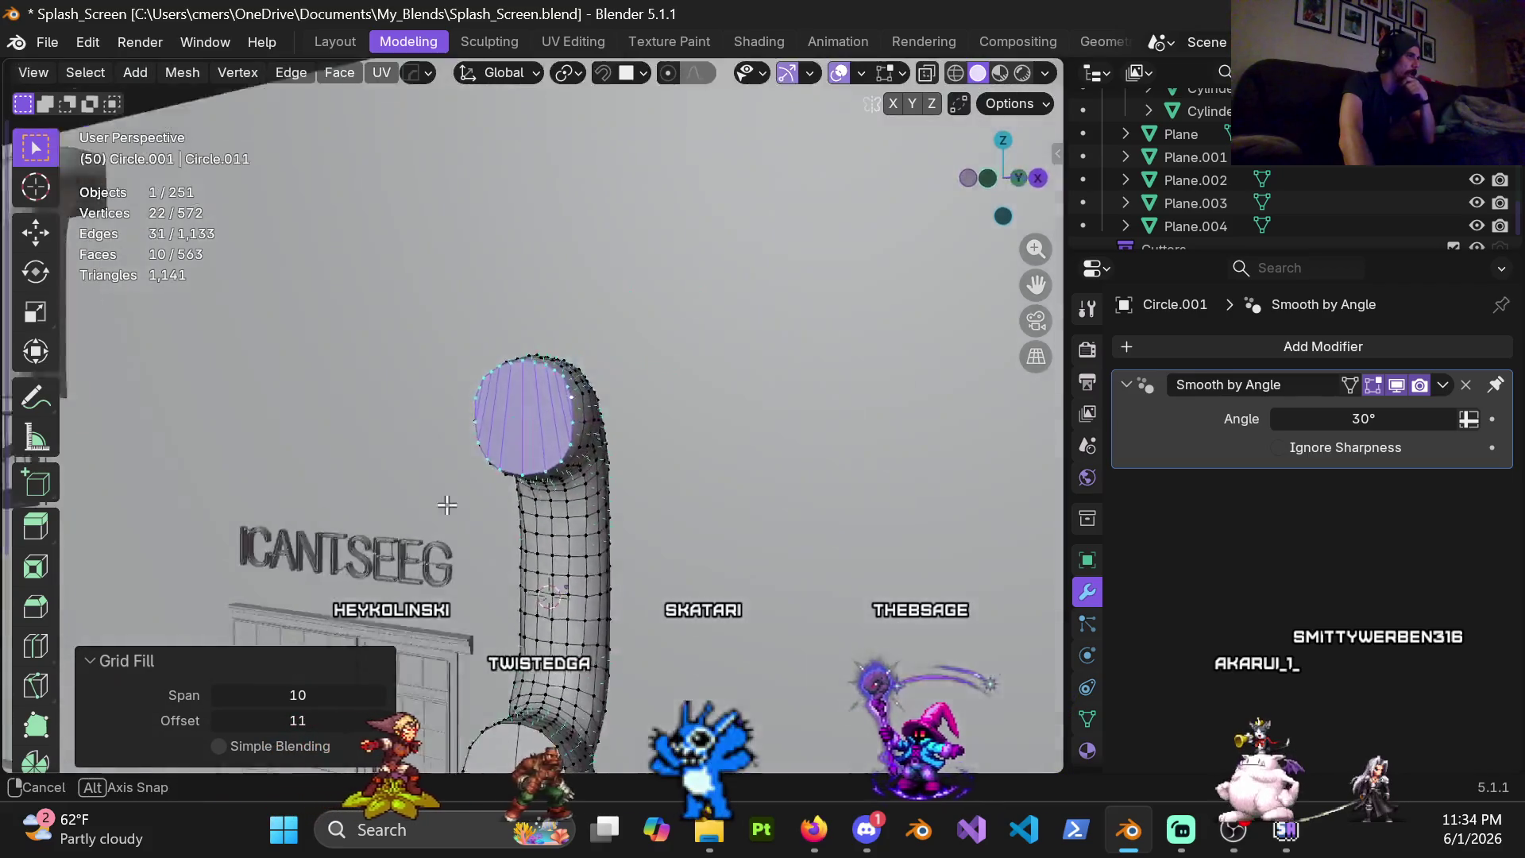
pyautogui.moveTo(444, 501)
pyautogui.mouseDown(button='middle')
pyautogui.moveTo(524, 510)
pyautogui.moveTo(537, 456)
pyautogui.mouseUp(button='middle')
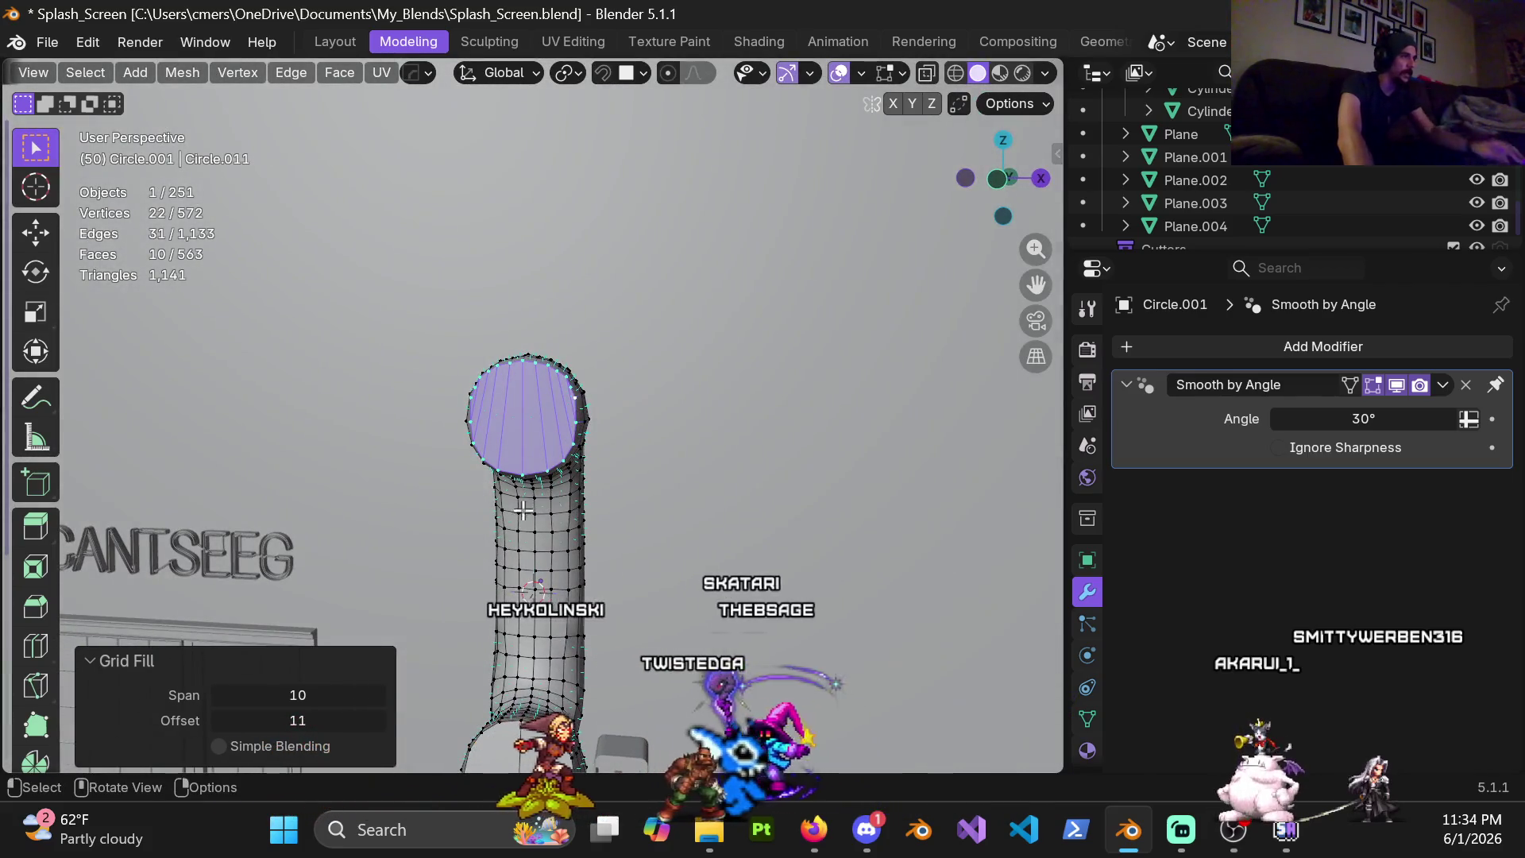
pyautogui.hotkey('ctrl', 'r')
pyautogui.press('Escape')
pyautogui.moveTo(570, 441)
pyautogui.mouseDown(button='middle')
pyautogui.moveTo(554, 421)
pyautogui.moveTo(561, 523)
pyautogui.mouseUp(button='middle')
pyautogui.press('x')
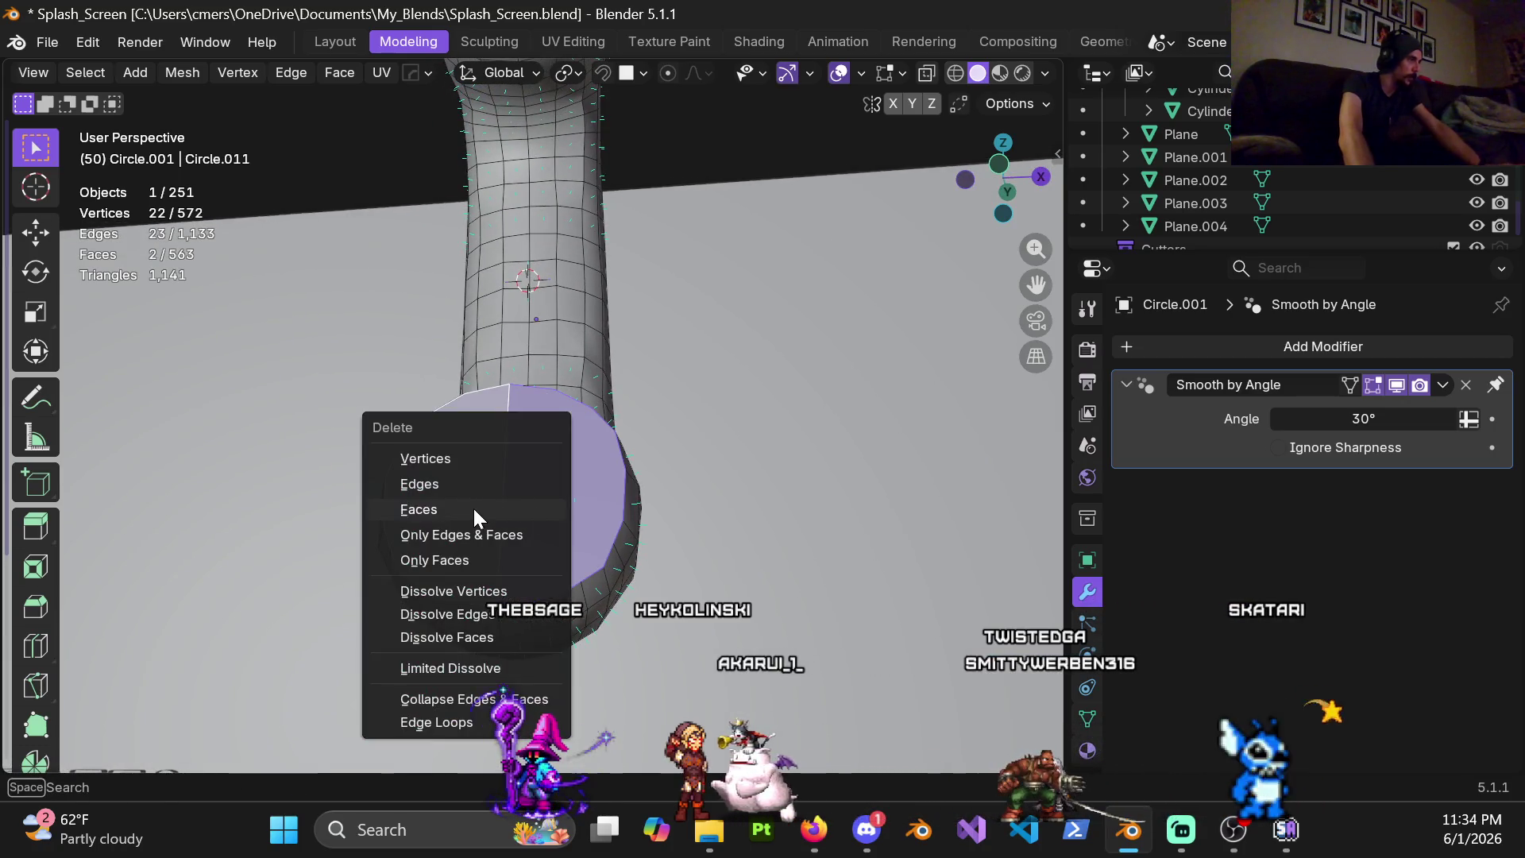
pyautogui.click(478, 506)
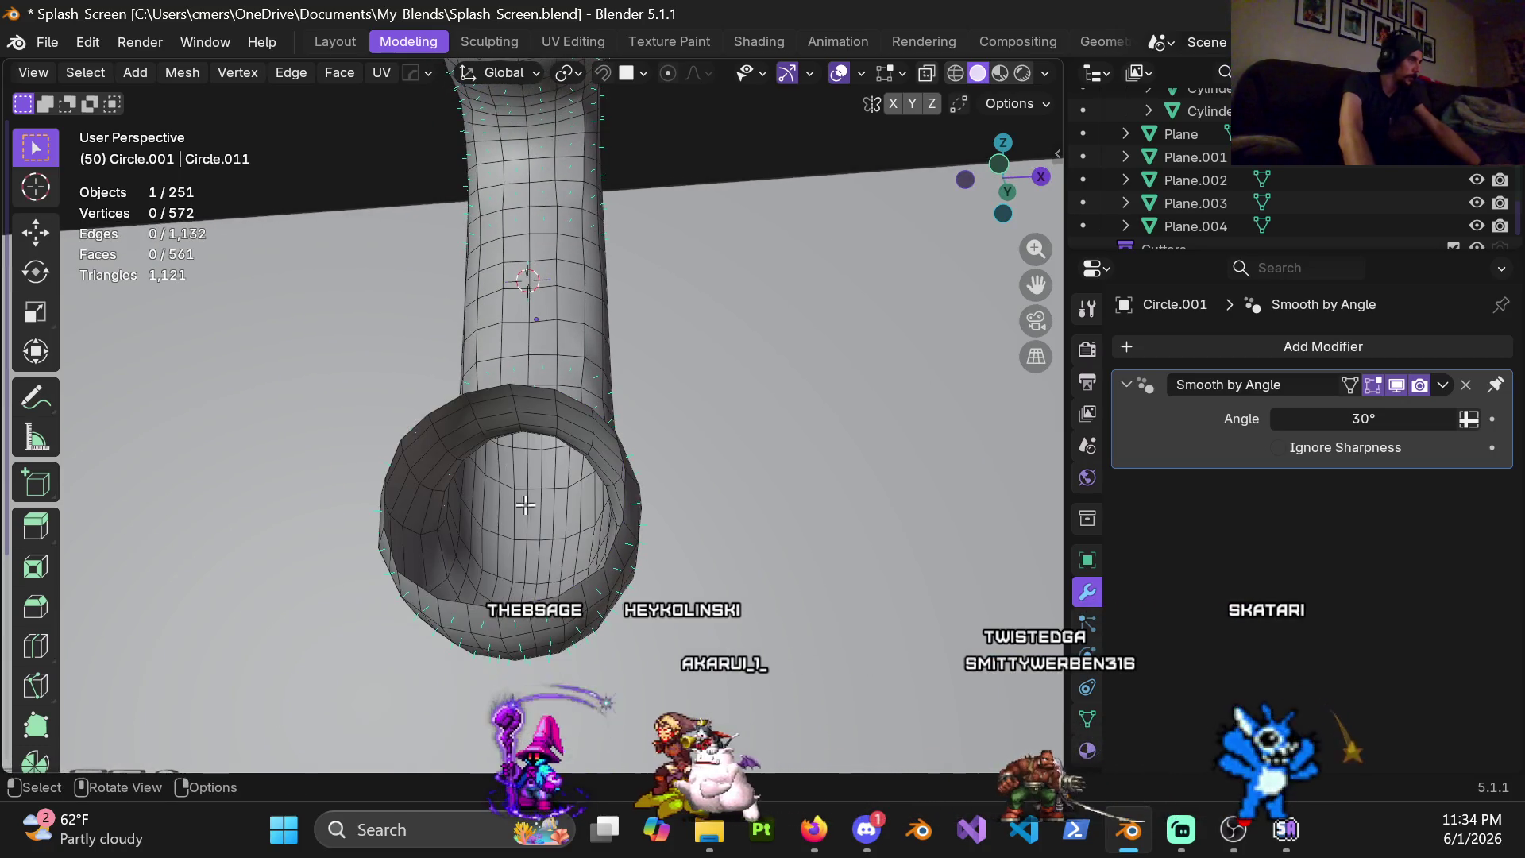
pyautogui.keyDown('alt'); pyautogui.click(574, 402); pyautogui.keyUp('alt')
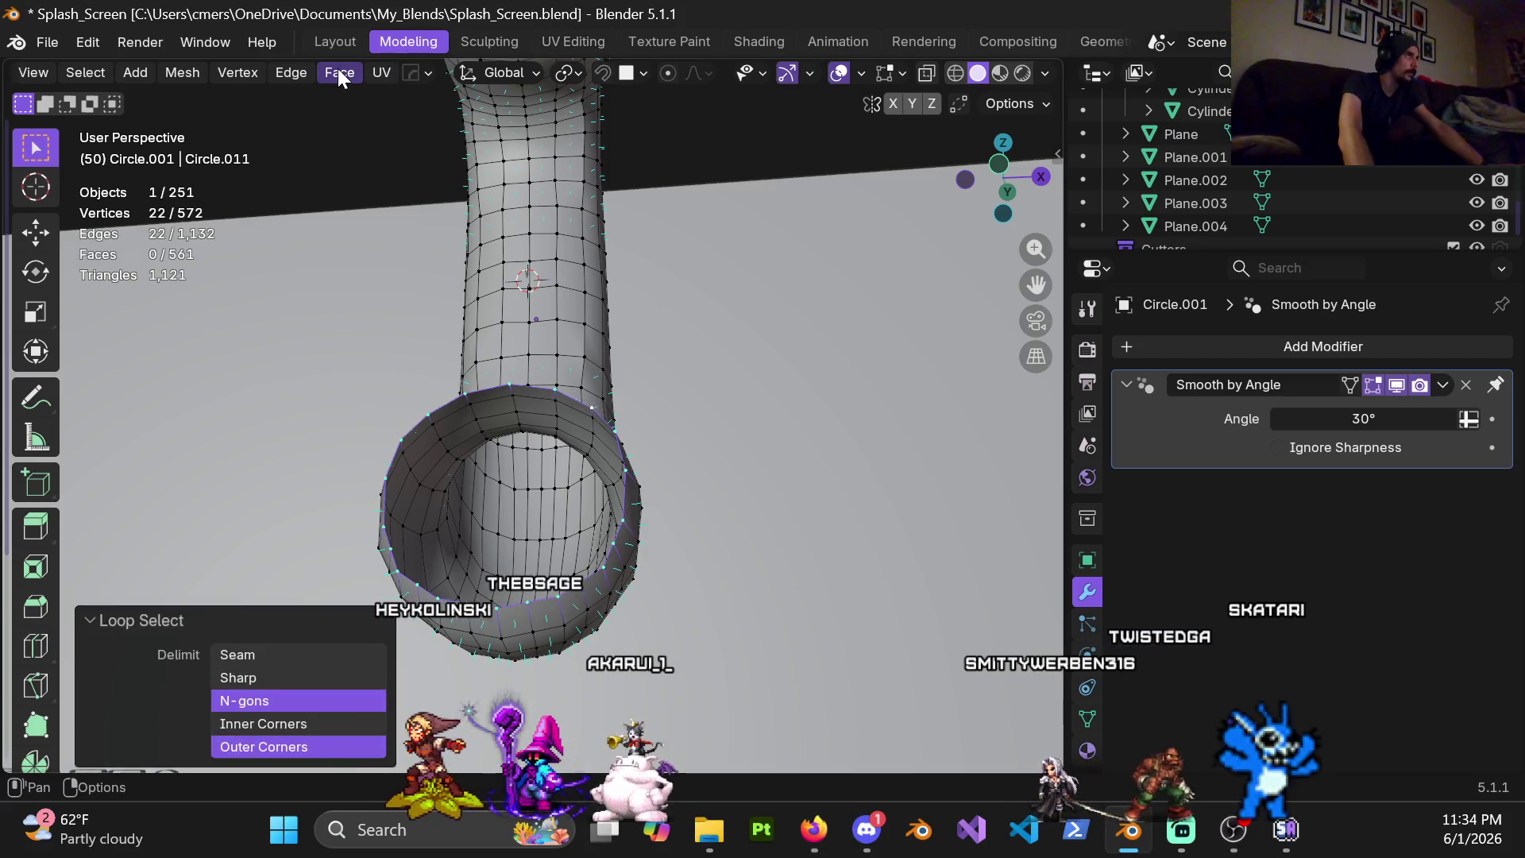
pyautogui.click(339, 75)
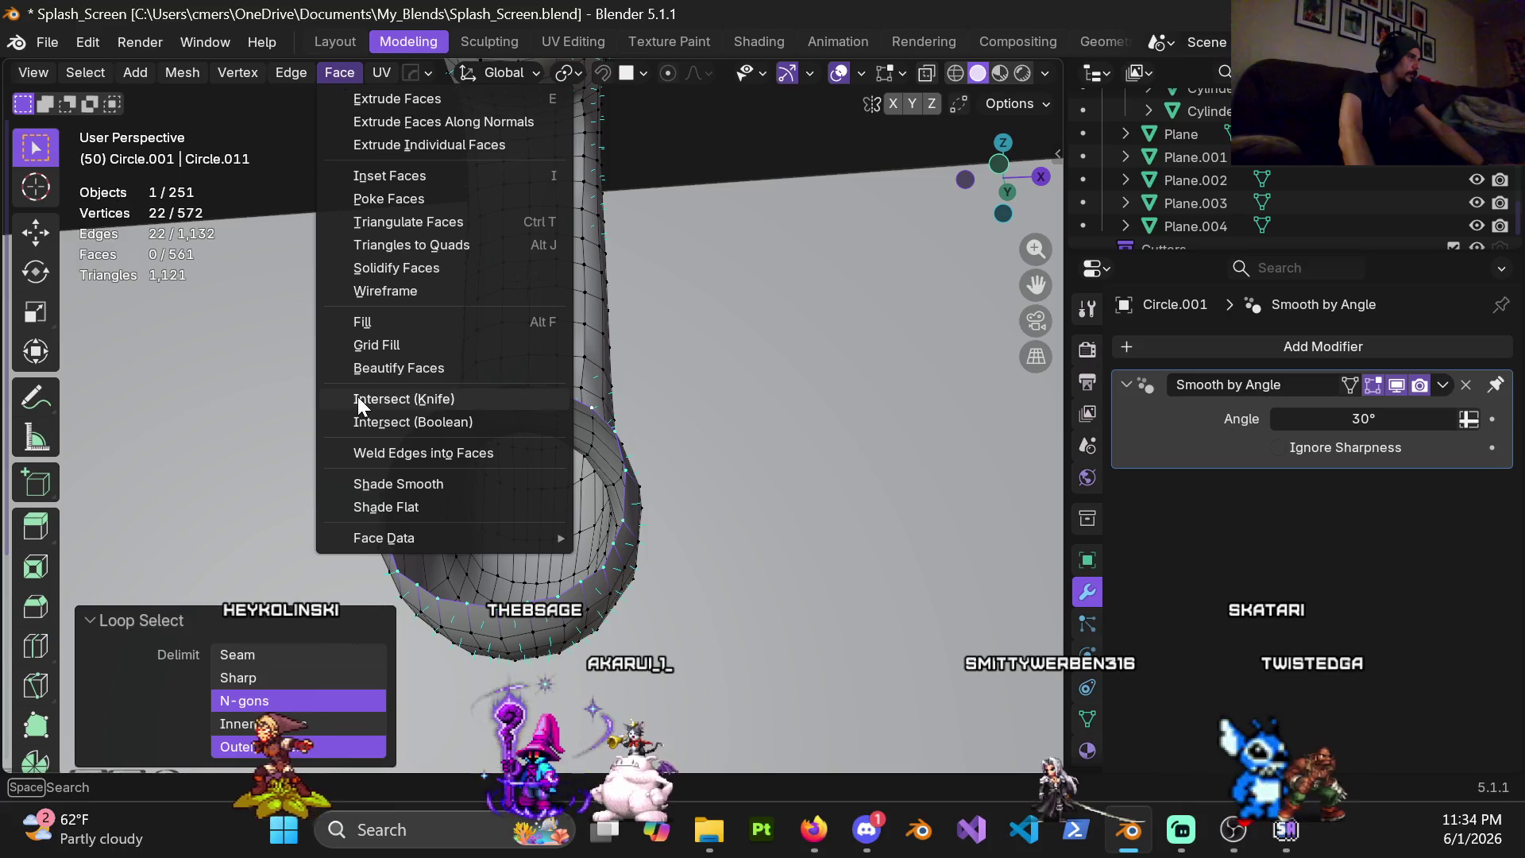
pyautogui.click(379, 347)
pyautogui.moveTo(524, 453); pyautogui.dragTo(573, 486, button='middle')
pyautogui.scroll(-2, 573, 486)
pyautogui.scroll(-5, 522, 379)
pyautogui.scroll(3, 517, 382)
pyautogui.scroll(2, 517, 382)
pyautogui.moveTo(517, 382)
pyautogui.mouseDown(button='middle')
pyautogui.moveTo(529, 331)
pyautogui.moveTo(580, 396)
pyautogui.moveTo(571, 303)
pyautogui.moveTo(593, 294)
pyautogui.mouseUp(button='middle')
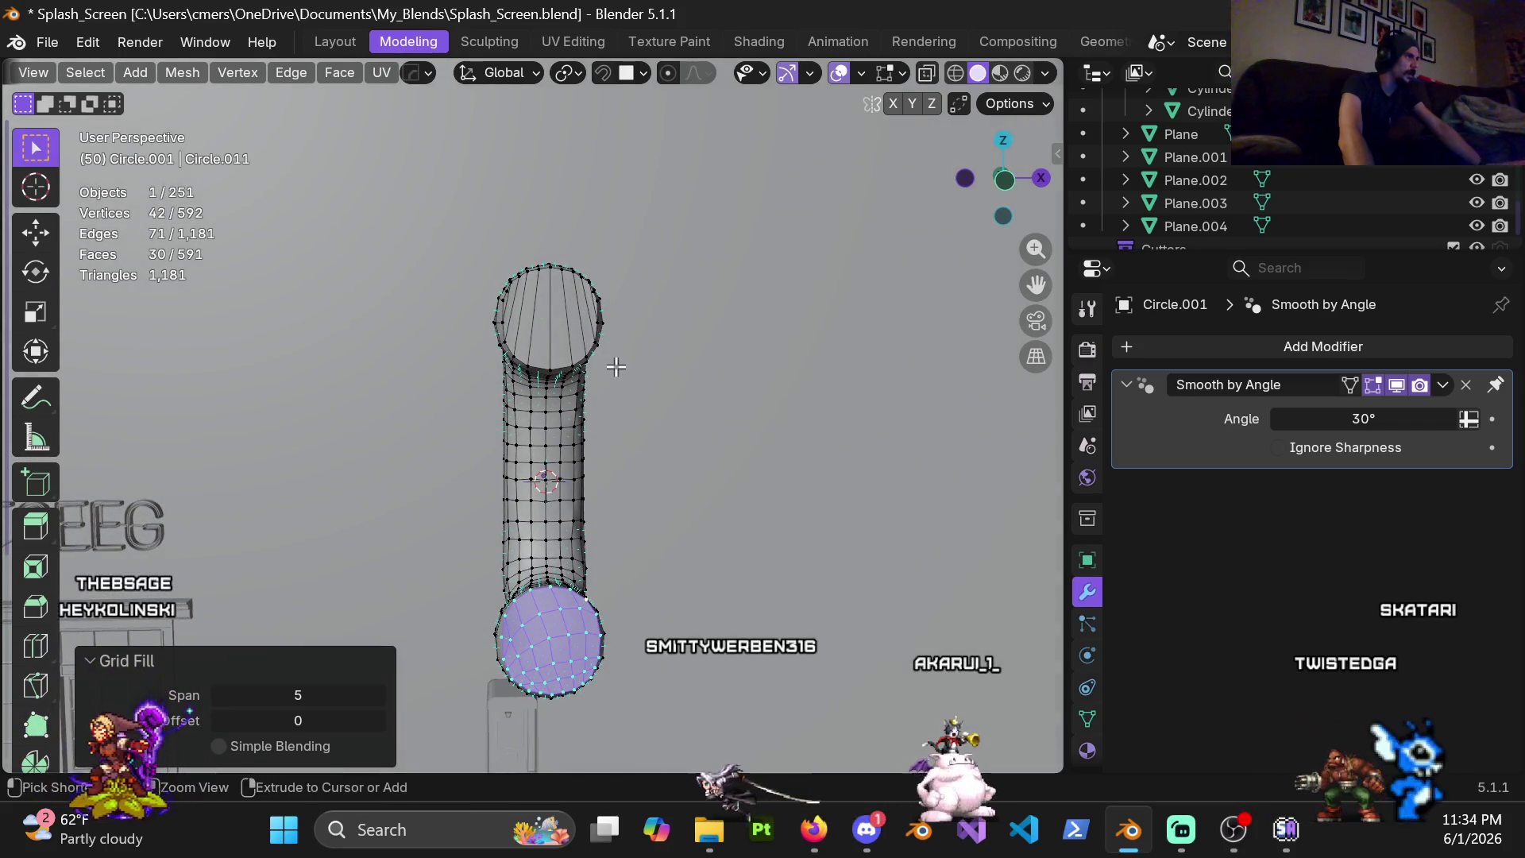
pyautogui.hotkey('ctrl', 'r')
pyautogui.press('Escape')
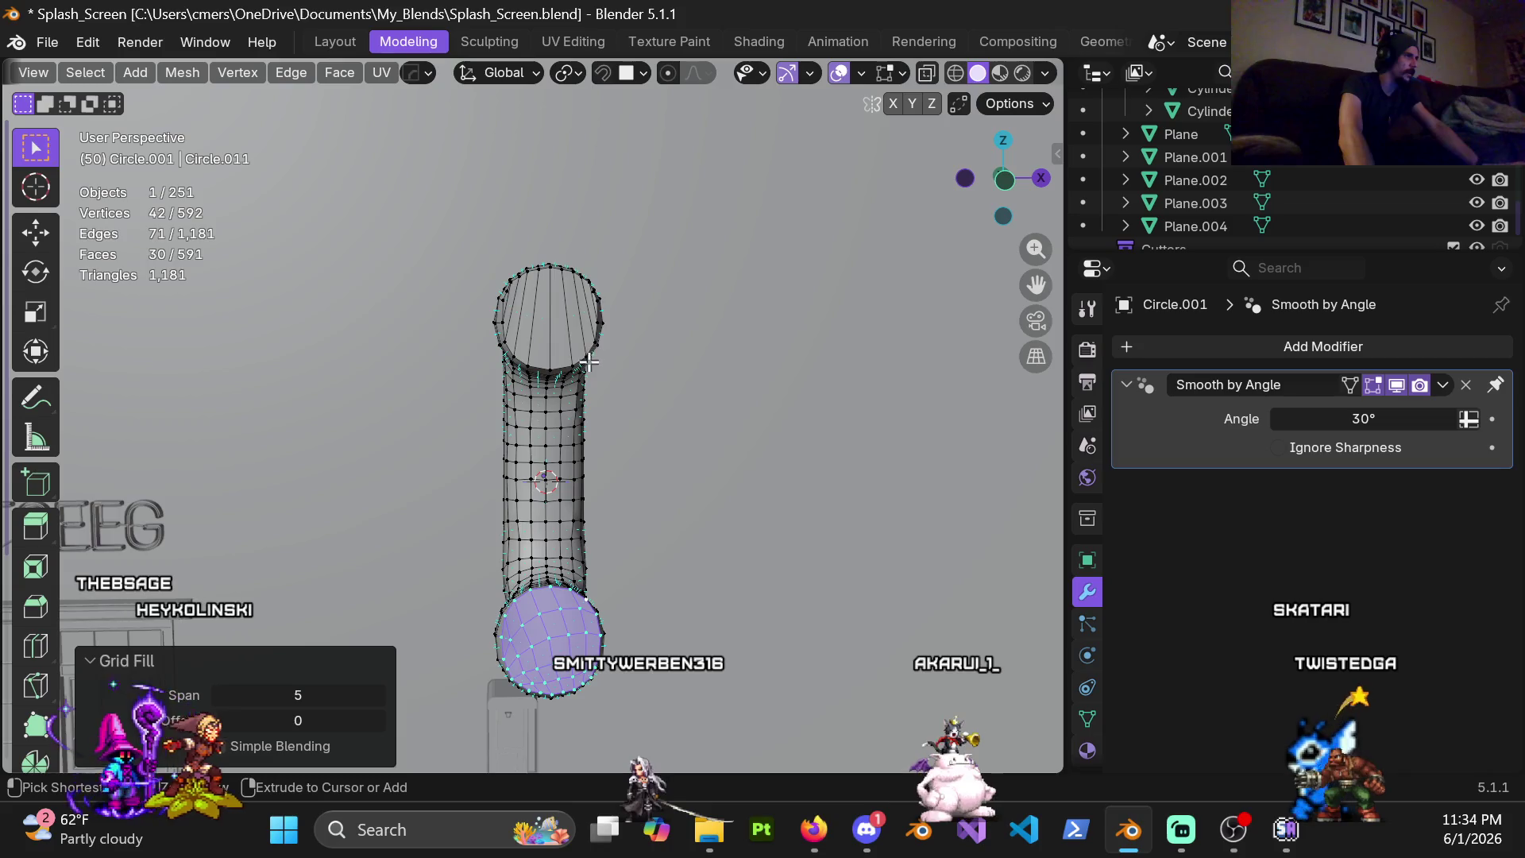
pyautogui.hotkey('ctrl', 'z')
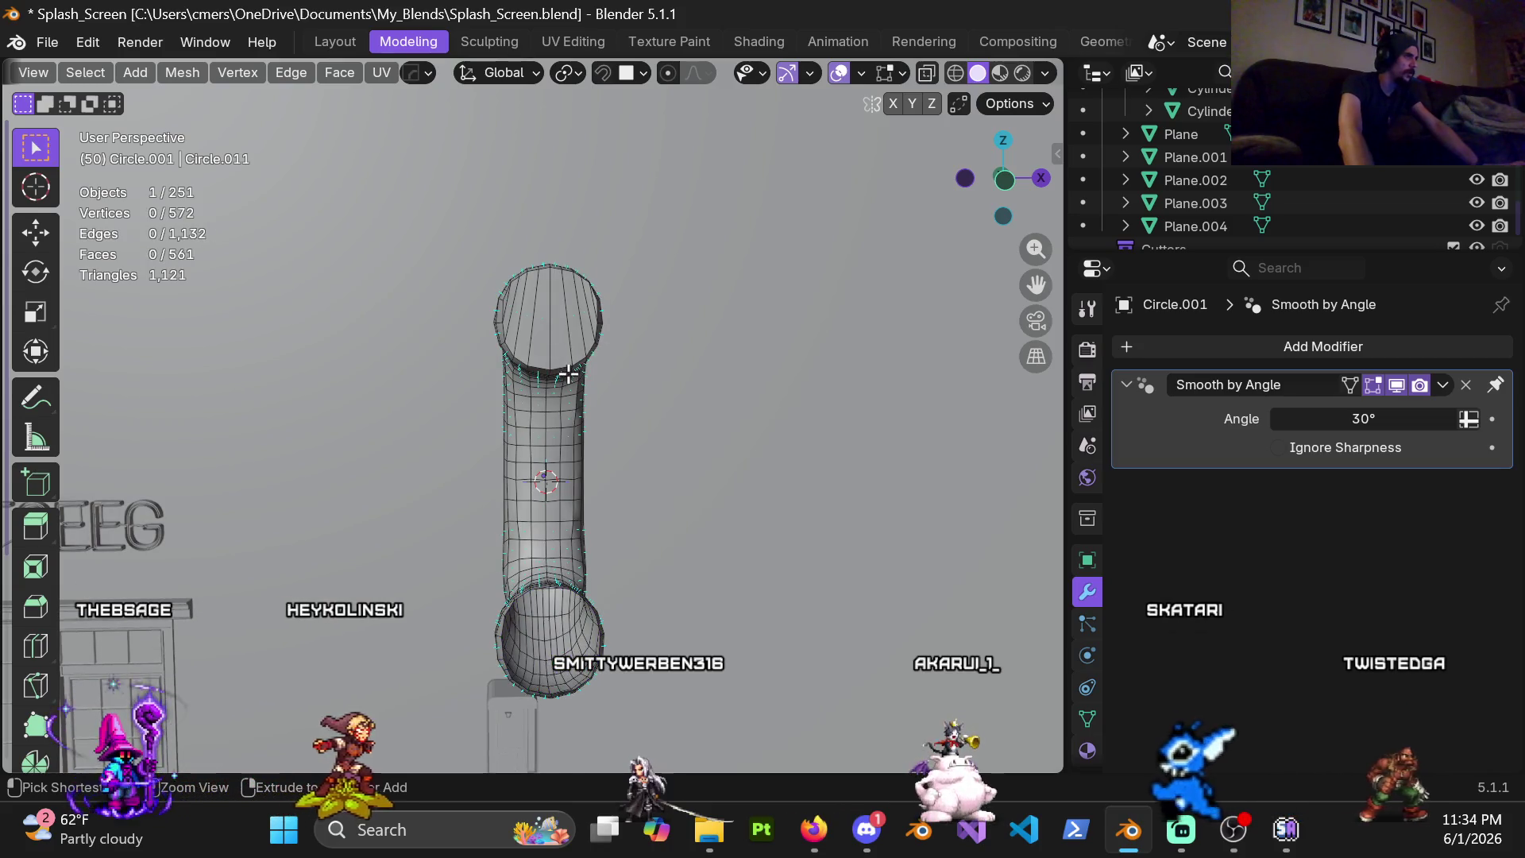
pyautogui.hotkey('ctrl', 'z')
pyautogui.hotkey('ctrl', 'shift', 'z')
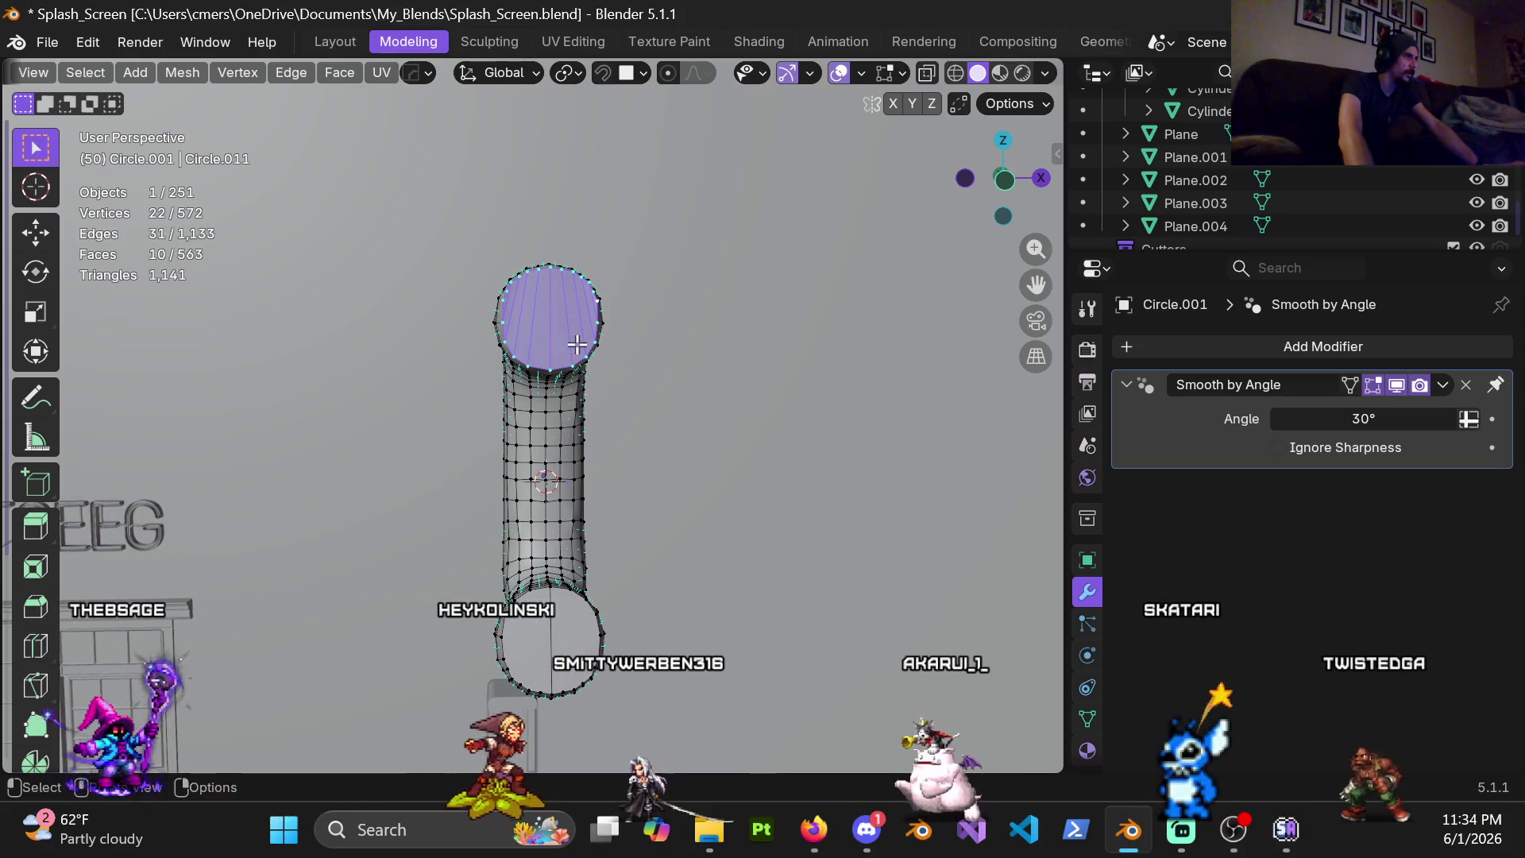
# Undo the cap and grid-fill the top opening again
pyautogui.hotkey('ctrl', 'z')
pyautogui.moveTo(576, 345); pyautogui.dragTo(297, 91, button='middle')
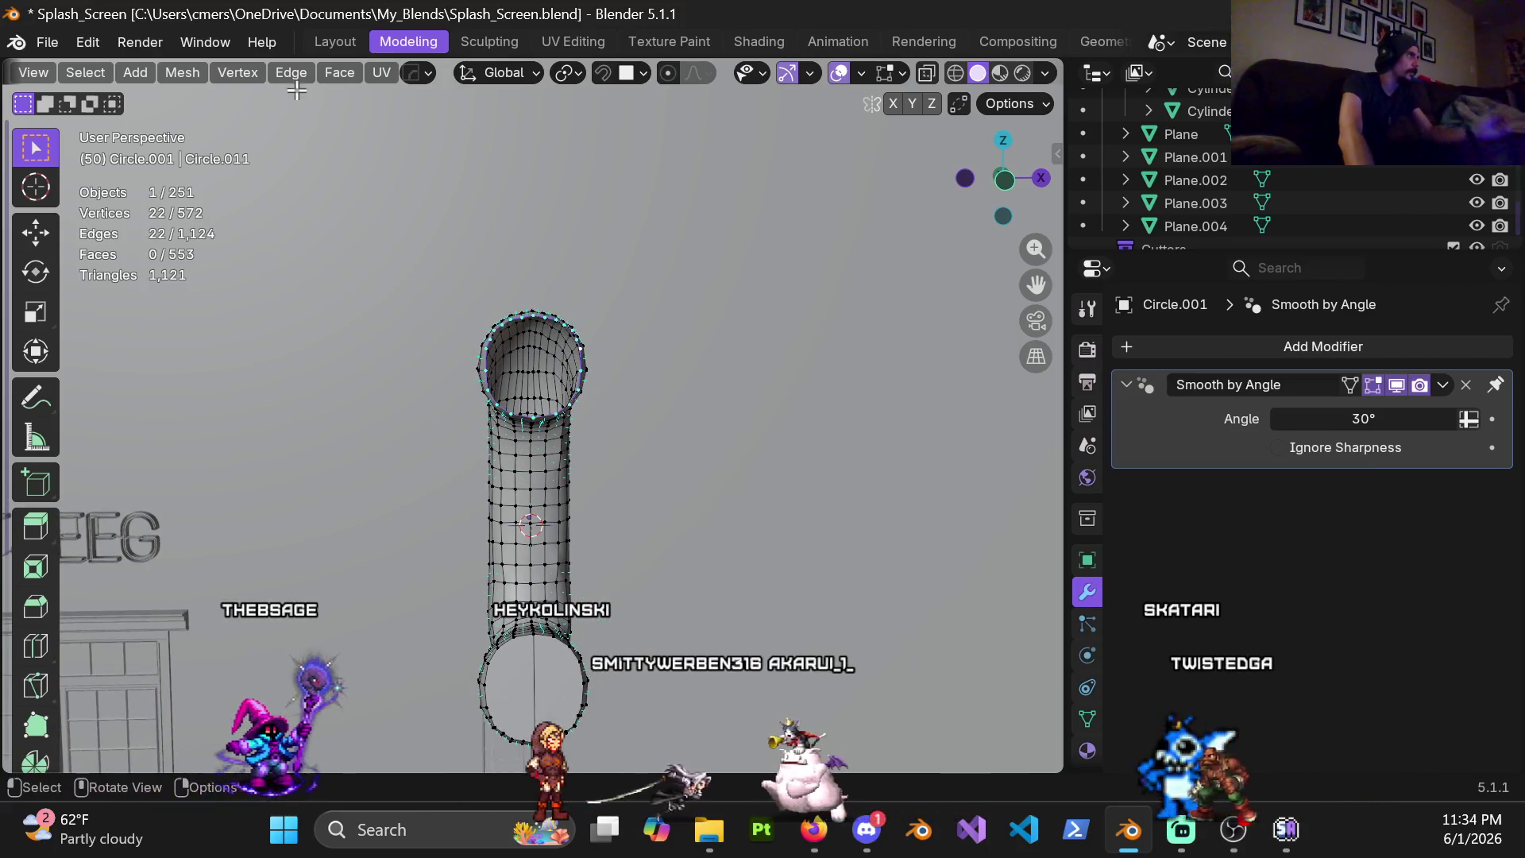
pyautogui.click(340, 72)
pyautogui.click(417, 346)
pyautogui.scroll(8, 598, 366)
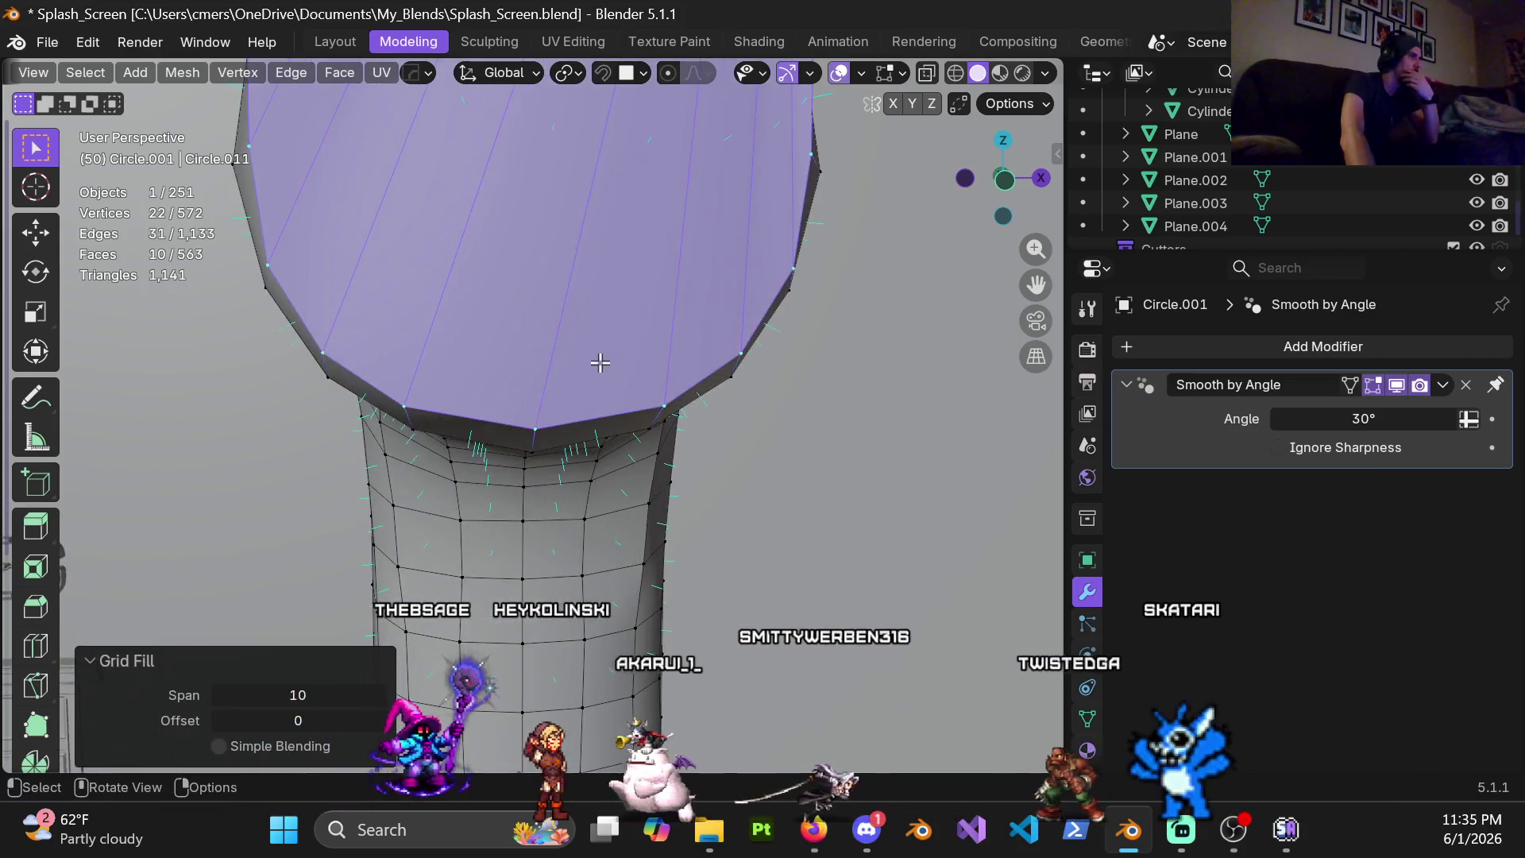
pyautogui.scroll(-3, 598, 366)
pyautogui.moveTo(569, 316)
pyautogui.mouseDown(button='middle')
pyautogui.moveTo(641, 308)
pyautogui.moveTo(464, 360)
pyautogui.moveTo(485, 362)
pyautogui.mouseUp(button='middle')
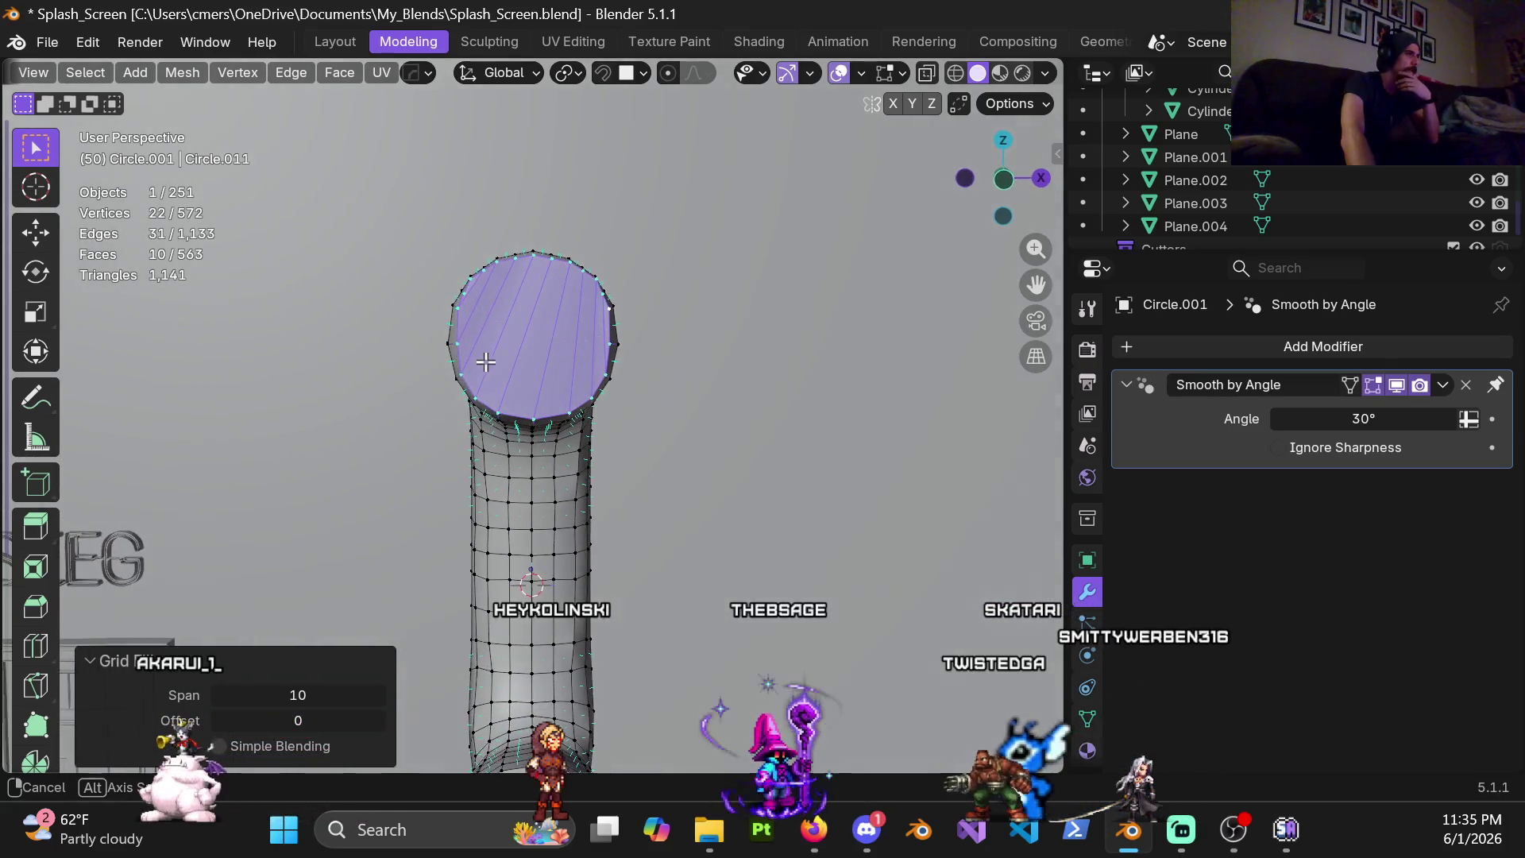
# Raise the top cap's grid fill offset step by step to 11
pyautogui.click(380, 719)
pyautogui.click(378, 720)
pyautogui.click(378, 719)
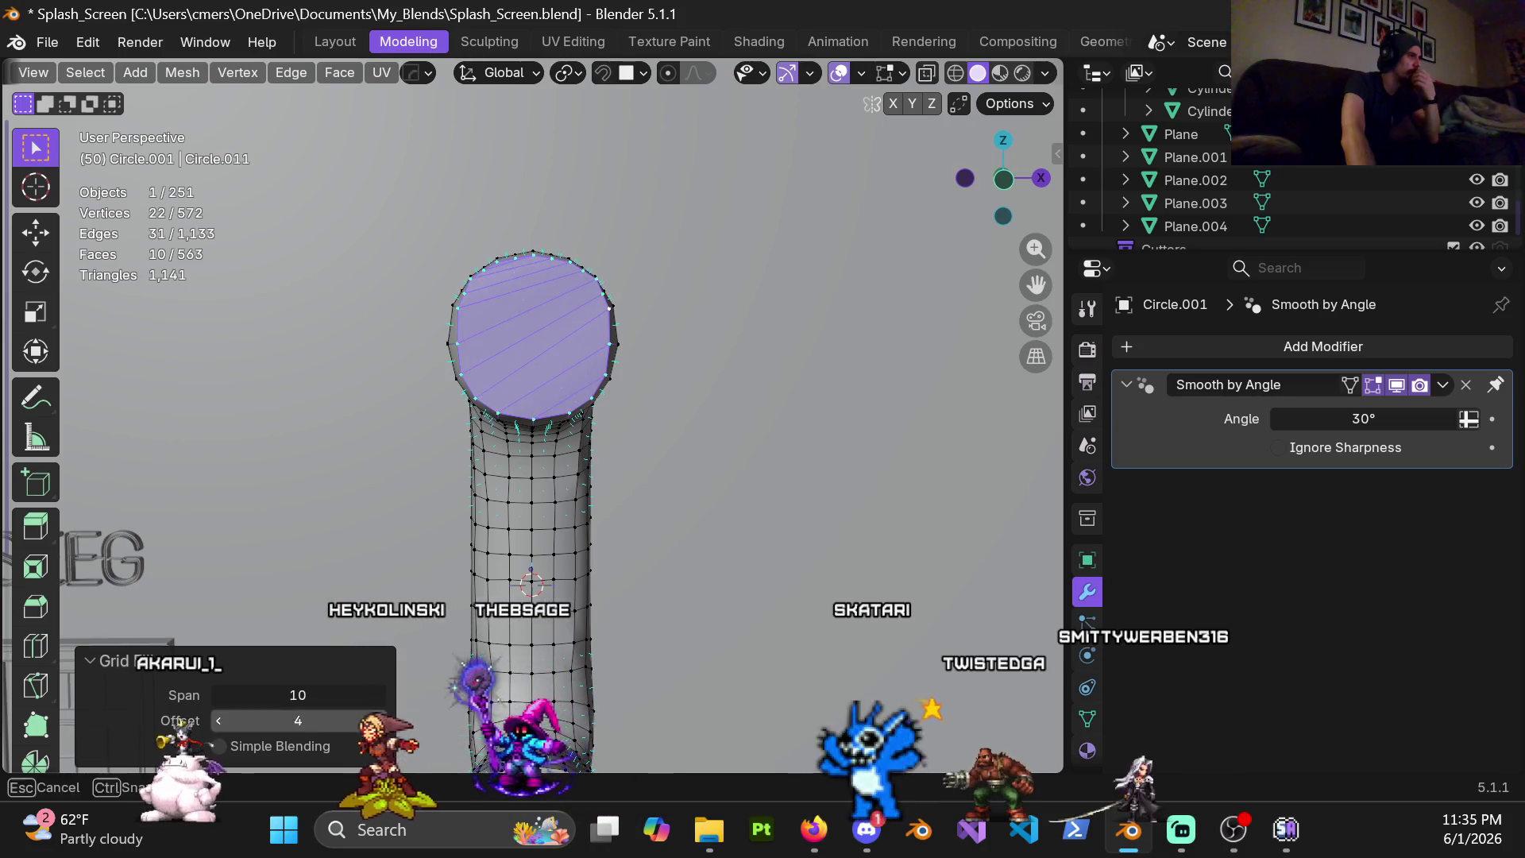
pyautogui.click(378, 720)
pyautogui.click(378, 720)
pyautogui.click(378, 720)
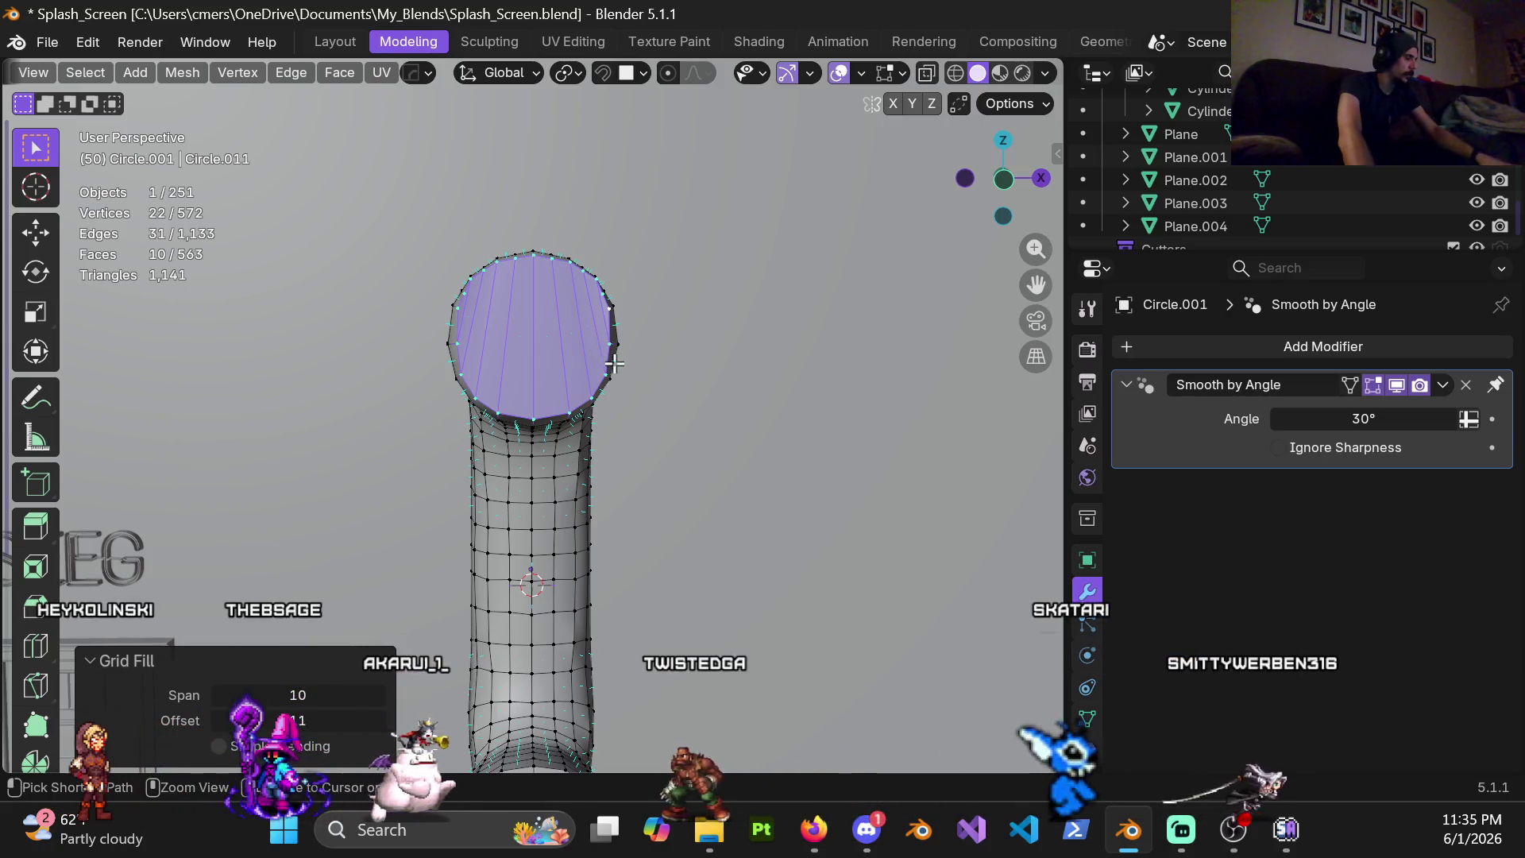
pyautogui.hotkey('ctrl', 'r')
pyautogui.press('Escape')
# Delete both faces of the bottom cap and select the open bottom rim loop
pyautogui.moveTo(632, 365); pyautogui.dragTo(561, 589, button='middle')
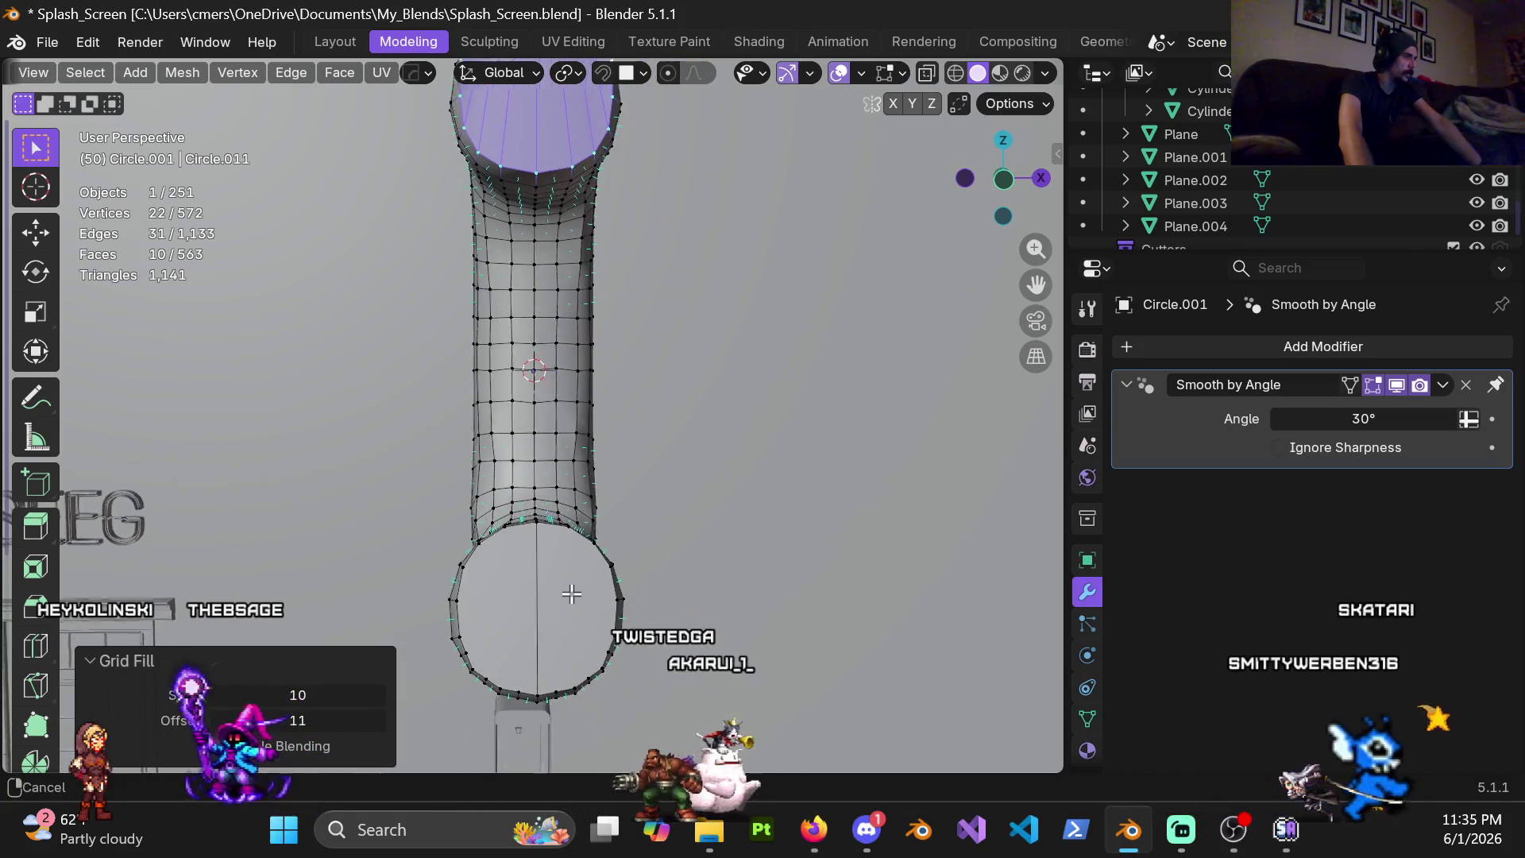
pyautogui.click(531, 601)
pyautogui.keyDown('shift'); pyautogui.click(532, 600); pyautogui.keyUp('shift')
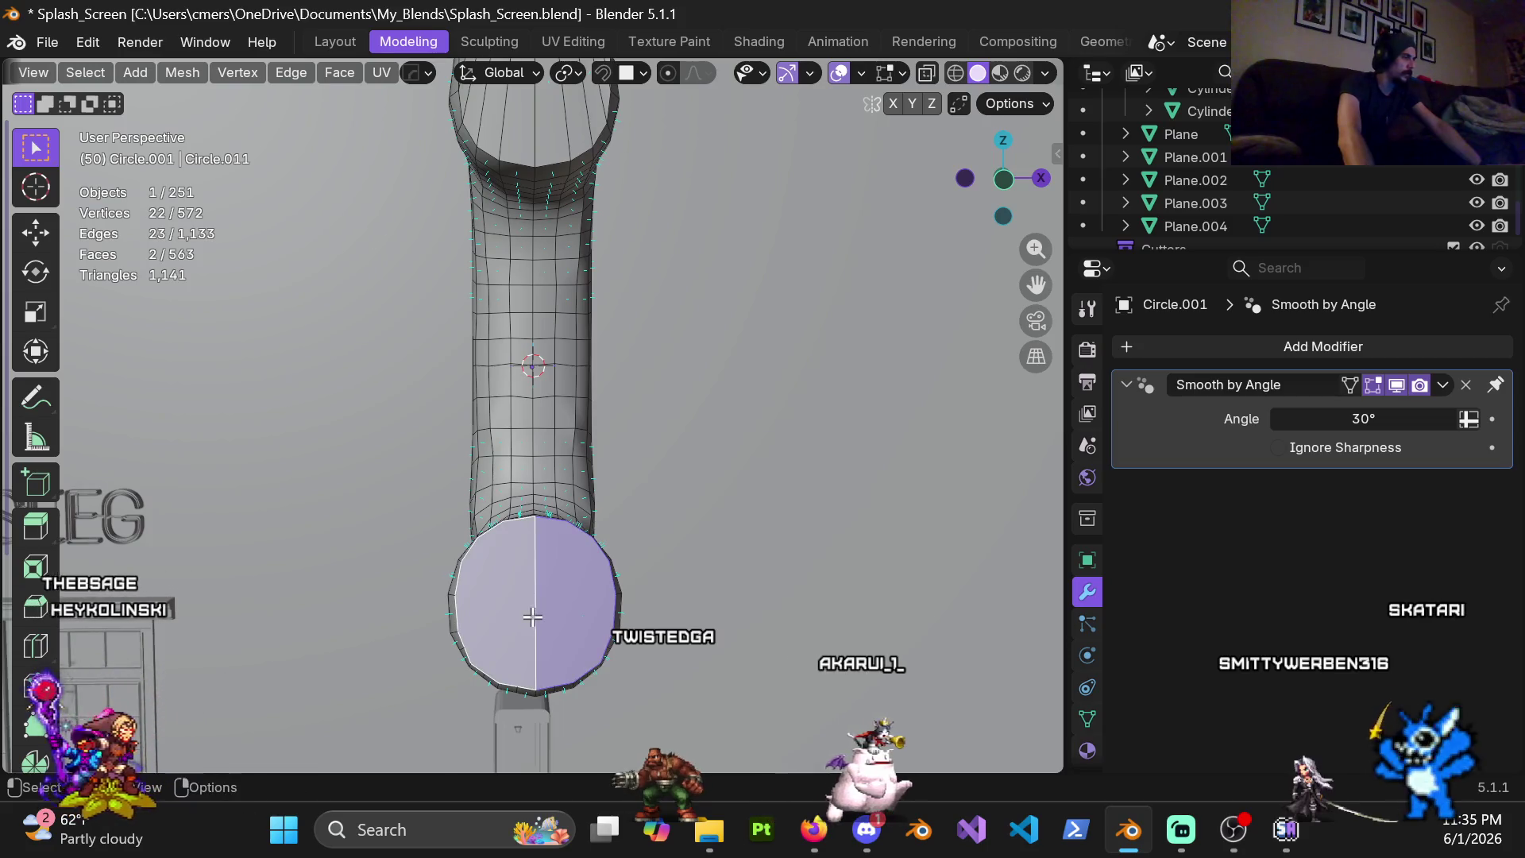
pyautogui.press('x')
pyautogui.click(452, 566)
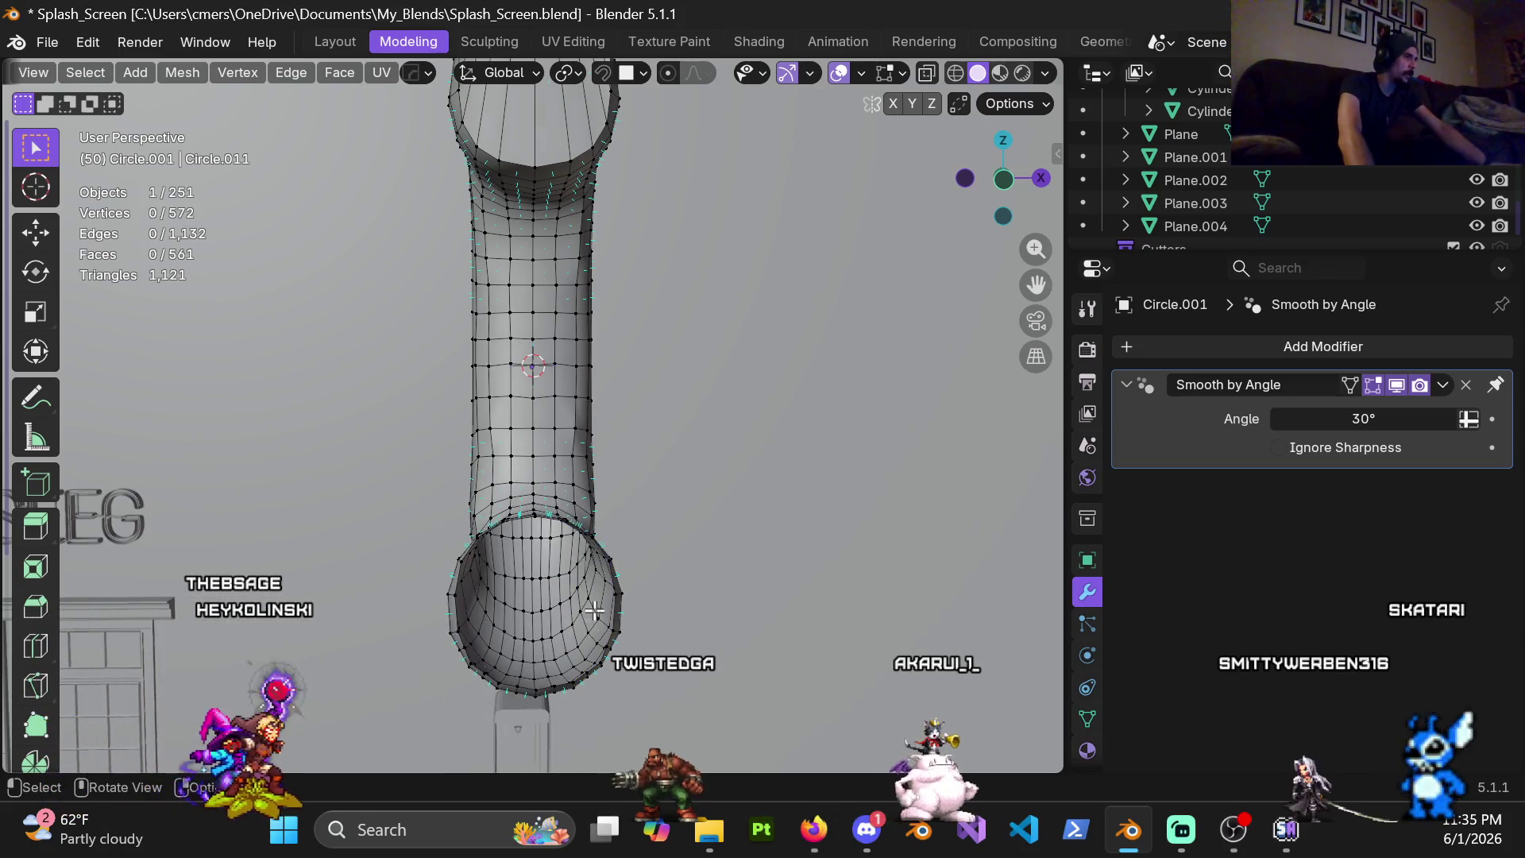
pyautogui.moveTo(453, 565); pyautogui.dragTo(550, 632, button='middle')
pyautogui.keyDown('alt'); pyautogui.click(587, 639); pyautogui.keyUp('alt')
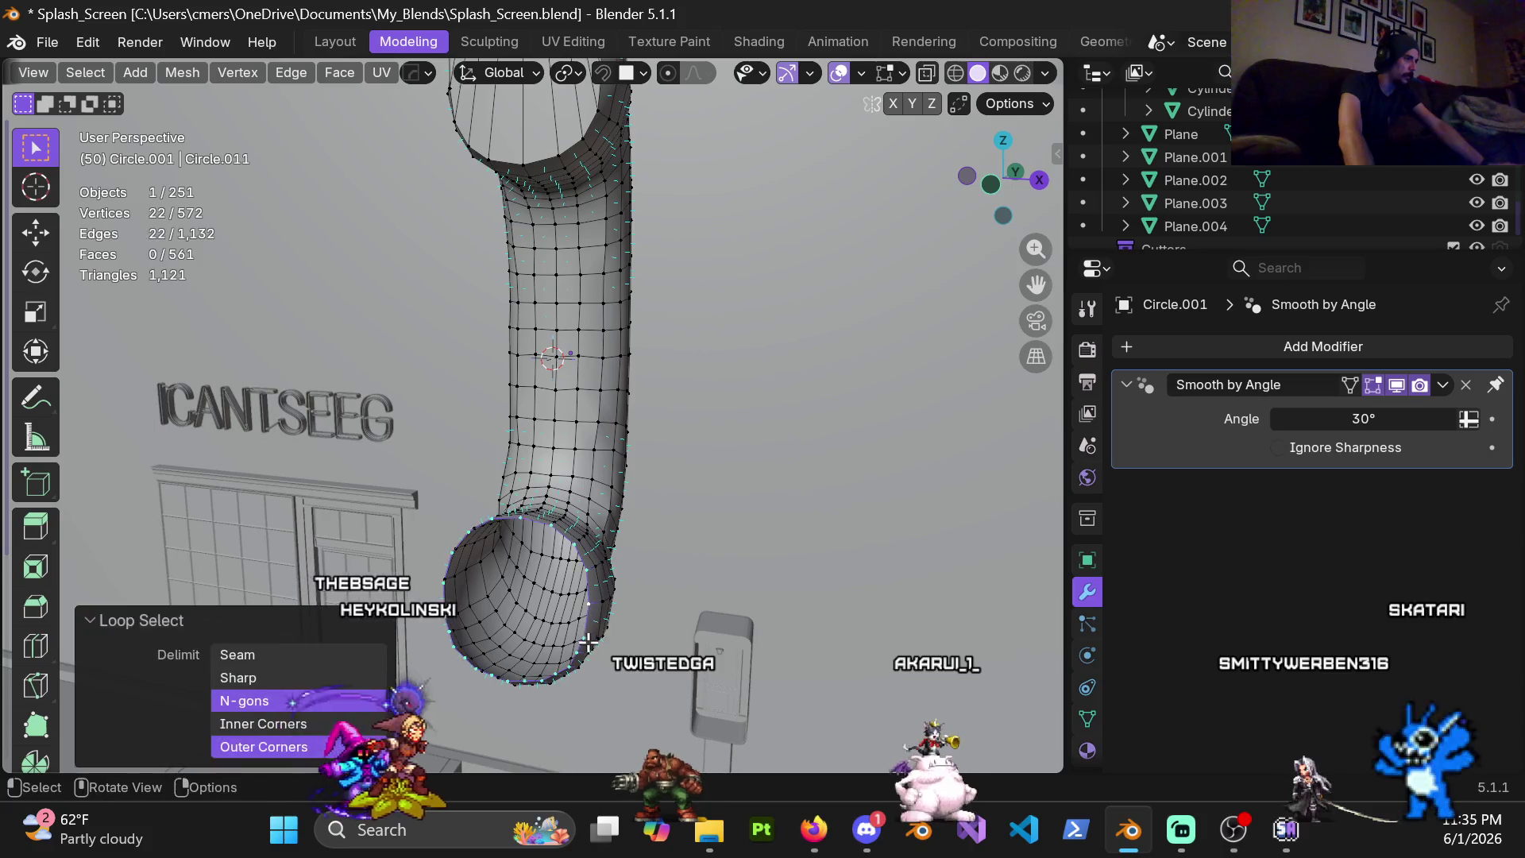
# Grid-fill the bottom hole and briefly start then cancel a loop cut
pyautogui.click(339, 72)
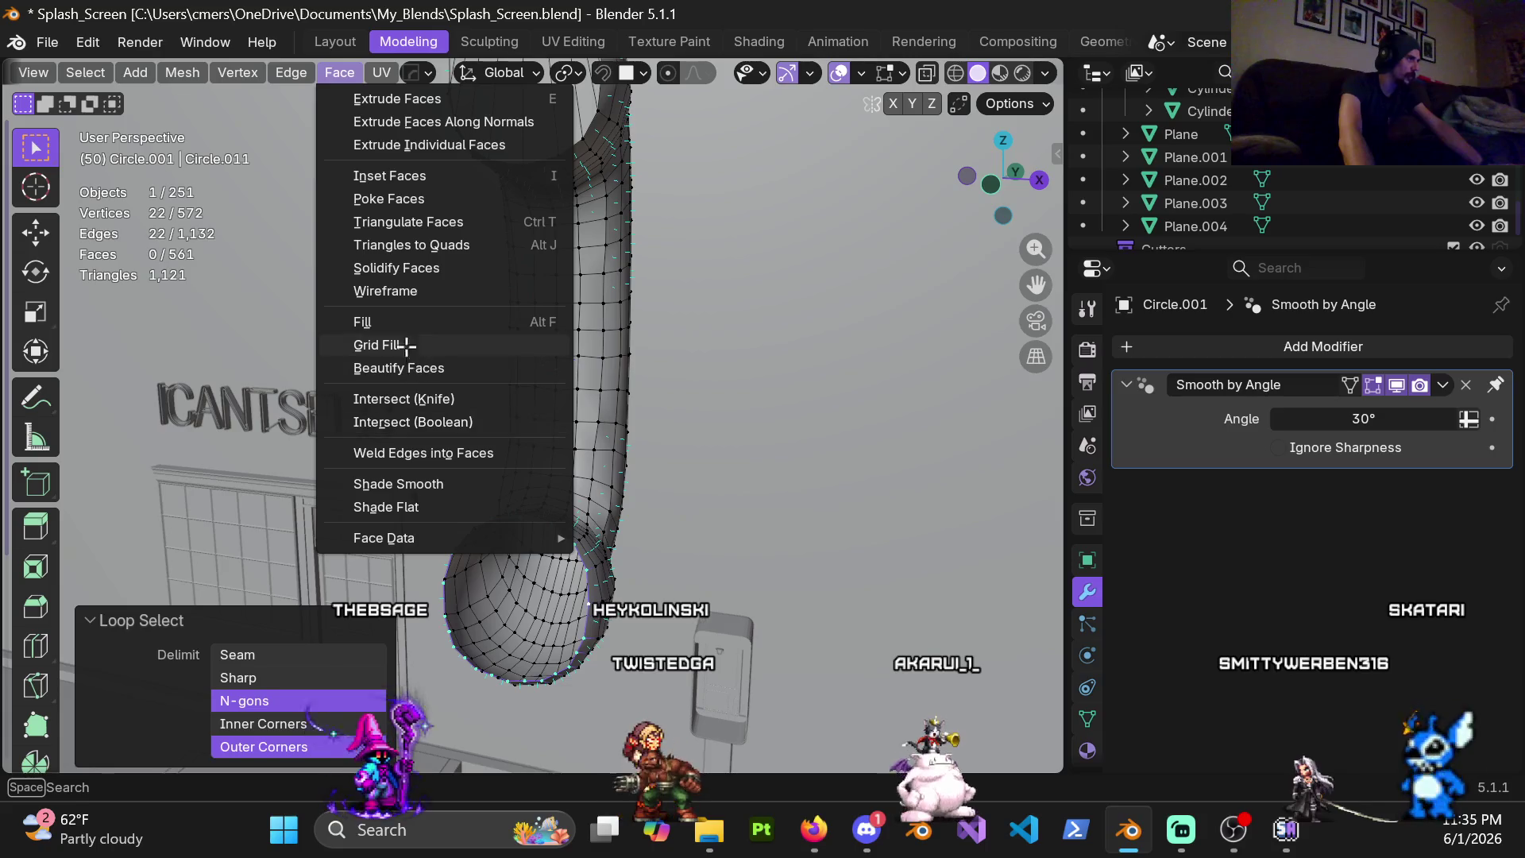
pyautogui.click(405, 344)
pyautogui.moveTo(405, 344)
pyautogui.mouseDown(button='middle')
pyautogui.moveTo(618, 409)
pyautogui.moveTo(544, 615)
pyautogui.moveTo(572, 650)
pyautogui.moveTo(558, 608)
pyautogui.mouseUp(button='middle')
pyautogui.hotkey('ctrl', 'r')
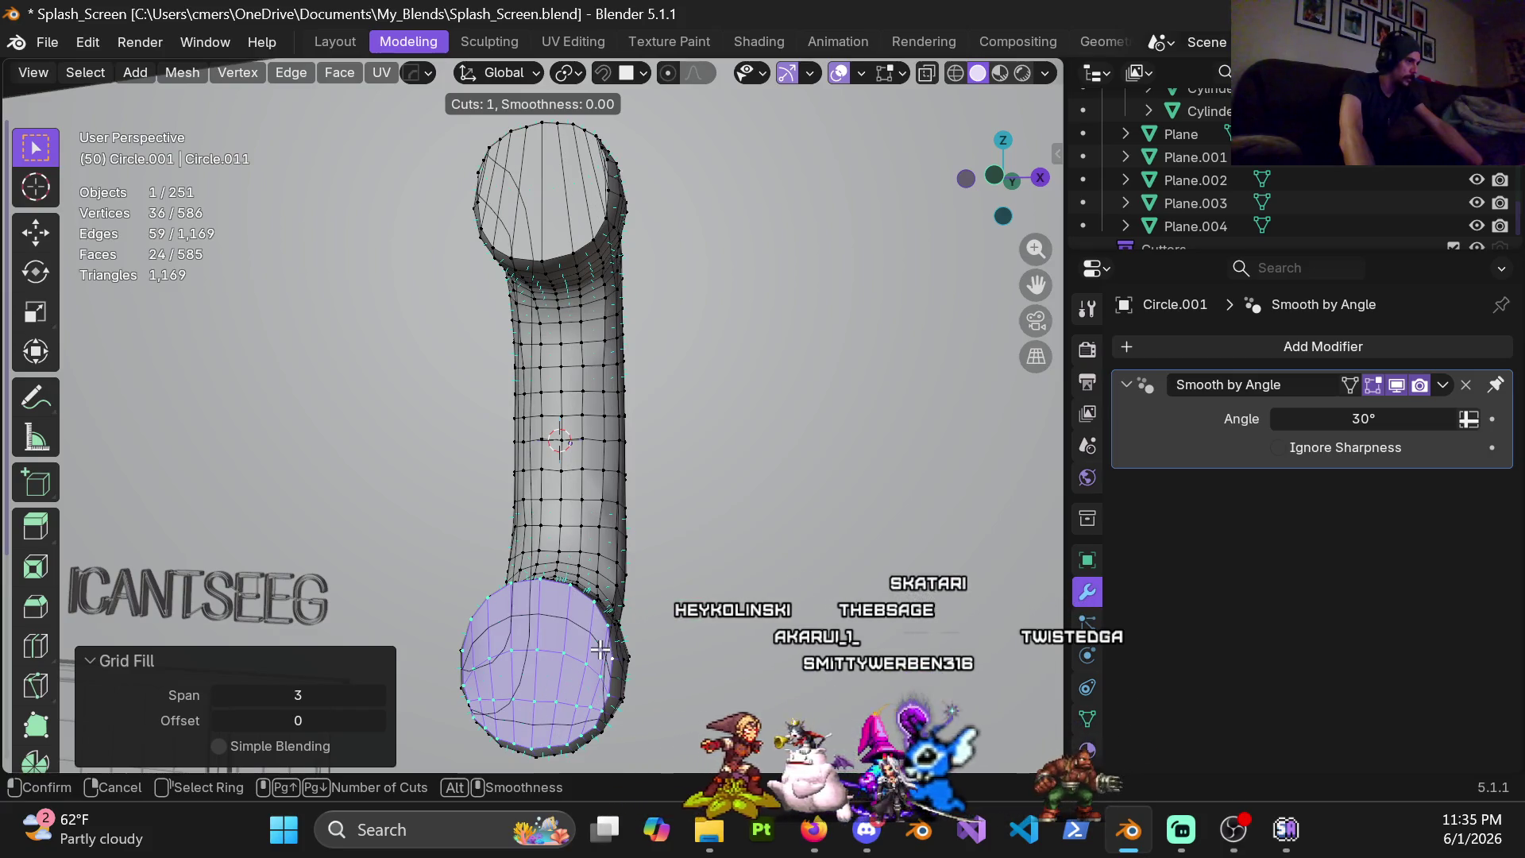
pyautogui.press('Escape')
pyautogui.moveTo(600, 648)
pyautogui.mouseDown(button='middle')
pyautogui.moveTo(609, 437)
pyautogui.moveTo(629, 424)
pyautogui.mouseUp(button='middle')
pyautogui.scroll(2, 609, 435)
# Delete the top cap faces and grid-fill the open top rim anew
pyautogui.press('c')
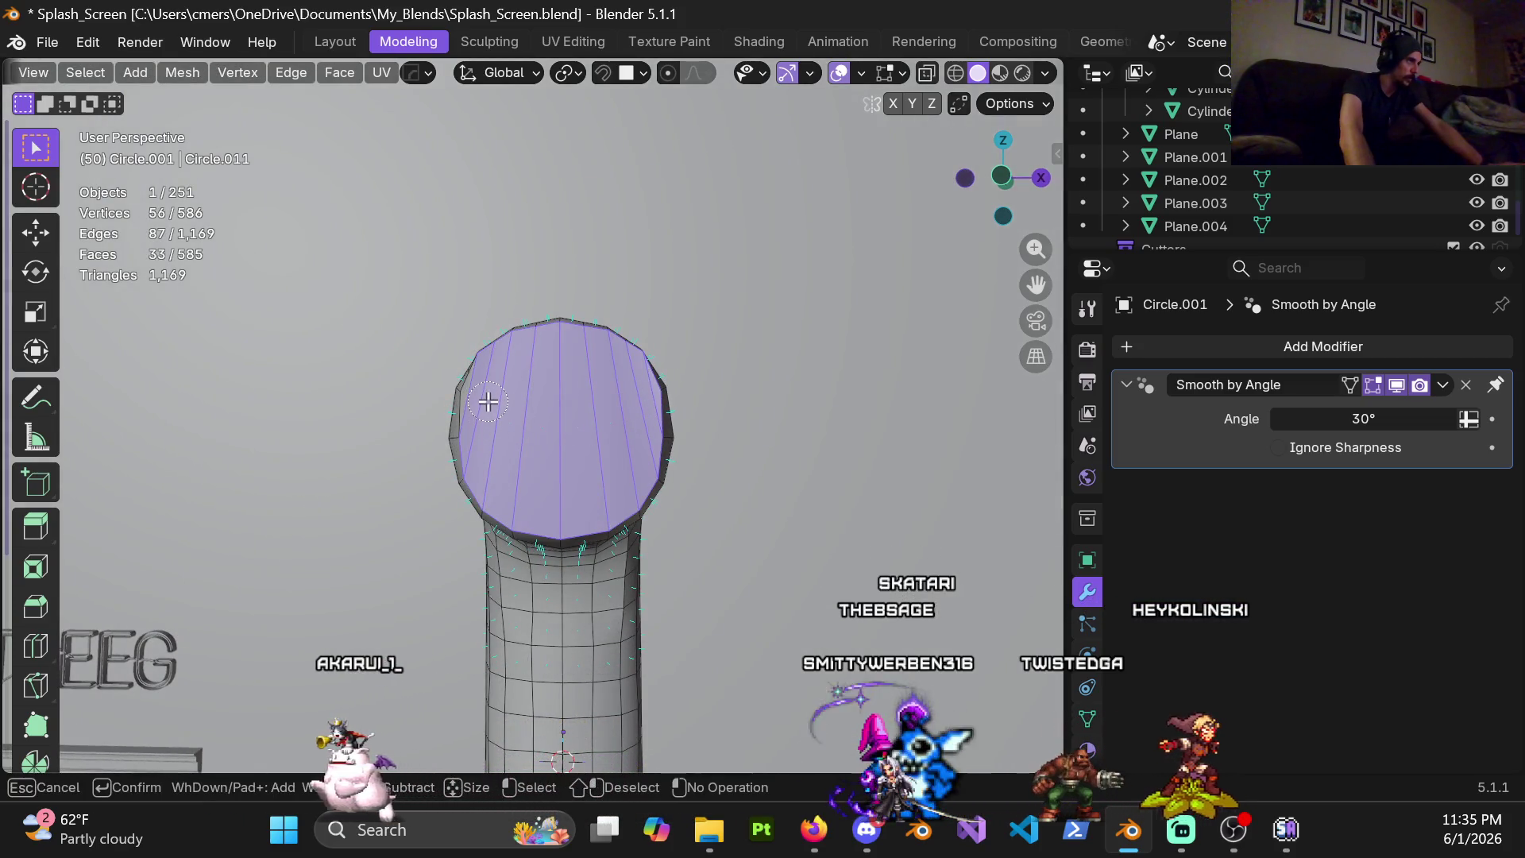
pyautogui.press('x')
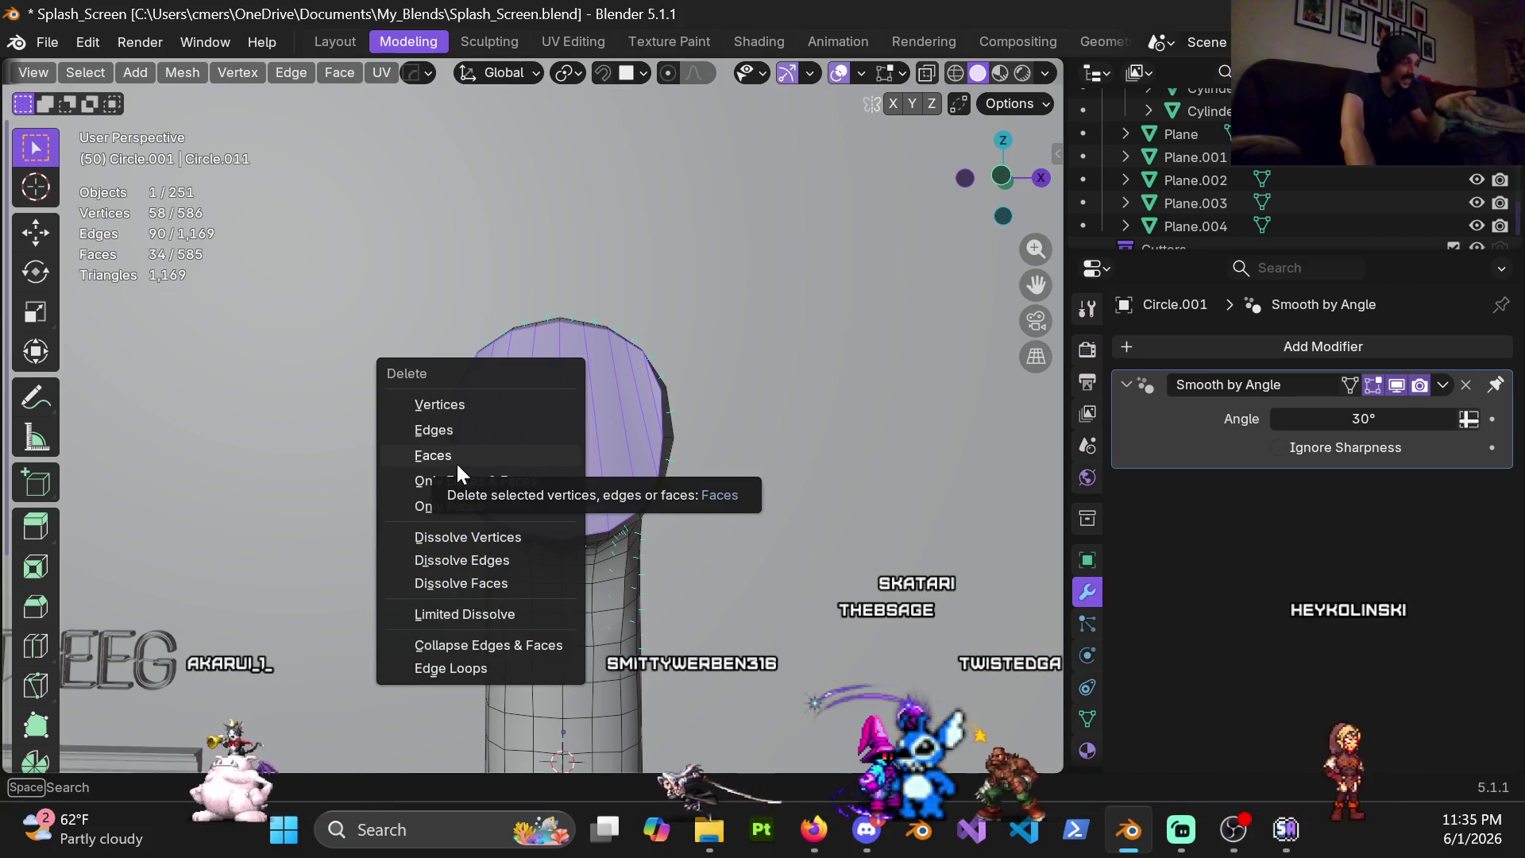
pyautogui.click(457, 458)
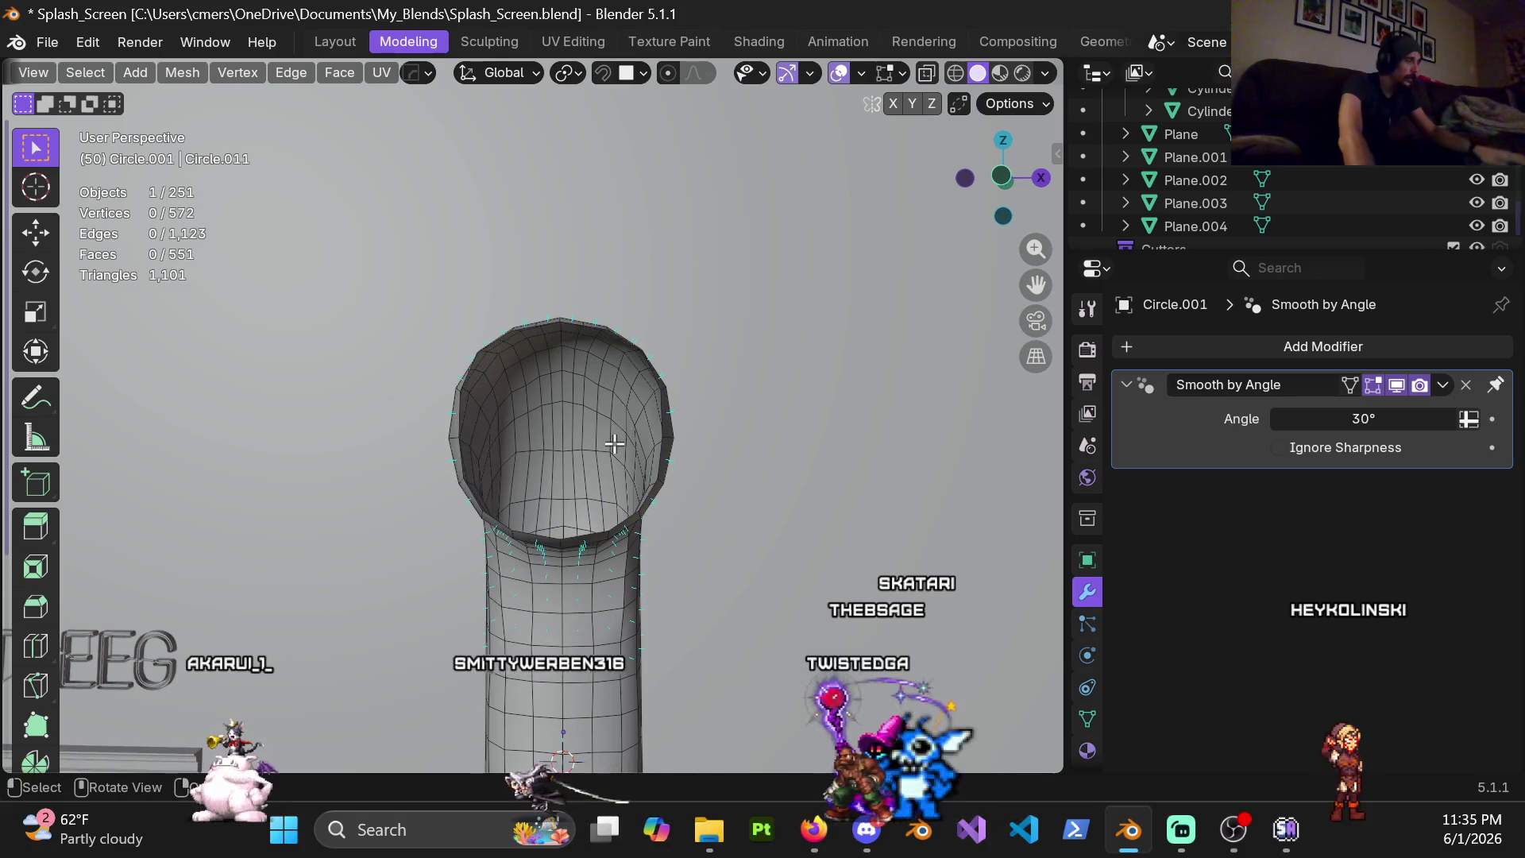
pyautogui.keyDown('alt'); pyautogui.click(457, 416); pyautogui.keyUp('alt')
pyautogui.click(337, 73)
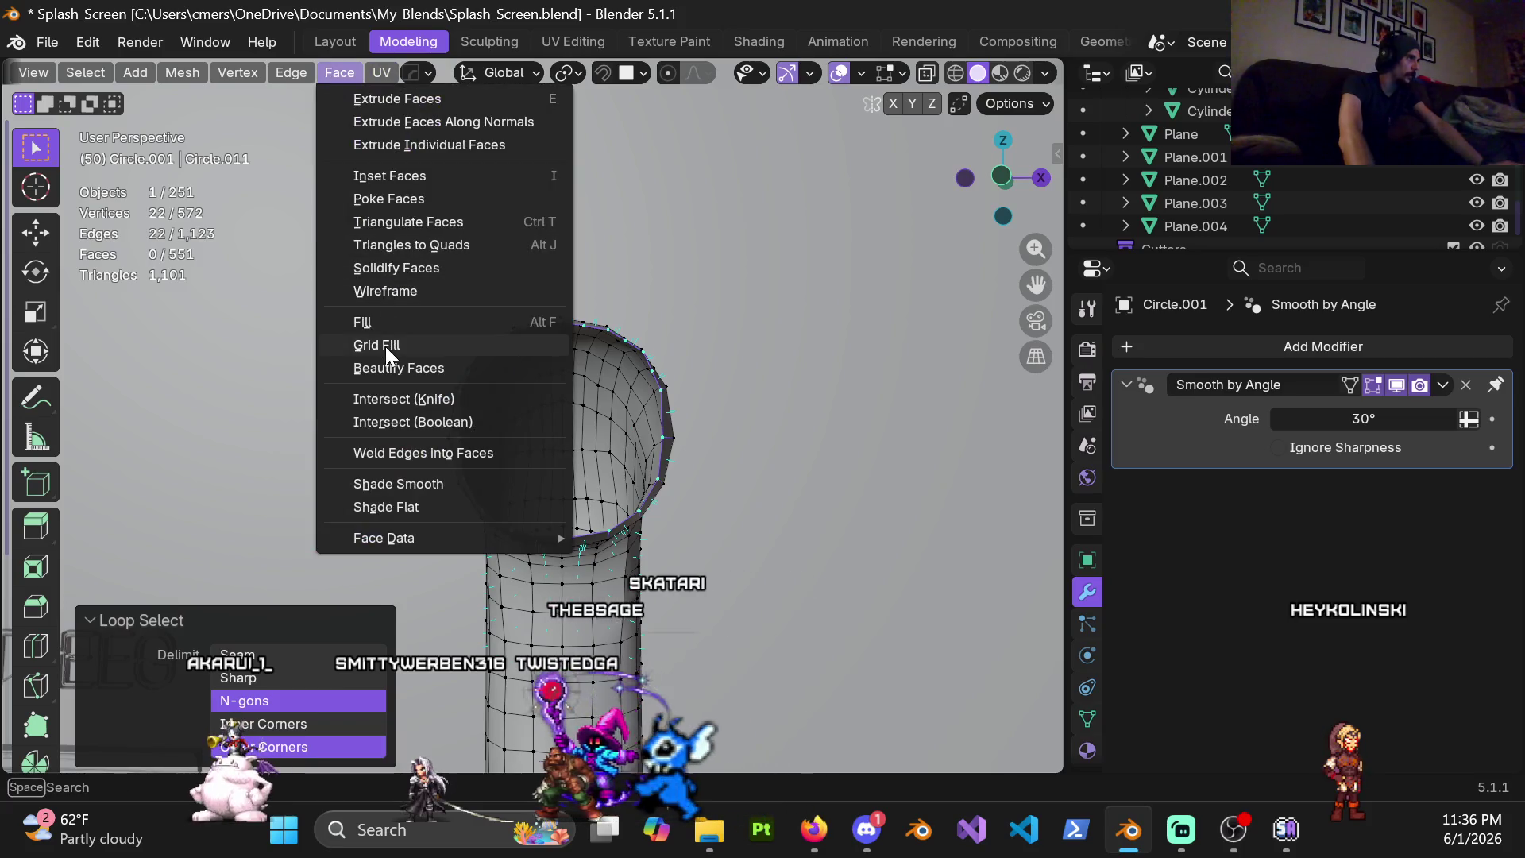
pyautogui.click(384, 345)
pyautogui.moveTo(600, 466)
pyautogui.mouseDown(button='middle')
pyautogui.moveTo(615, 479)
pyautogui.moveTo(376, 665)
pyautogui.mouseUp(button='middle')
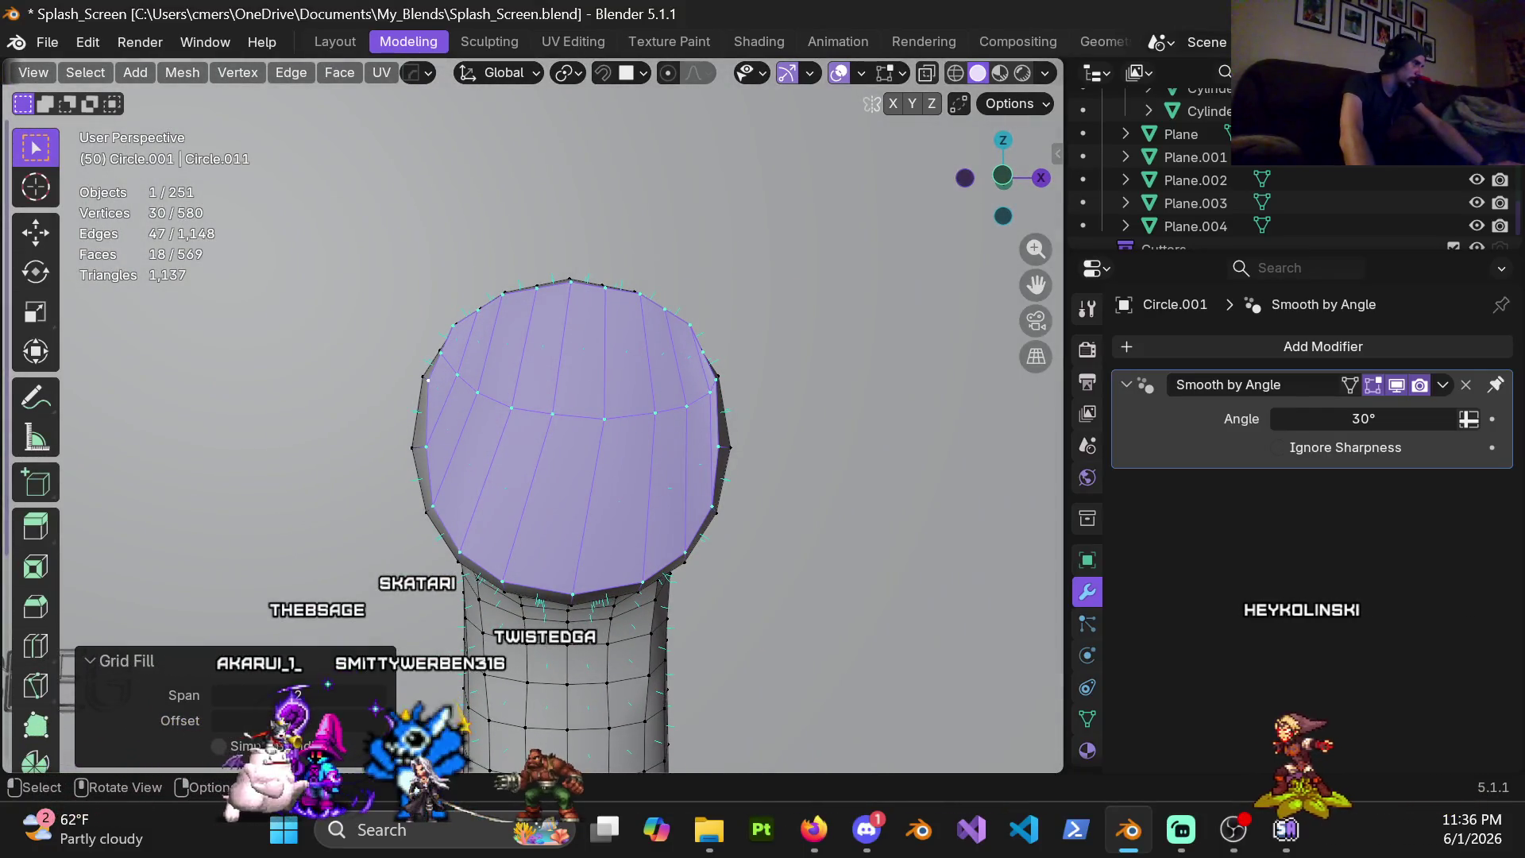
# Try top fill spans of 3, 4 and 6, then undo the top cap fill
pyautogui.click(378, 694)
pyautogui.click(379, 695)
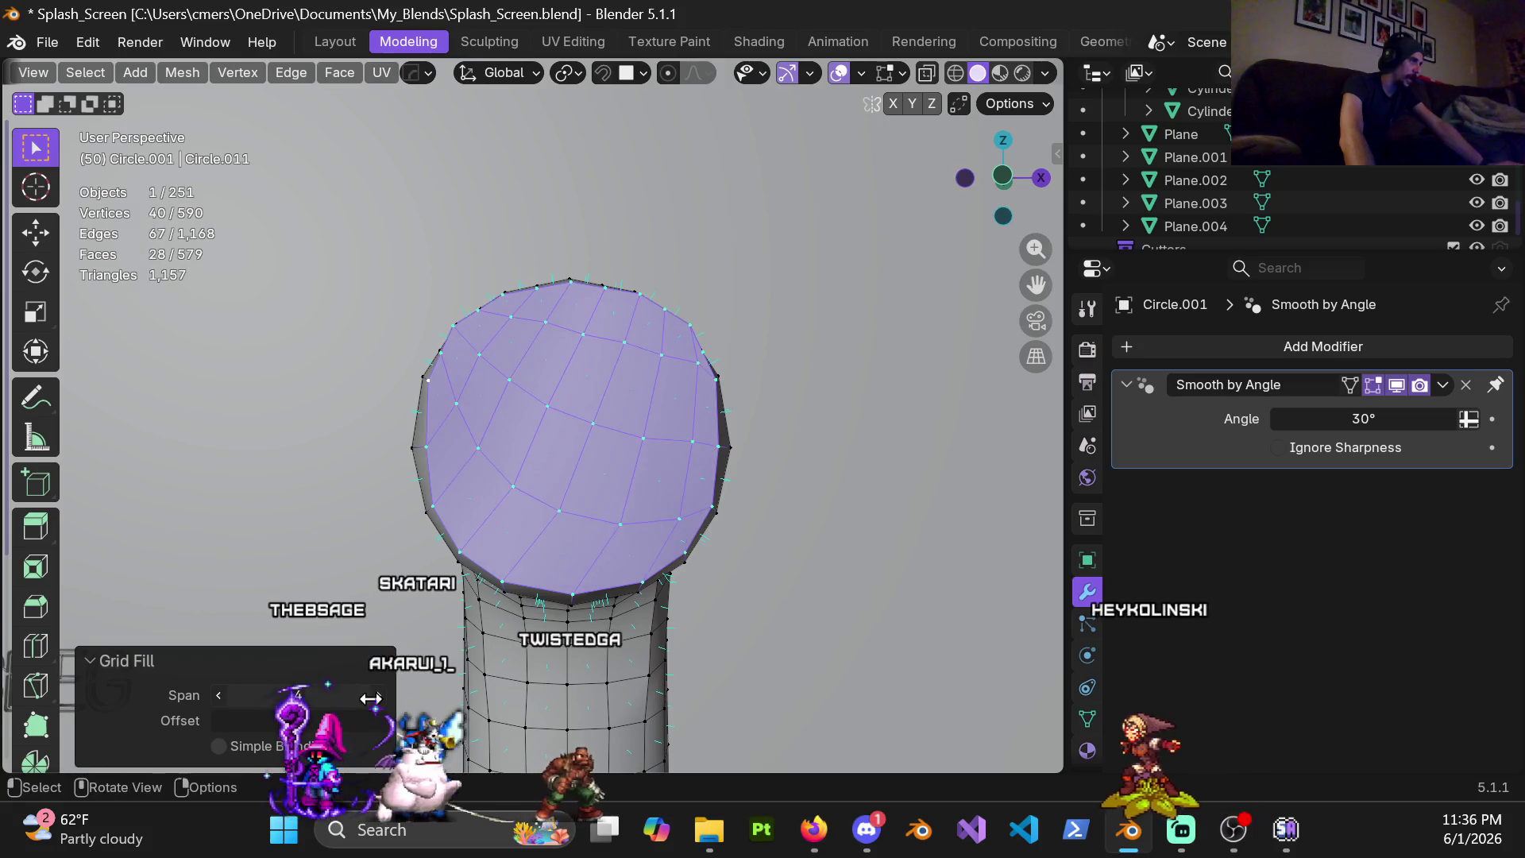
pyautogui.moveTo(221, 695)
pyautogui.mouseDown()
pyautogui.moveTo(203, 695)
pyautogui.moveTo(222, 690)
pyautogui.mouseUp()
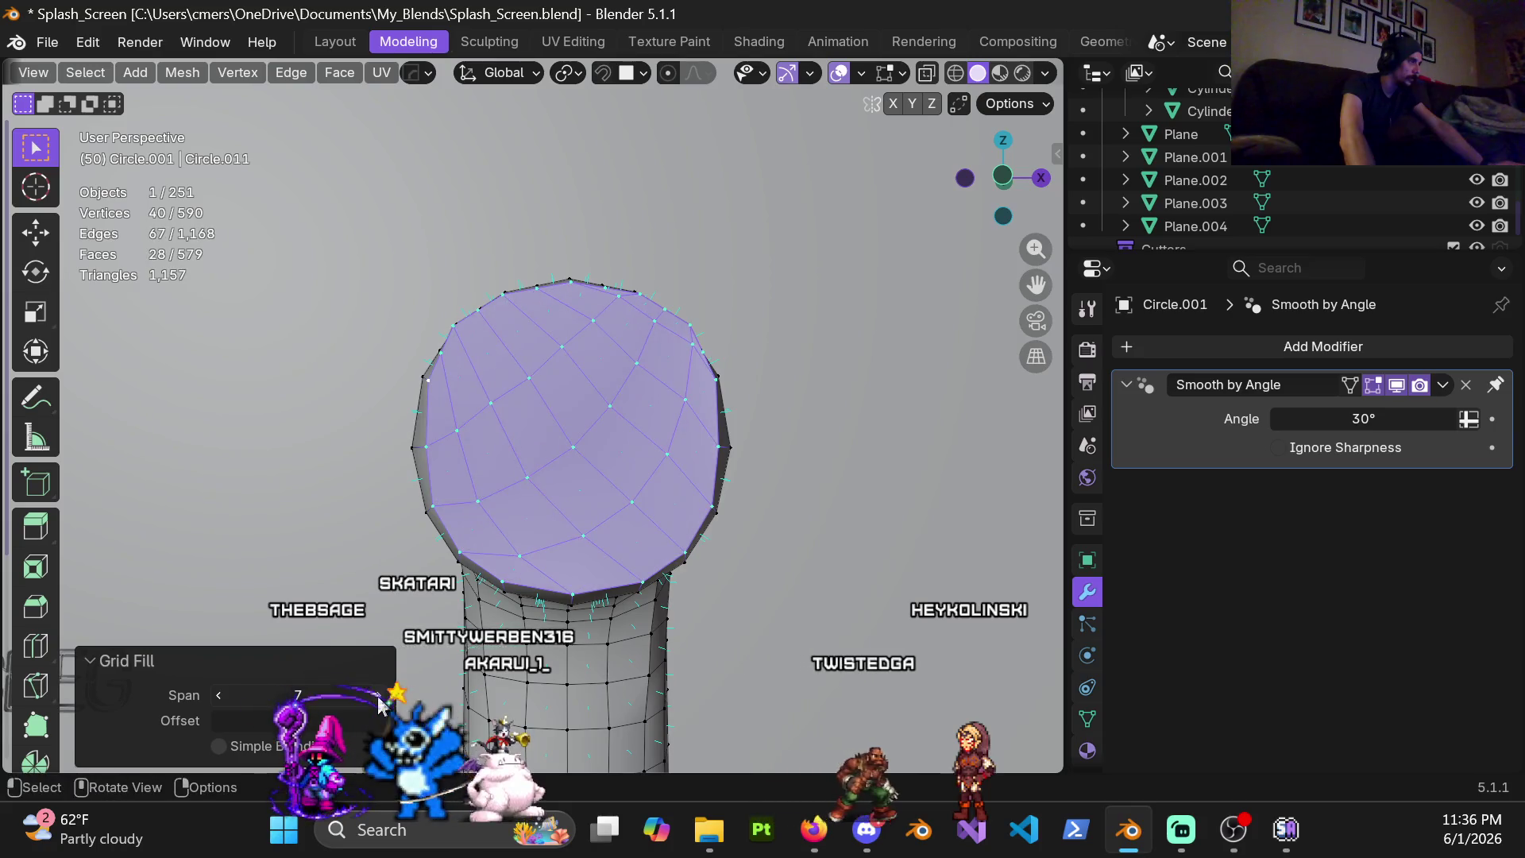
pyautogui.click(217, 697)
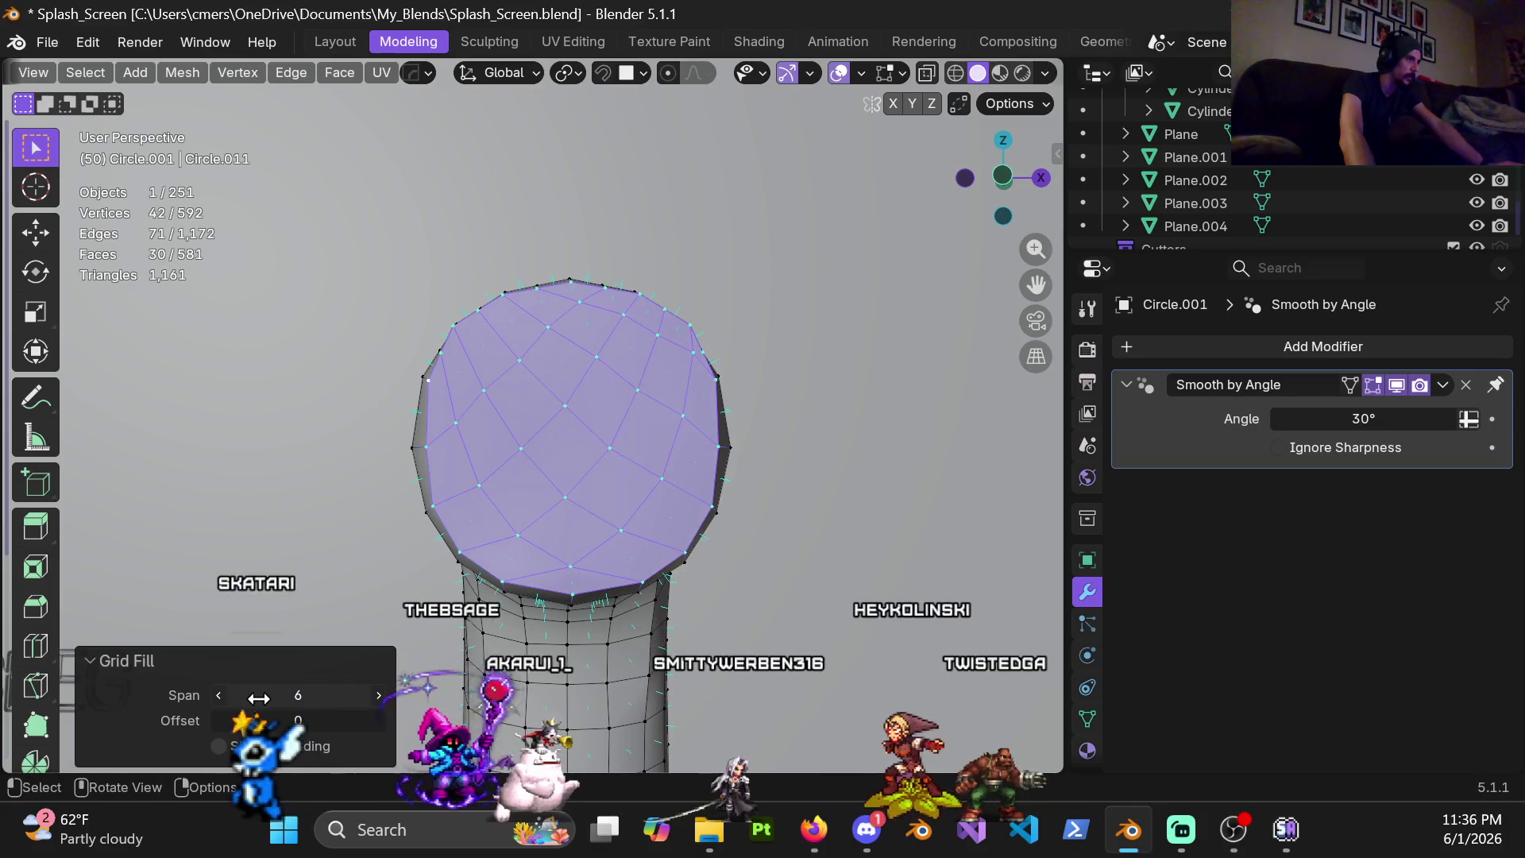
pyautogui.scroll(-5, 543, 384)
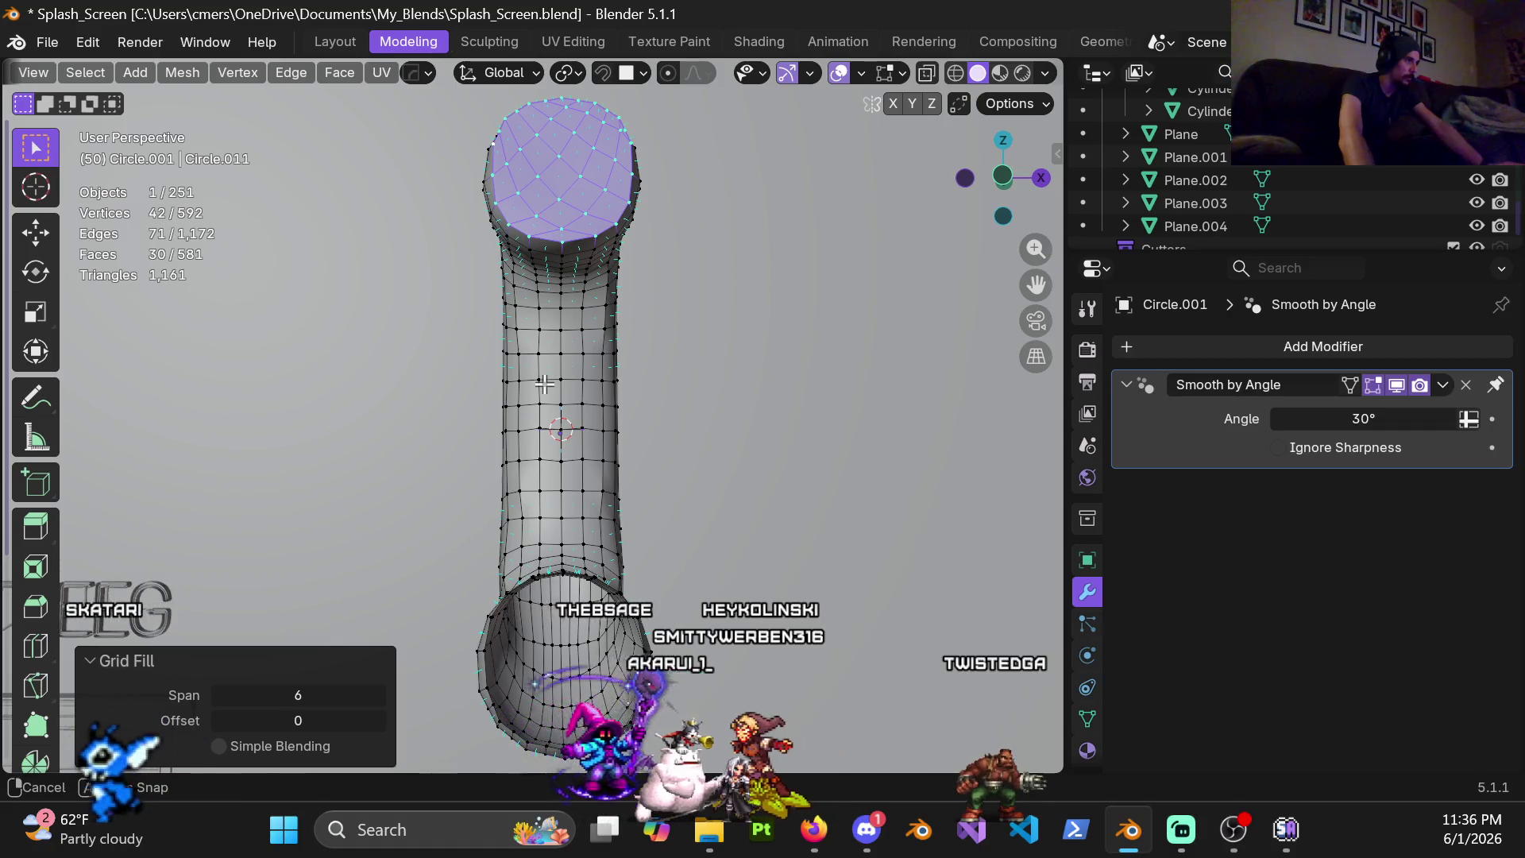
pyautogui.moveTo(544, 384); pyautogui.dragTo(514, 434, button='middle')
pyautogui.hotkey('ctrl', 'z')
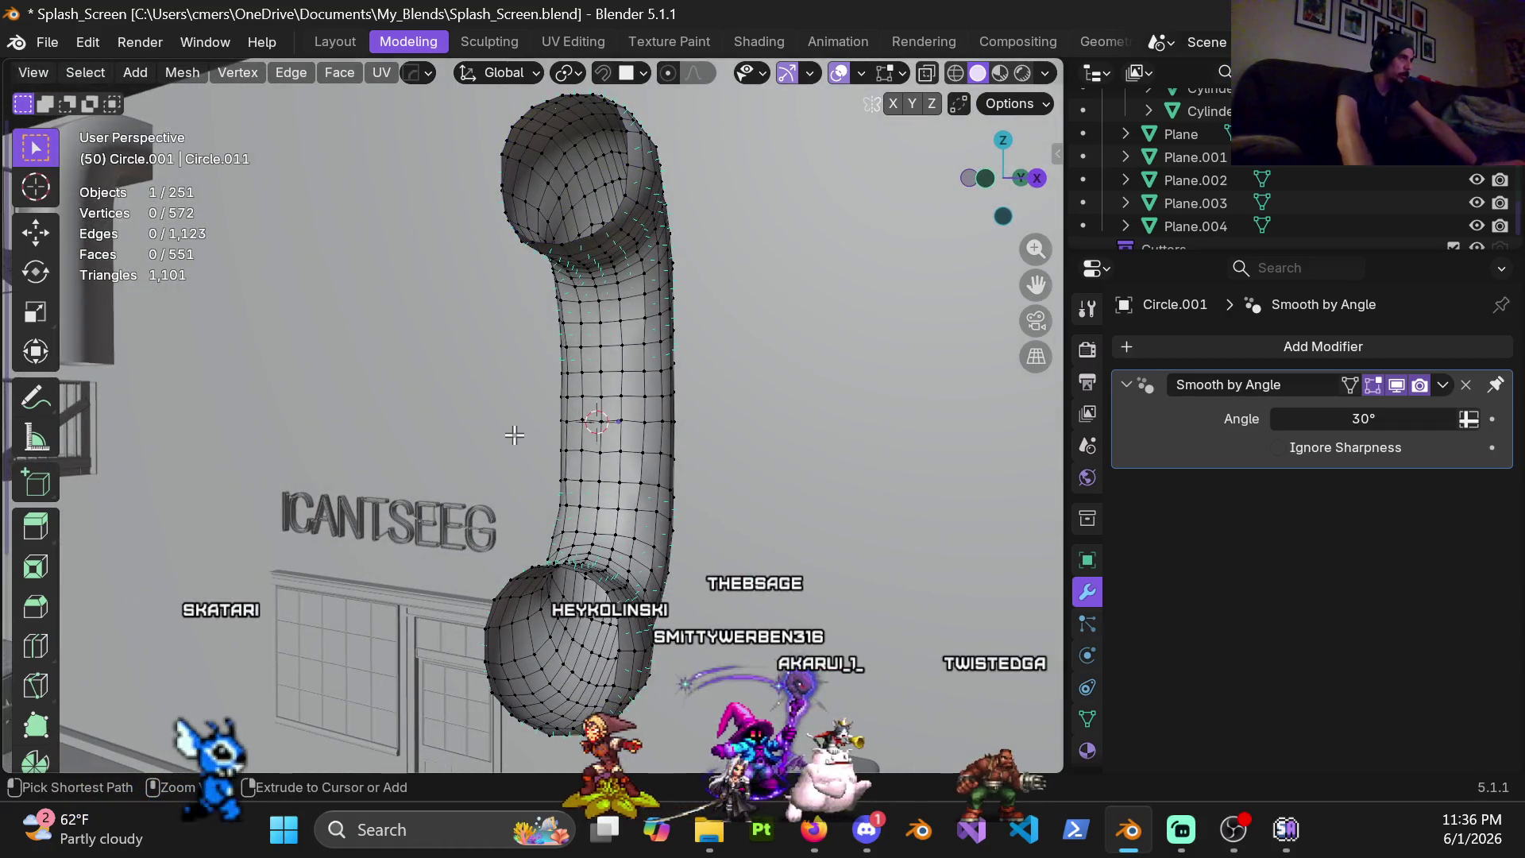
# Redo the caps, paint-select the top cap faces and delete them
pyautogui.hotkey('ctrl', 'shift', 'z')
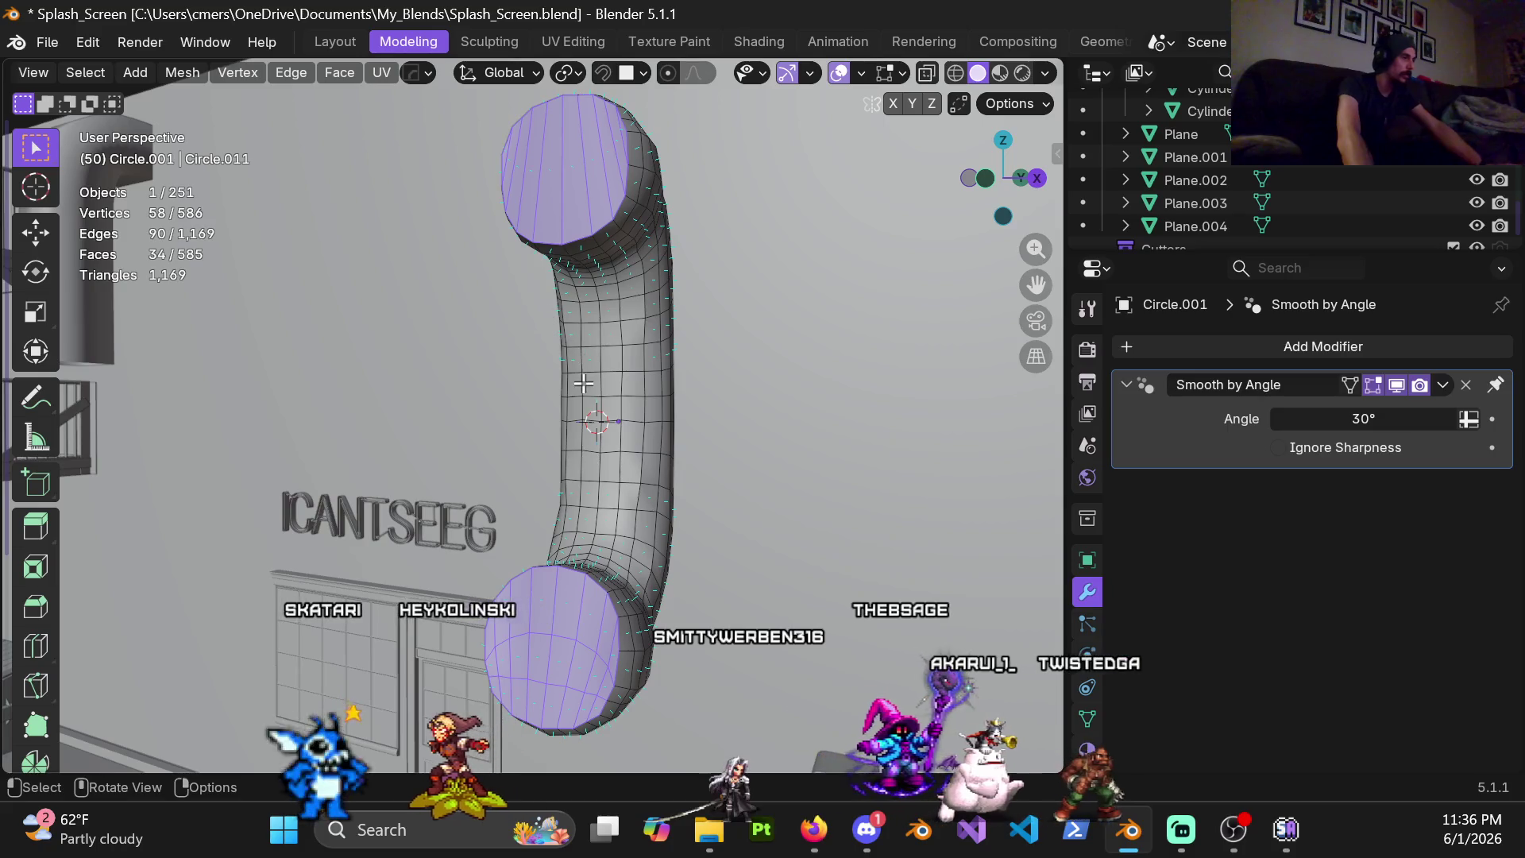
pyautogui.keyDown('shift'); pyautogui.moveTo(582, 382); pyautogui.dragTo(607, 345, button='middle'); pyautogui.keyUp('shift')
pyautogui.scroll(3, 613, 341)
pyautogui.click(657, 279)
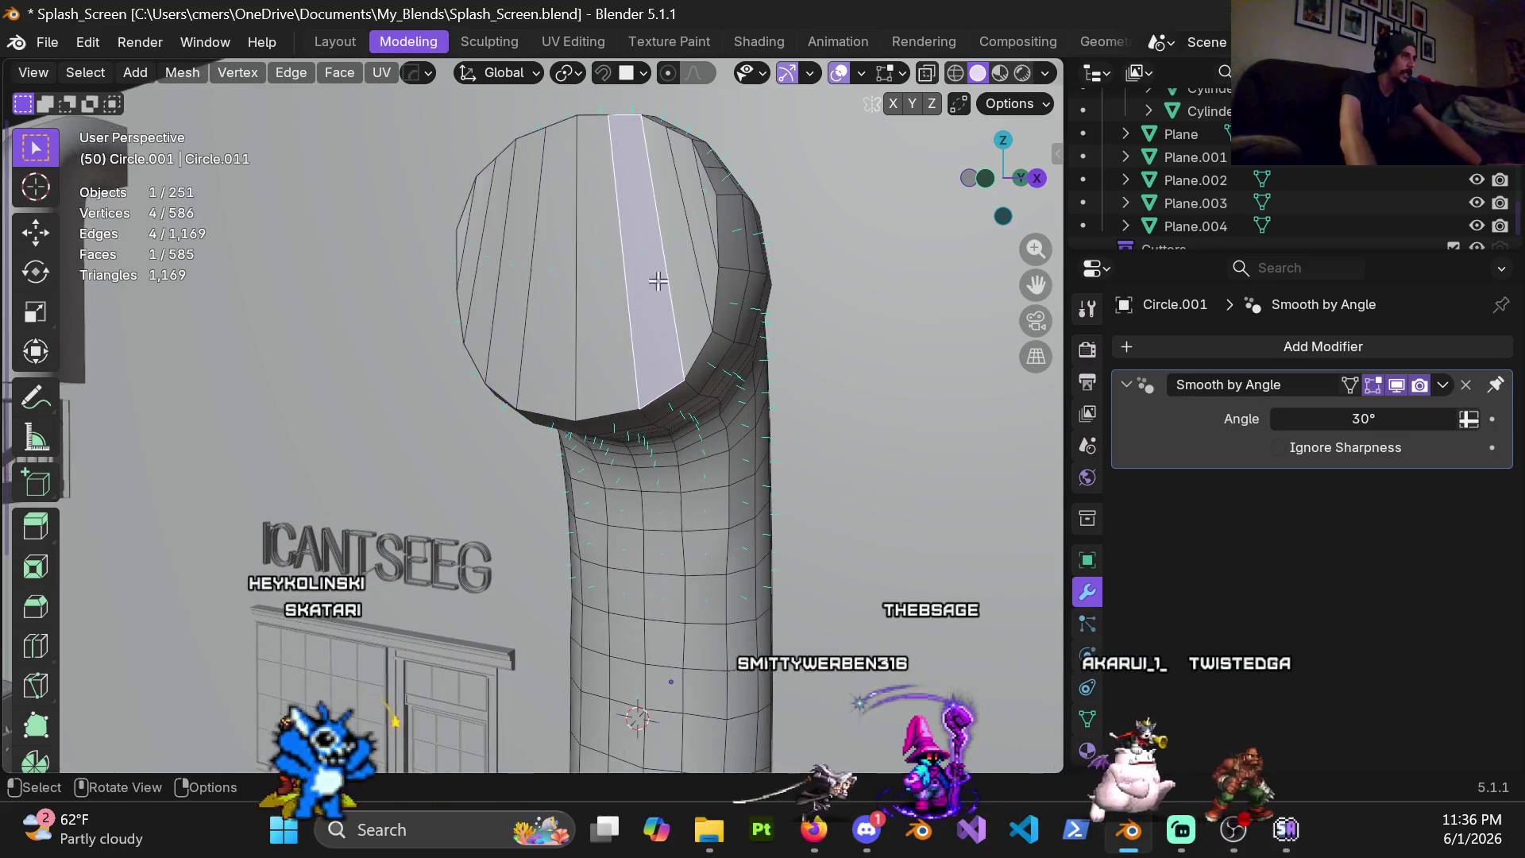
pyautogui.scroll(3, 691, 279)
pyautogui.press('c')
pyautogui.moveTo(691, 279); pyautogui.dragTo(717, 224)
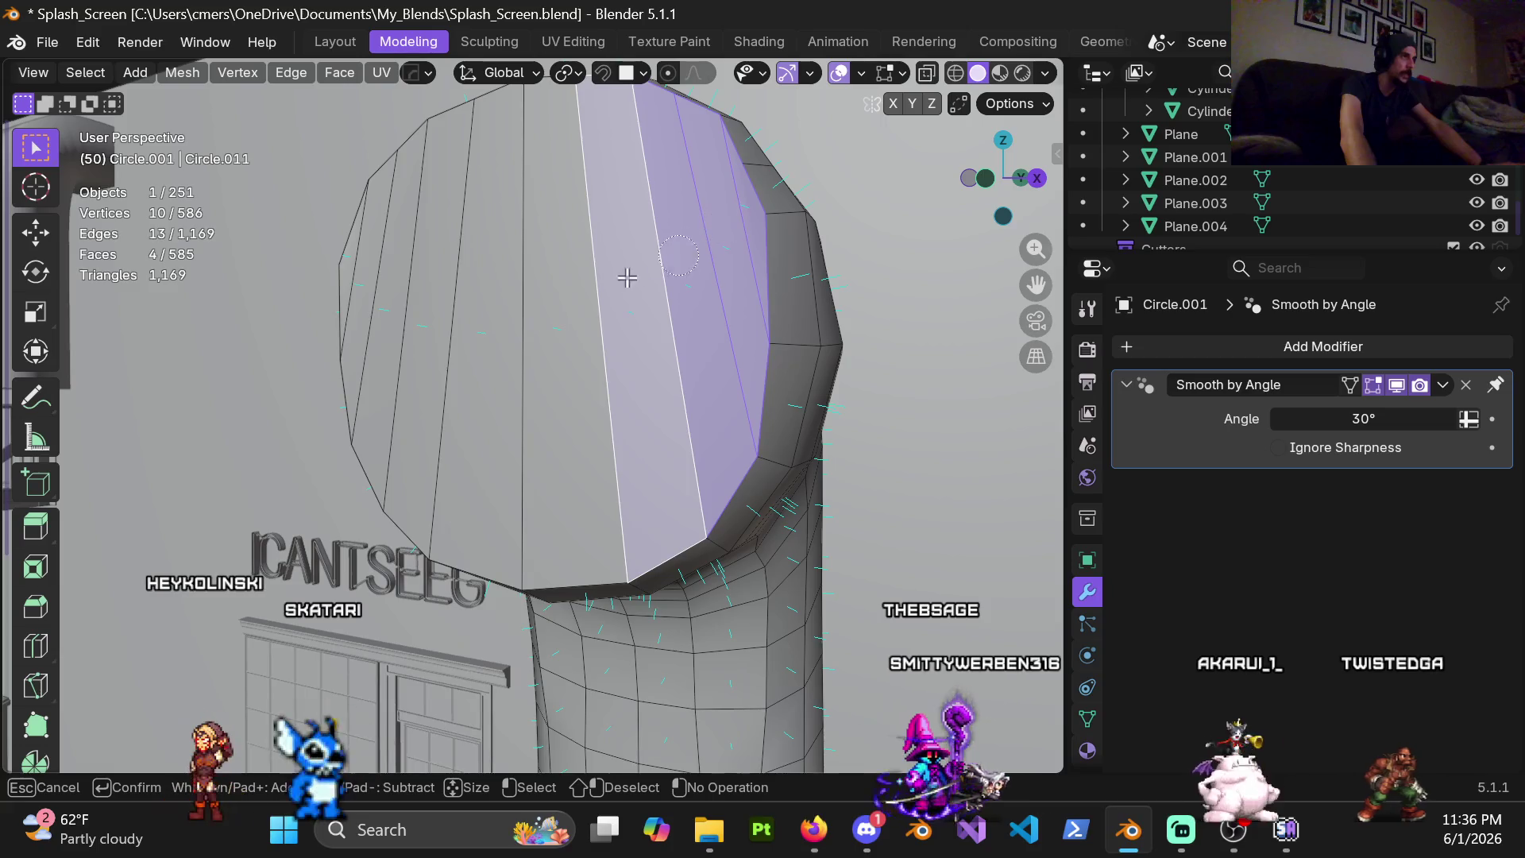
pyautogui.moveTo(644, 273); pyautogui.dragTo(385, 271)
pyautogui.press('Escape')
pyautogui.scroll(-2, 485, 365)
pyautogui.scroll(-1, 510, 376)
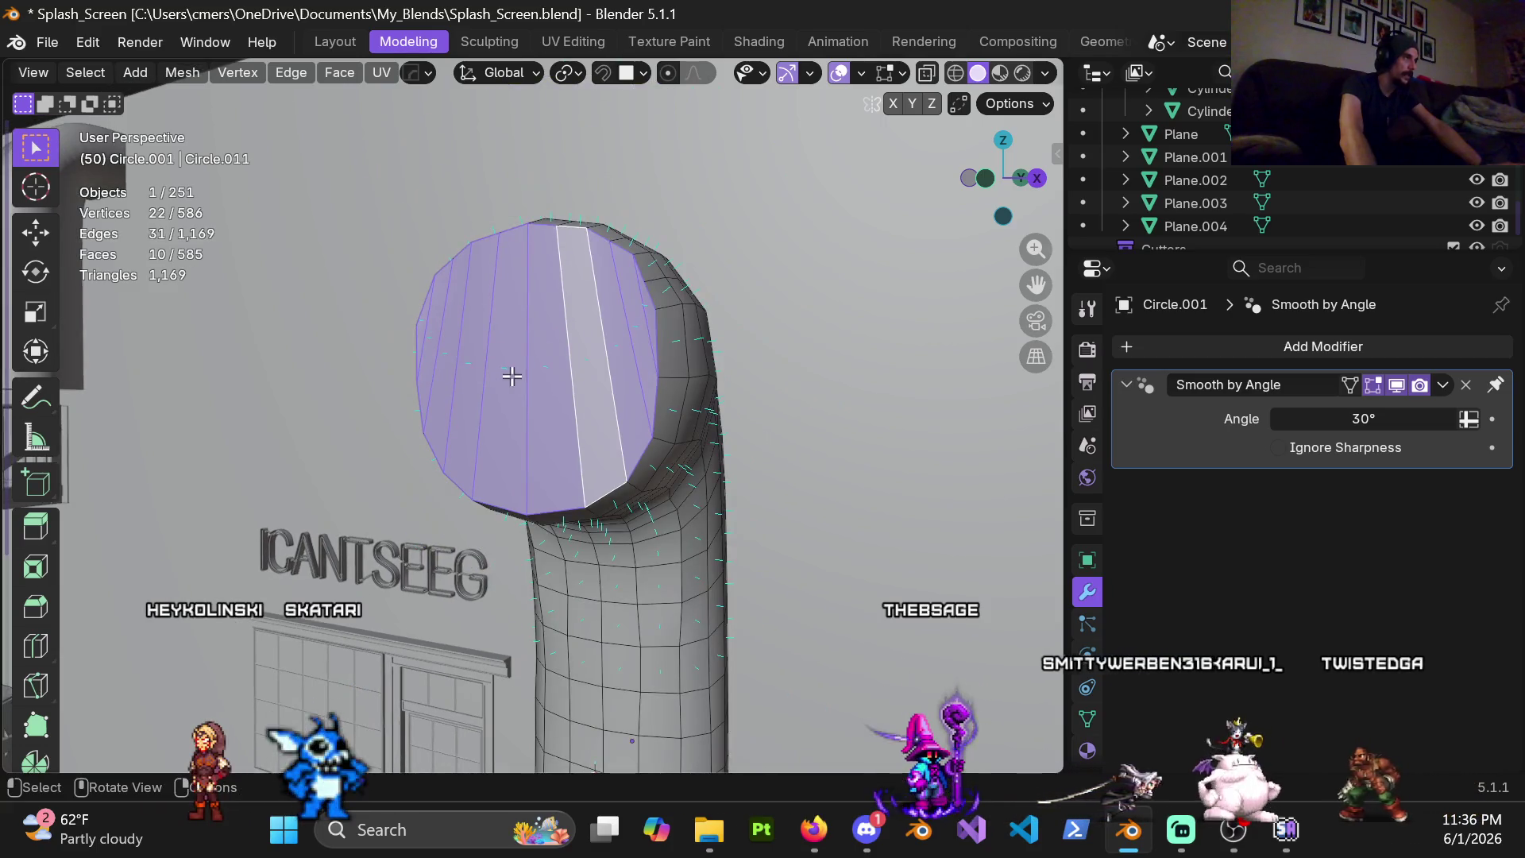
pyautogui.press('x')
pyautogui.click(439, 340)
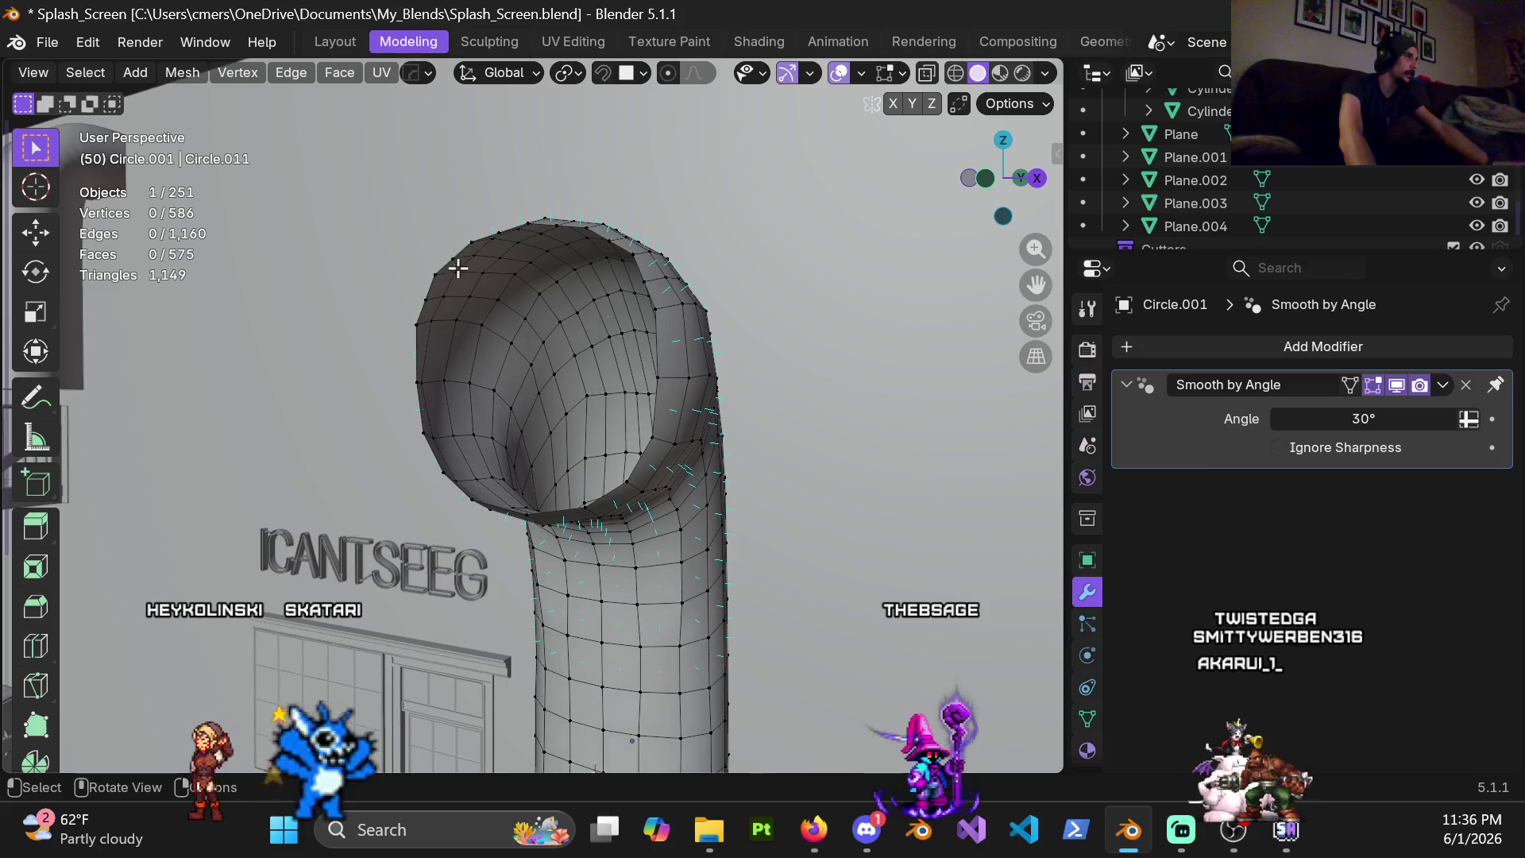
# Grid-fill the open top rim and reduce its span to 5
pyautogui.keyDown('alt'); pyautogui.click(462, 246); pyautogui.keyUp('alt')
pyautogui.click(330, 72)
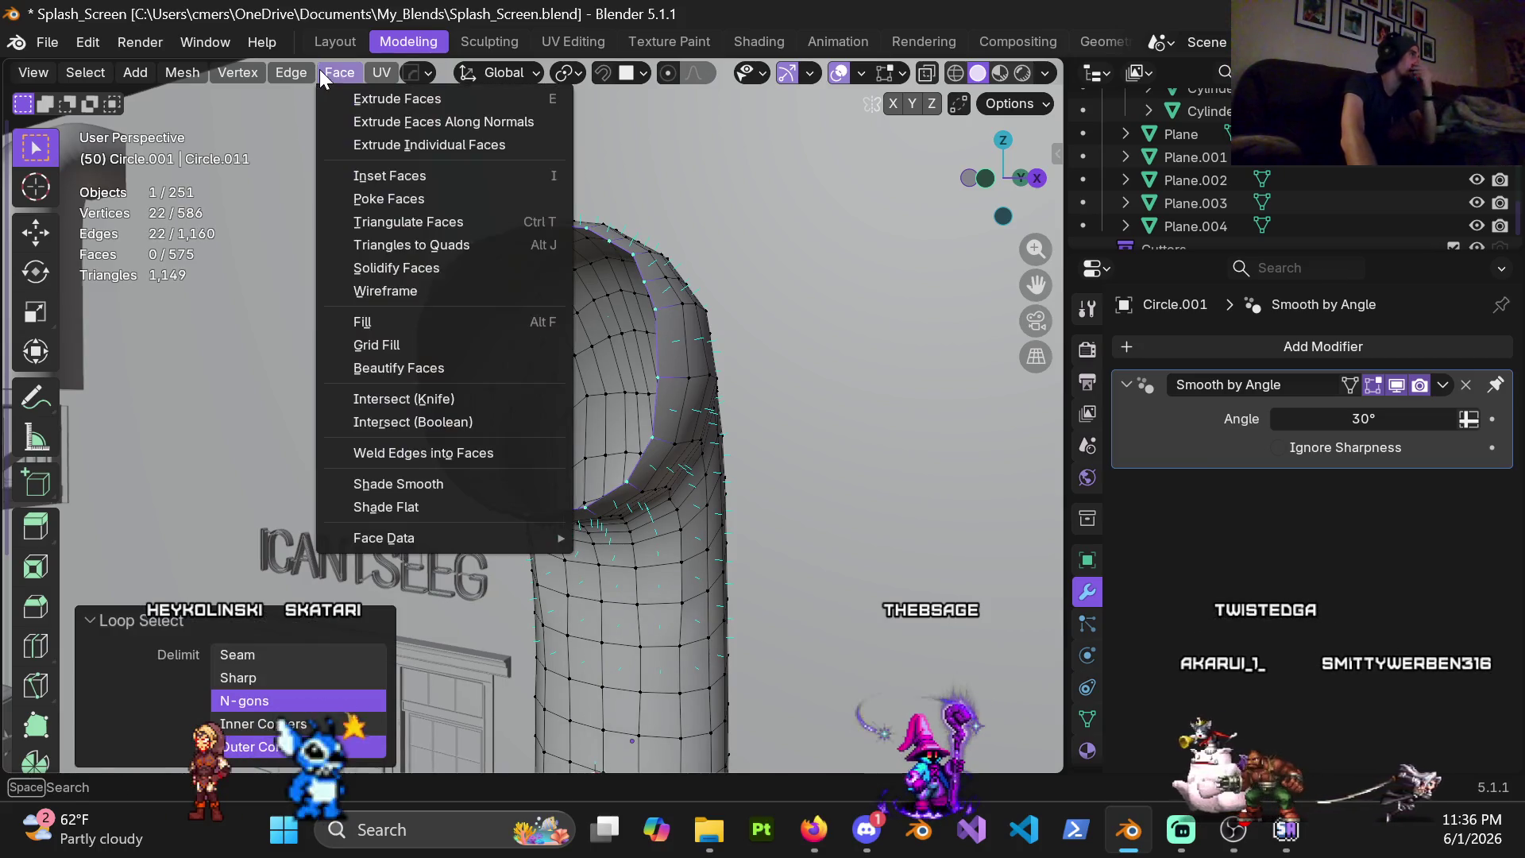
pyautogui.click(409, 341)
pyautogui.moveTo(625, 388); pyautogui.dragTo(545, 506, button='middle')
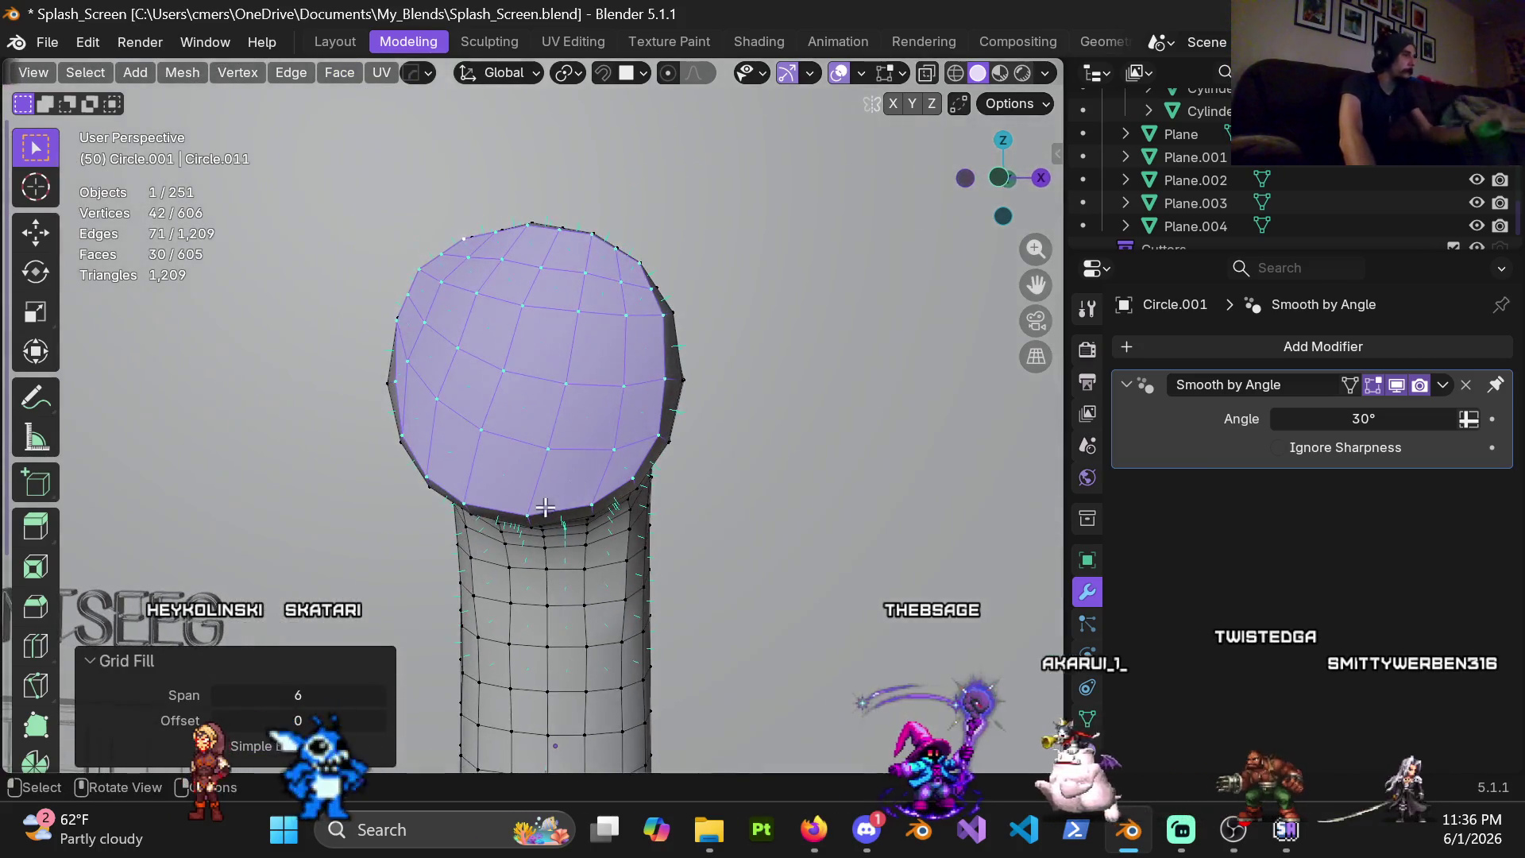
pyautogui.scroll(-3, 567, 451)
pyautogui.moveTo(567, 452); pyautogui.dragTo(576, 377, button='middle')
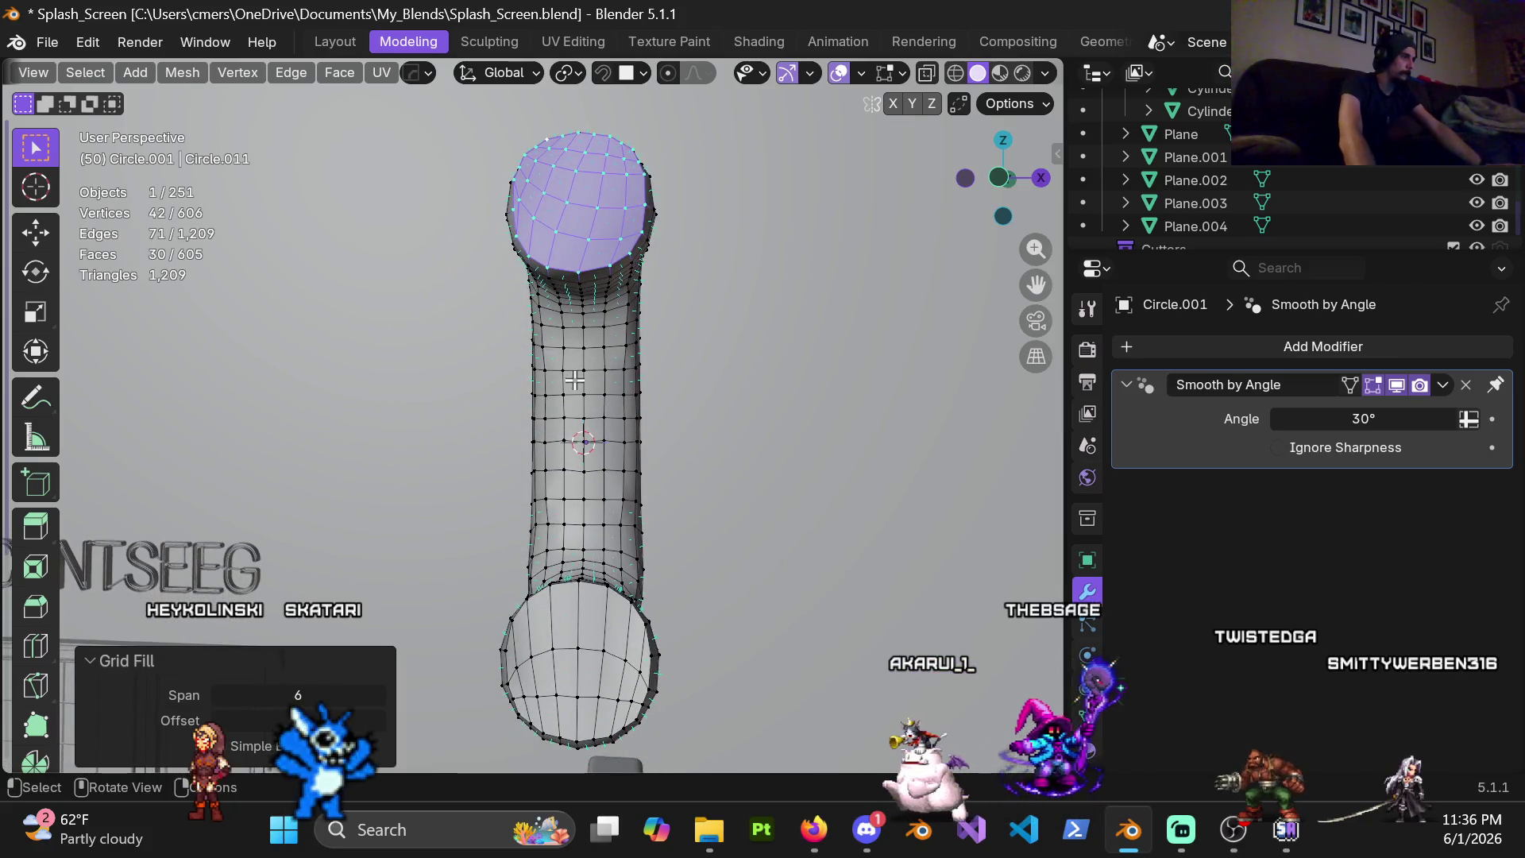
pyautogui.moveTo(221, 697); pyautogui.dragTo(192, 695)
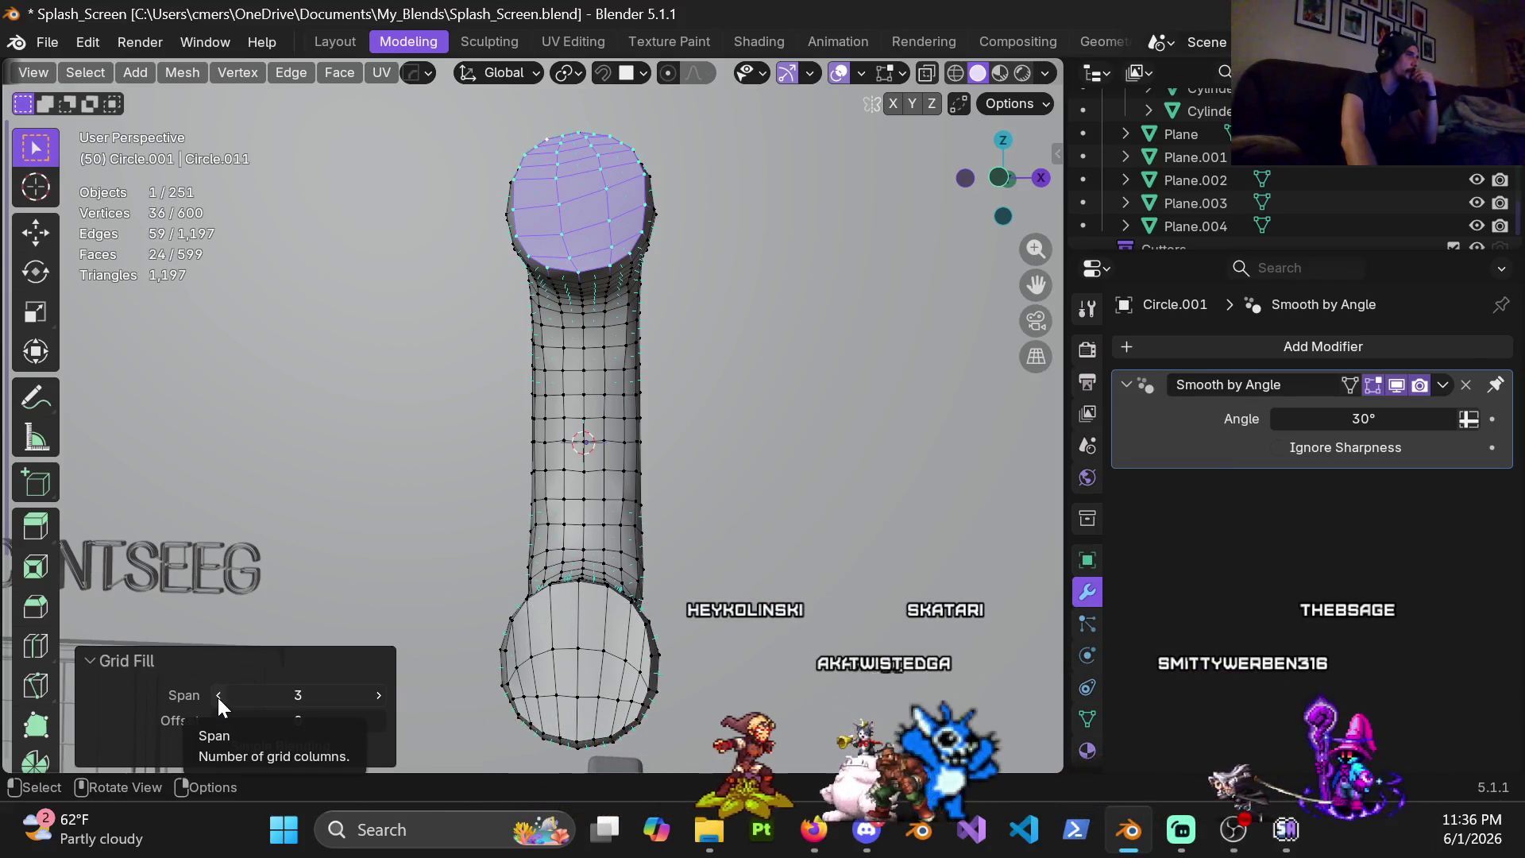
pyautogui.scroll(3, 608, 408)
pyautogui.scroll(-3, 608, 408)
# Inspect the cap from several angles and settle the grid fill span at 4
pyautogui.moveTo(586, 567)
pyautogui.mouseDown(button='middle')
pyautogui.moveTo(658, 582)
pyautogui.moveTo(596, 565)
pyautogui.mouseUp(button='middle')
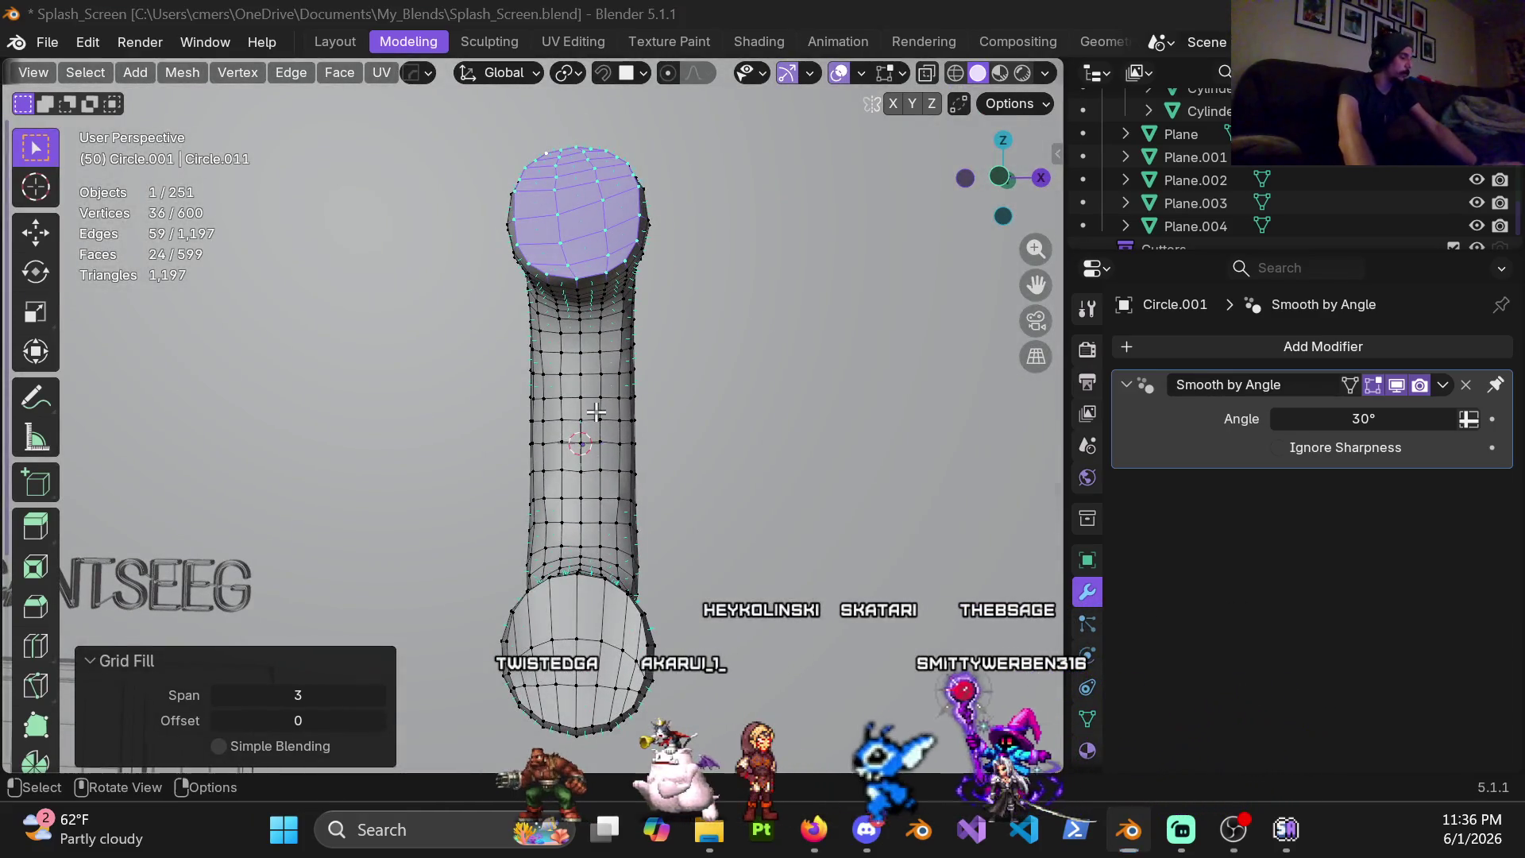
pyautogui.moveTo(614, 232); pyautogui.dragTo(608, 435, button='middle')
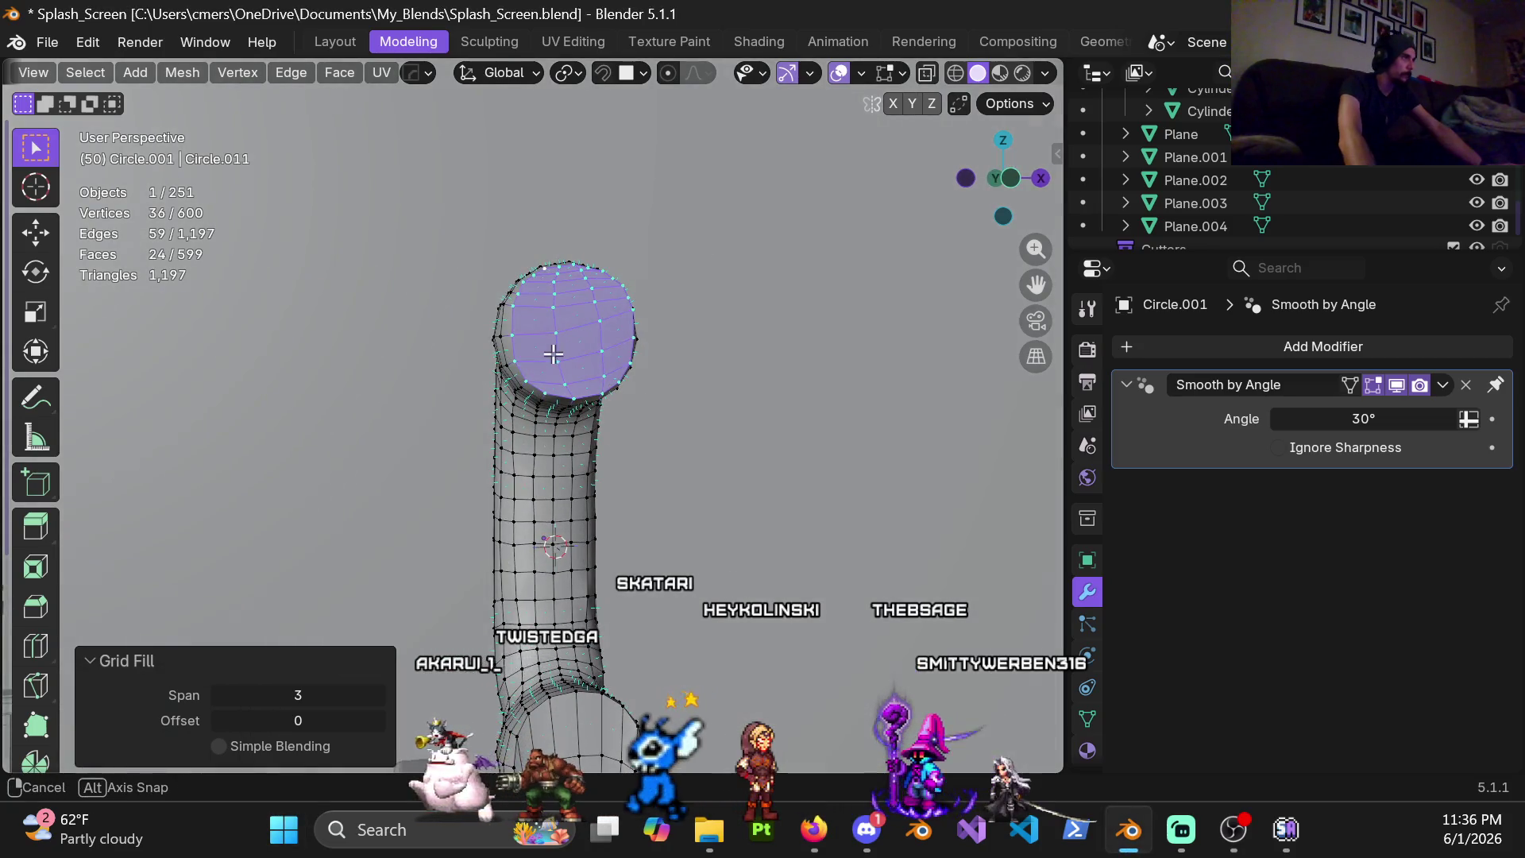
pyautogui.moveTo(554, 354); pyautogui.dragTo(483, 366, button='middle')
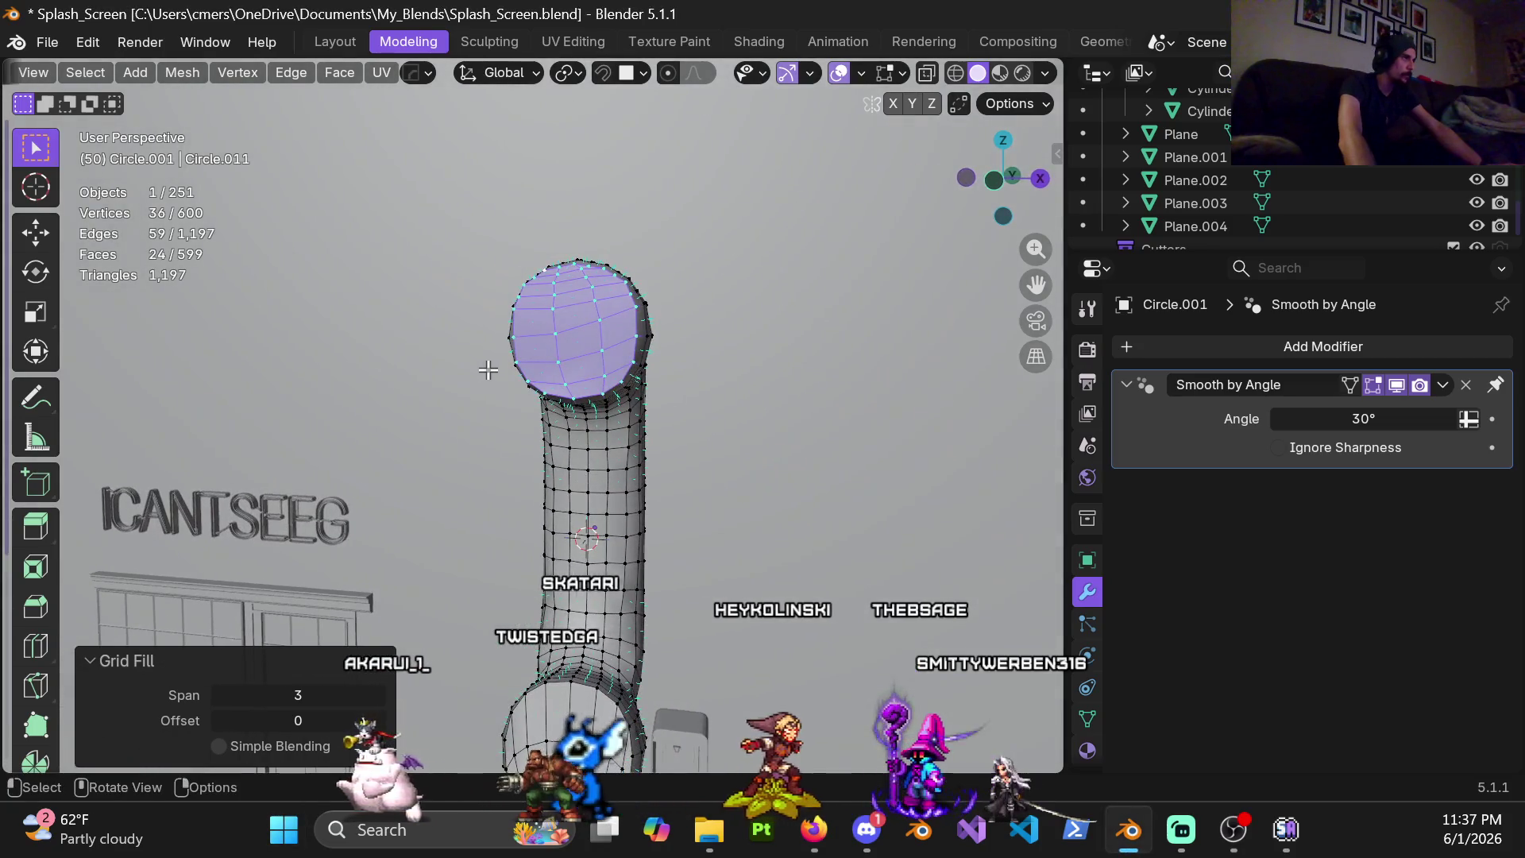
pyautogui.click(219, 695)
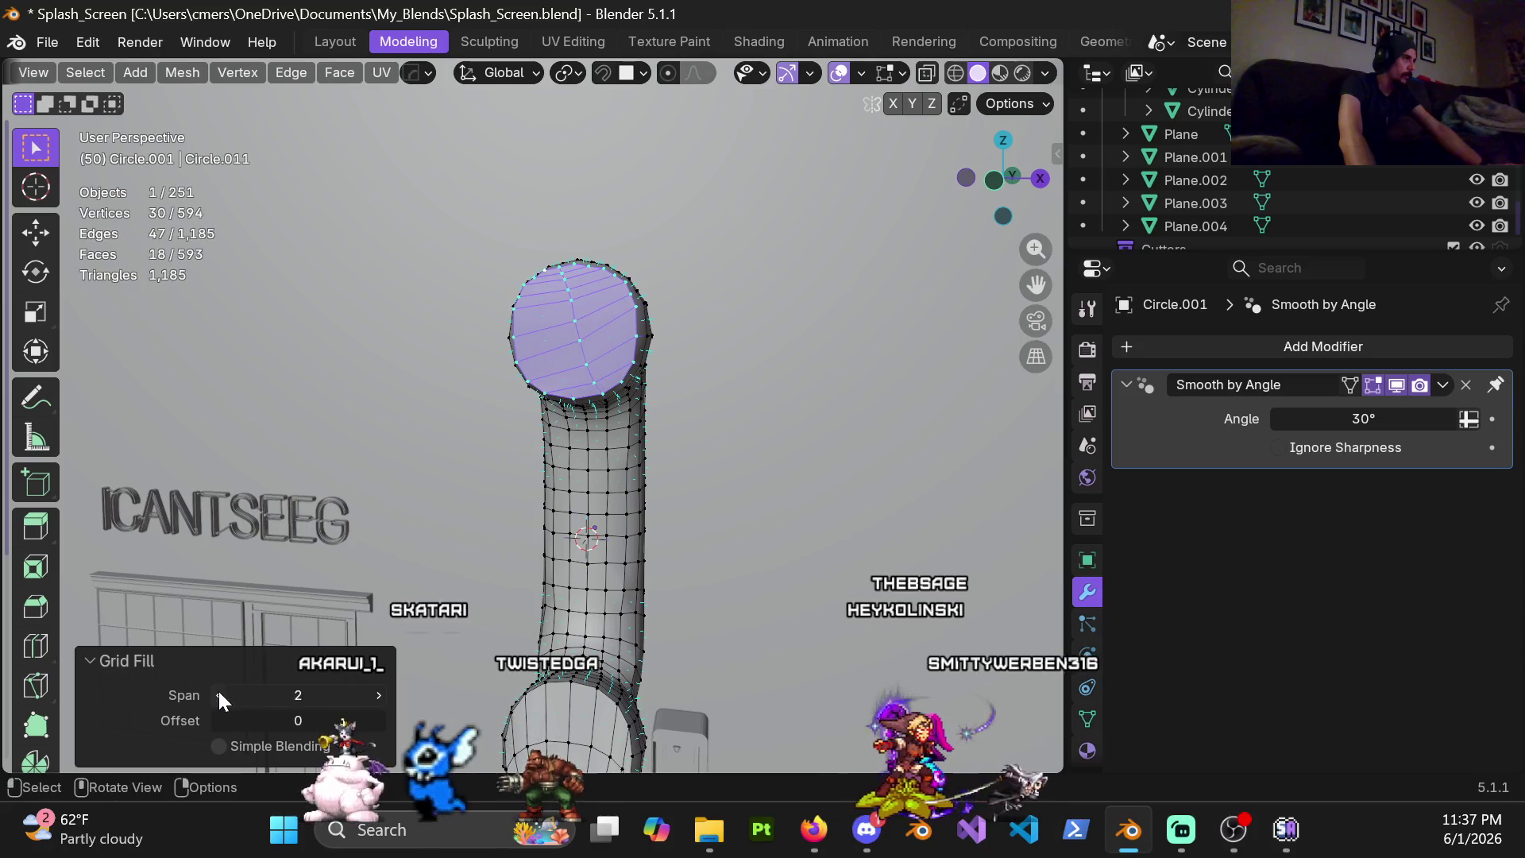
pyautogui.click(378, 695)
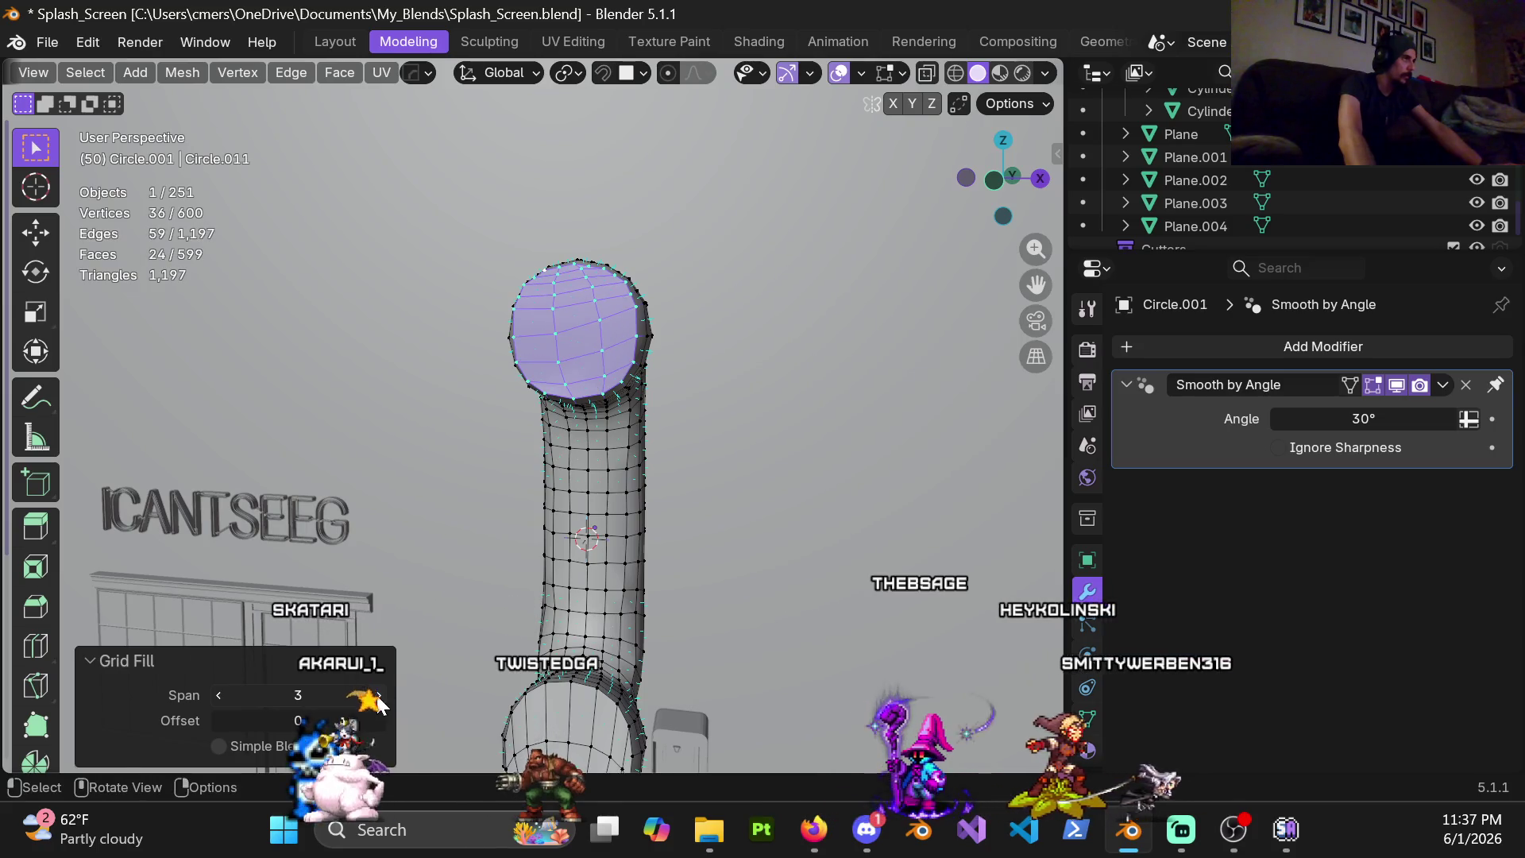
pyautogui.moveTo(637, 358)
pyautogui.mouseDown(button='middle')
pyautogui.moveTo(602, 355)
pyautogui.moveTo(644, 391)
pyautogui.moveTo(698, 393)
pyautogui.moveTo(668, 437)
pyautogui.moveTo(610, 397)
pyautogui.moveTo(450, 401)
pyautogui.moveTo(440, 429)
pyautogui.moveTo(615, 350)
pyautogui.moveTo(583, 369)
pyautogui.moveTo(551, 442)
pyautogui.mouseUp(button='middle')
pyautogui.scroll(2, 550, 442)
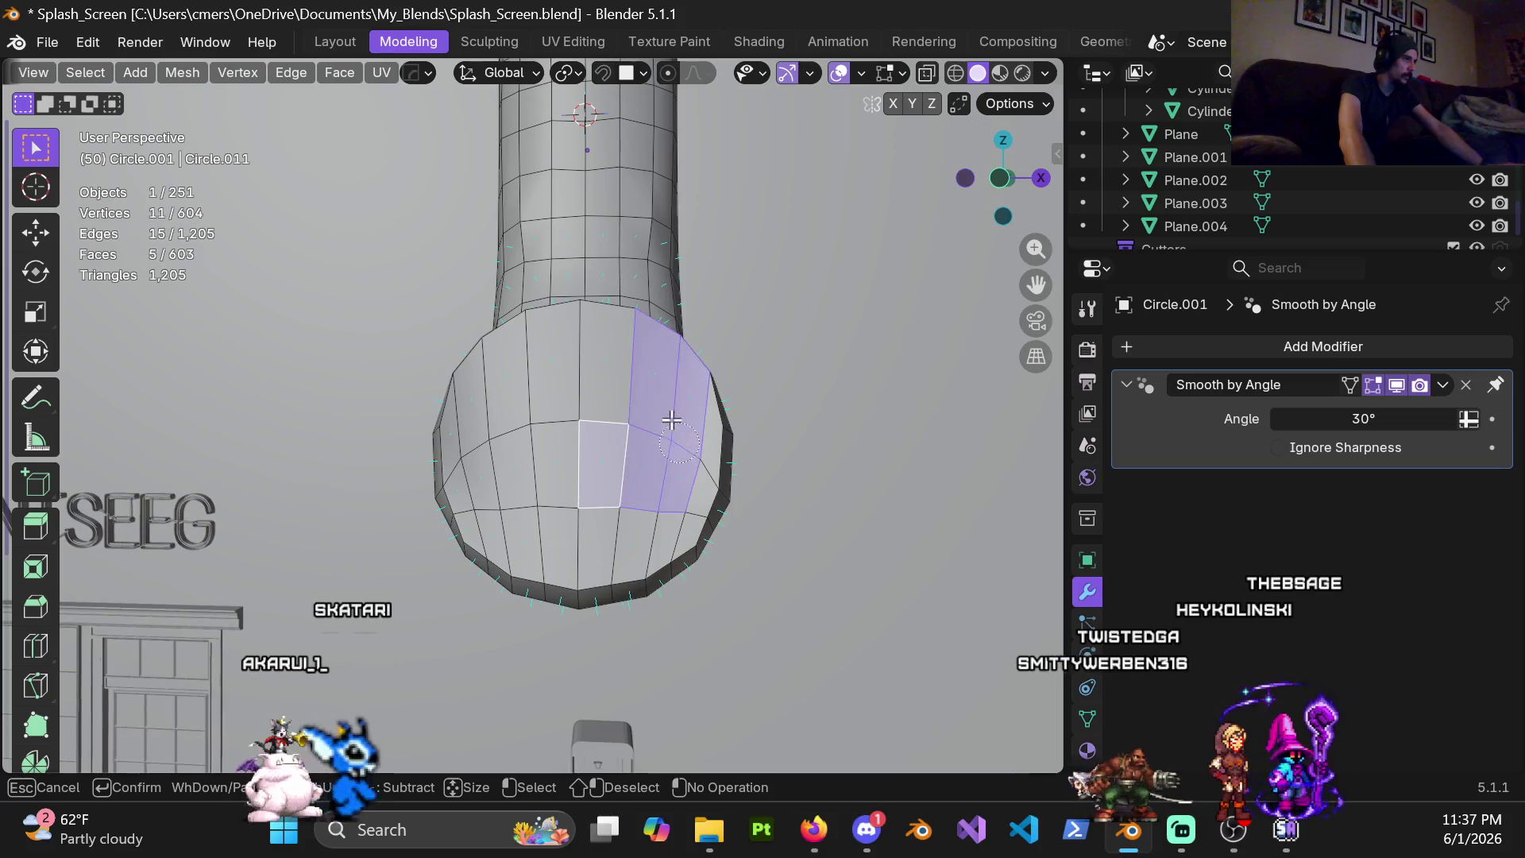
# Delete the old bottom cap faces and grid-fill the hole's boundary loop
pyautogui.moveTo(629, 538); pyautogui.dragTo(479, 502)
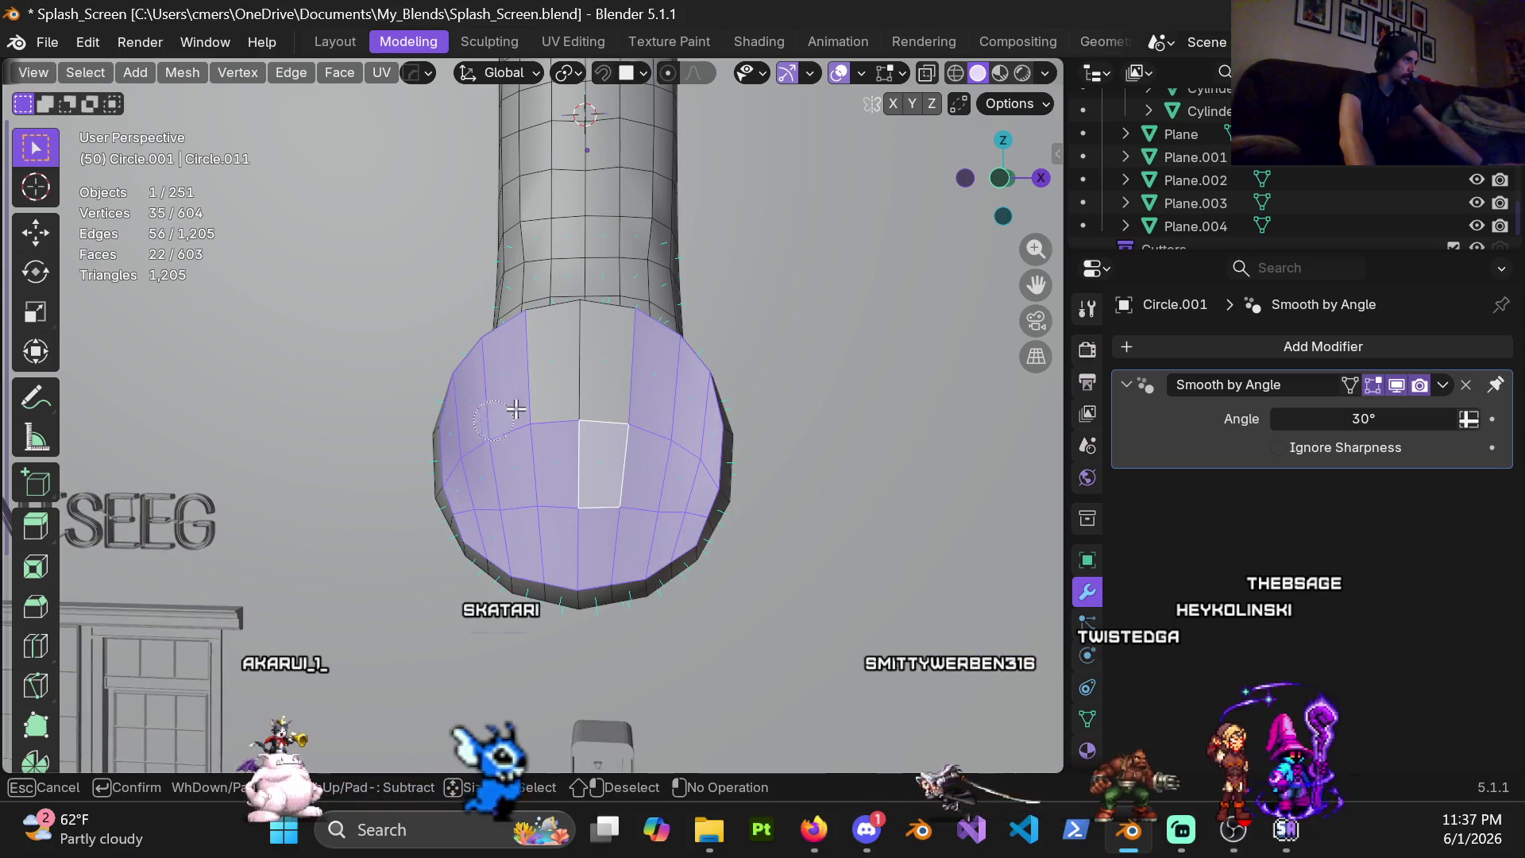
pyautogui.press('x')
pyautogui.click(532, 495)
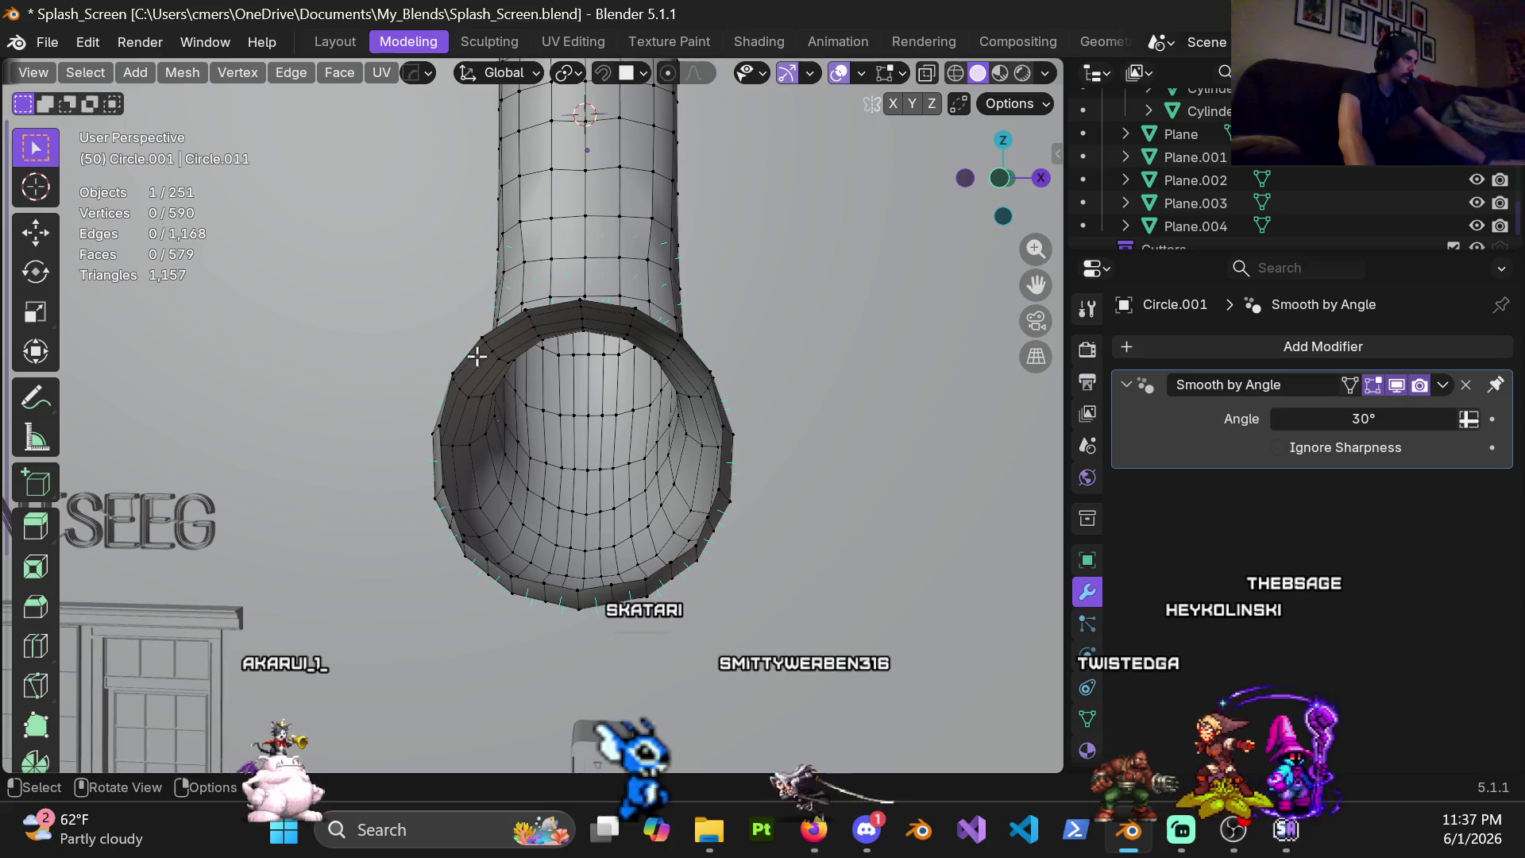
pyautogui.keyDown('alt'); pyautogui.click(461, 354); pyautogui.keyUp('alt')
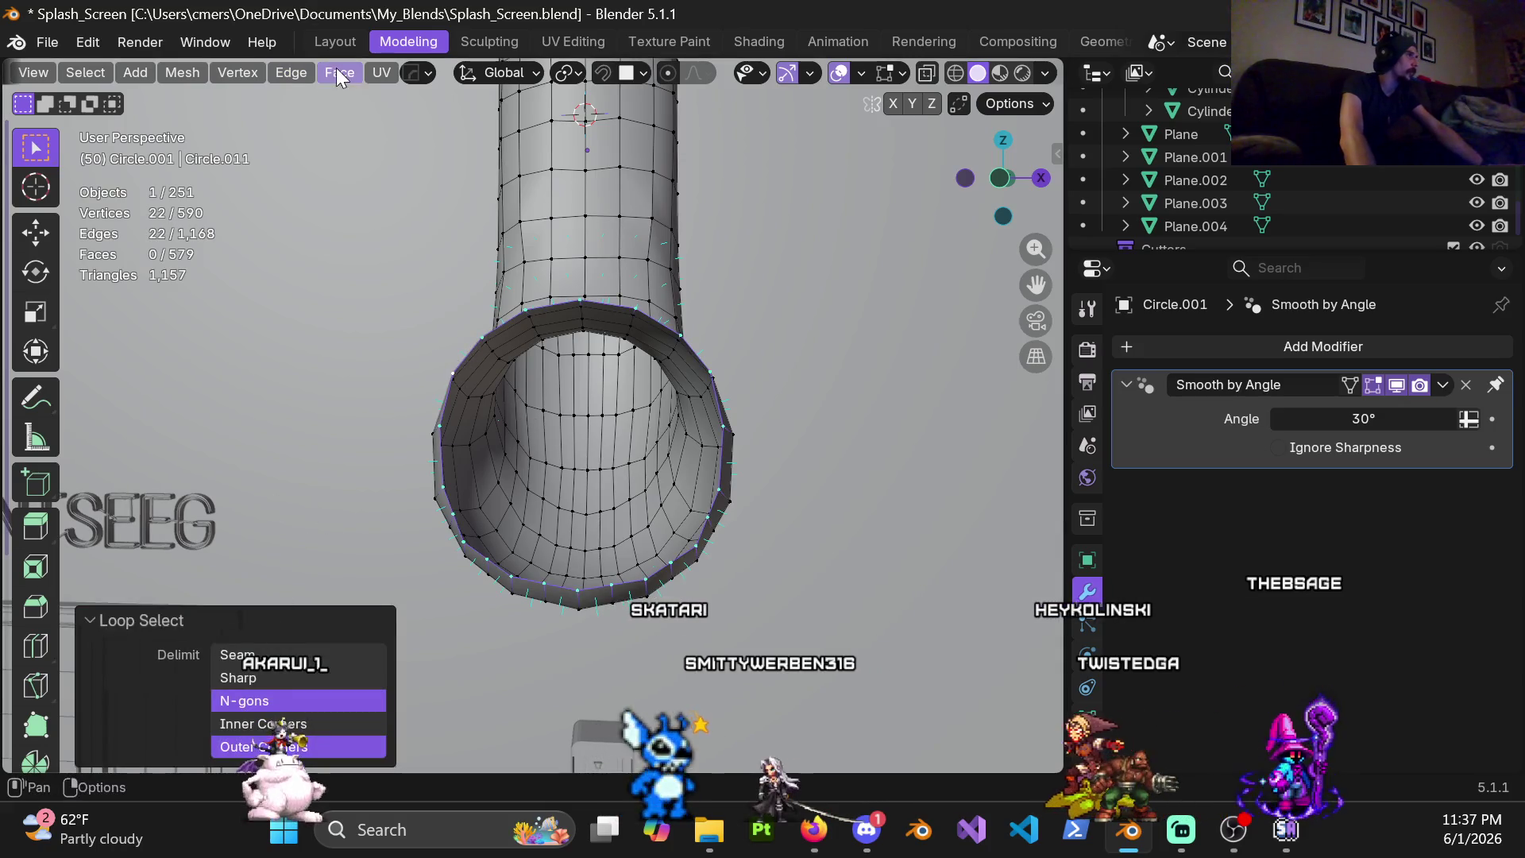
pyautogui.click(340, 75)
pyautogui.click(409, 340)
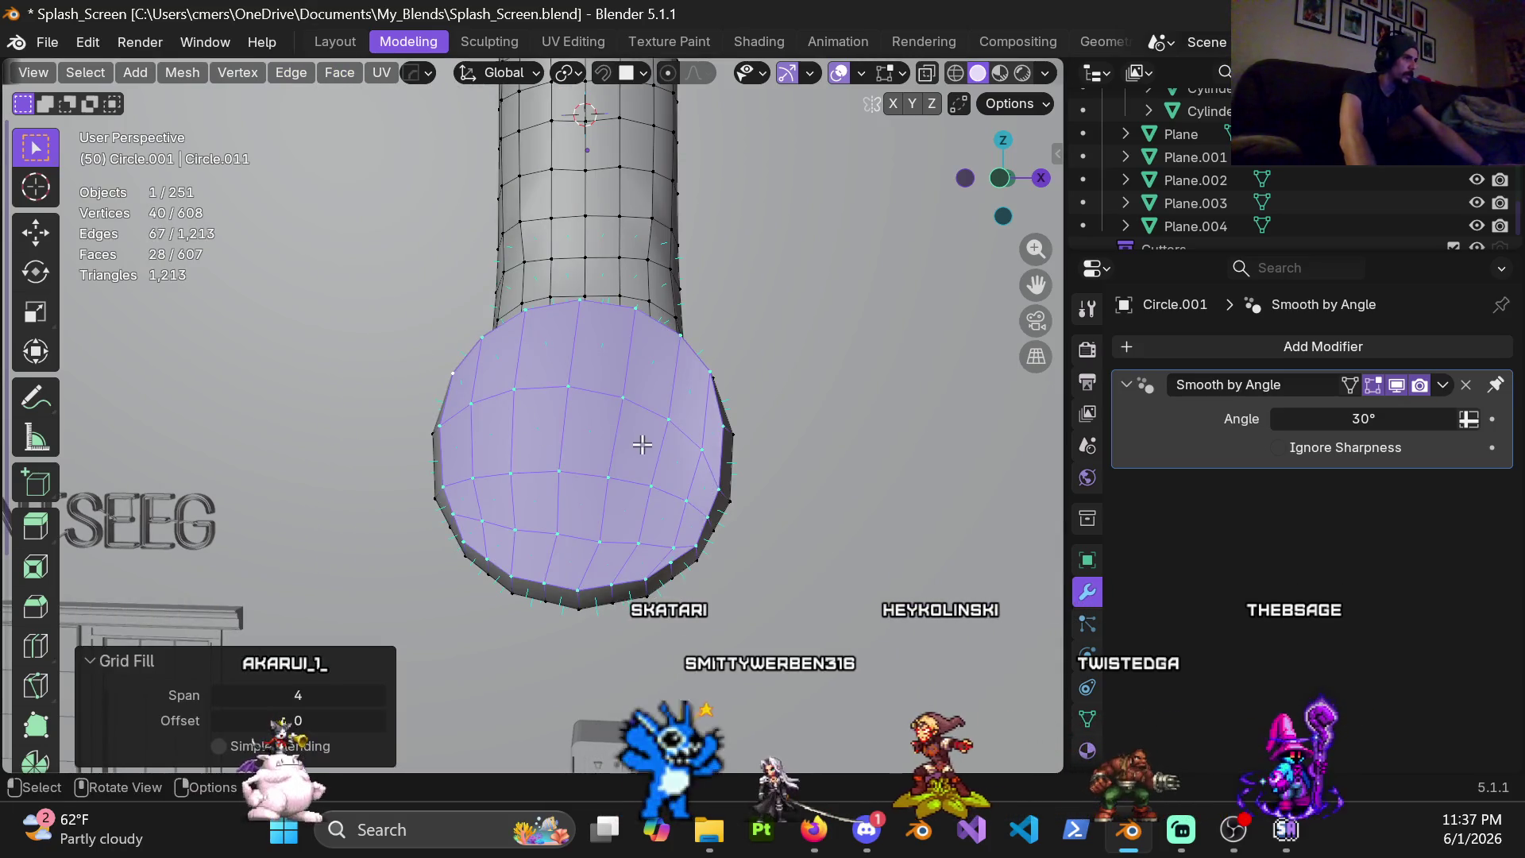
pyautogui.scroll(-1, 648, 460)
pyautogui.scroll(-1, 596, 470)
pyautogui.scroll(-2, 561, 408)
# Raise the bottom grid fill span to 5 and return to object mode
pyautogui.moveTo(577, 394); pyautogui.dragTo(430, 700, button='middle')
pyautogui.moveTo(504, 556); pyautogui.dragTo(429, 644, button='middle')
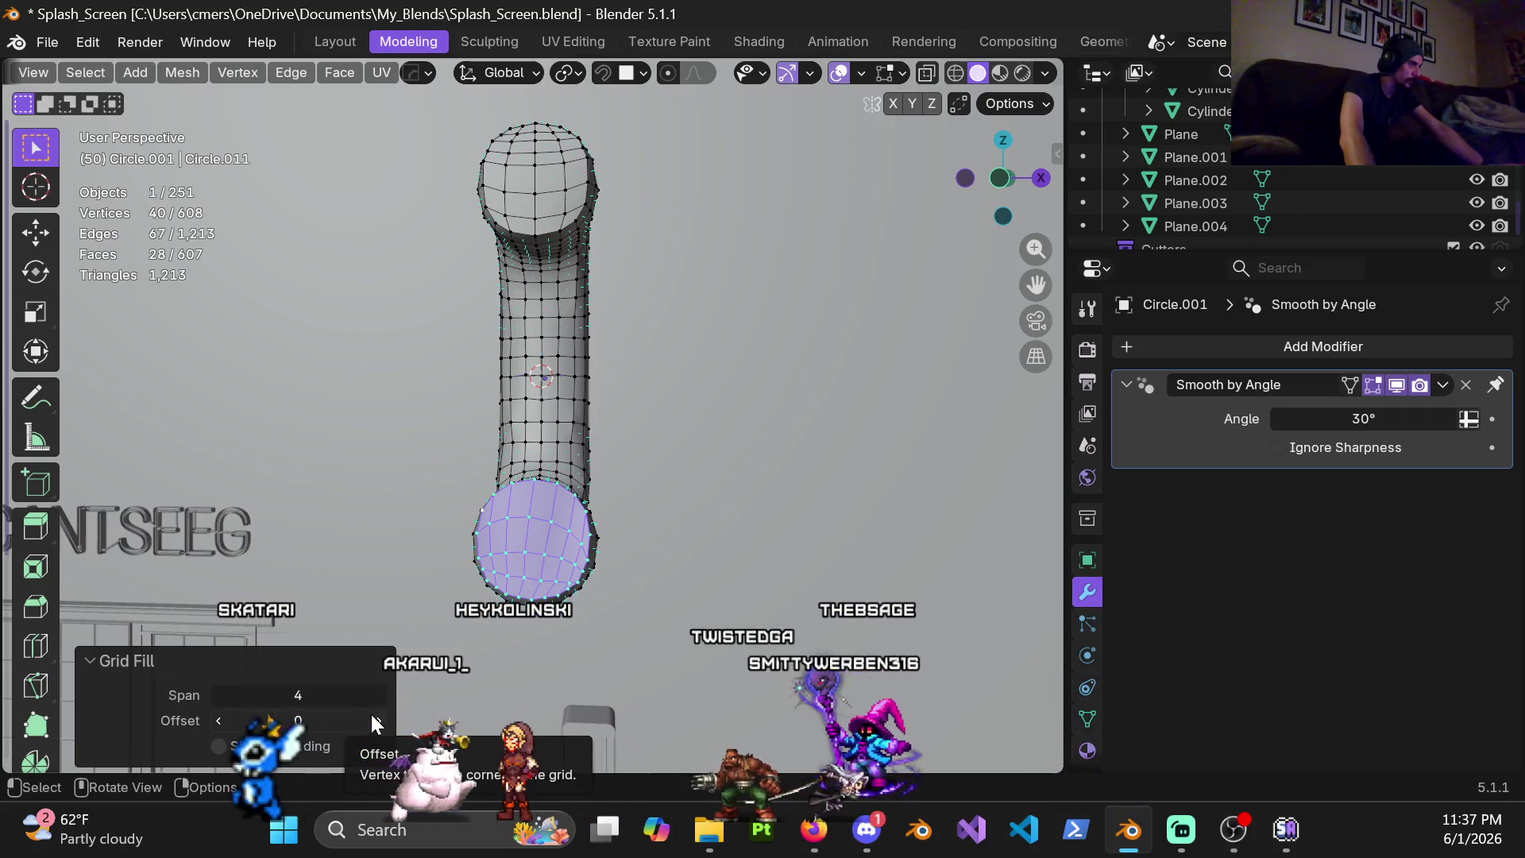
pyautogui.click(380, 695)
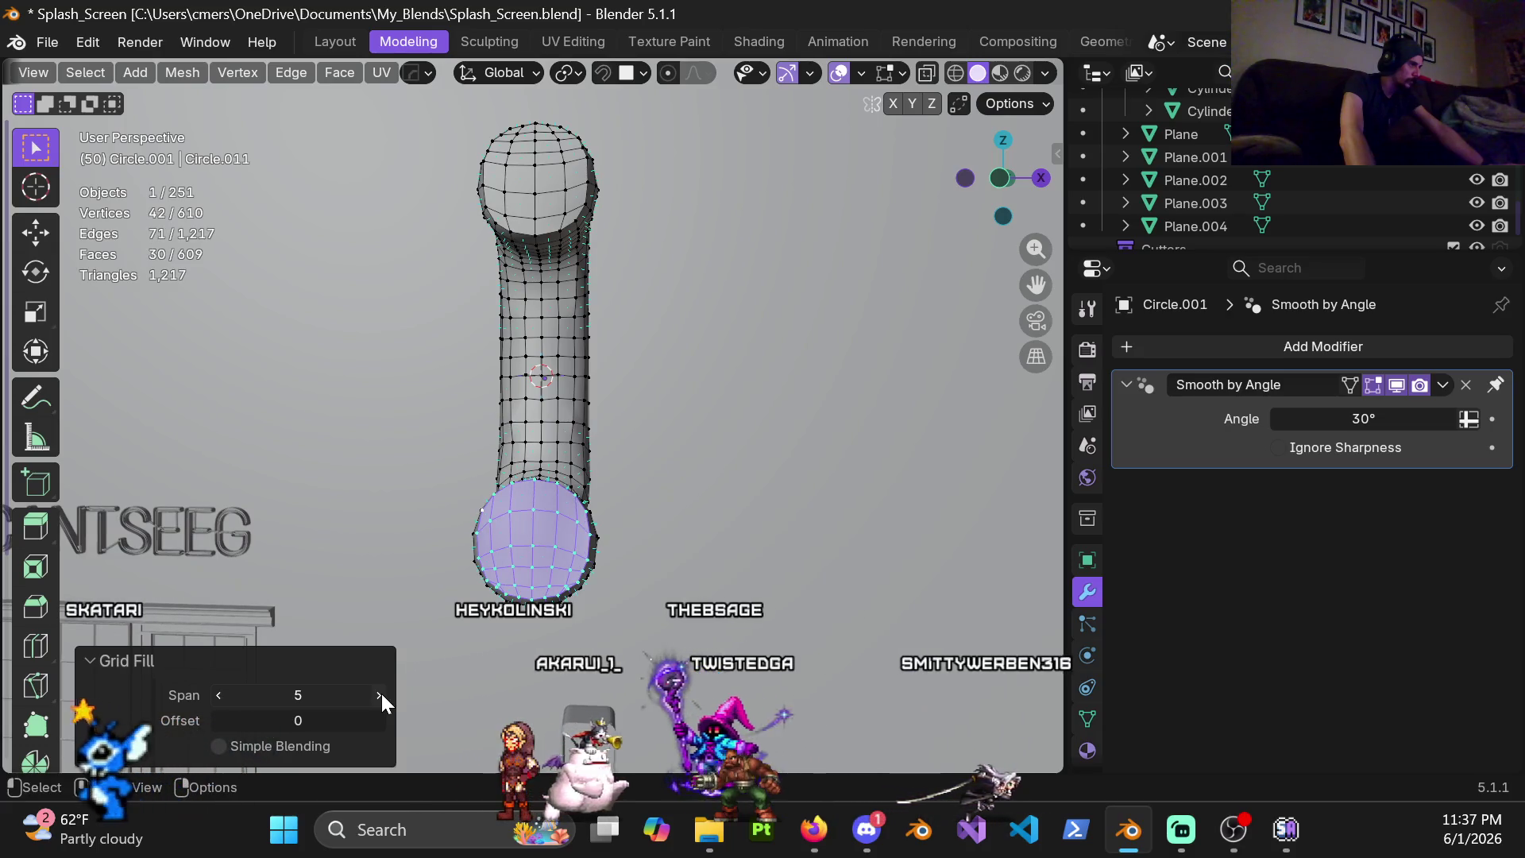
pyautogui.moveTo(594, 561)
pyautogui.mouseDown(button='middle')
pyautogui.moveTo(506, 504)
pyautogui.moveTo(409, 521)
pyautogui.moveTo(566, 450)
pyautogui.moveTo(521, 520)
pyautogui.mouseUp(button='middle')
pyautogui.press('Tab')
pyautogui.hotkey('ctrl', 'Tab')
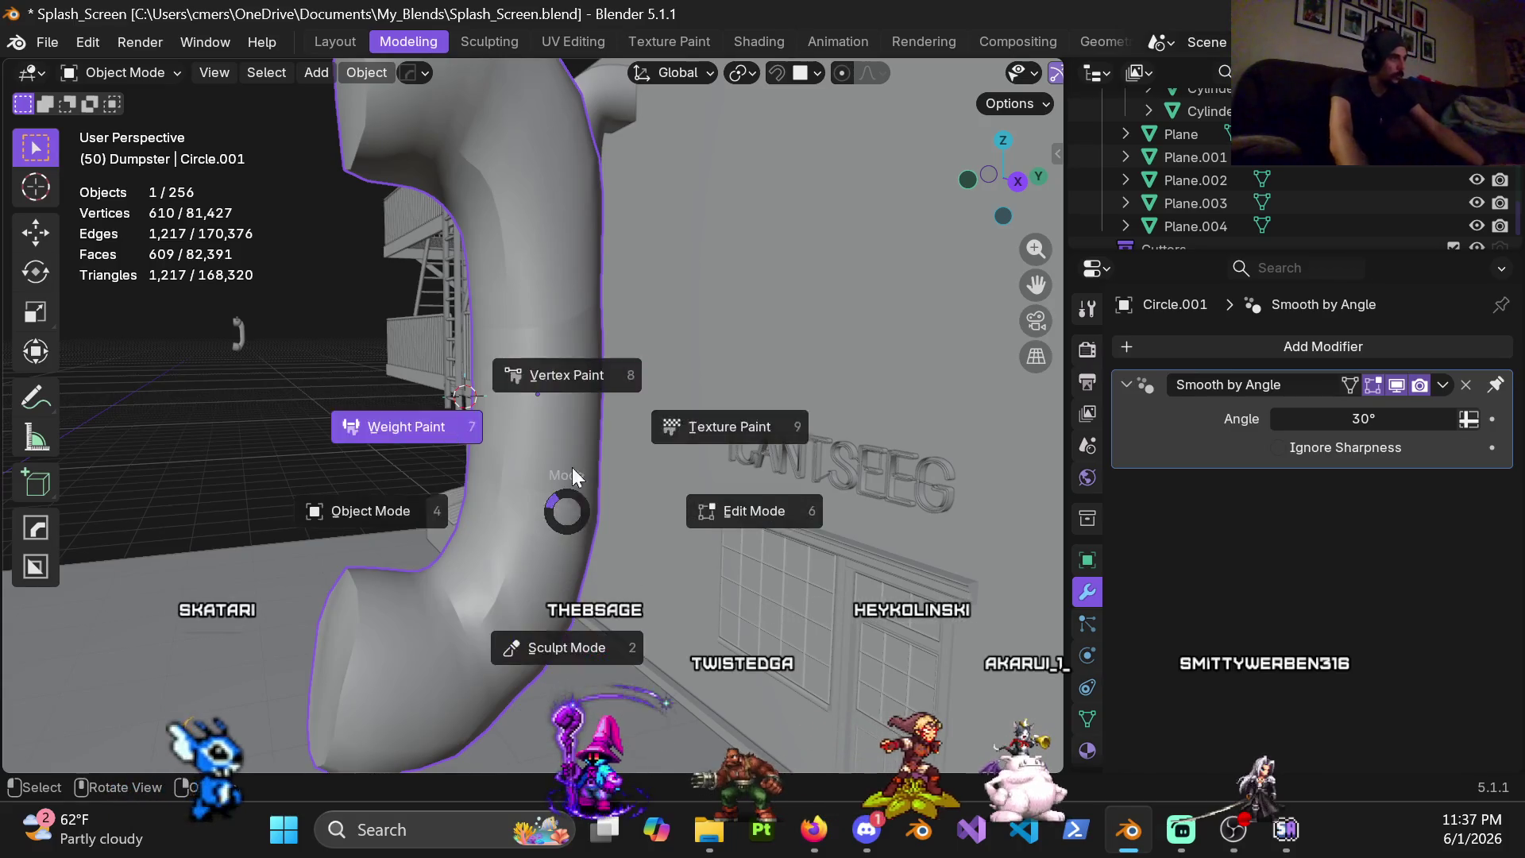
# Enter Edit Mode, Alt-select a mid-tube ring loop and bring up its vertex operations
pyautogui.click(742, 545)
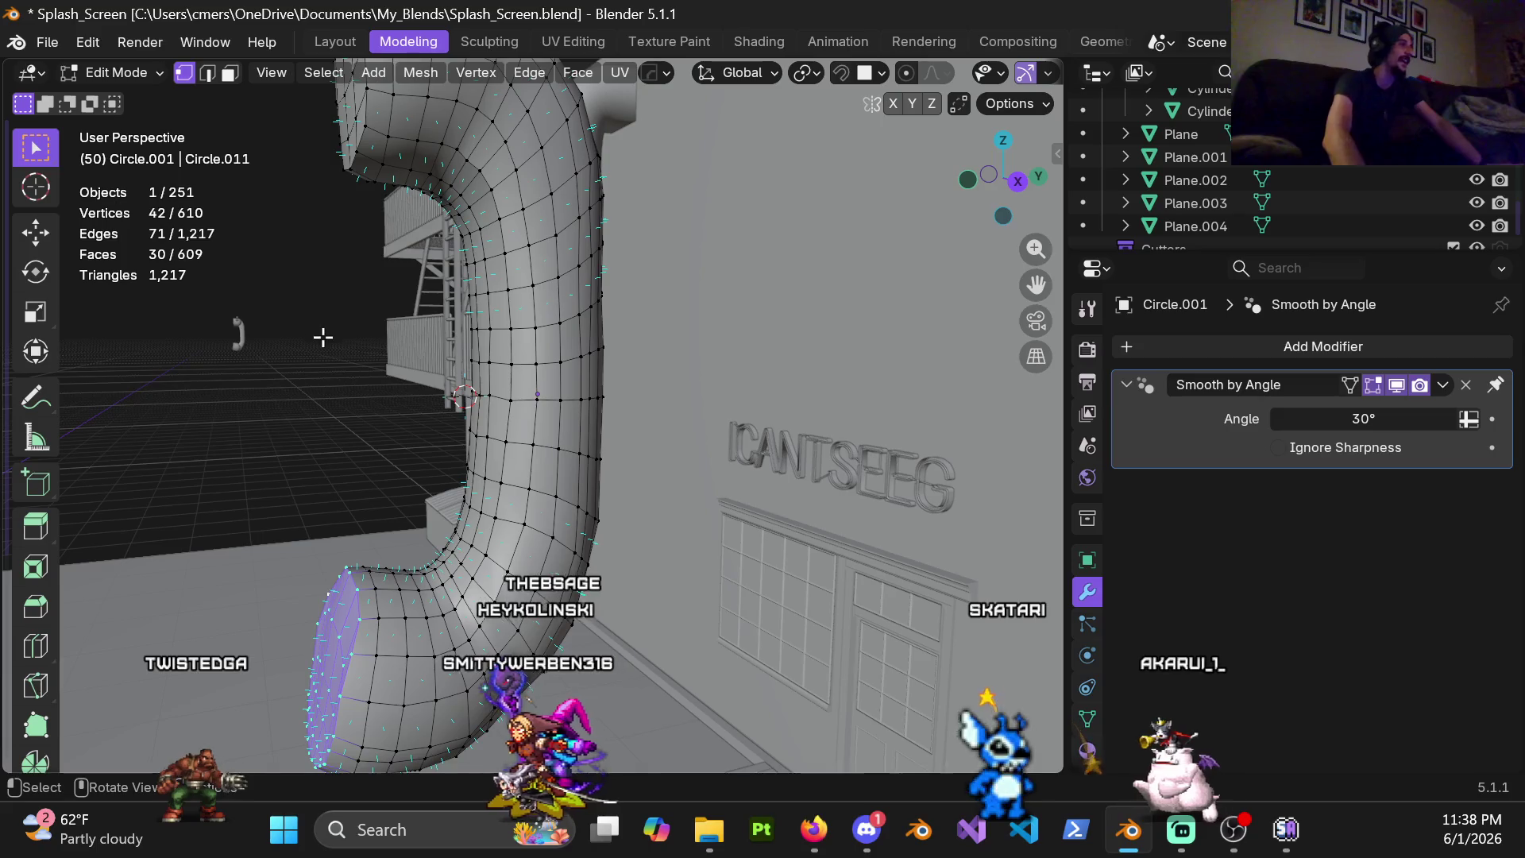
pyautogui.keyDown('alt'); pyautogui.click(554, 401); pyautogui.keyUp('alt')
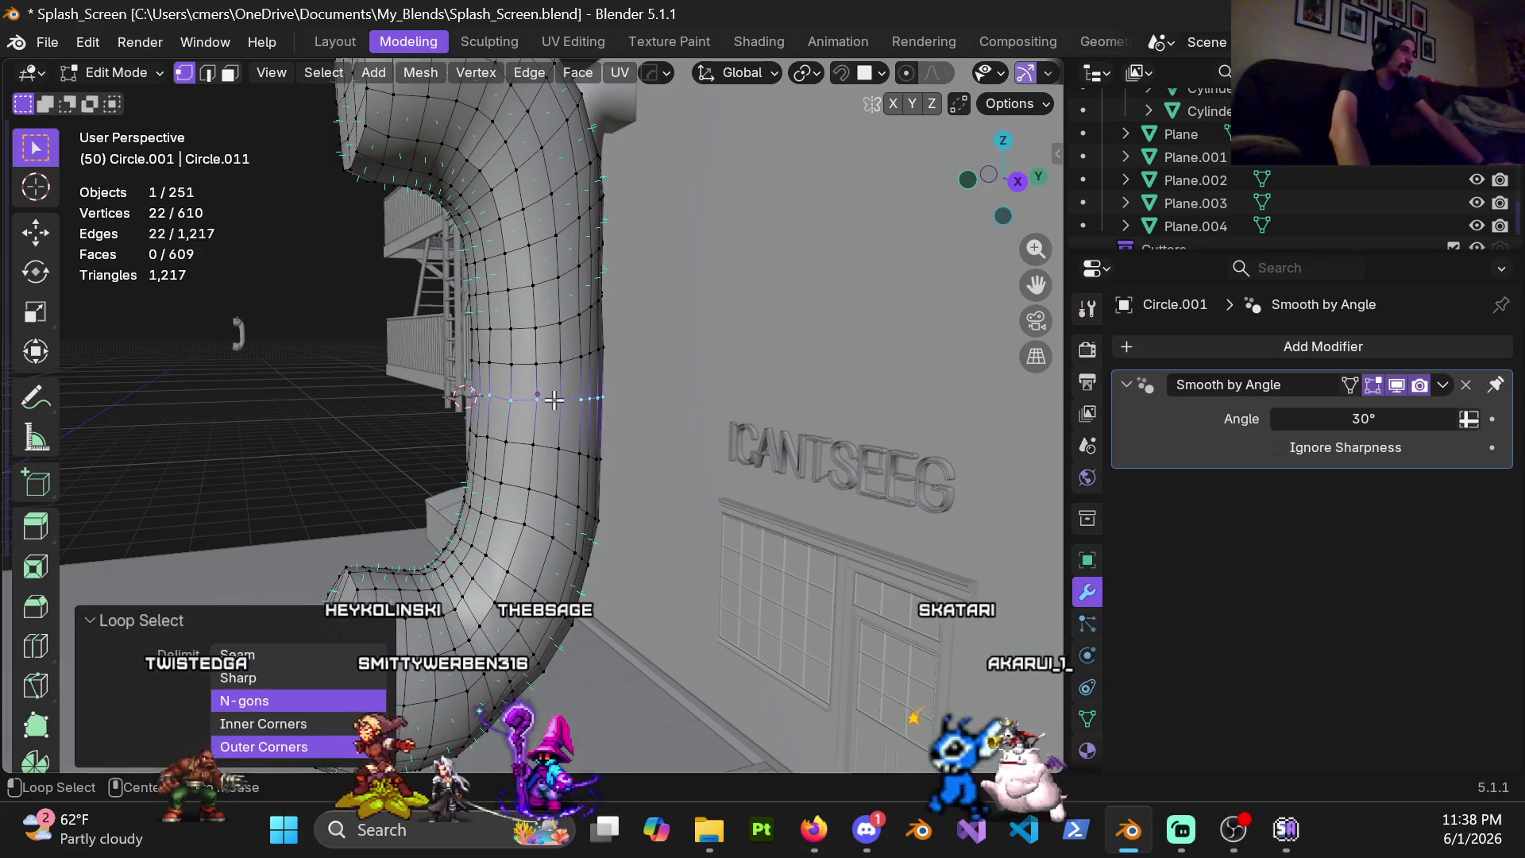
pyautogui.moveTo(579, 402)
pyautogui.mouseDown(button='middle')
pyautogui.moveTo(292, 380)
pyautogui.moveTo(571, 429)
pyautogui.moveTo(652, 413)
pyautogui.moveTo(545, 399)
pyautogui.moveTo(426, 453)
pyautogui.mouseUp(button='middle')
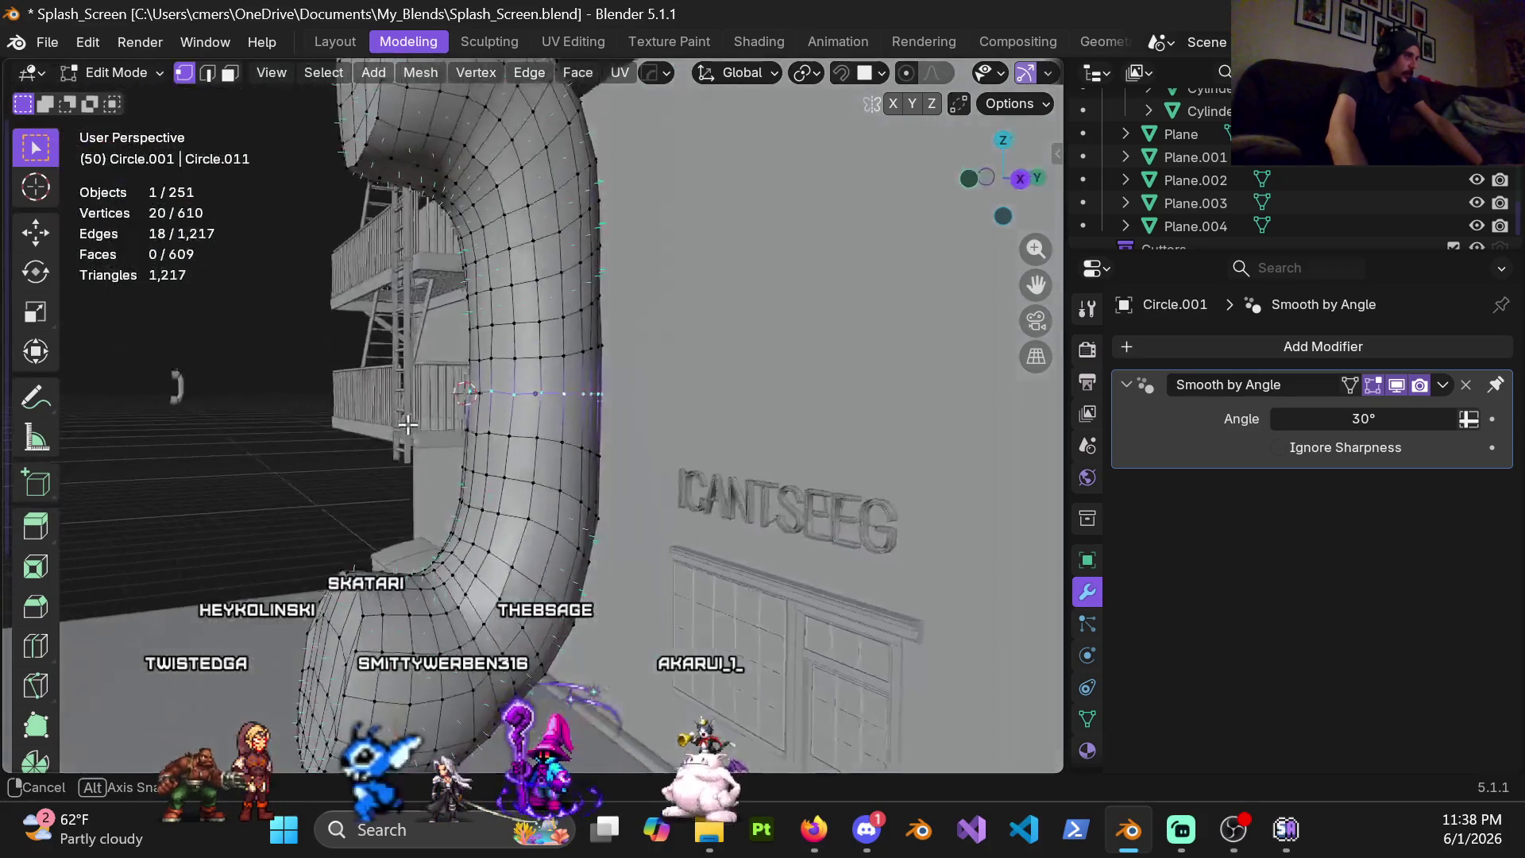
pyautogui.rightClick(427, 452)
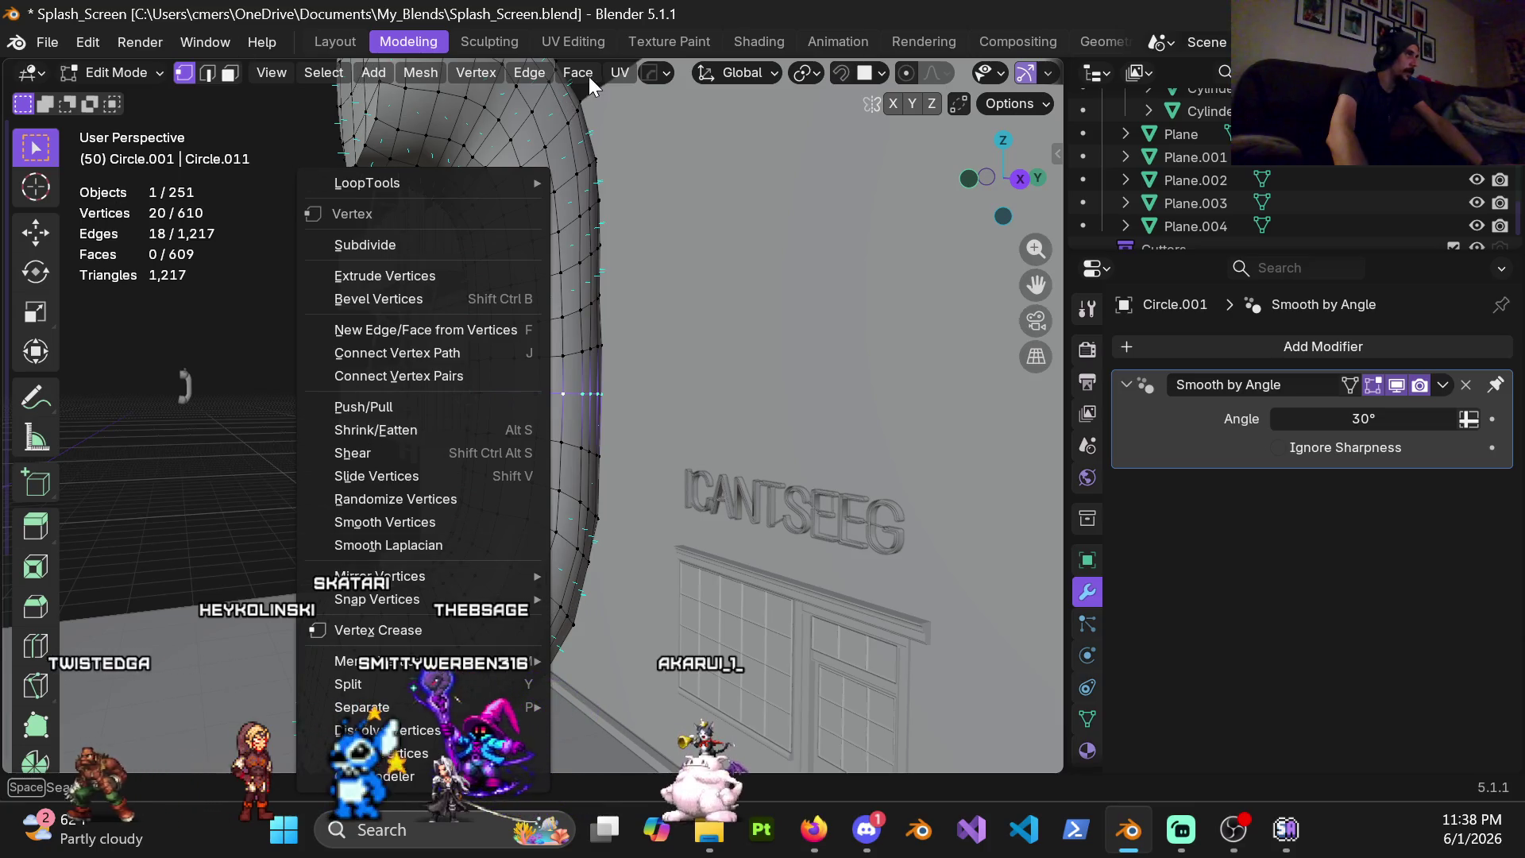
pyautogui.moveTo(367, 183)
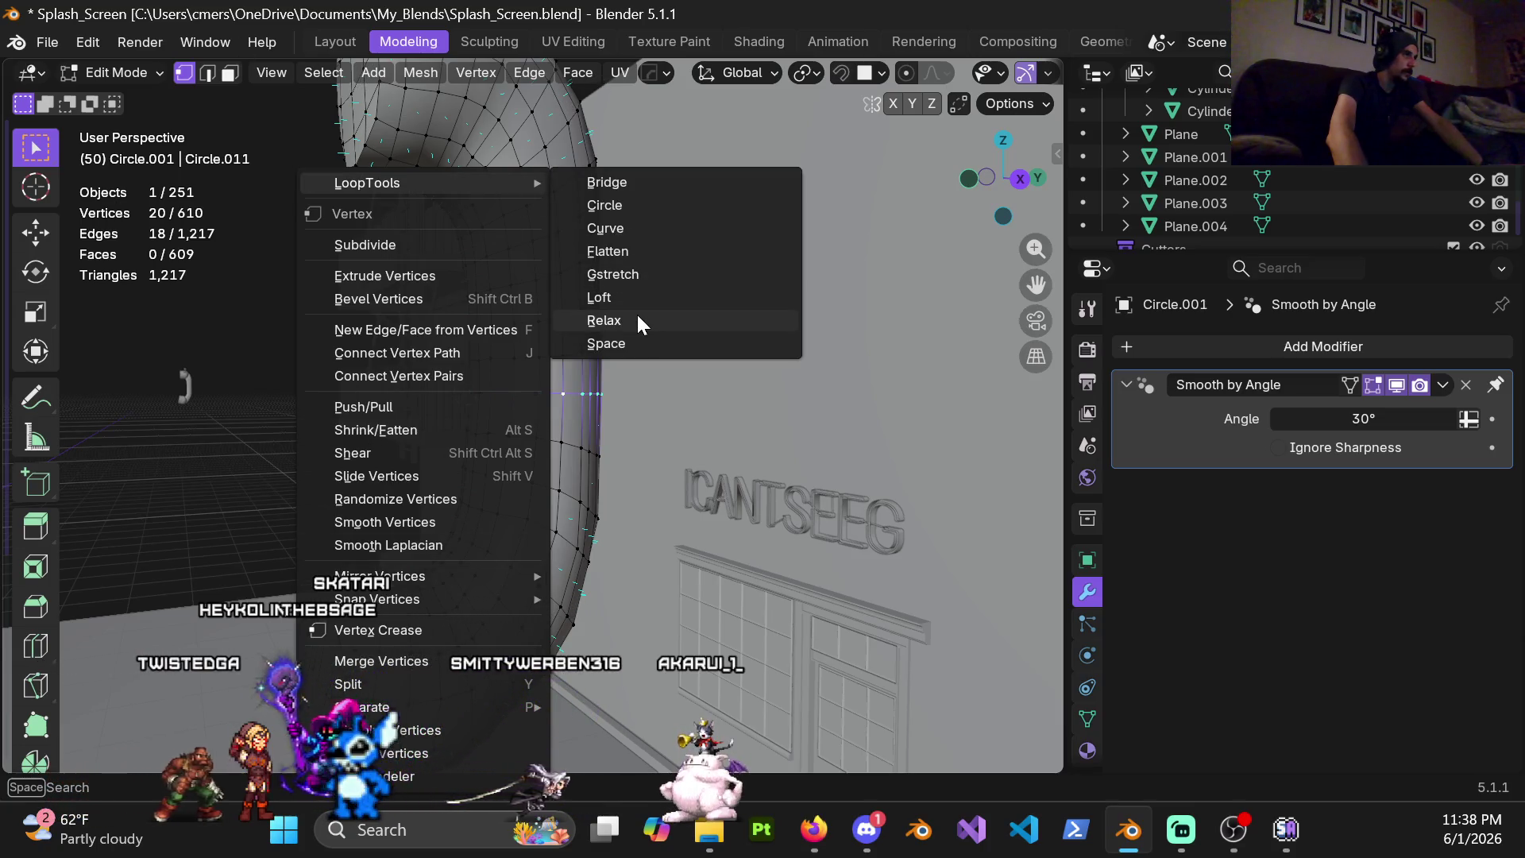
# Apply LoopTools Relax to the ring loop and pick an iteration count
pyautogui.click(636, 320)
pyautogui.moveTo(636, 319); pyautogui.dragTo(667, 430, button='middle')
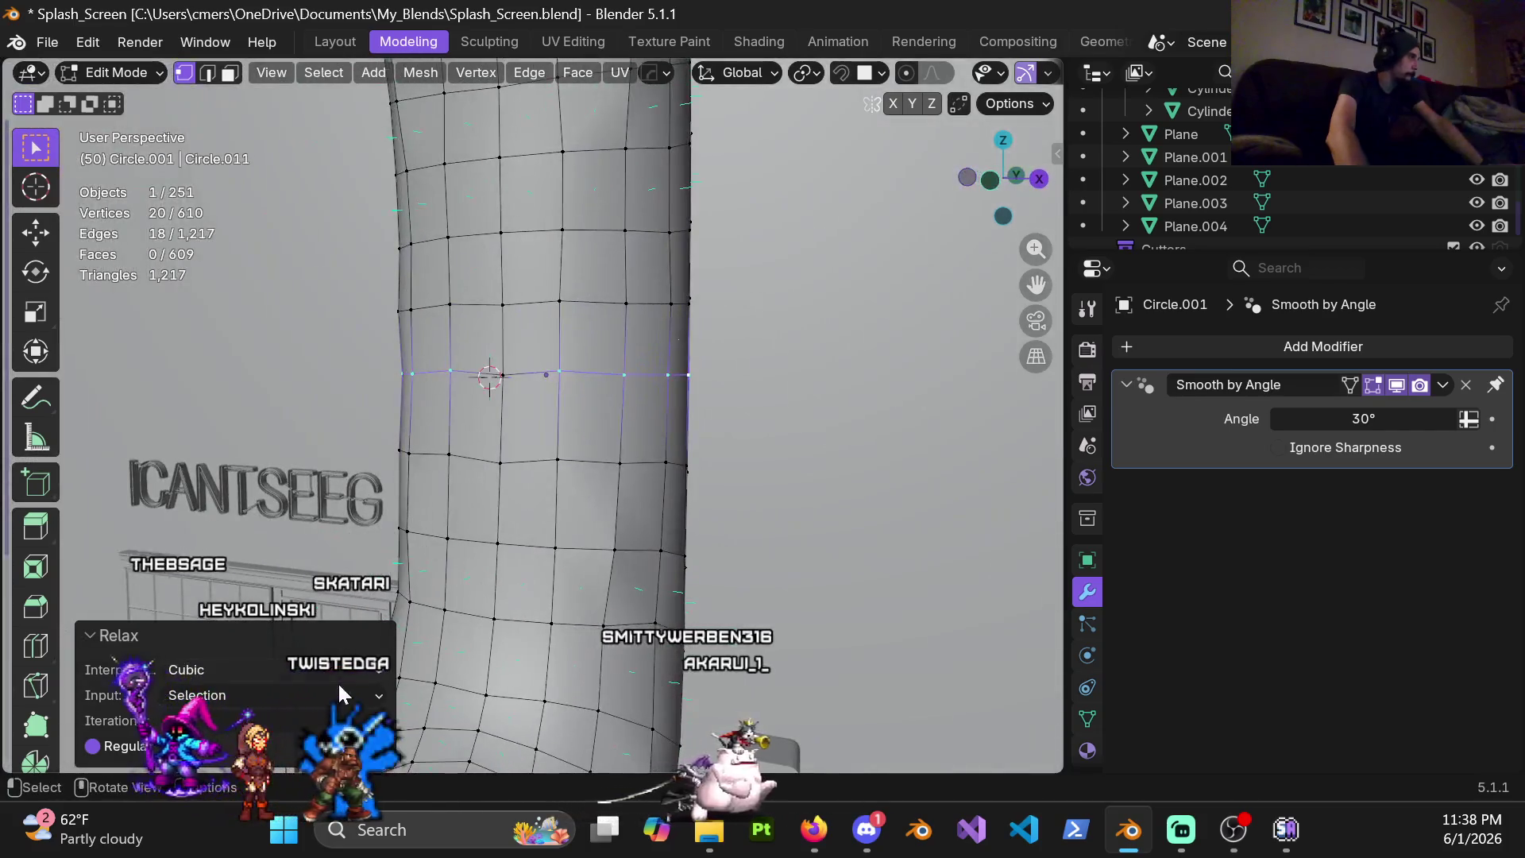
pyautogui.click(373, 721)
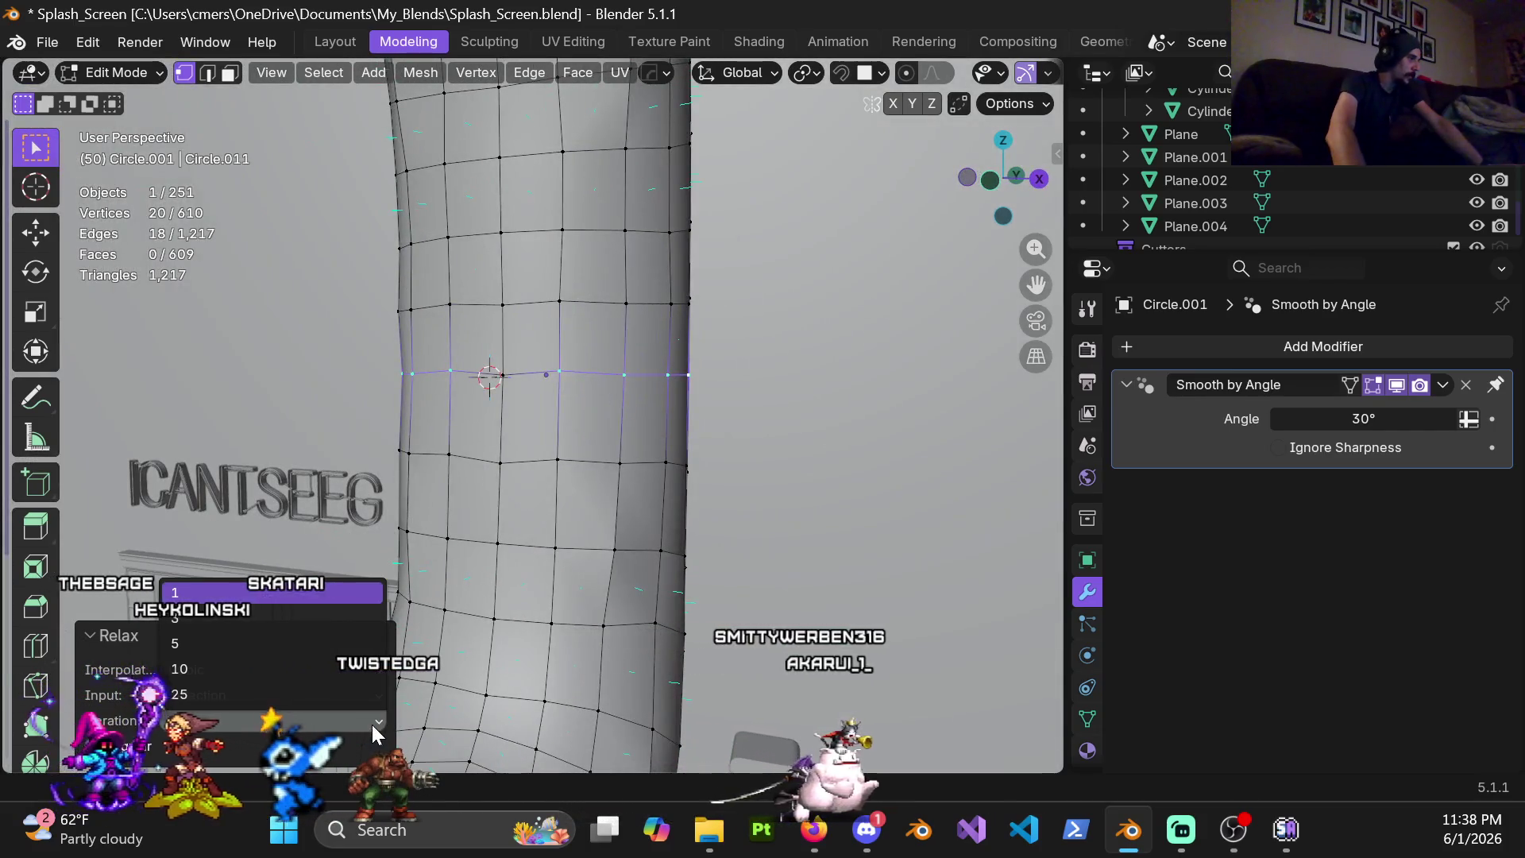
pyautogui.click(226, 622)
pyautogui.moveTo(560, 453)
pyautogui.mouseDown(button='middle')
pyautogui.moveTo(639, 462)
pyautogui.moveTo(227, 487)
pyautogui.mouseUp(button='middle')
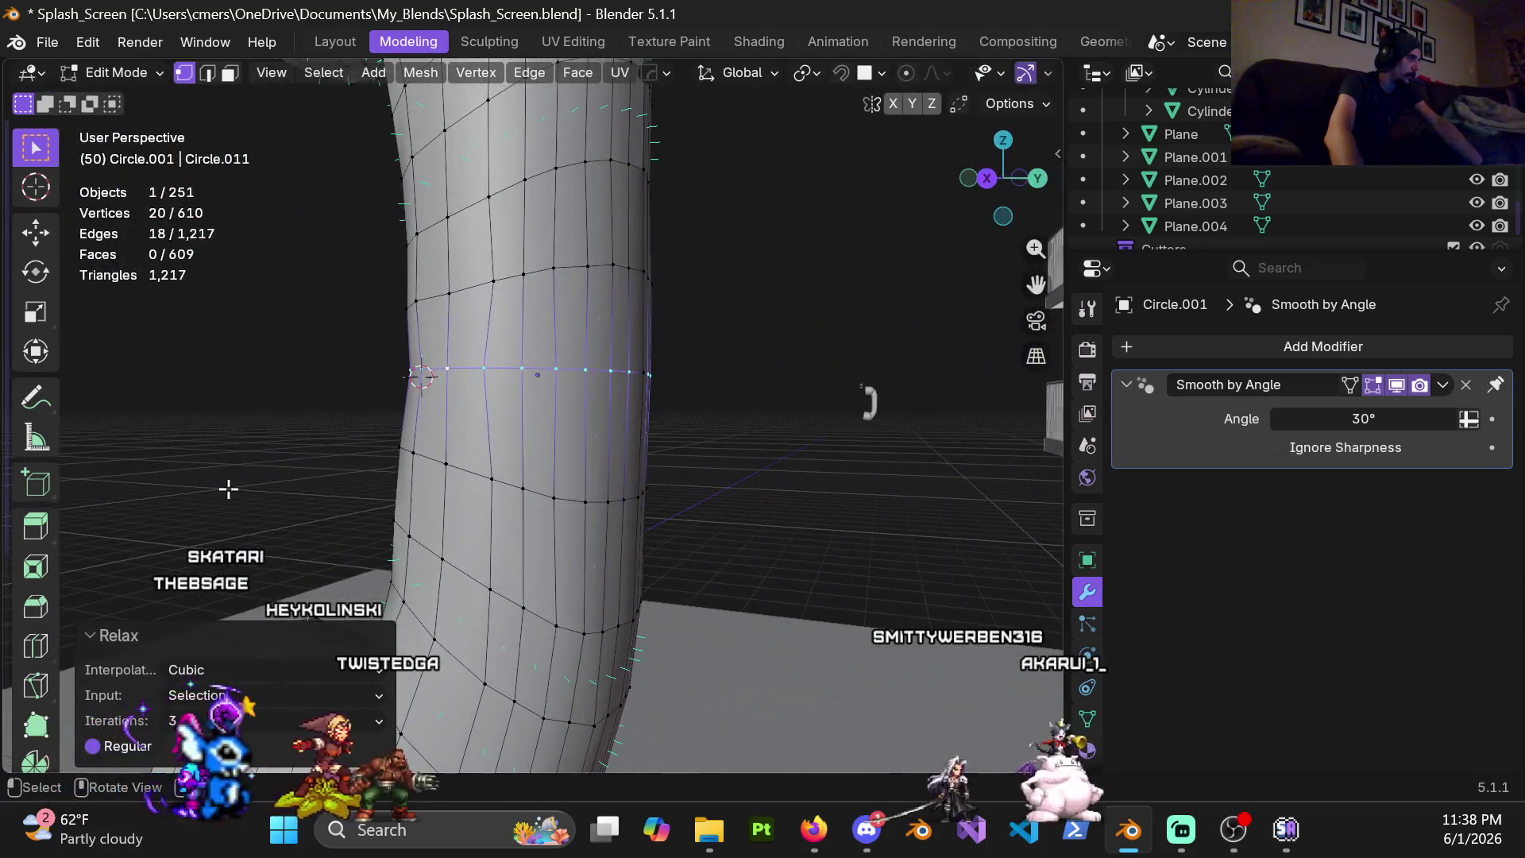
# Try Relax iterations 5 and 3, then settle on 1
pyautogui.click(373, 727)
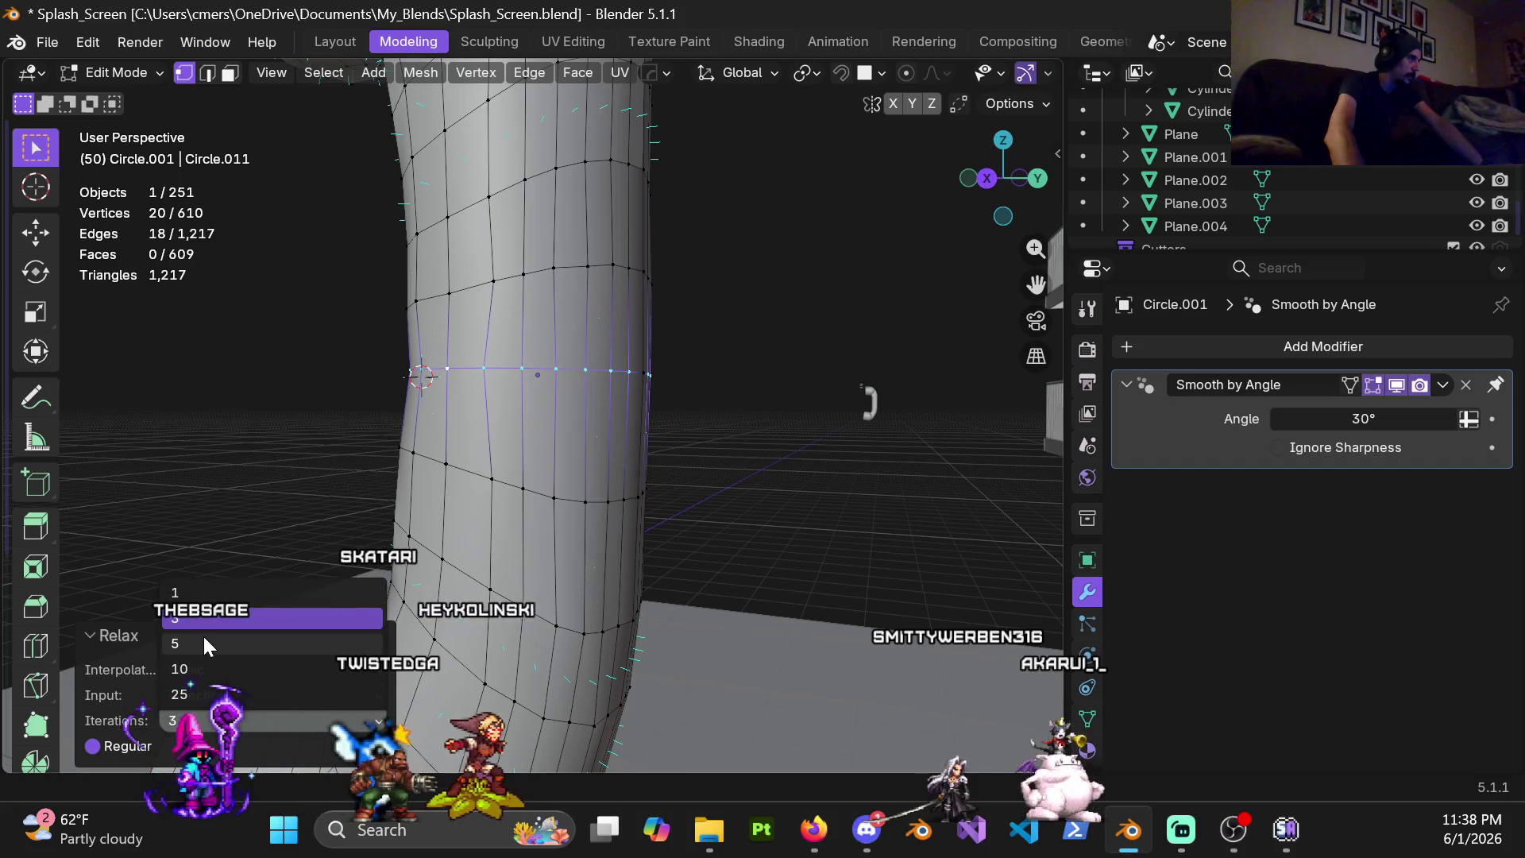
pyautogui.click(203, 634)
pyautogui.click(320, 725)
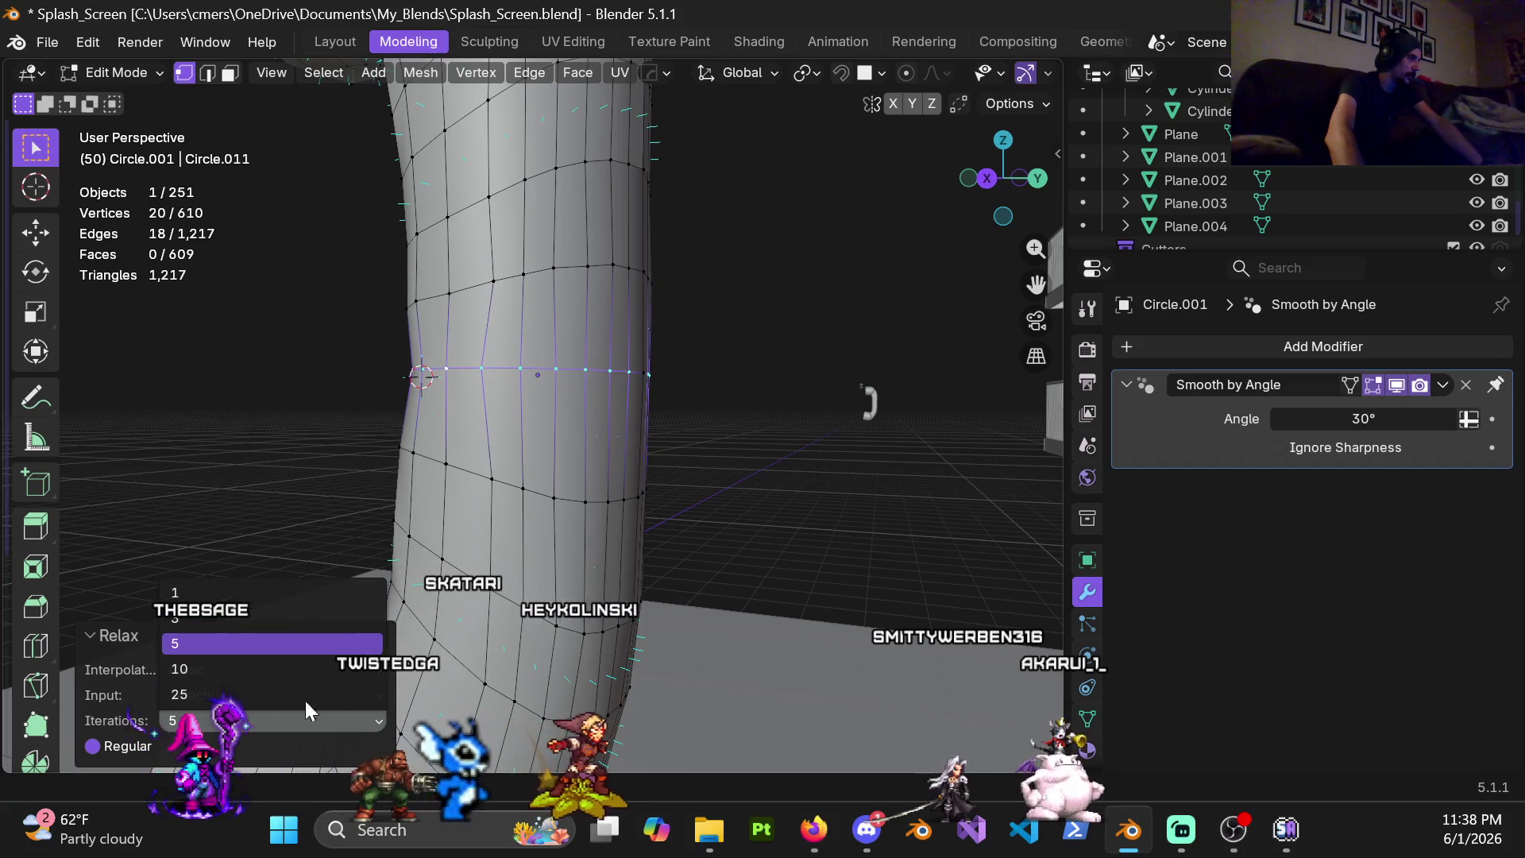
pyautogui.click(216, 618)
pyautogui.click(256, 599)
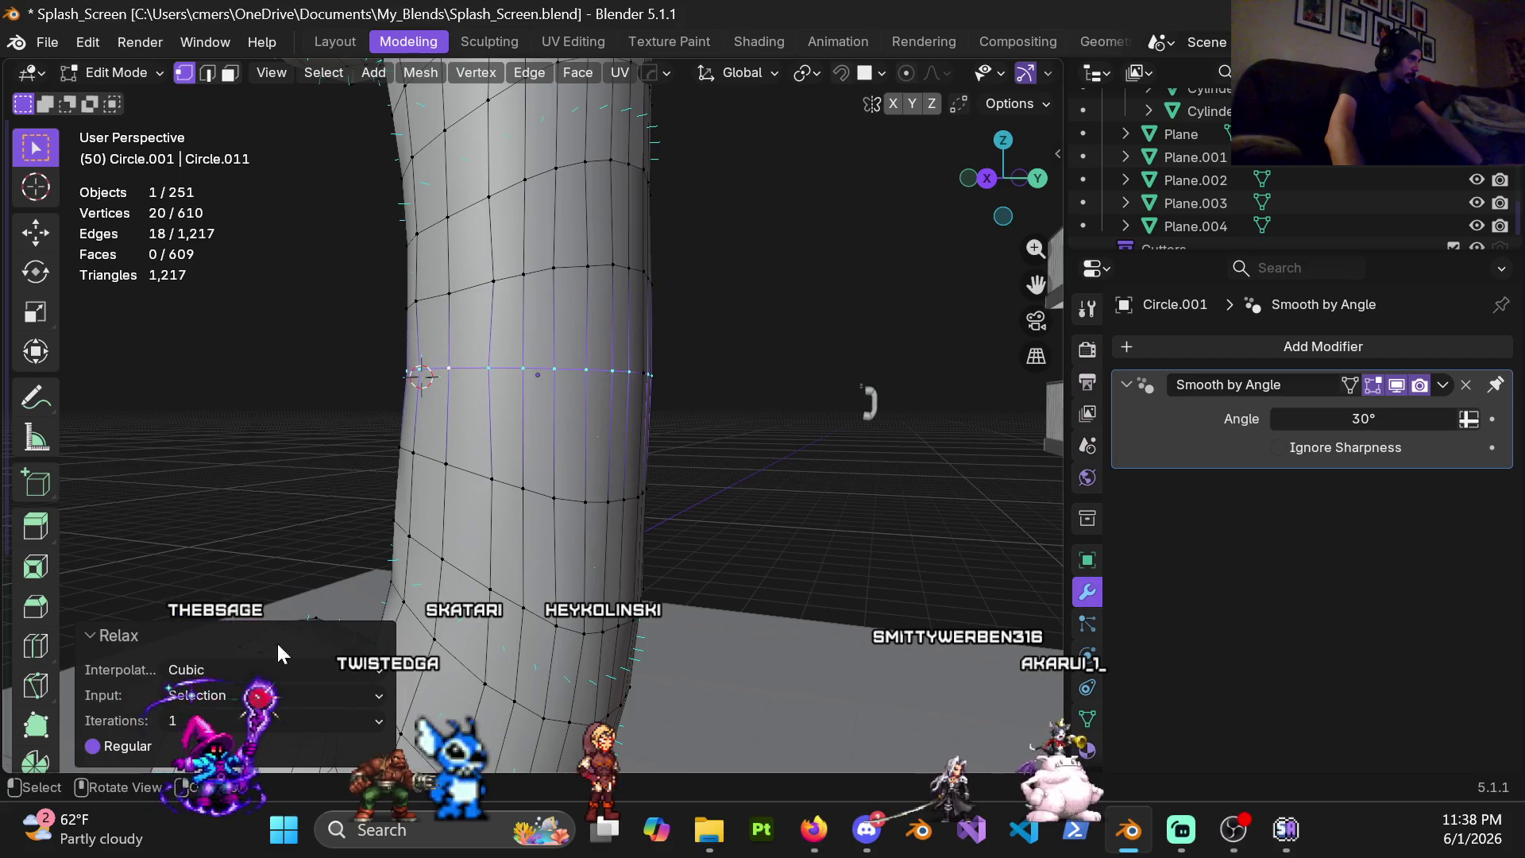
pyautogui.moveTo(527, 544)
pyautogui.mouseDown(button='middle')
pyautogui.moveTo(319, 507)
pyautogui.moveTo(432, 512)
pyautogui.moveTo(595, 408)
pyautogui.moveTo(625, 368)
pyautogui.moveTo(900, 379)
pyautogui.moveTo(579, 445)
pyautogui.mouseUp(button='middle')
# Select a lower ring loop minus one vertex and relax it with LoopTools Relax
pyautogui.keyDown('alt'); pyautogui.click(605, 464); pyautogui.keyUp('alt')
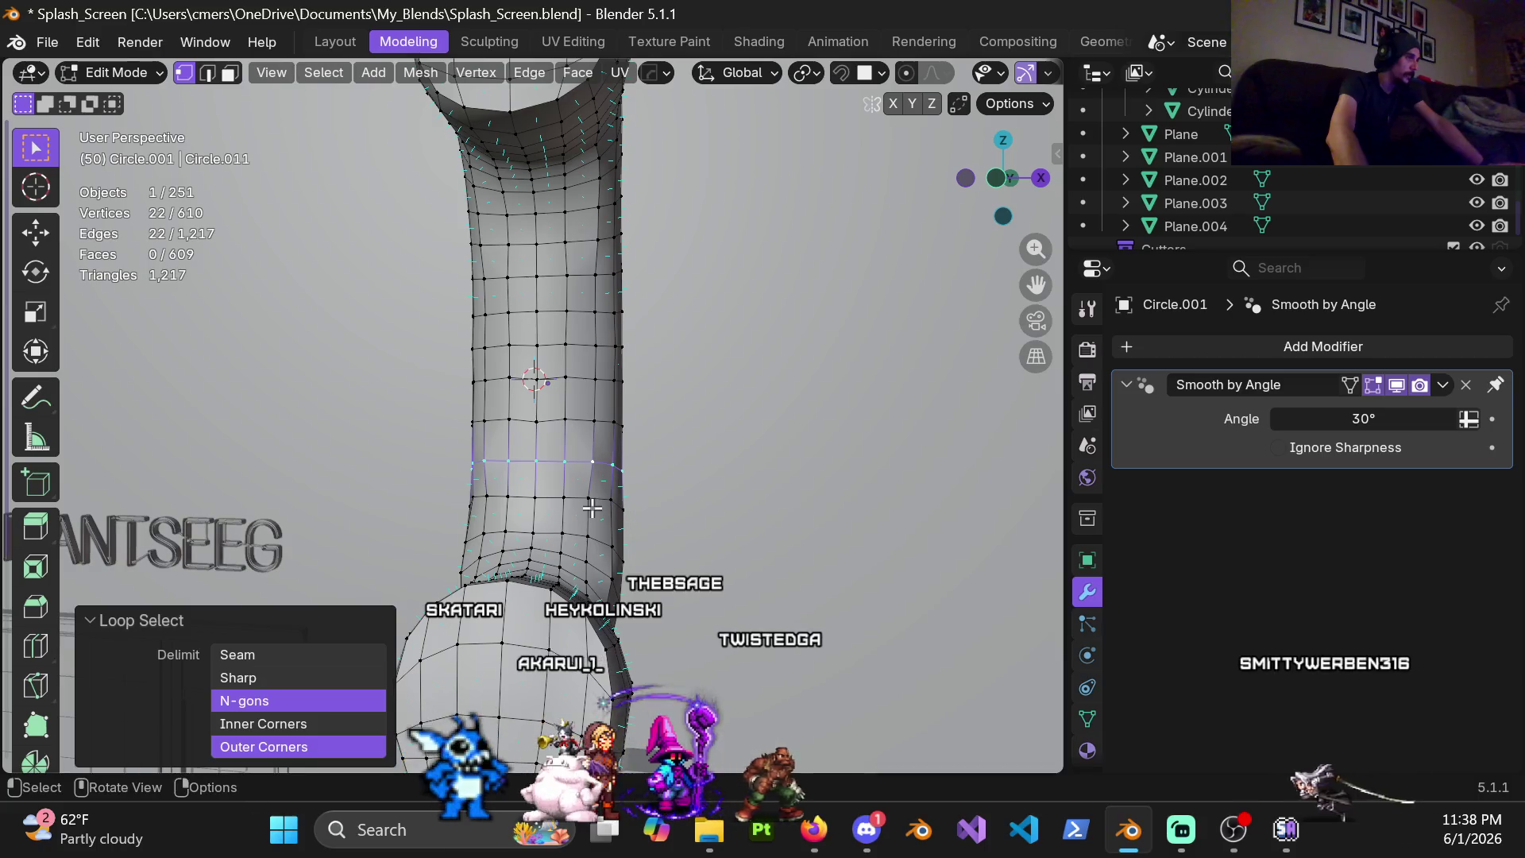
pyautogui.rightClick(545, 442)
pyautogui.press('Escape')
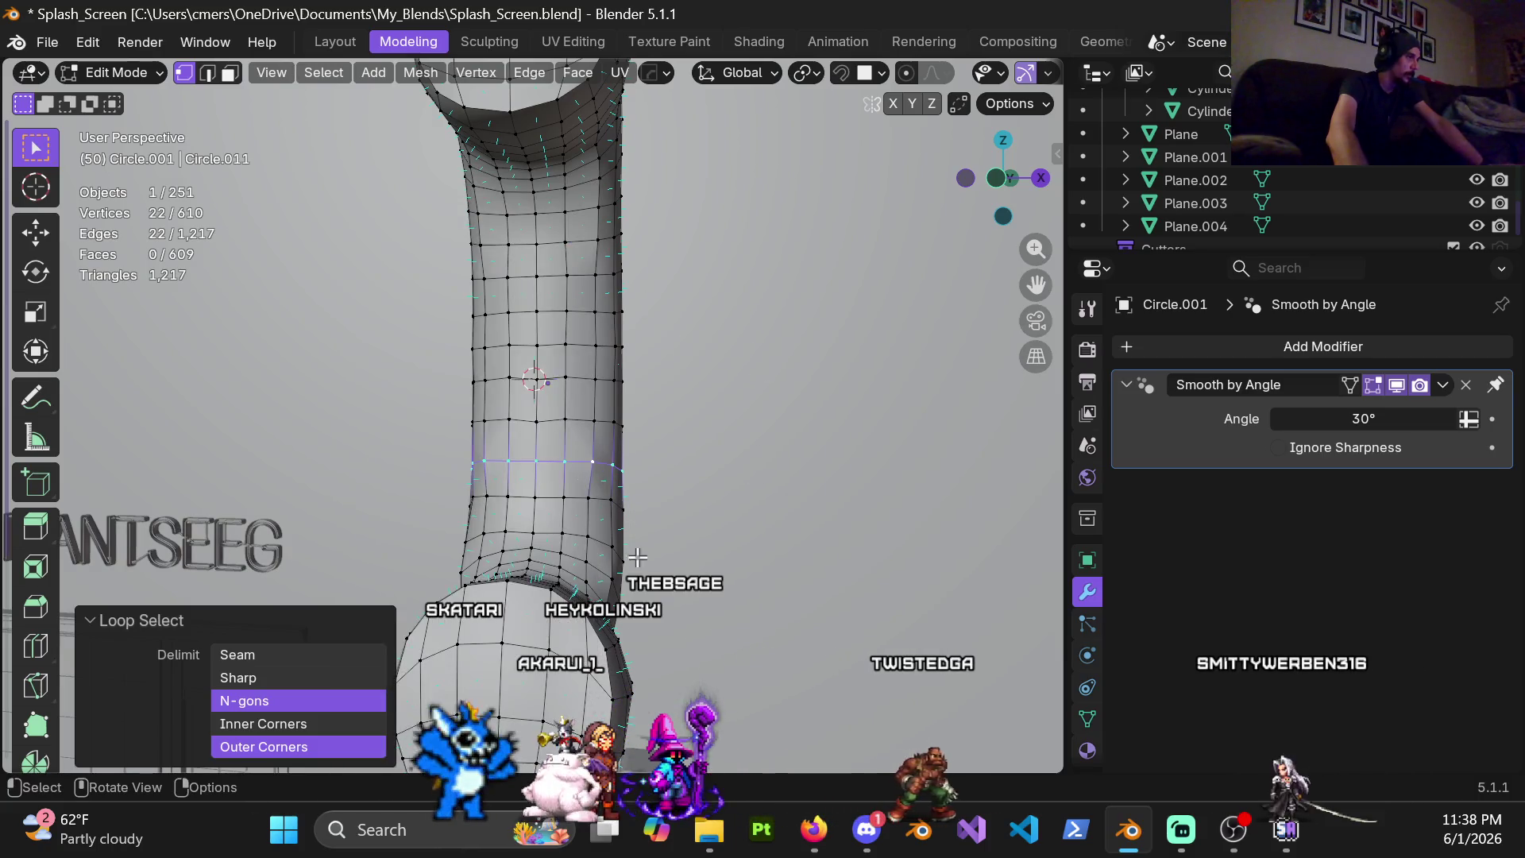
pyautogui.hotkey('ctrl', 'z')
pyautogui.moveTo(540, 461); pyautogui.dragTo(187, 453, button='middle')
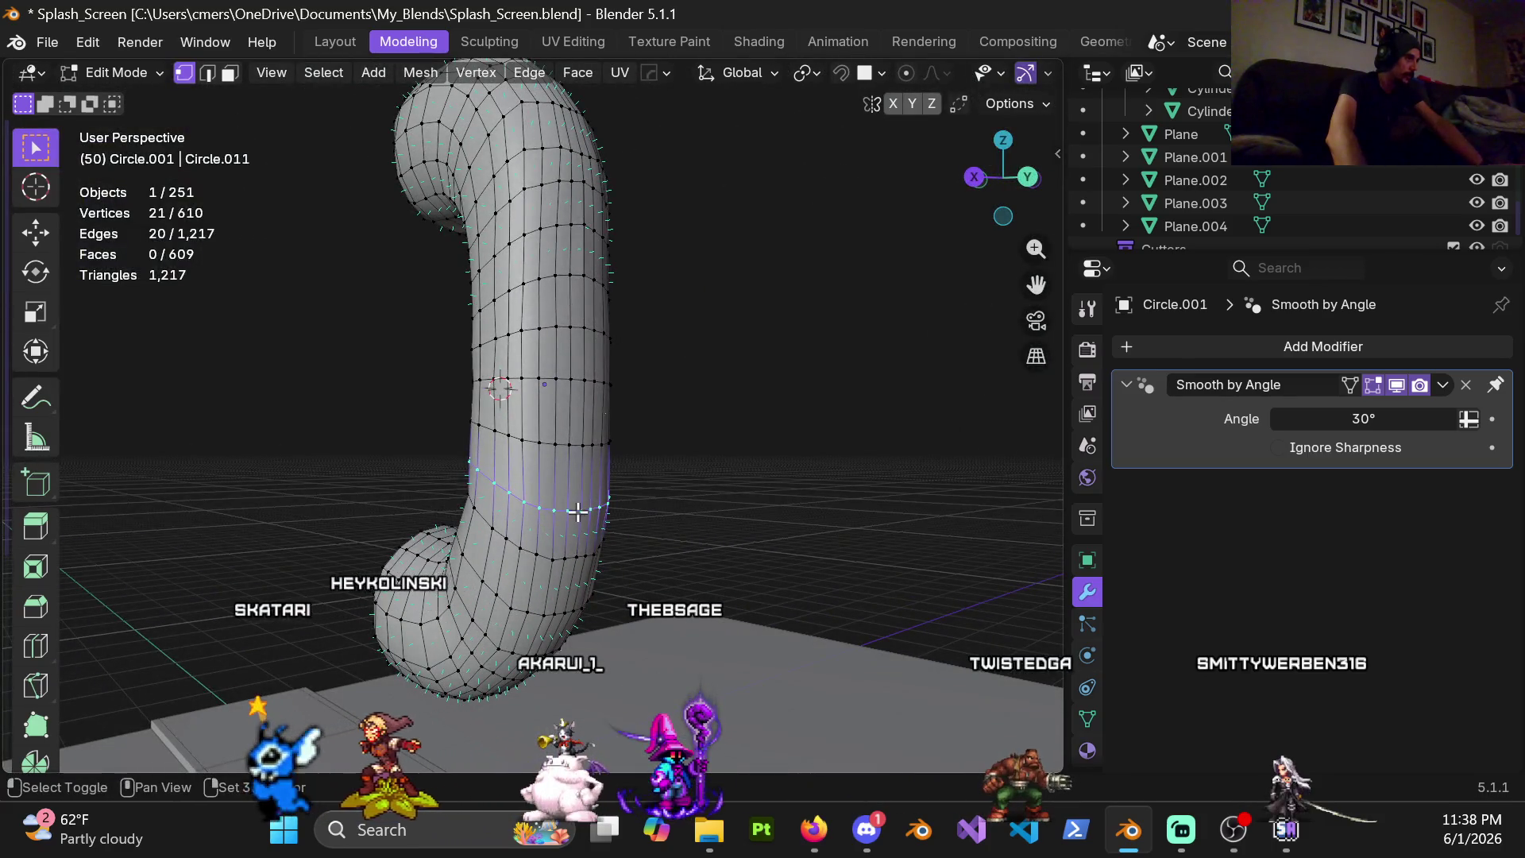
pyautogui.keyDown('shift'); pyautogui.click(577, 511); pyautogui.keyUp('shift')
pyautogui.moveTo(577, 511); pyautogui.dragTo(687, 502, button='middle')
pyautogui.scroll(2, 601, 482)
pyautogui.hotkey('ctrl', 'v')
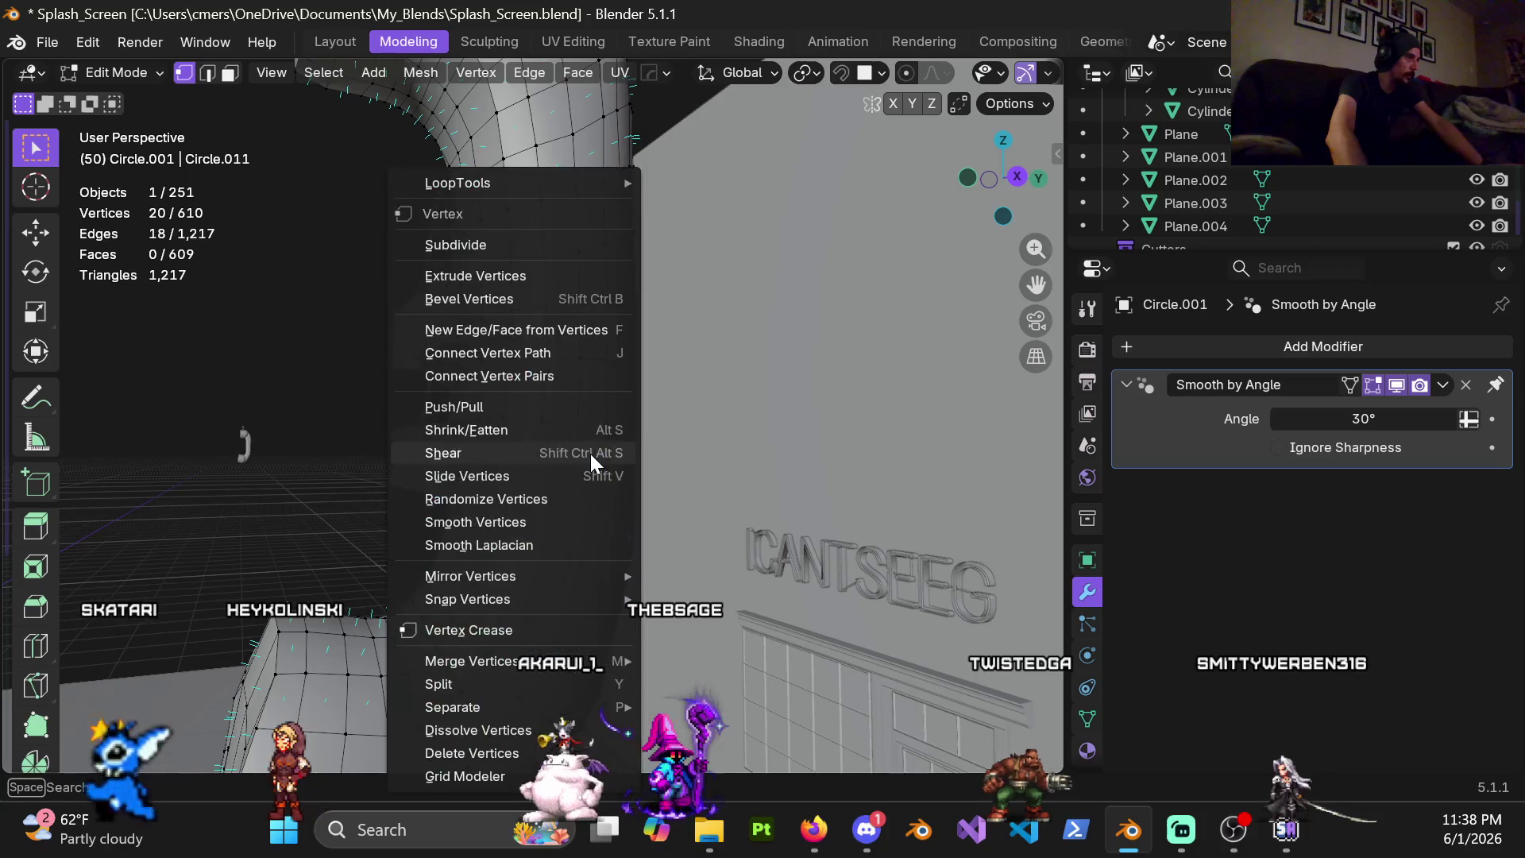
pyautogui.moveTo(457, 182)
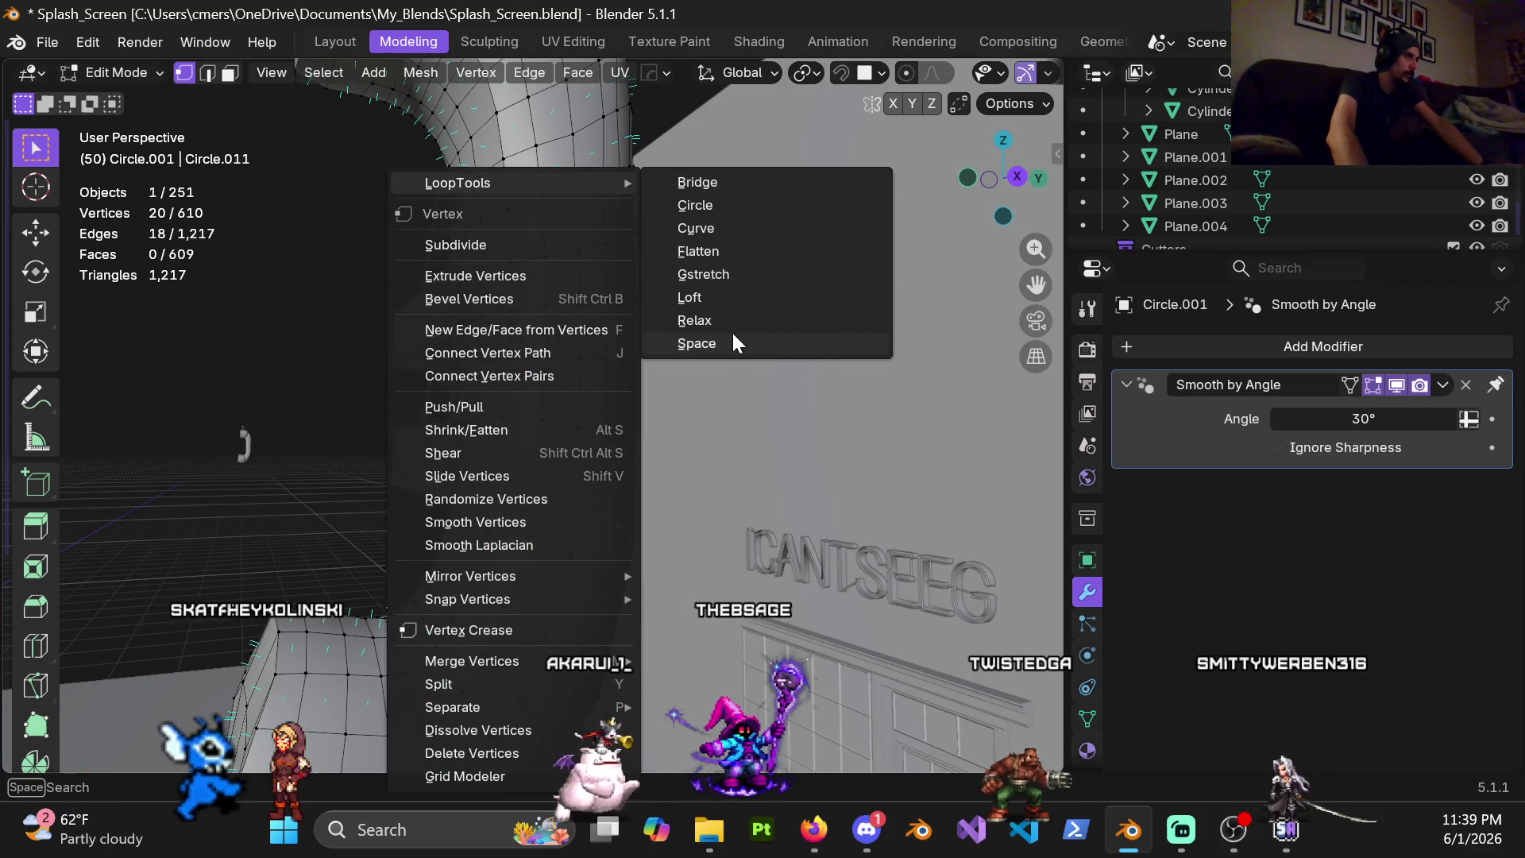
pyautogui.click(699, 321)
# Relax the ring loop near the bend, select the next loop, then undo
pyautogui.moveTo(624, 503)
pyautogui.mouseDown(button='middle')
pyautogui.moveTo(274, 383)
pyautogui.moveTo(637, 427)
pyautogui.moveTo(695, 383)
pyautogui.mouseUp(button='middle')
pyautogui.keyDown('alt'); pyautogui.click(676, 453); pyautogui.keyUp('alt')
pyautogui.keyDown('shift'); pyautogui.click(695, 382); pyautogui.keyUp('shift')
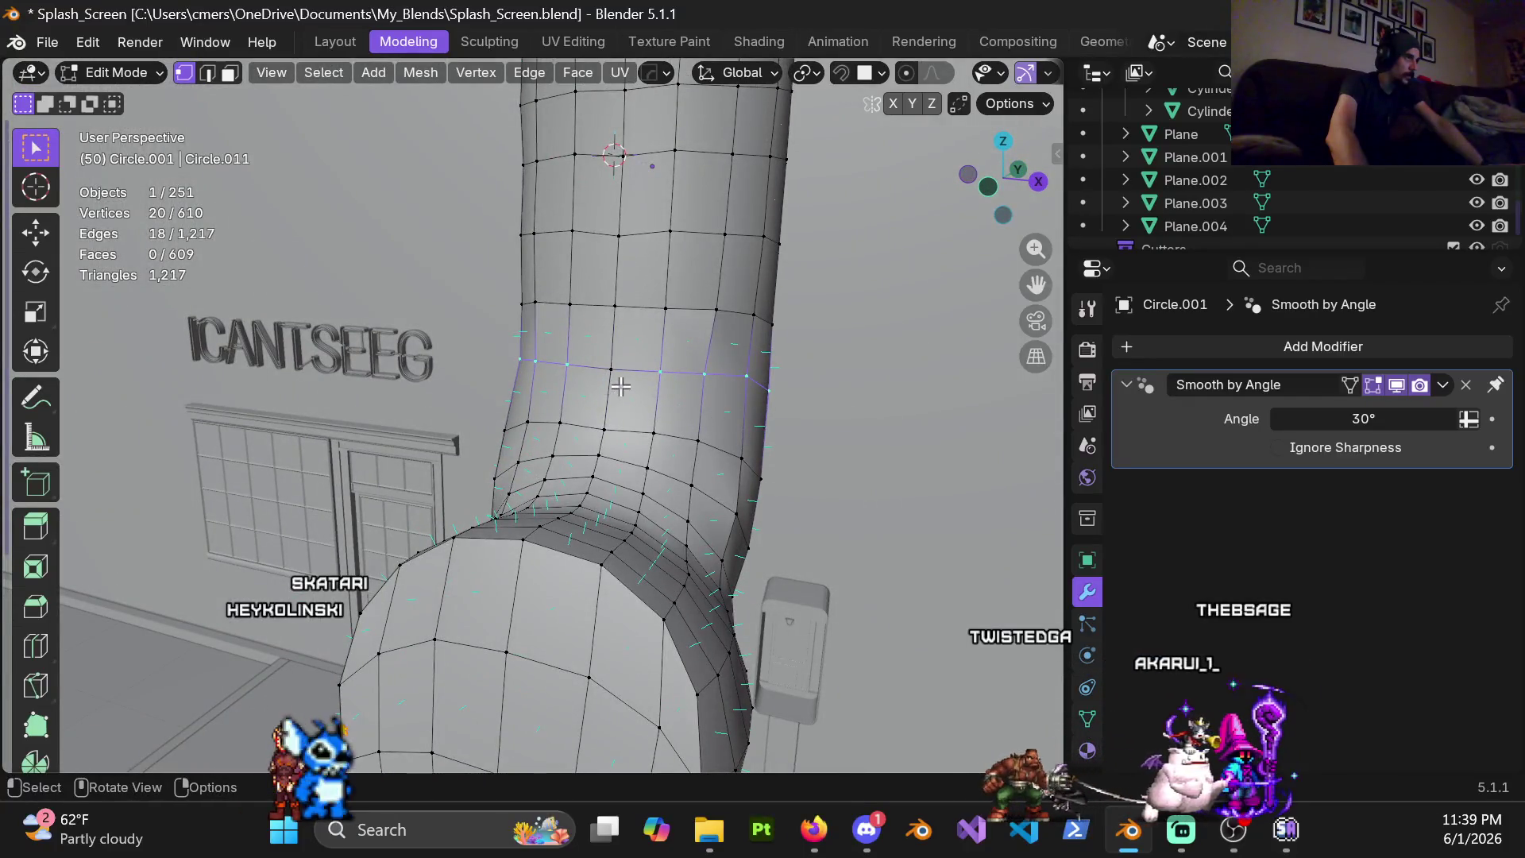
pyautogui.rightClick(620, 386)
pyautogui.click(749, 317)
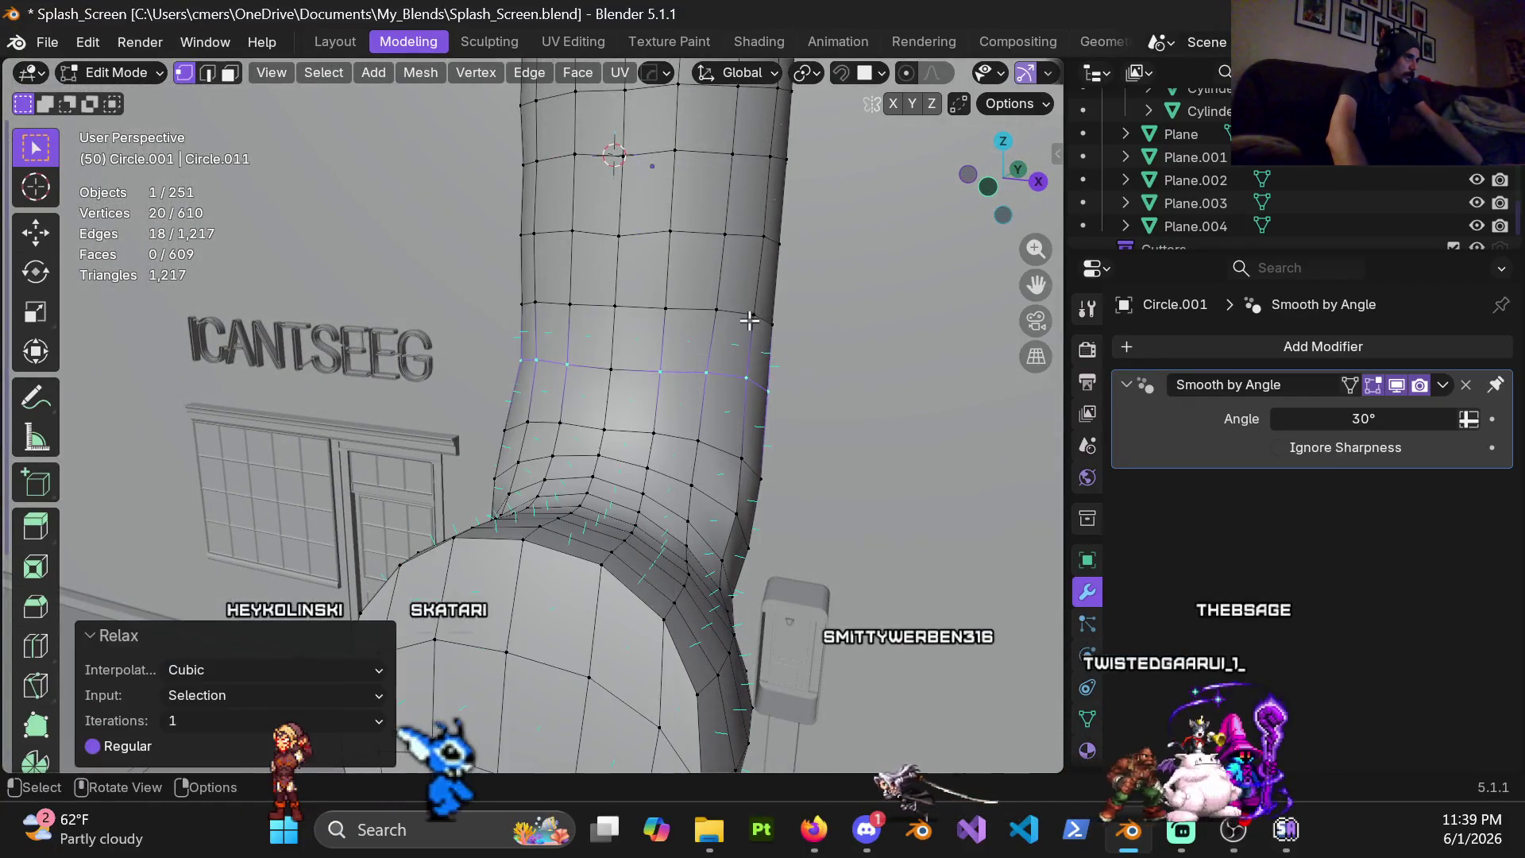
pyautogui.moveTo(741, 506)
pyautogui.mouseDown(button='middle')
pyautogui.moveTo(740, 375)
pyautogui.moveTo(707, 448)
pyautogui.mouseUp(button='middle')
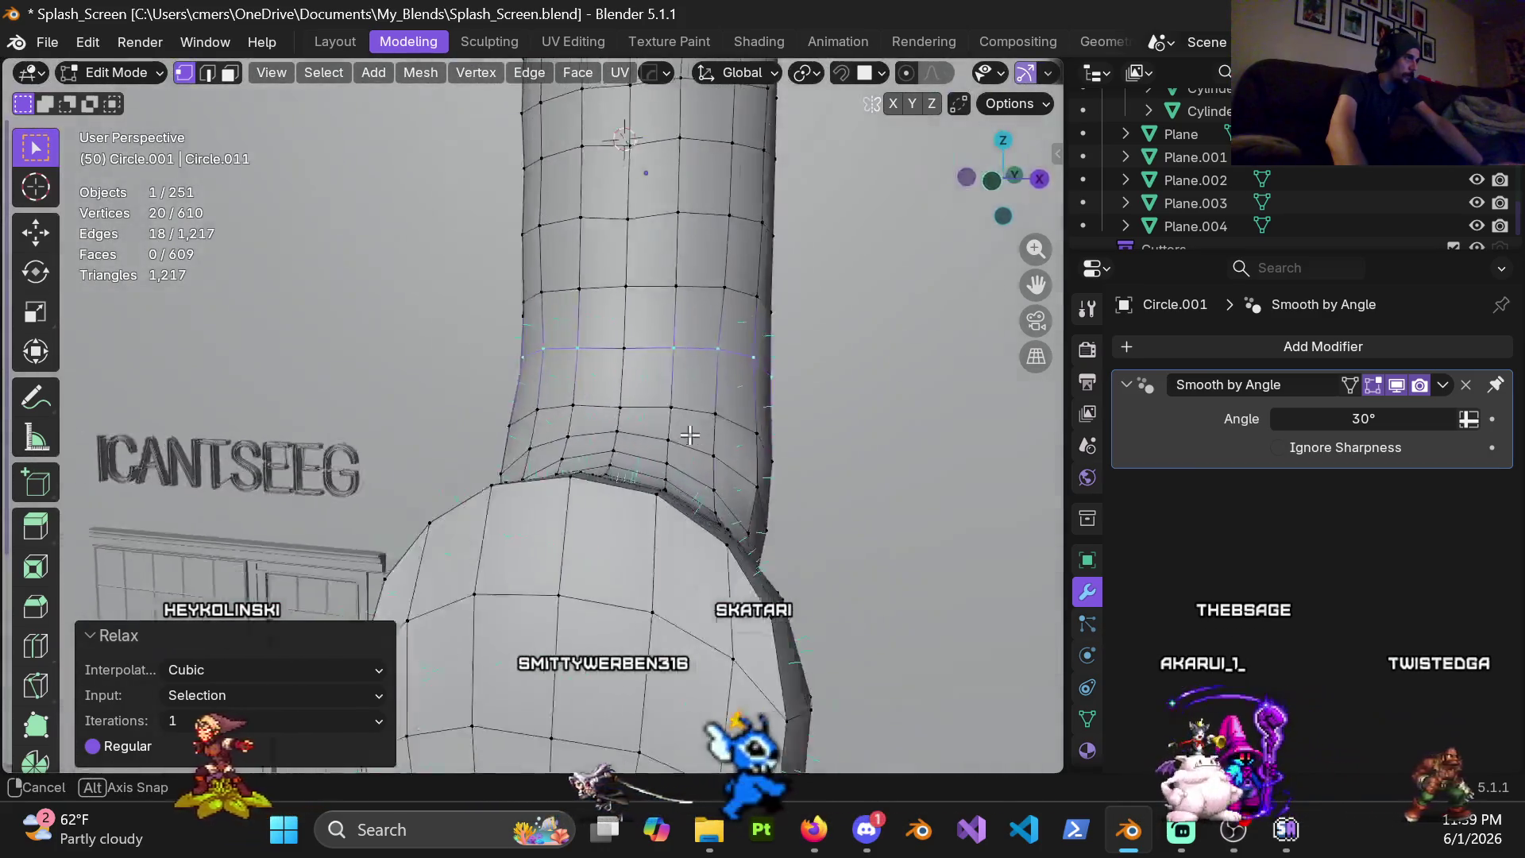
pyautogui.keyDown('alt'); pyautogui.click(714, 359); pyautogui.keyUp('alt')
pyautogui.moveTo(715, 359)
pyautogui.mouseDown(button='middle')
pyautogui.moveTo(629, 493)
pyautogui.moveTo(596, 430)
pyautogui.moveTo(457, 383)
pyautogui.moveTo(577, 470)
pyautogui.mouseUp(button='middle')
pyautogui.hotkey('ctrl', 'z')
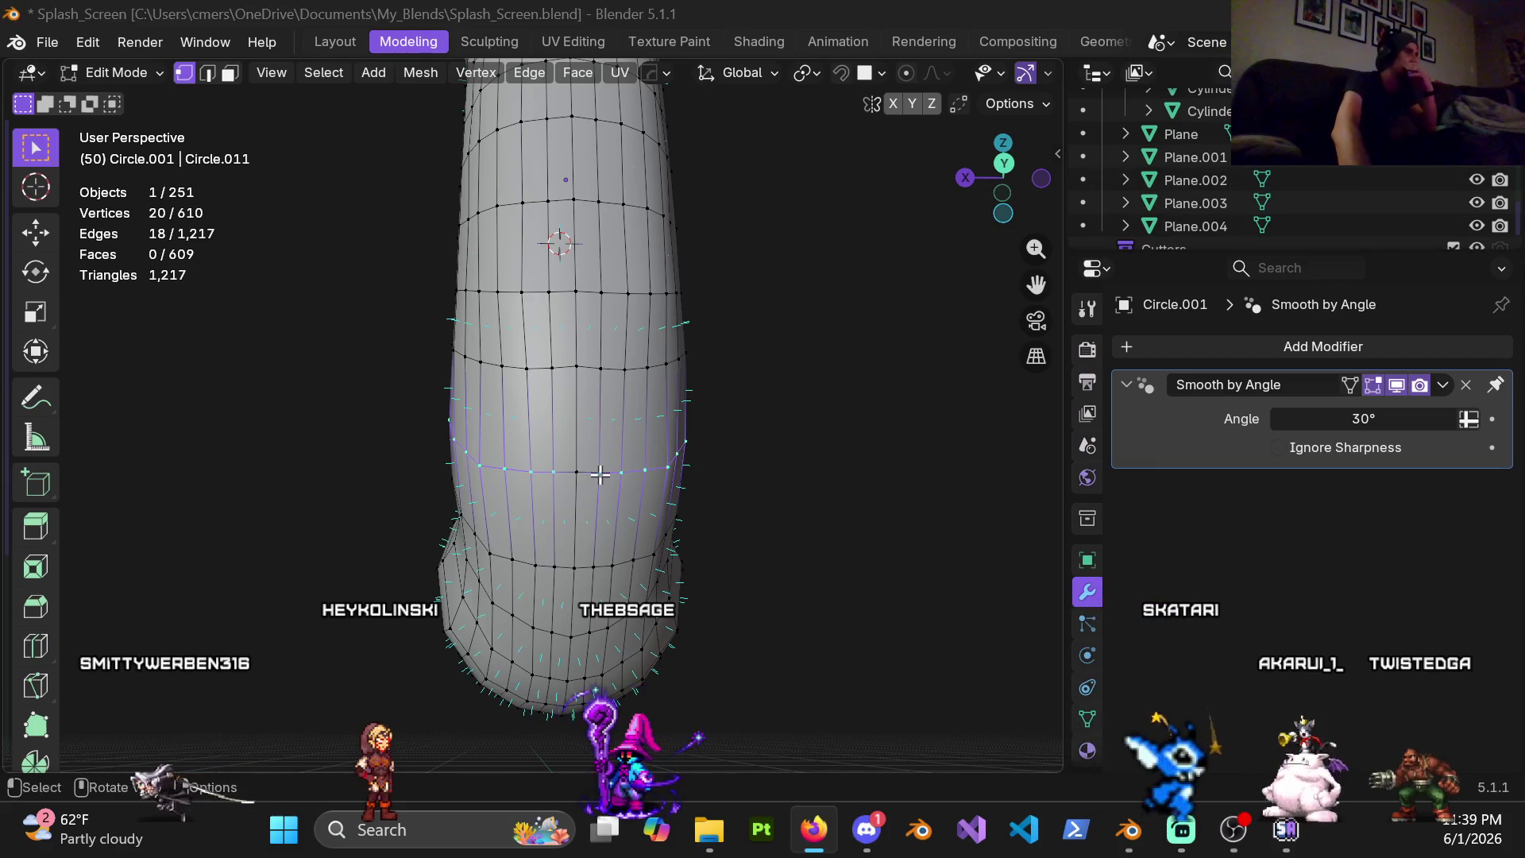
# Relax the currently selected ring loop at the bend with LoopTools Relax
pyautogui.moveTo(546, 458); pyautogui.dragTo(597, 237, button='middle')
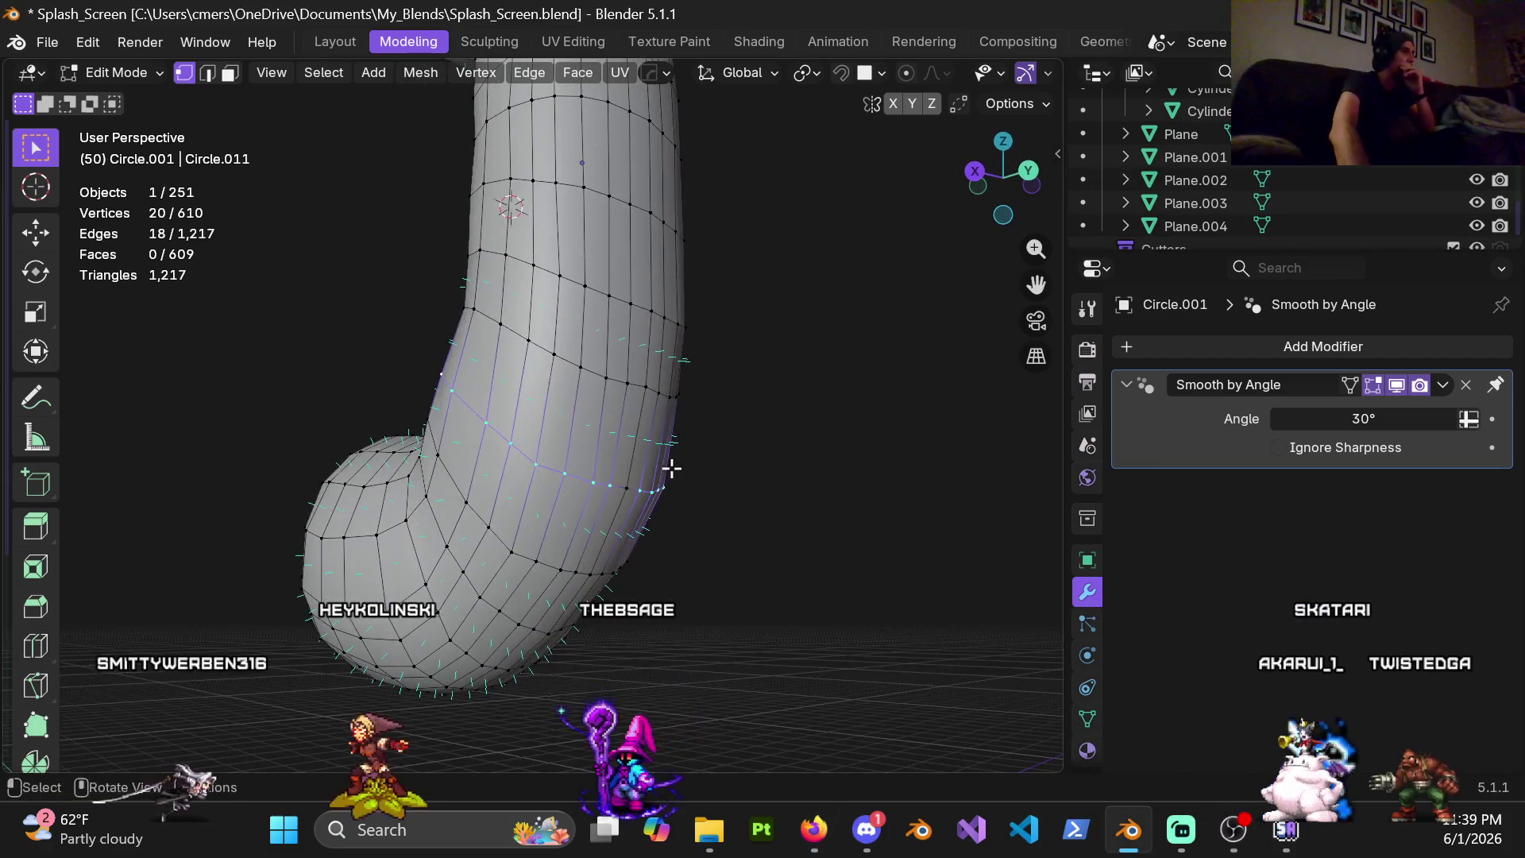
pyautogui.rightClick(596, 237)
pyautogui.press('Escape')
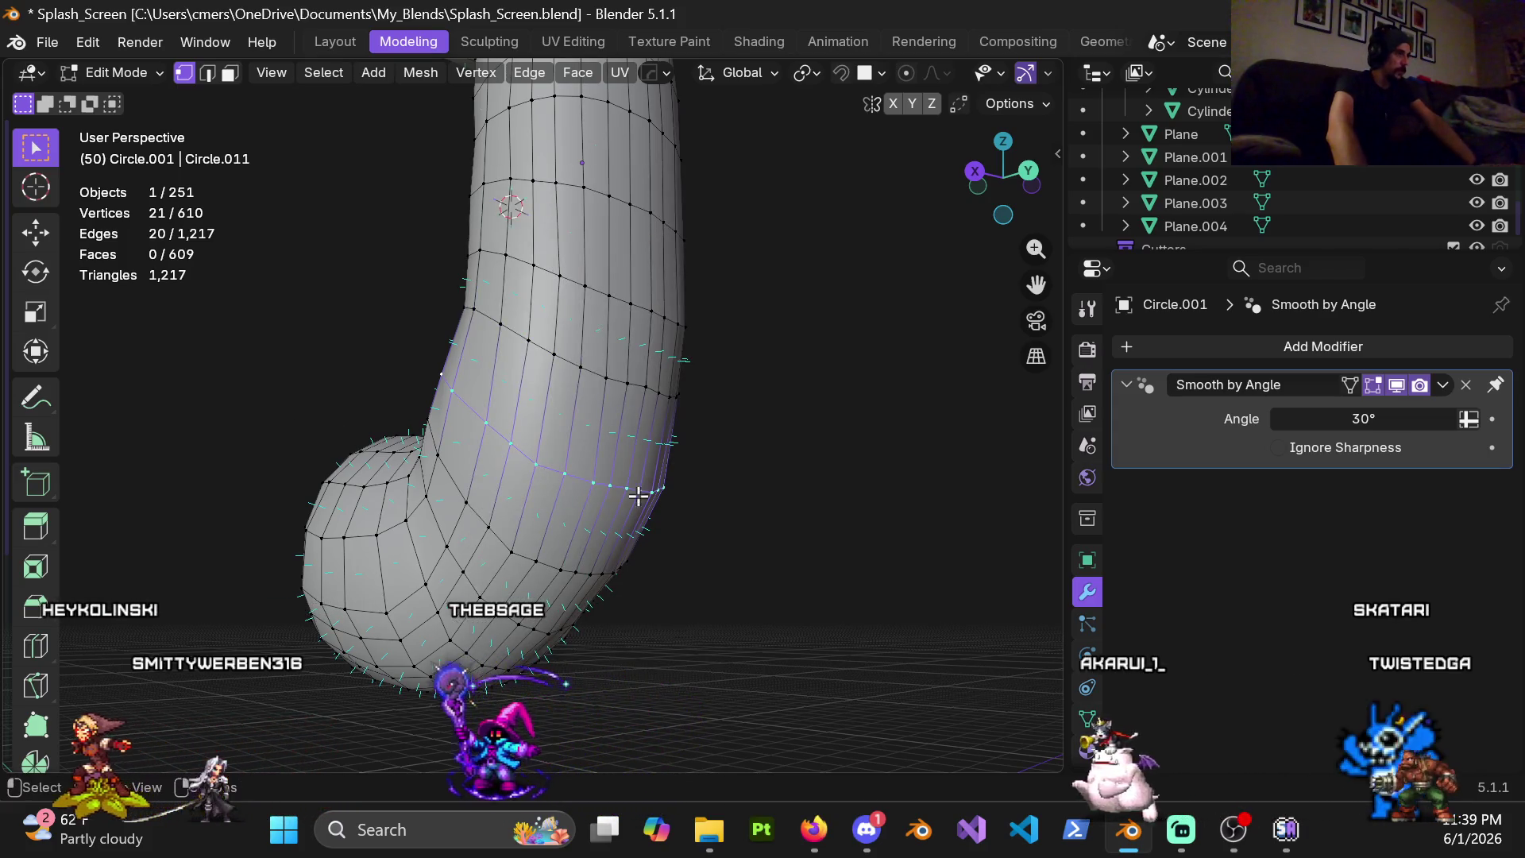
pyautogui.moveTo(531, 460)
pyautogui.mouseDown(button='middle')
pyautogui.moveTo(745, 411)
pyautogui.moveTo(512, 314)
pyautogui.mouseUp(button='middle')
pyautogui.rightClick(512, 314)
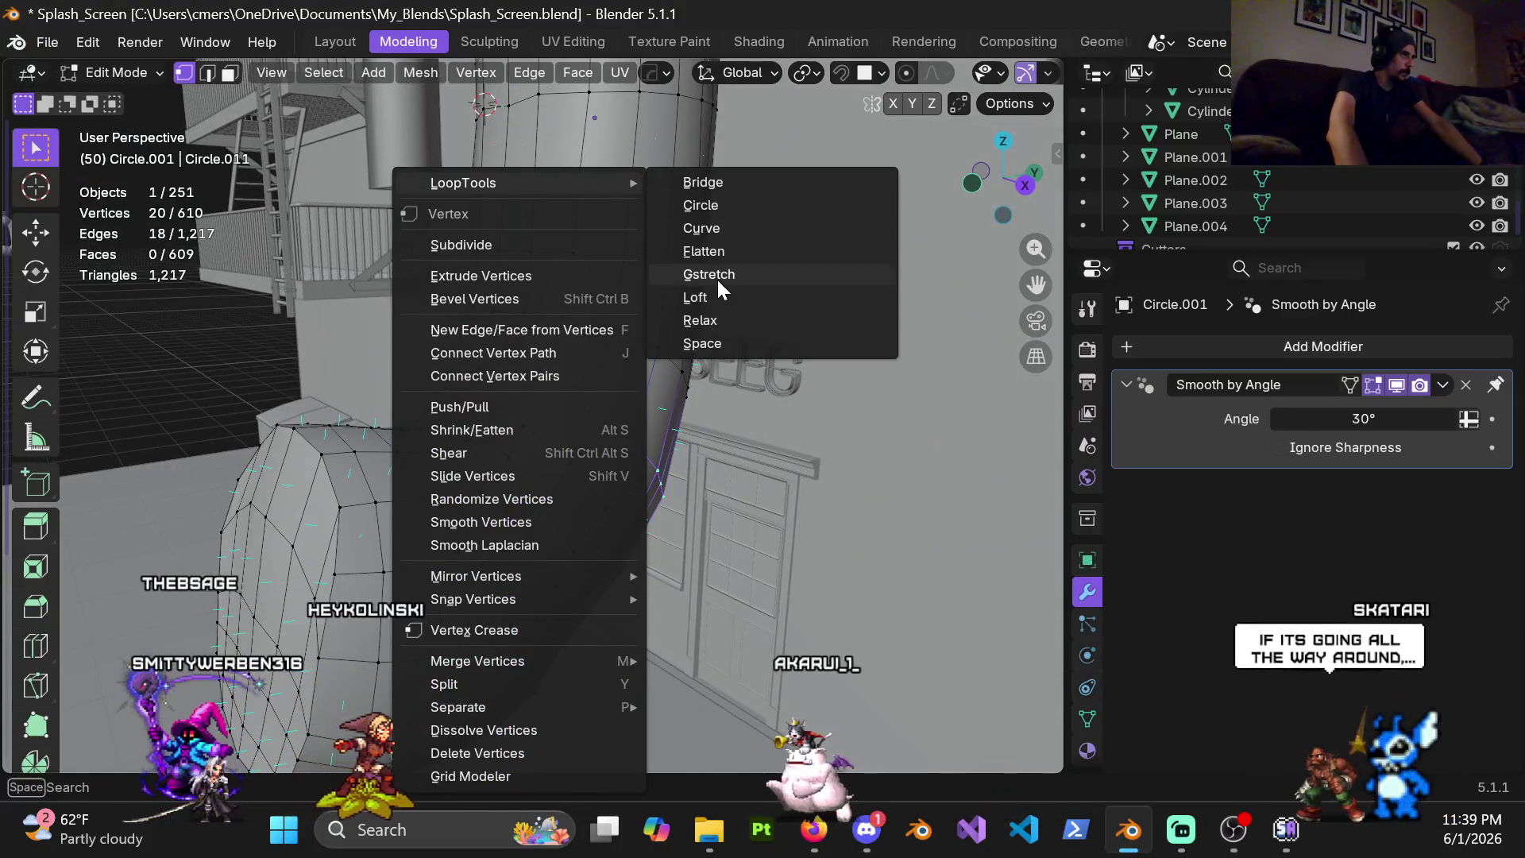
pyautogui.click(728, 319)
# Isolate the pipe in local view, relax the loop again, and return to the full scene
pyautogui.moveTo(588, 456)
pyautogui.mouseDown(button='middle')
pyautogui.moveTo(328, 339)
pyautogui.moveTo(528, 493)
pyautogui.mouseUp(button='middle')
pyautogui.press('KP_Divide')
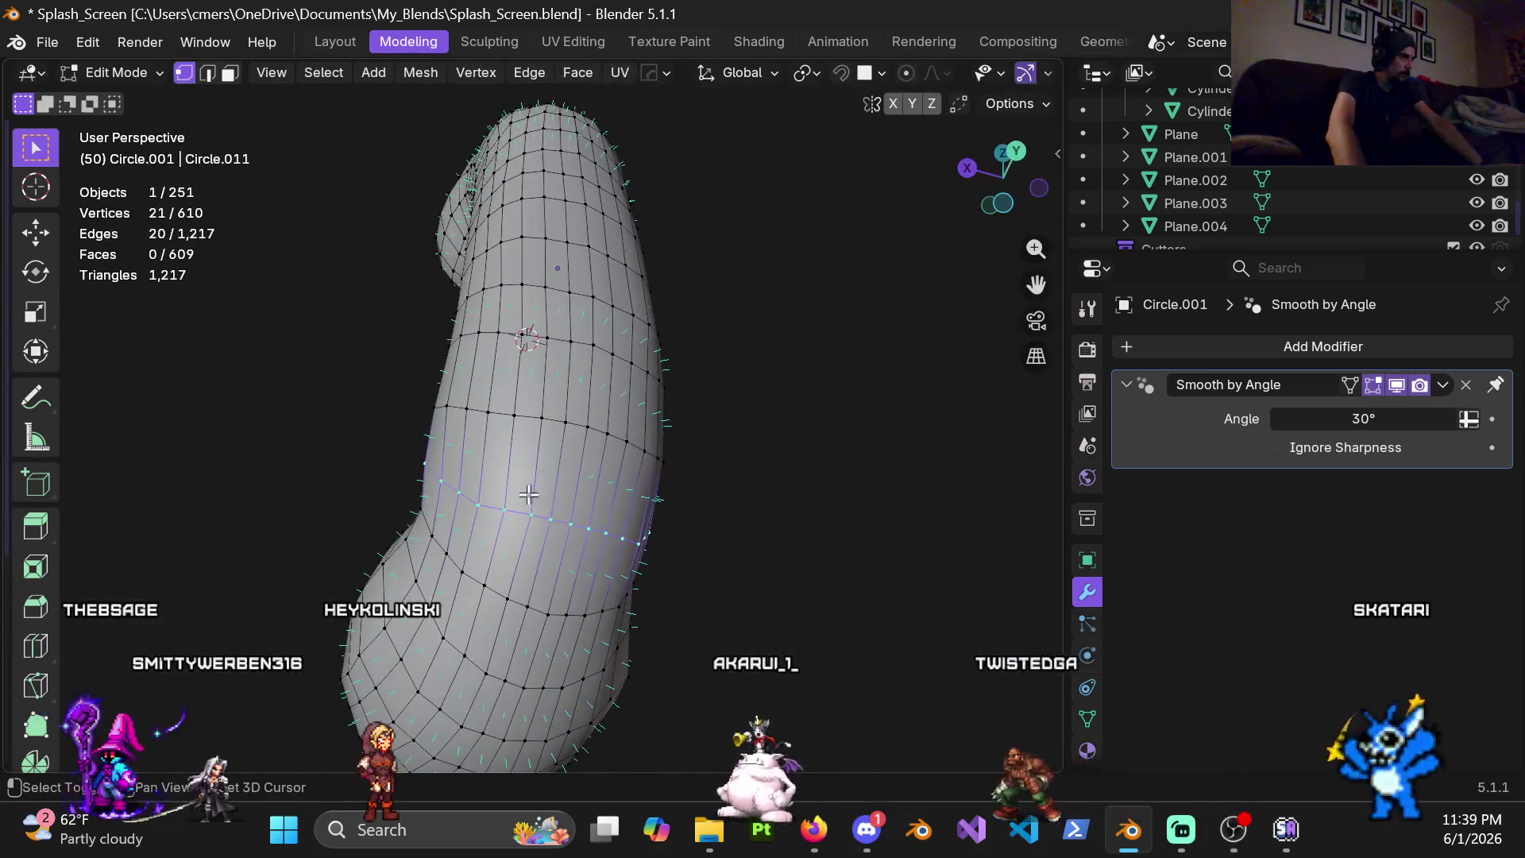
pyautogui.rightClick(377, 262)
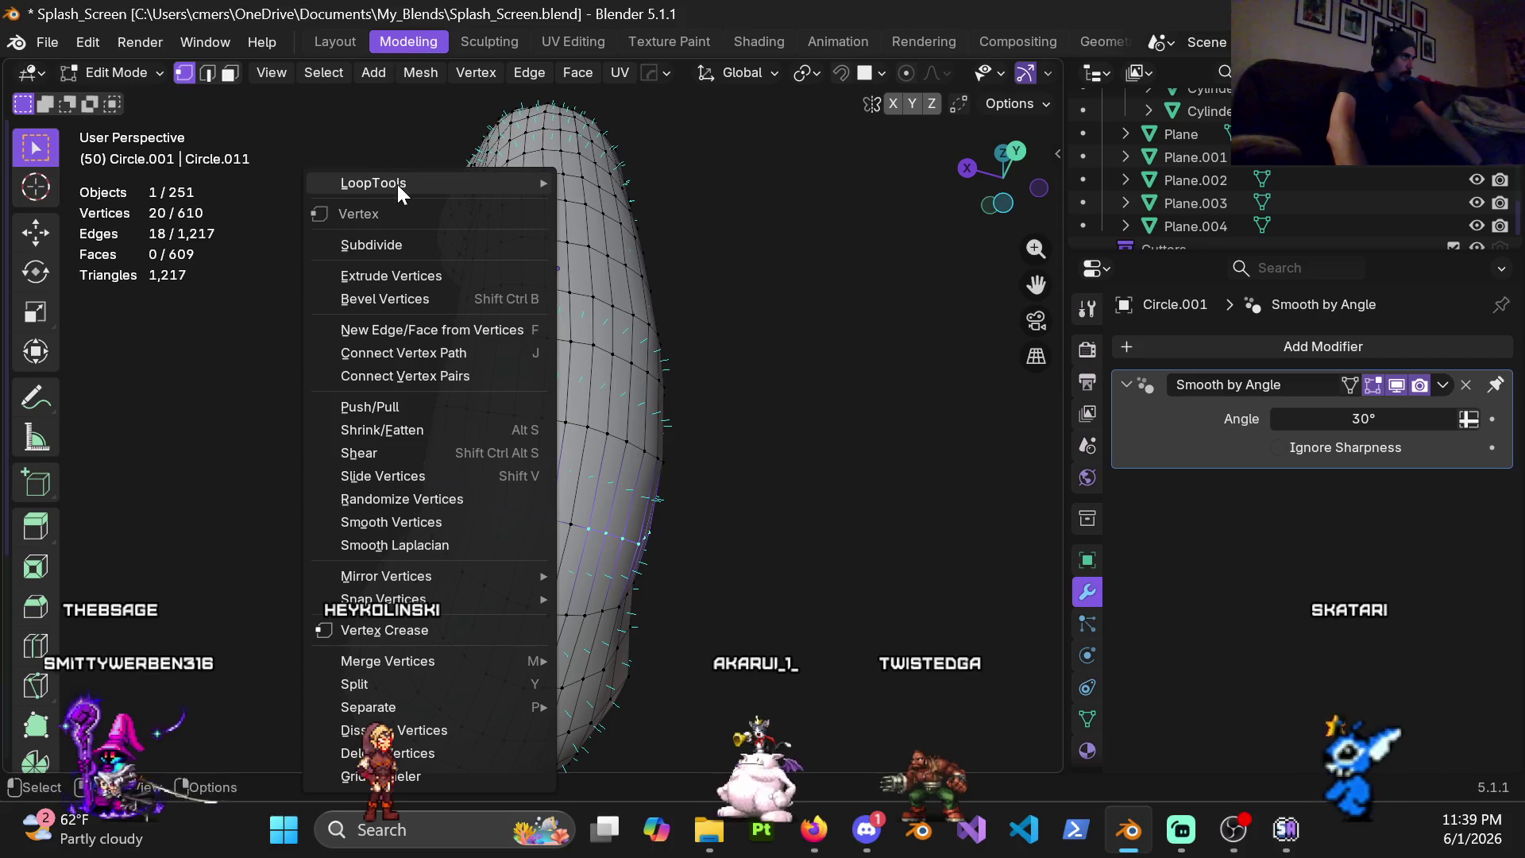
pyautogui.click(610, 319)
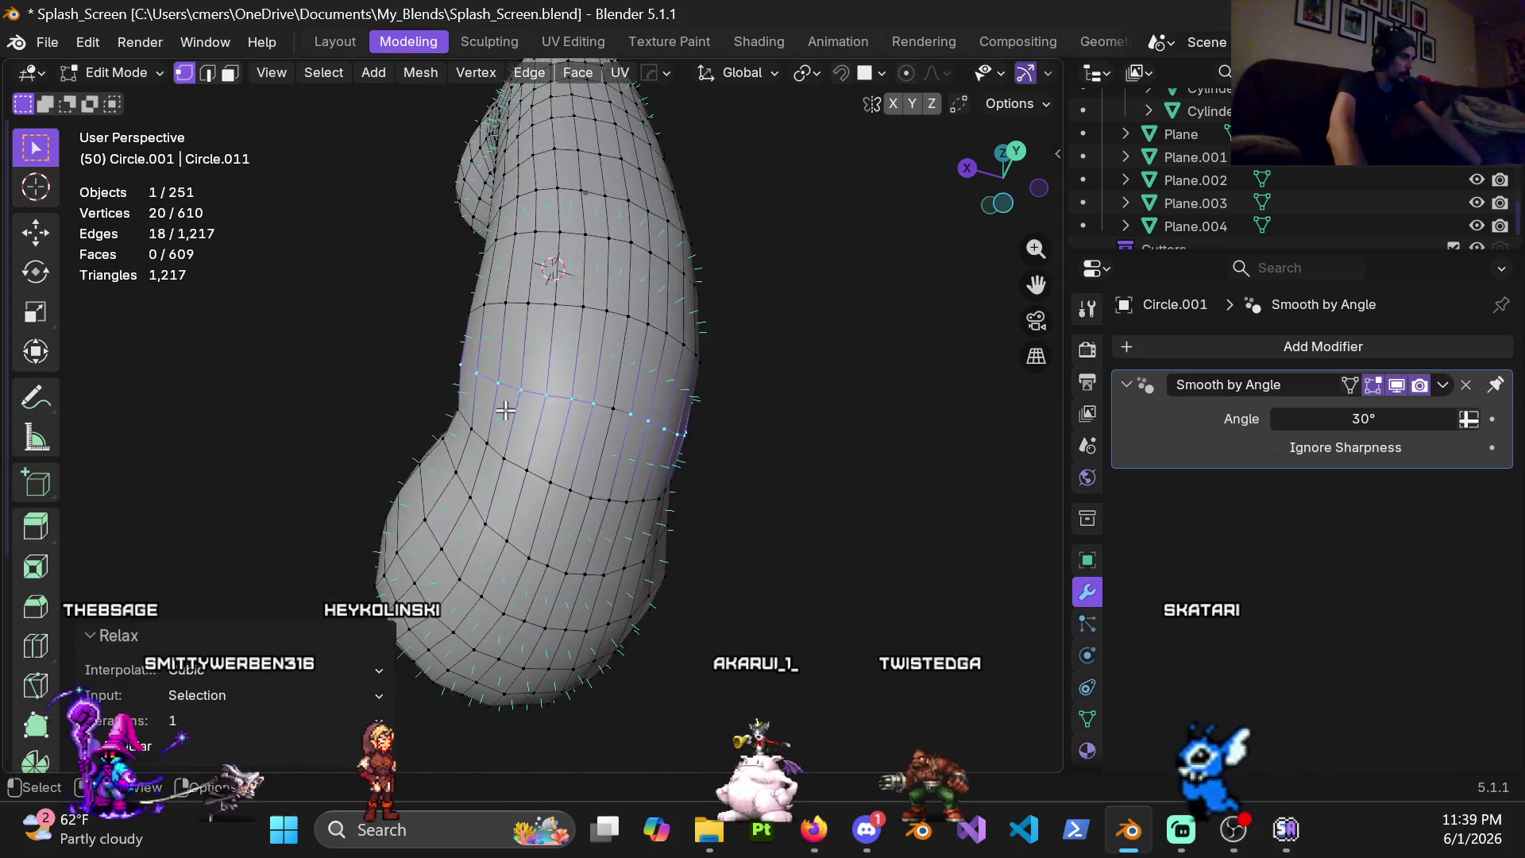
pyautogui.moveTo(623, 320); pyautogui.dragTo(737, 560, button='middle')
pyautogui.press('KP_Divide')
pyautogui.scroll(2, 538, 409)
# Select another ring loop, drop a stray vertex from it, and relax it
pyautogui.keyDown('alt'); pyautogui.click(544, 360); pyautogui.keyUp('alt')
pyautogui.moveTo(543, 362)
pyautogui.mouseDown(button='middle')
pyautogui.moveTo(607, 436)
pyautogui.moveTo(495, 358)
pyautogui.mouseUp(button='middle')
pyautogui.keyDown('alt'); pyautogui.click(600, 490); pyautogui.keyUp('alt')
pyautogui.moveTo(600, 490)
pyautogui.mouseDown(button='middle')
pyautogui.moveTo(409, 241)
pyautogui.moveTo(469, 488)
pyautogui.moveTo(540, 504)
pyautogui.mouseUp(button='middle')
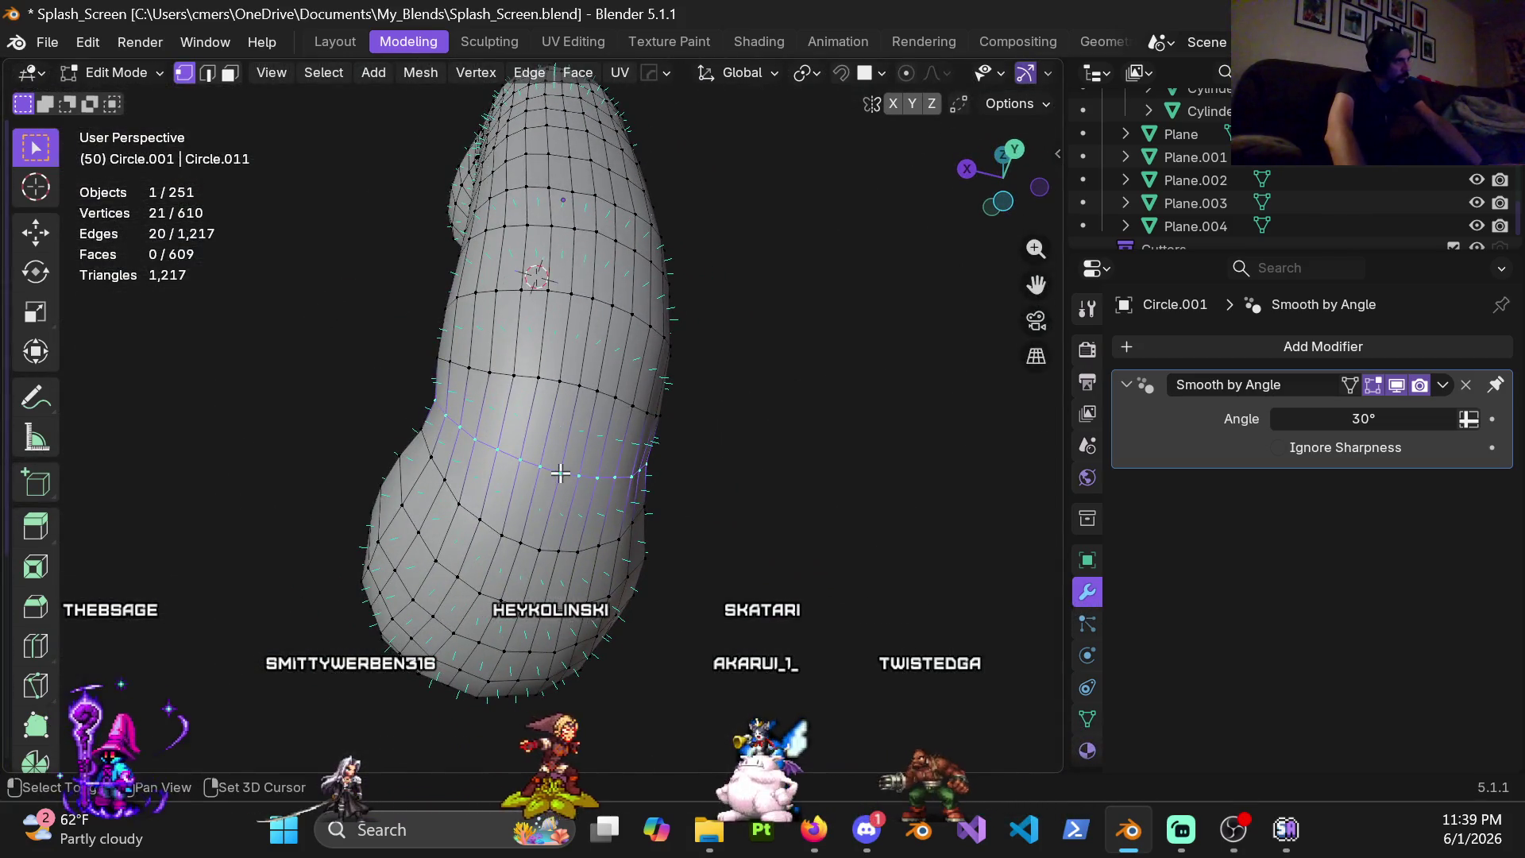
pyautogui.keyDown('shift'); pyautogui.click(559, 473); pyautogui.keyUp('shift')
pyautogui.rightClick(393, 333)
pyautogui.click(570, 318)
pyautogui.moveTo(571, 319)
pyautogui.mouseDown(button='middle')
pyautogui.moveTo(663, 578)
pyautogui.moveTo(521, 504)
pyautogui.mouseUp(button='middle')
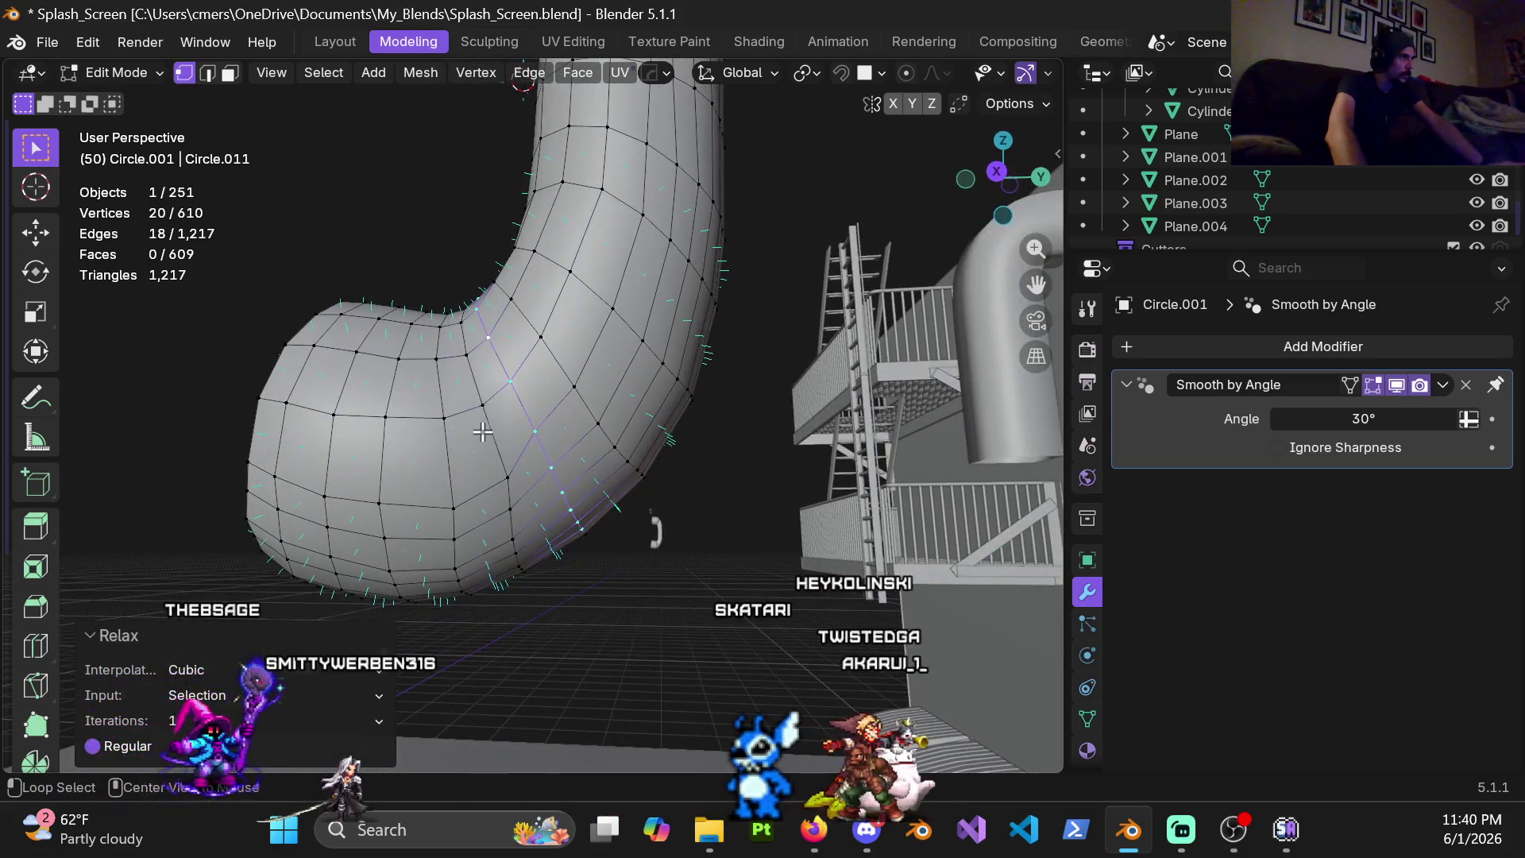
# Select the next ring loop along the bend and relax it
pyautogui.keyDown('alt'); pyautogui.click(483, 431); pyautogui.keyUp('alt')
pyautogui.moveTo(482, 431)
pyautogui.mouseDown(button='middle')
pyautogui.moveTo(596, 504)
pyautogui.moveTo(475, 396)
pyautogui.moveTo(486, 280)
pyautogui.moveTo(551, 368)
pyautogui.moveTo(403, 411)
pyautogui.mouseUp(button='middle')
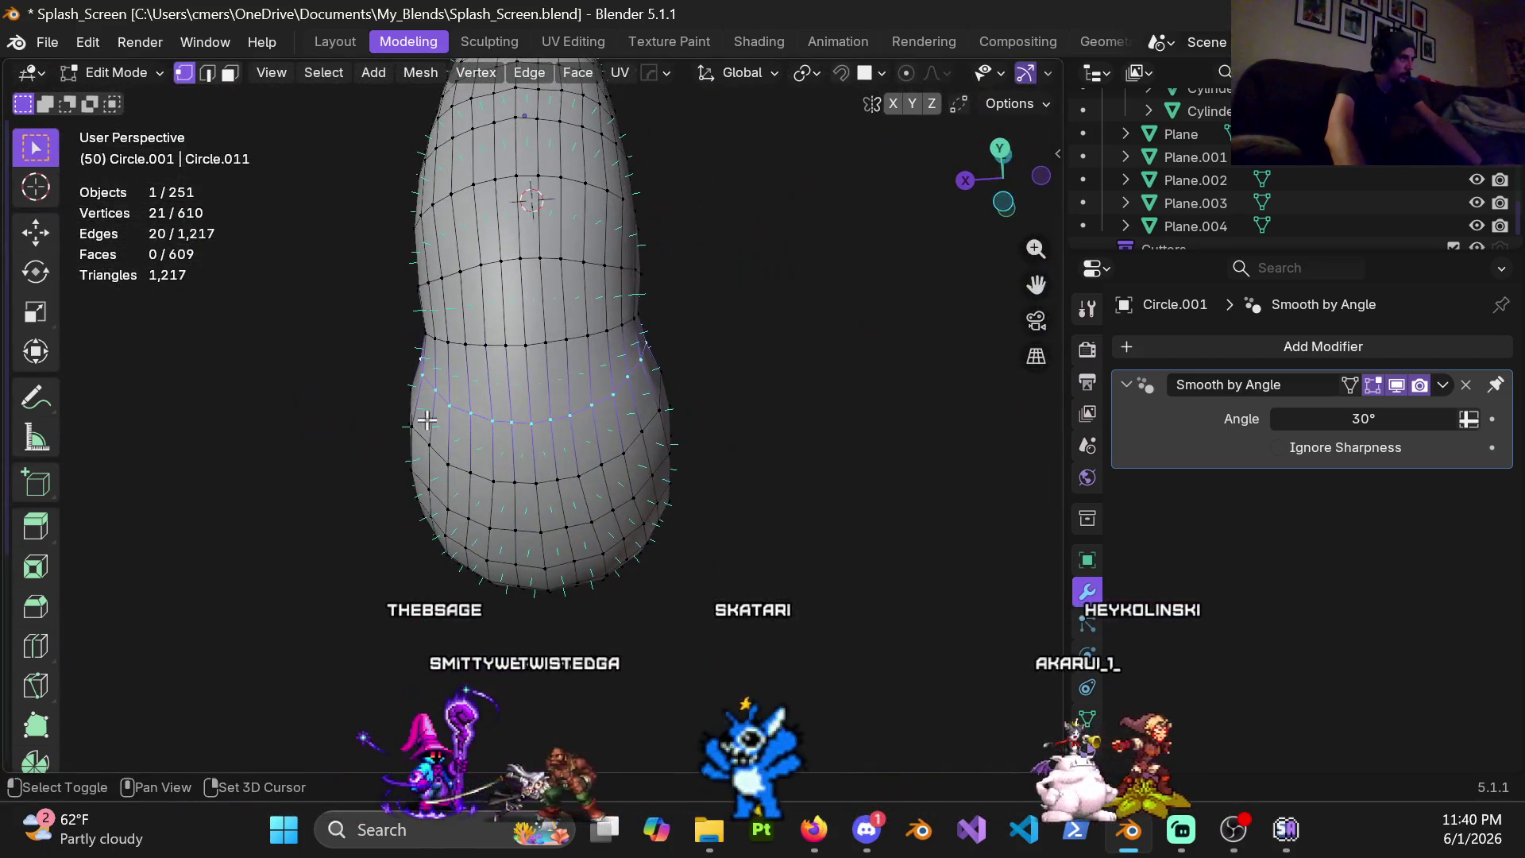
pyautogui.rightClick(460, 182)
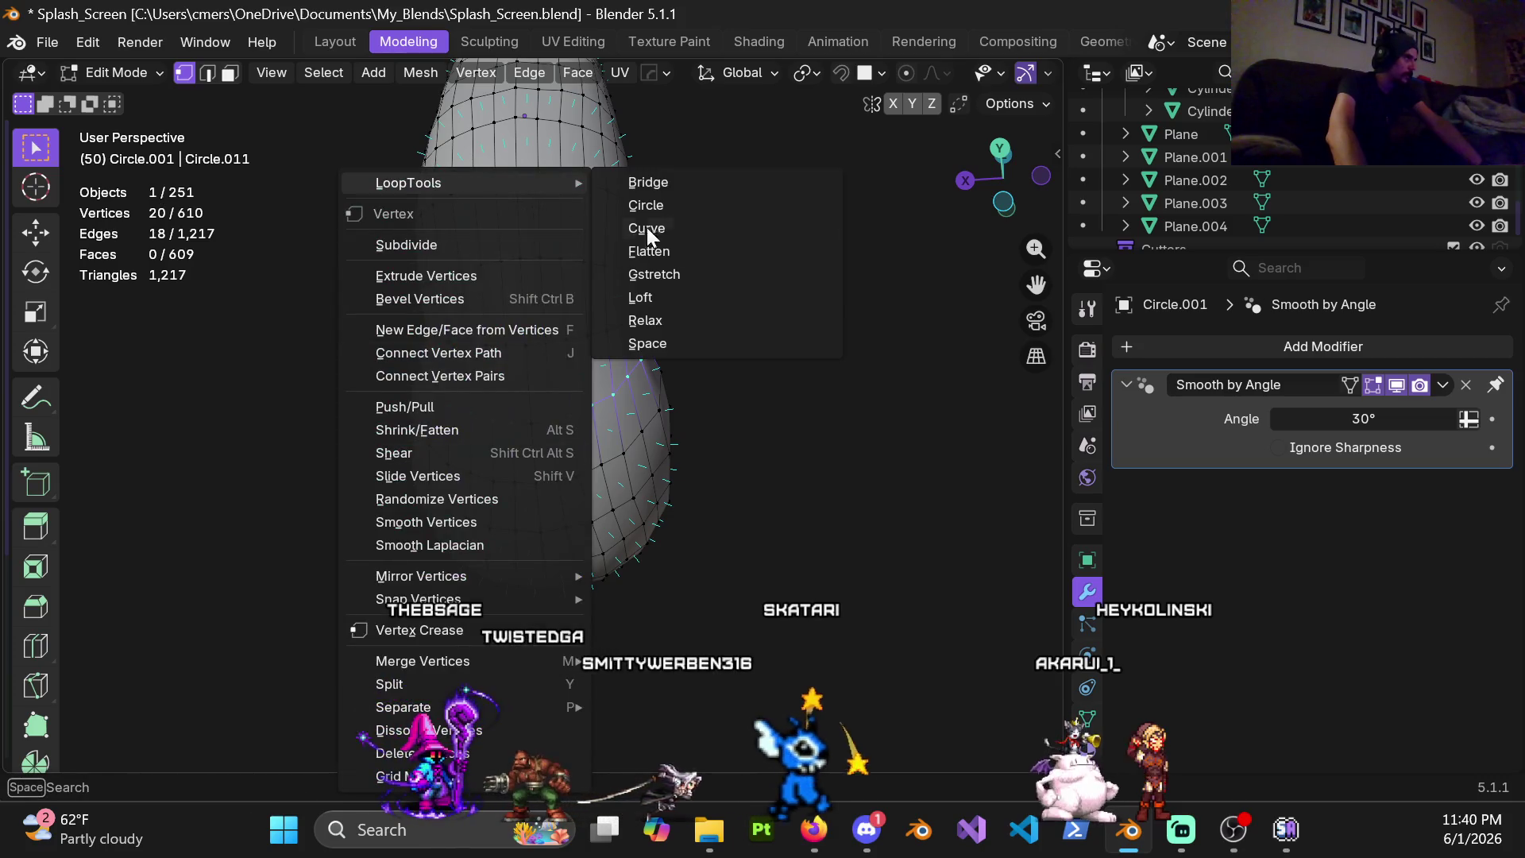
pyautogui.click(671, 319)
pyautogui.moveTo(671, 319)
pyautogui.mouseDown(button='middle')
pyautogui.moveTo(705, 481)
pyautogui.moveTo(568, 350)
pyautogui.moveTo(630, 477)
pyautogui.moveTo(565, 447)
pyautogui.moveTo(647, 426)
pyautogui.moveTo(677, 453)
pyautogui.moveTo(611, 454)
pyautogui.mouseUp(button='middle')
# Select a further ring loop and check it in X-ray wireframe before returning to solid shading
pyautogui.keyDown('alt'); pyautogui.click(554, 388); pyautogui.keyUp('alt')
pyautogui.hotkey('shift', 'z')
pyautogui.press('b')
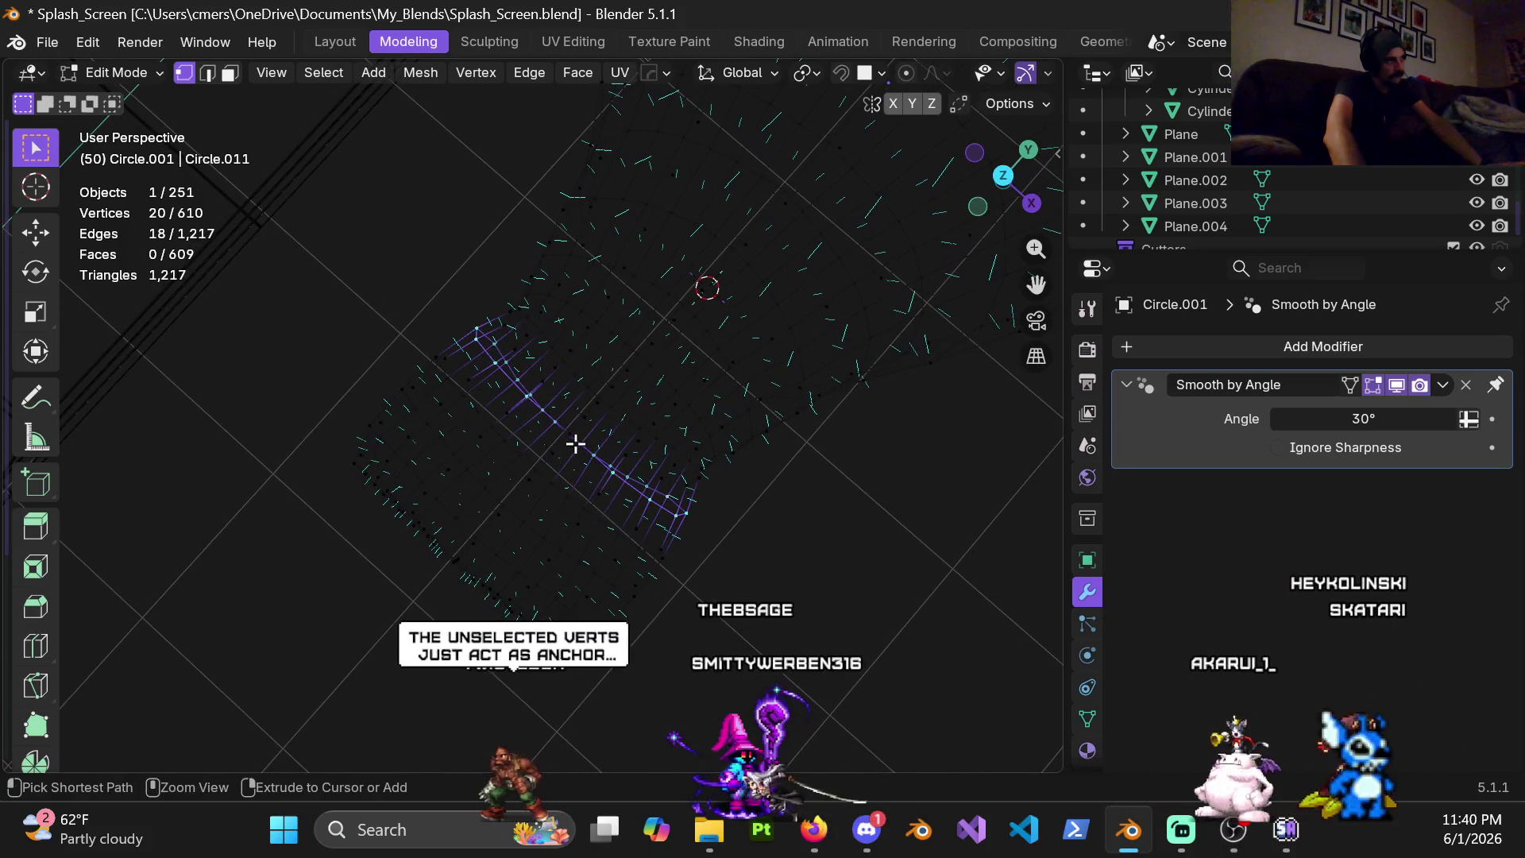
pyautogui.press('z')
pyautogui.click(776, 631)
pyautogui.moveTo(608, 466); pyautogui.dragTo(488, 319, button='middle')
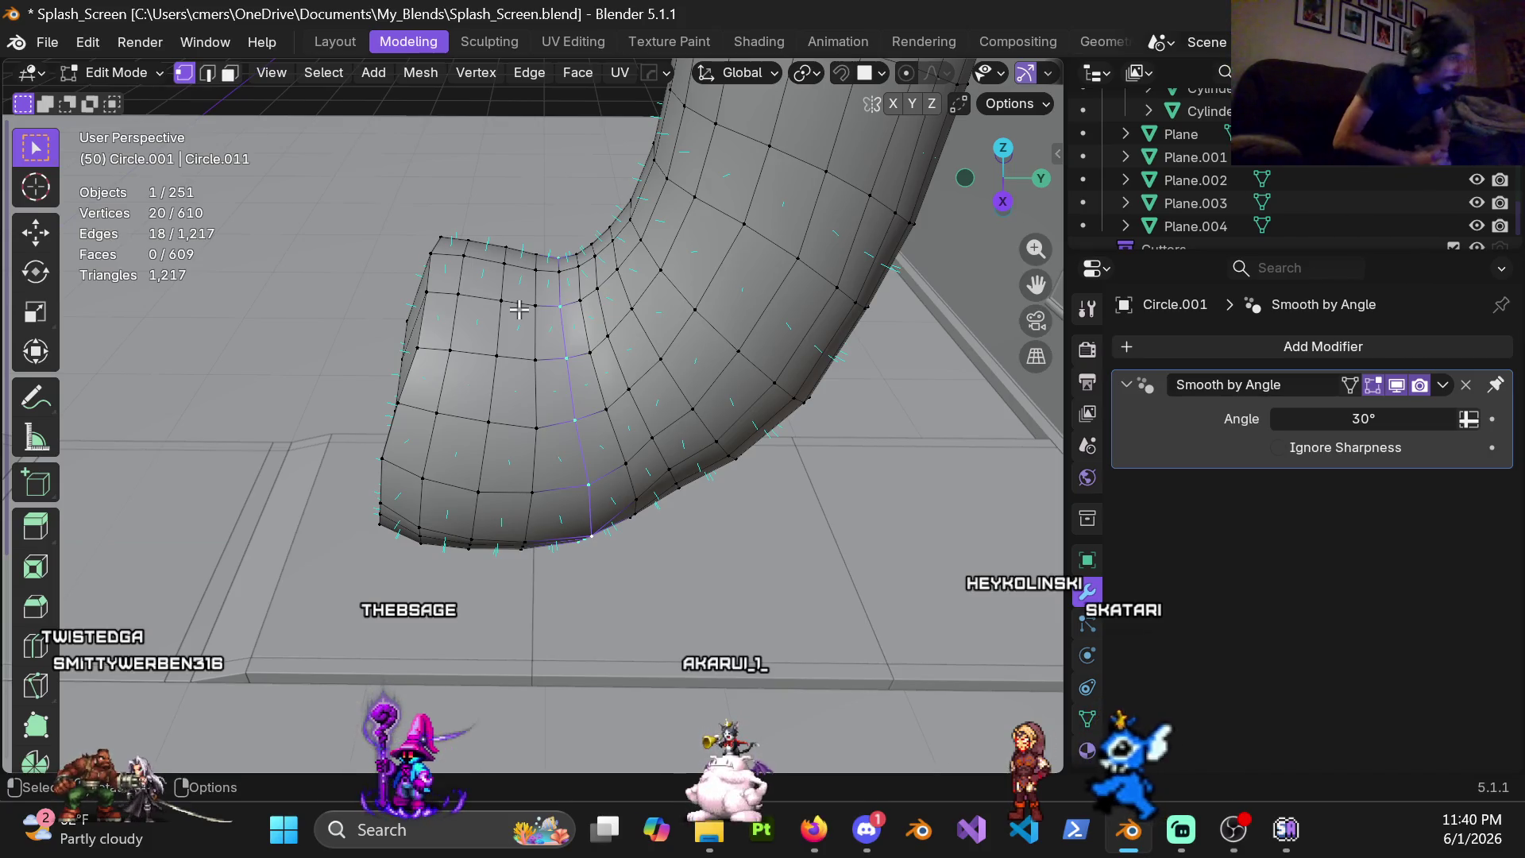
# Relax the selected ring loop, add a missed vertex to it, and relax it again
pyautogui.rightClick(669, 376)
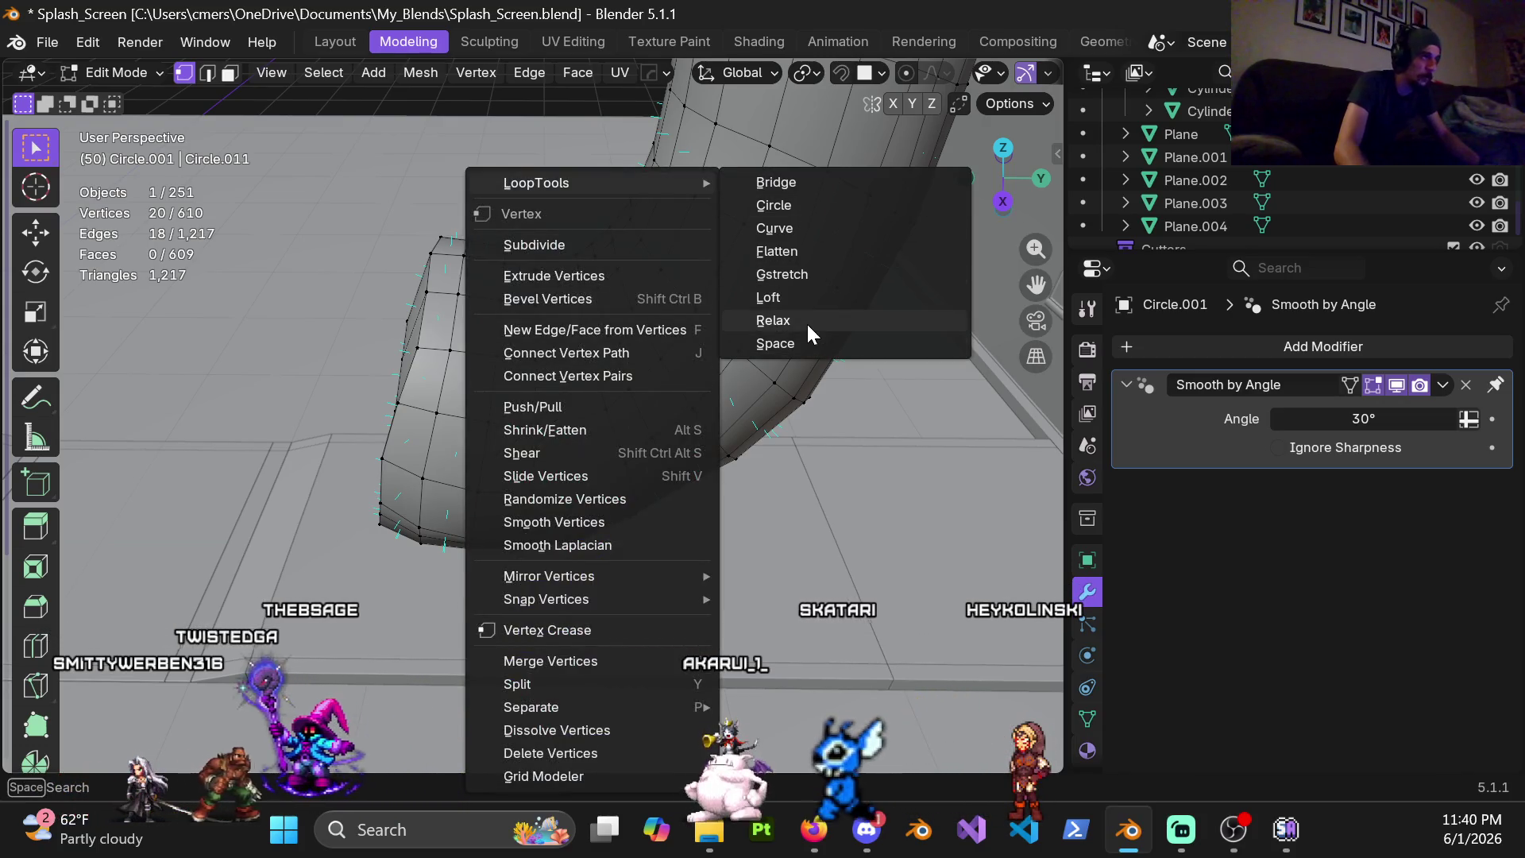
pyautogui.moveTo(537, 183)
pyautogui.click(799, 318)
pyautogui.moveTo(713, 346)
pyautogui.mouseDown(button='middle')
pyautogui.moveTo(643, 329)
pyautogui.moveTo(564, 404)
pyautogui.moveTo(301, 278)
pyautogui.moveTo(703, 410)
pyautogui.mouseUp(button='middle')
pyautogui.keyDown('shift'); pyautogui.click(598, 355); pyautogui.keyUp('shift')
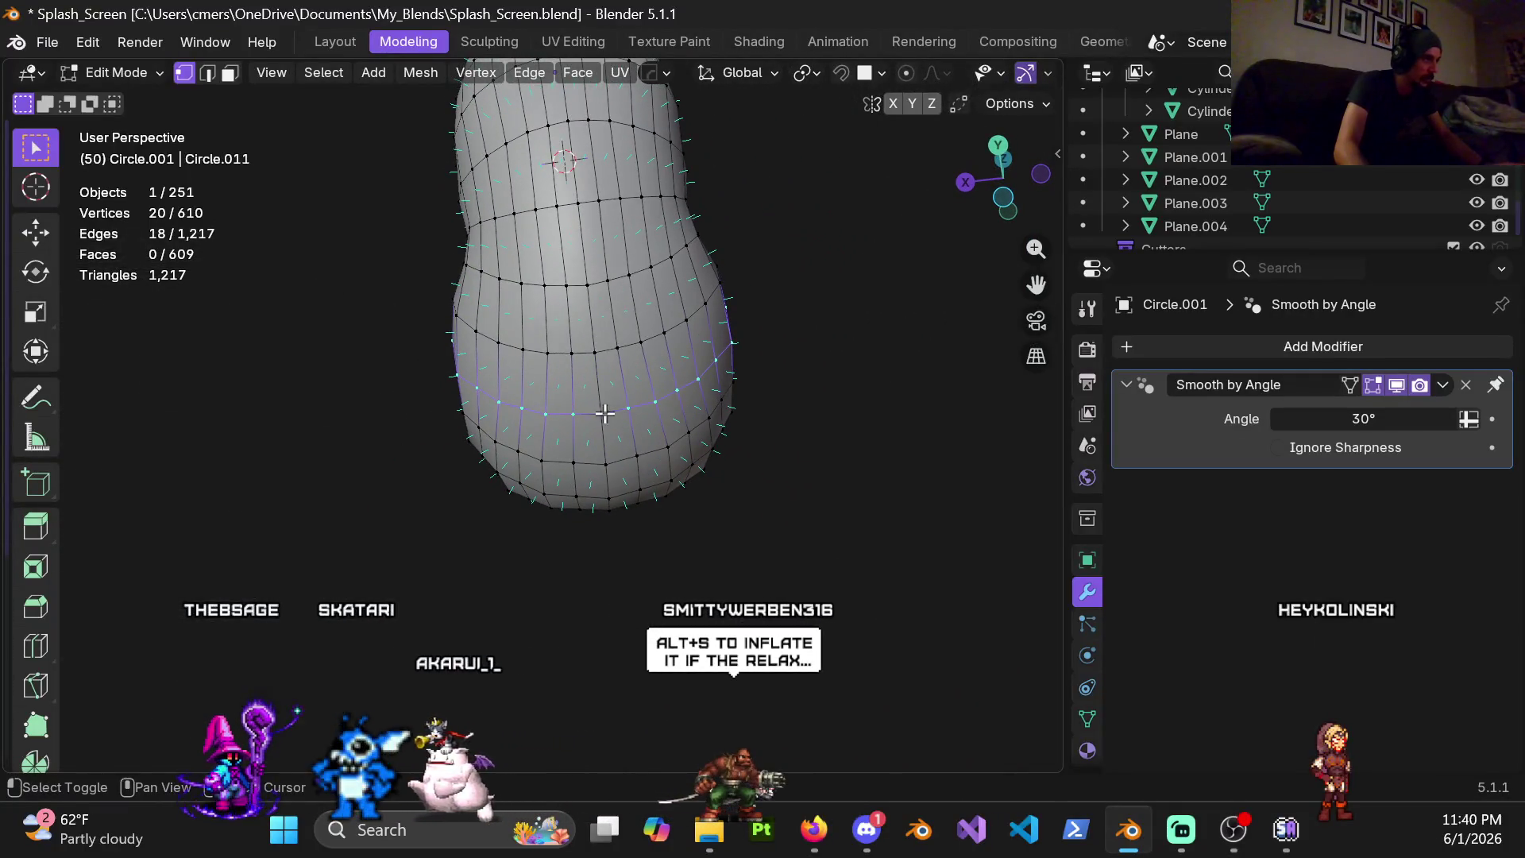
pyautogui.rightClick(816, 256)
pyautogui.moveTo(739, 182)
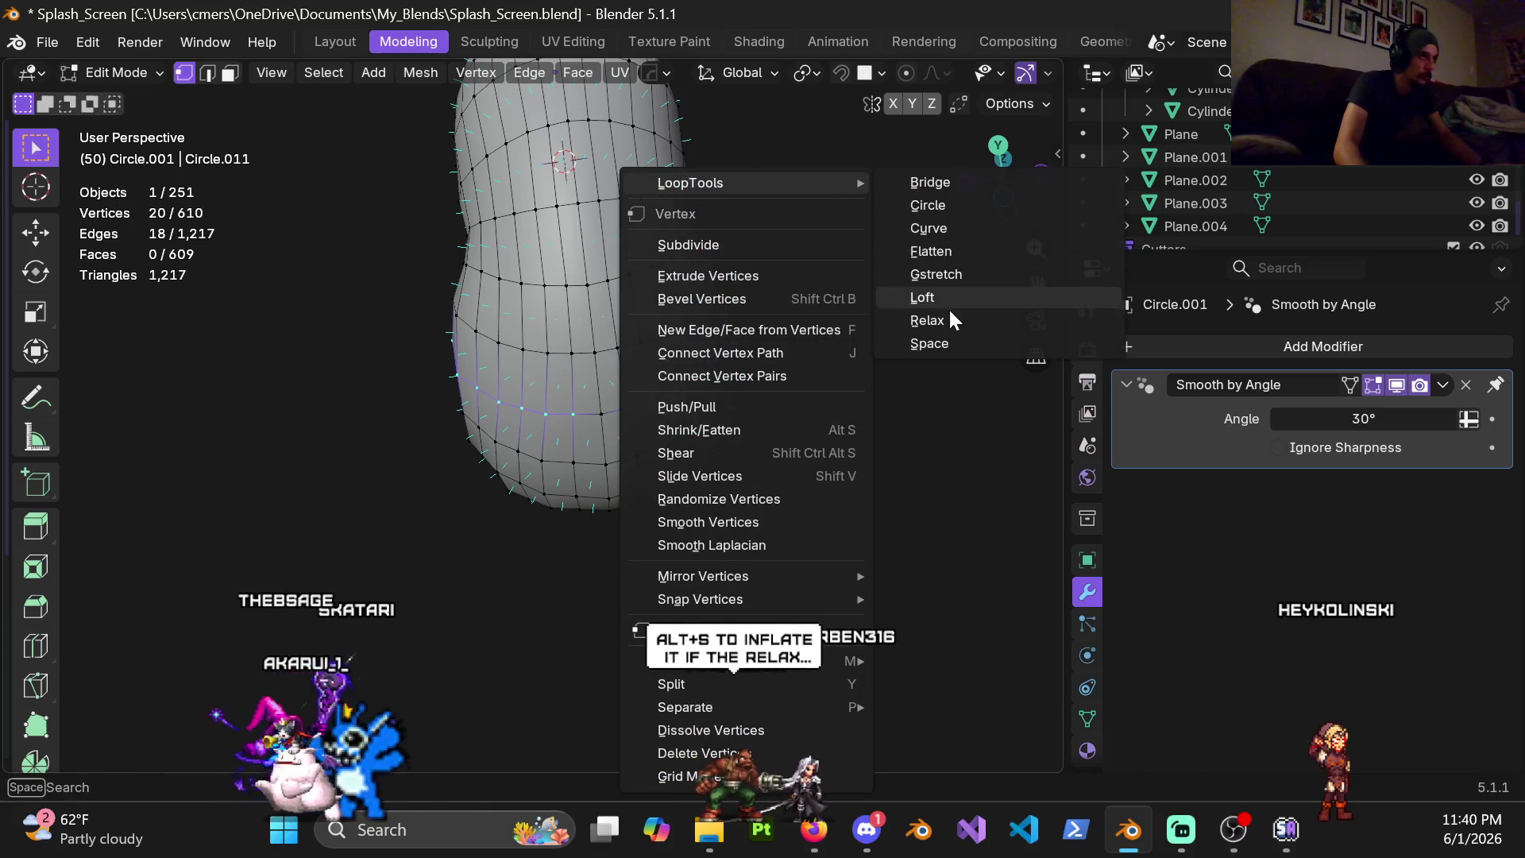
pyautogui.click(946, 323)
# Relax the next ring loop near the lower bend from a closer tilted view
pyautogui.moveTo(539, 360)
pyautogui.mouseDown(button='middle')
pyautogui.moveTo(554, 442)
pyautogui.moveTo(475, 442)
pyautogui.mouseUp(button='middle')
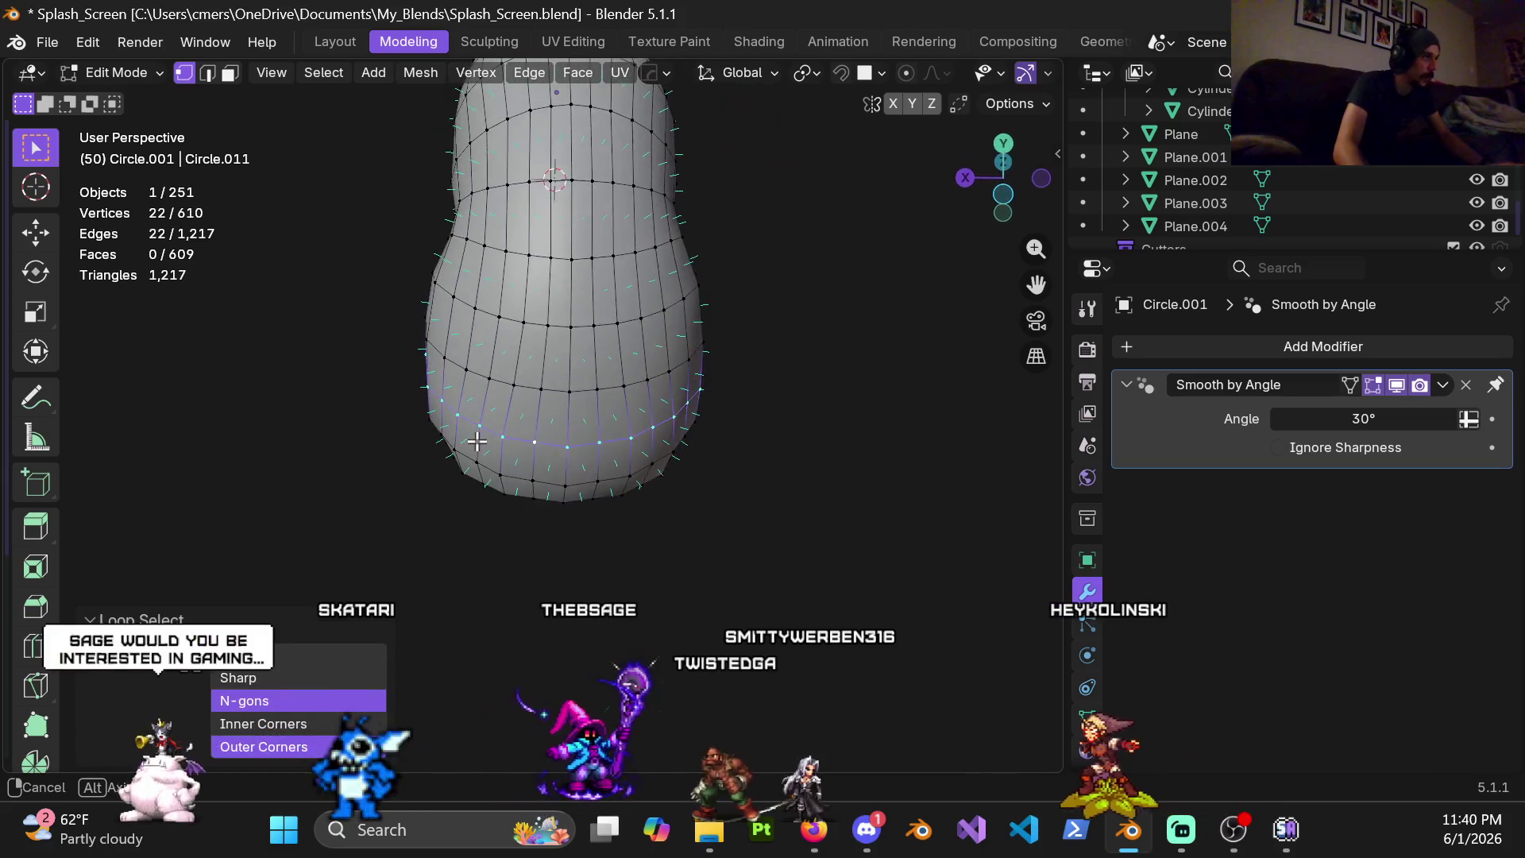
pyautogui.moveTo(521, 385); pyautogui.dragTo(620, 274, button='middle')
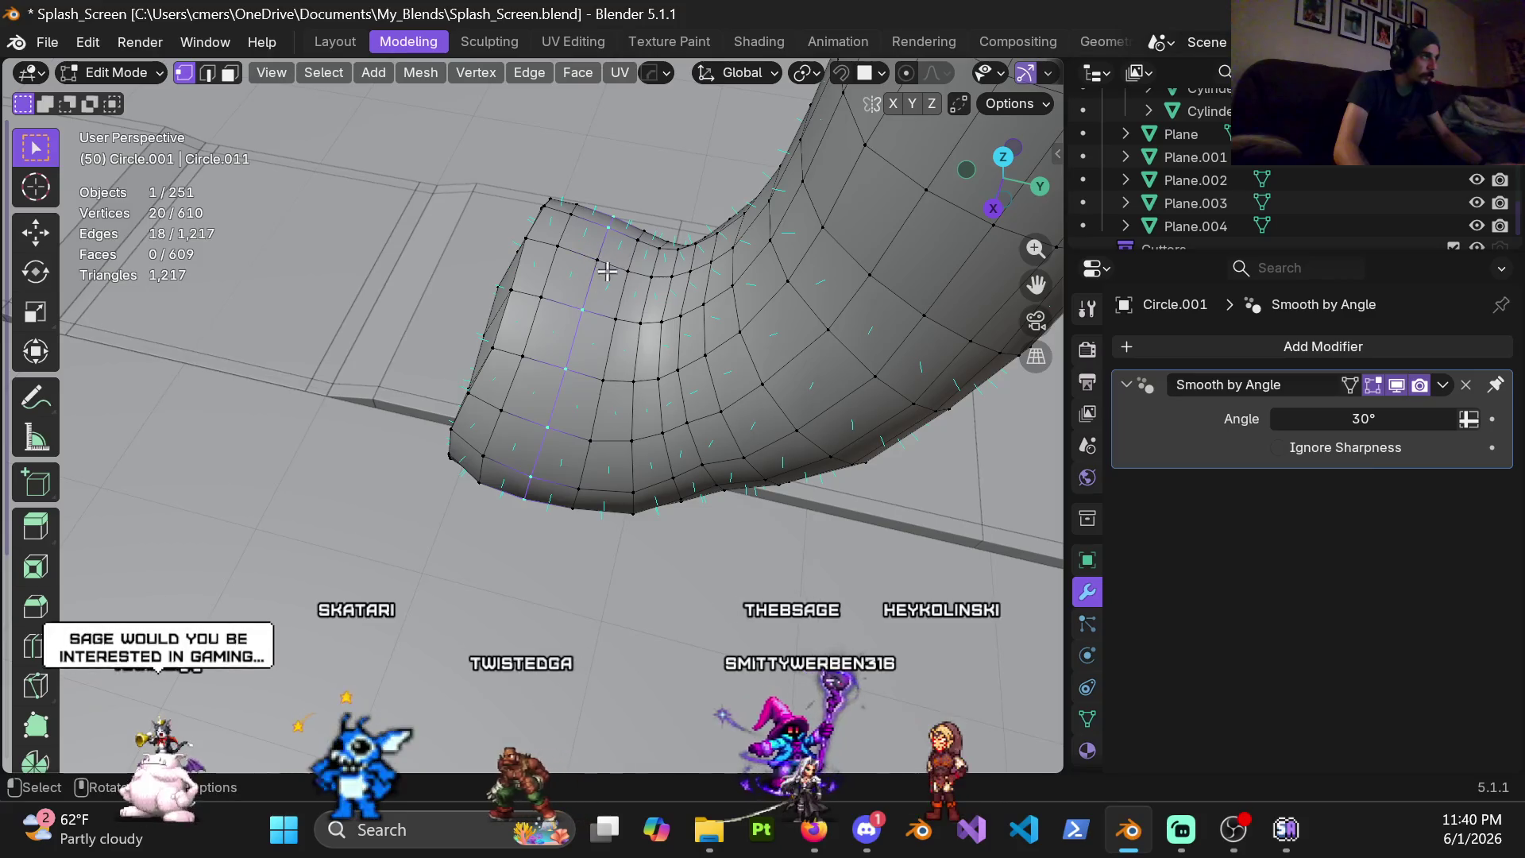
pyautogui.rightClick(607, 272)
pyautogui.moveTo(482, 183)
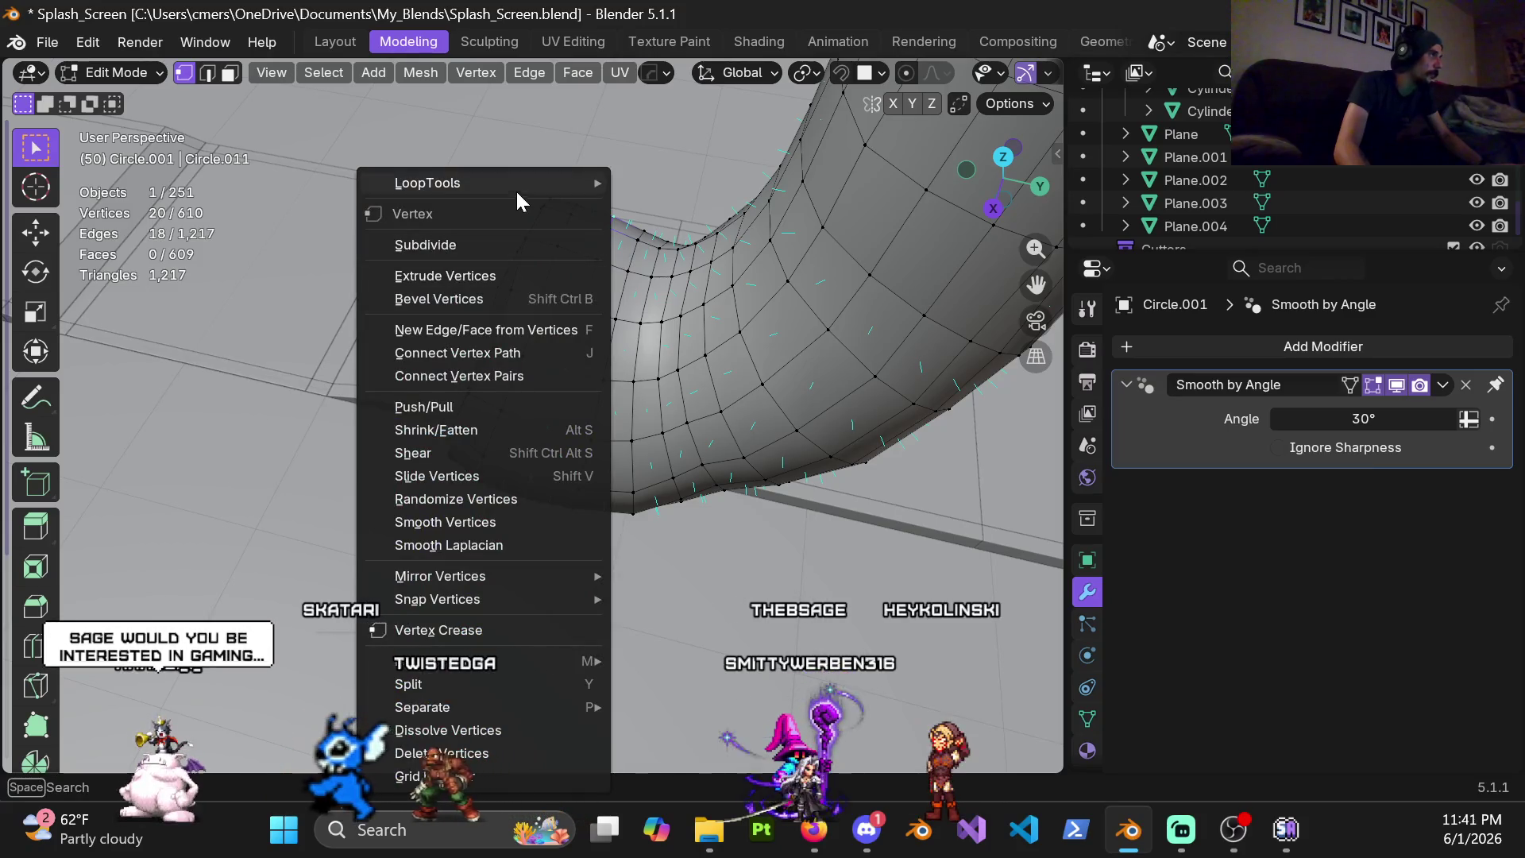
pyautogui.click(695, 320)
# Select a different 18-vertex ring loop near the bend, ready for relaxing
pyautogui.moveTo(694, 319); pyautogui.dragTo(555, 245, button='middle')
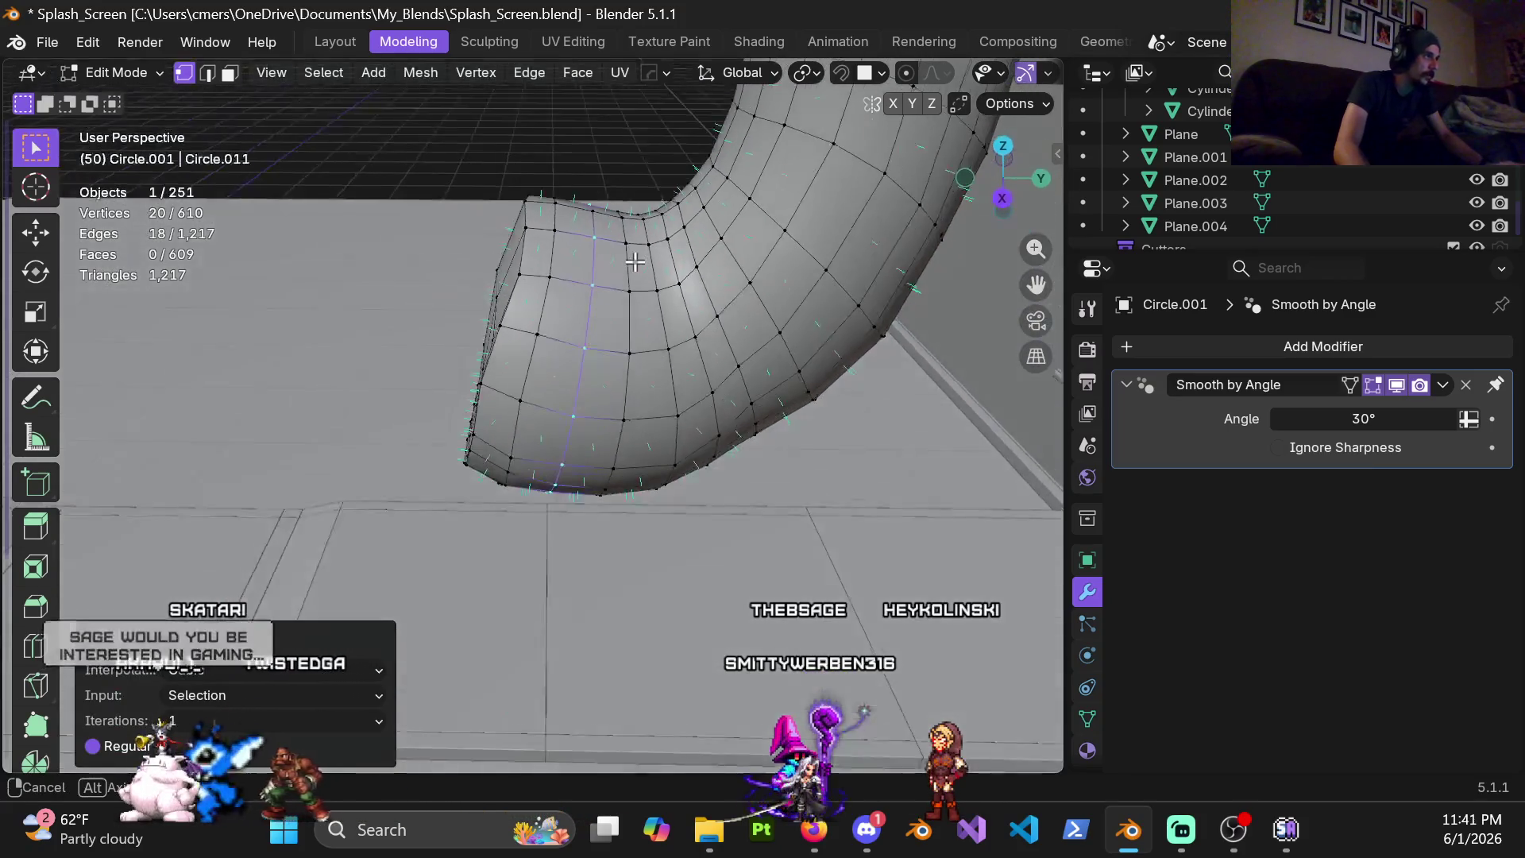
pyautogui.moveTo(545, 363); pyautogui.dragTo(576, 256, button='middle')
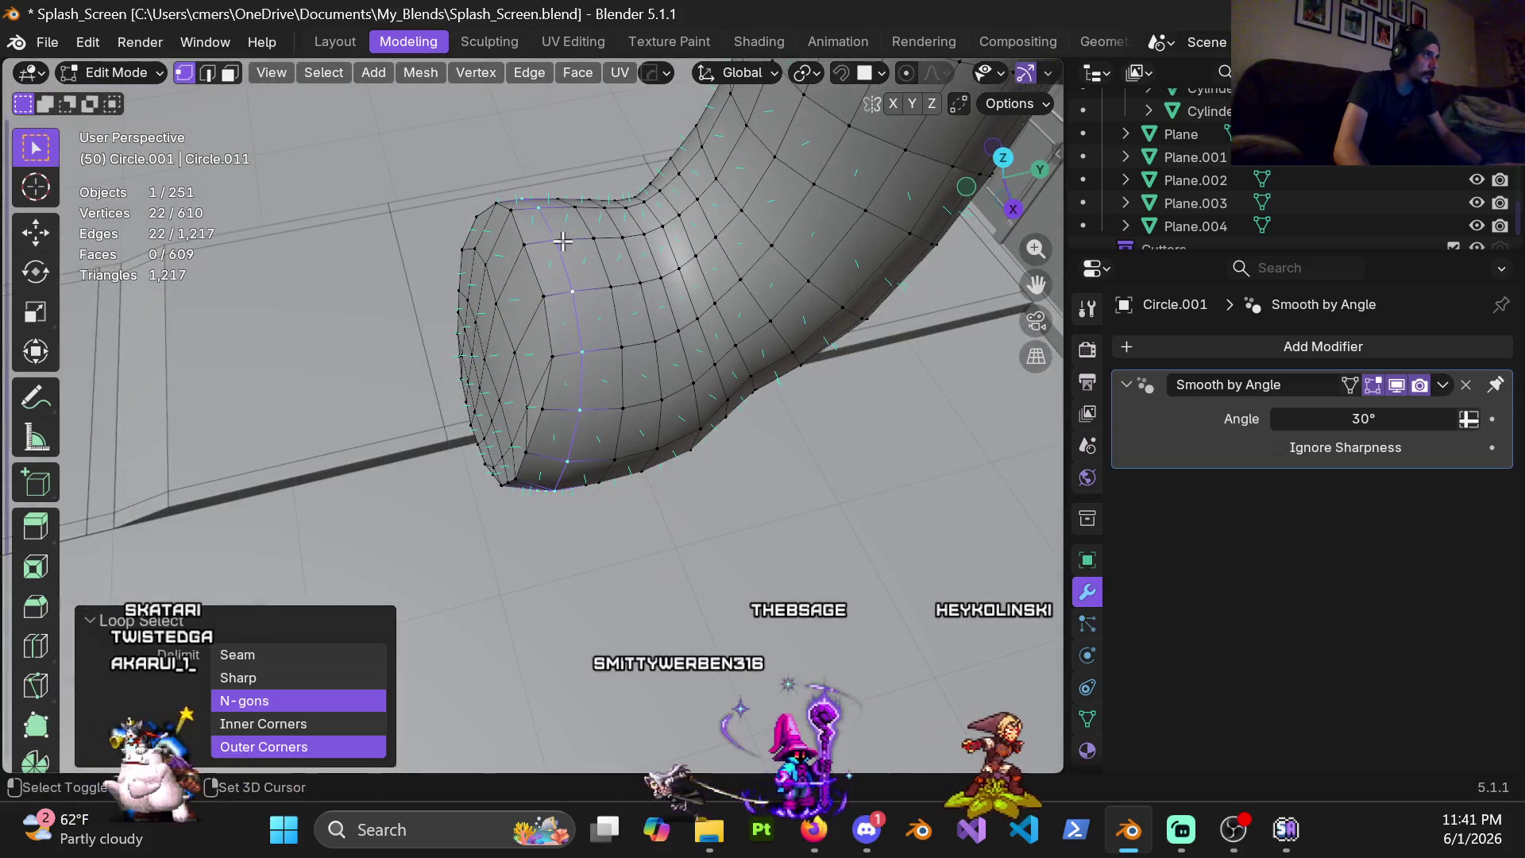
pyautogui.keyDown('shift'); pyautogui.click(561, 241); pyautogui.keyUp('shift')
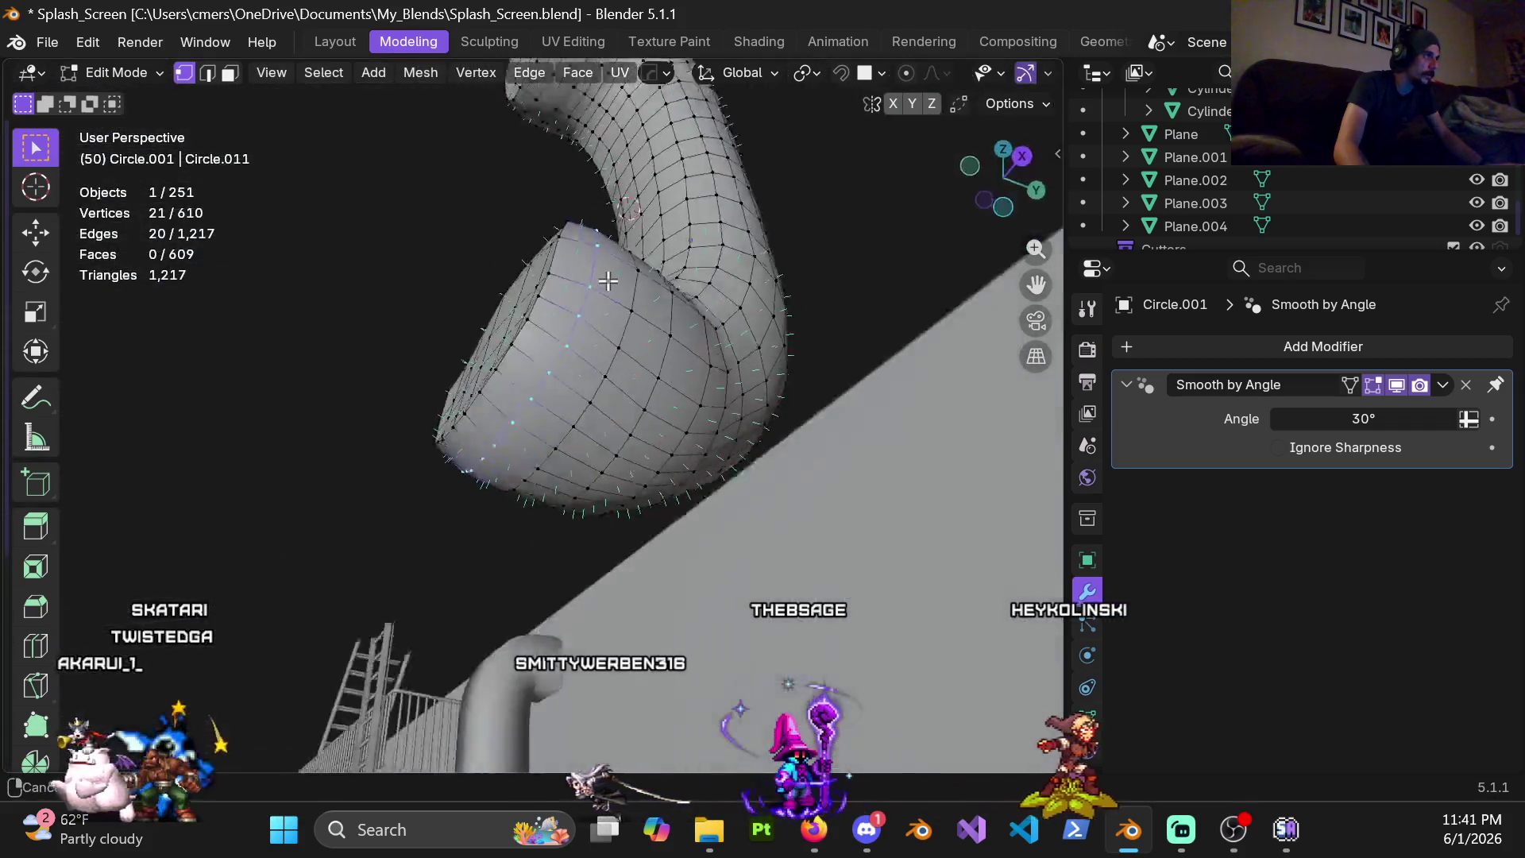
pyautogui.moveTo(561, 241)
pyautogui.mouseDown(button='middle')
pyautogui.moveTo(643, 388)
pyautogui.moveTo(609, 309)
pyautogui.mouseUp(button='middle')
pyautogui.hotkey('ctrl', 'v')
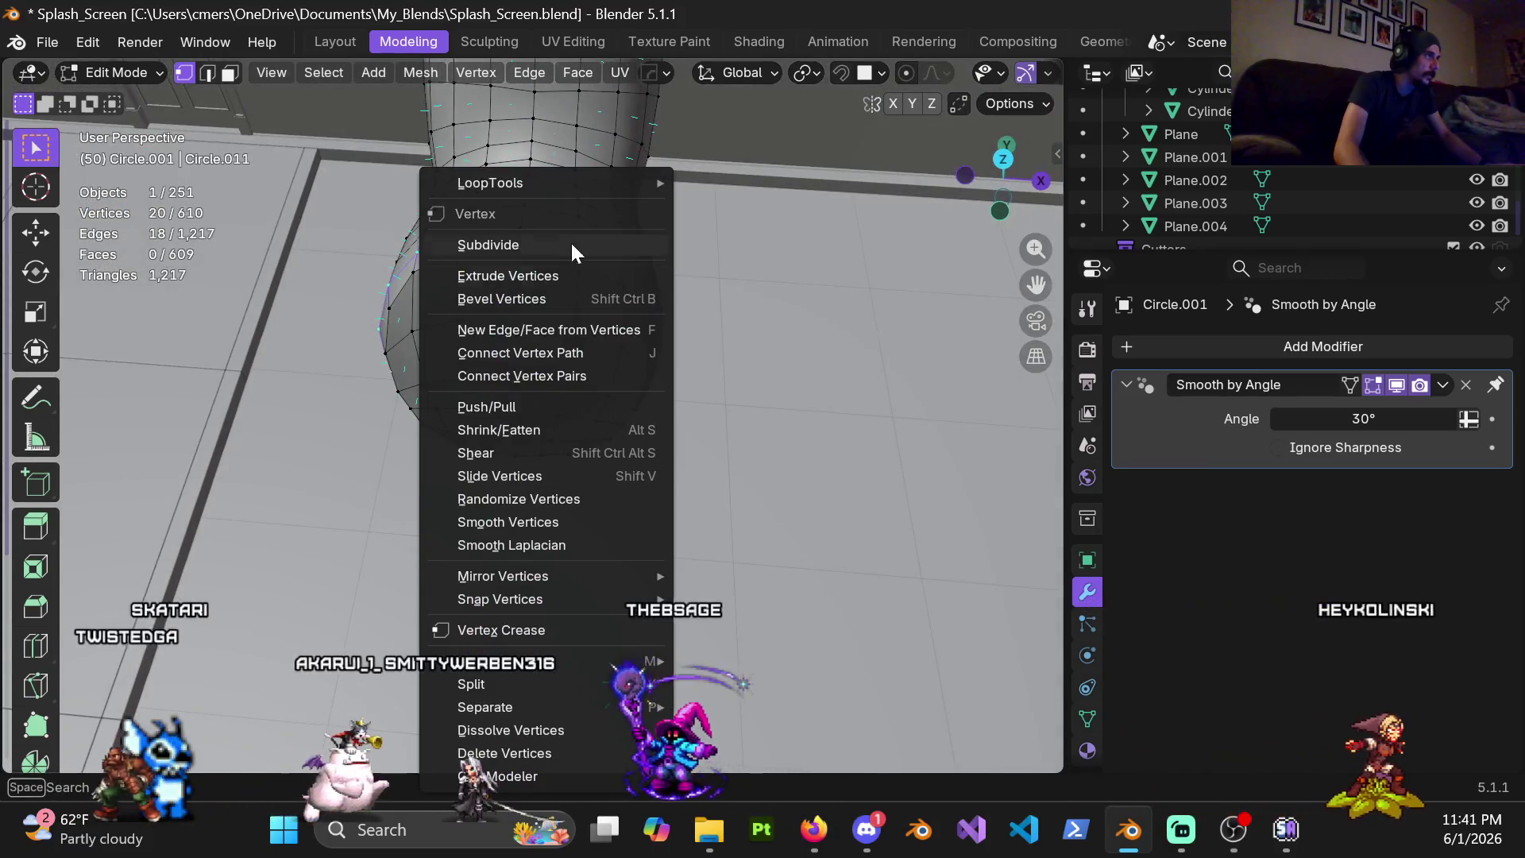
# Relax the selected loop, then select and refine the ring loop where the pipe meets its rounded end
pyautogui.click(742, 320)
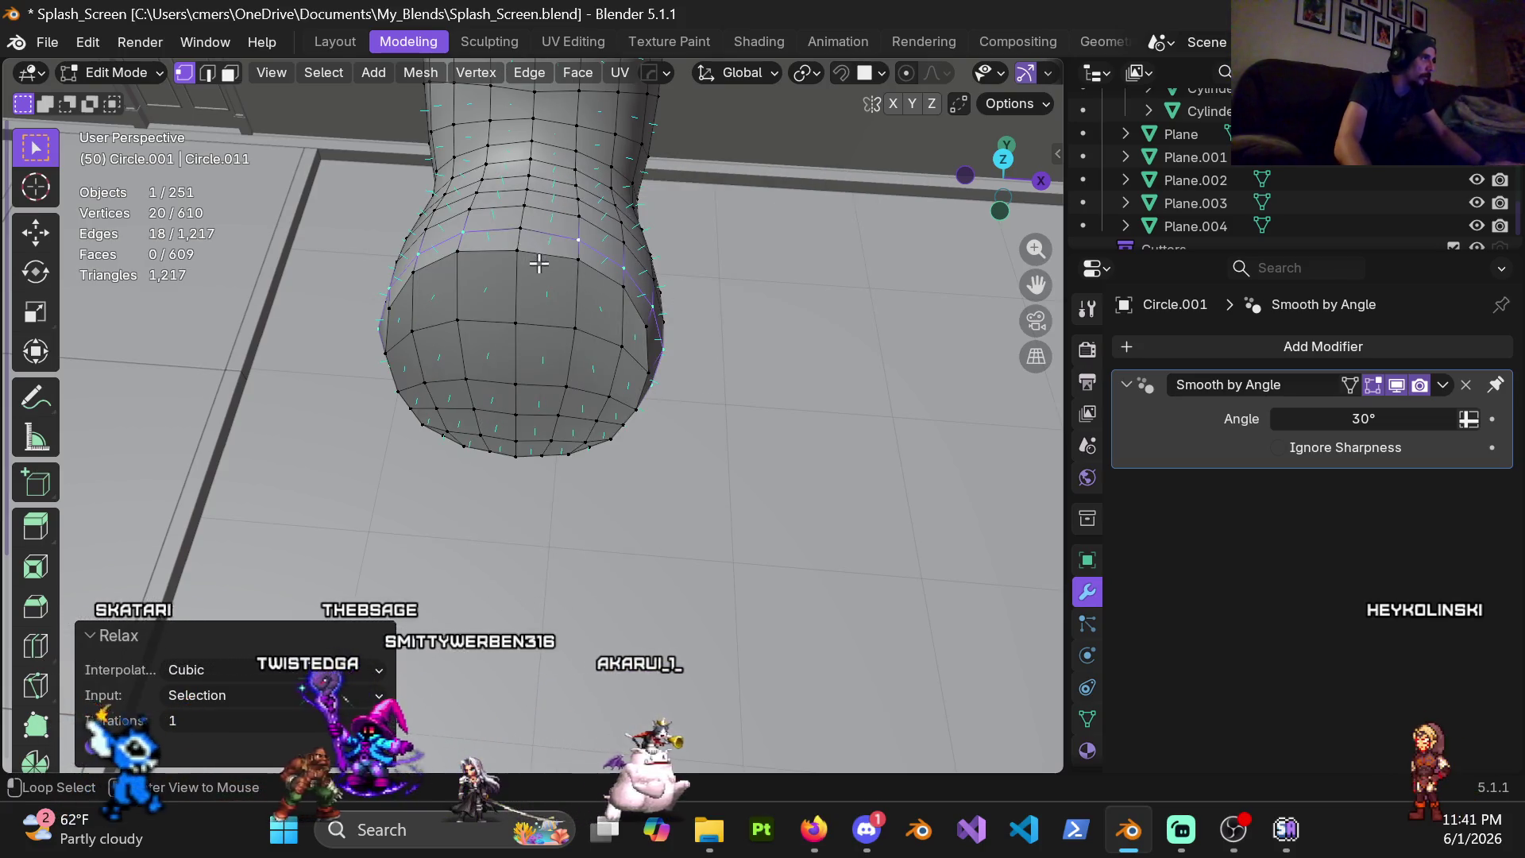
pyautogui.keyDown('alt'); pyautogui.click(555, 317); pyautogui.keyUp('alt')
pyautogui.moveTo(556, 317); pyautogui.dragTo(495, 337, button='middle')
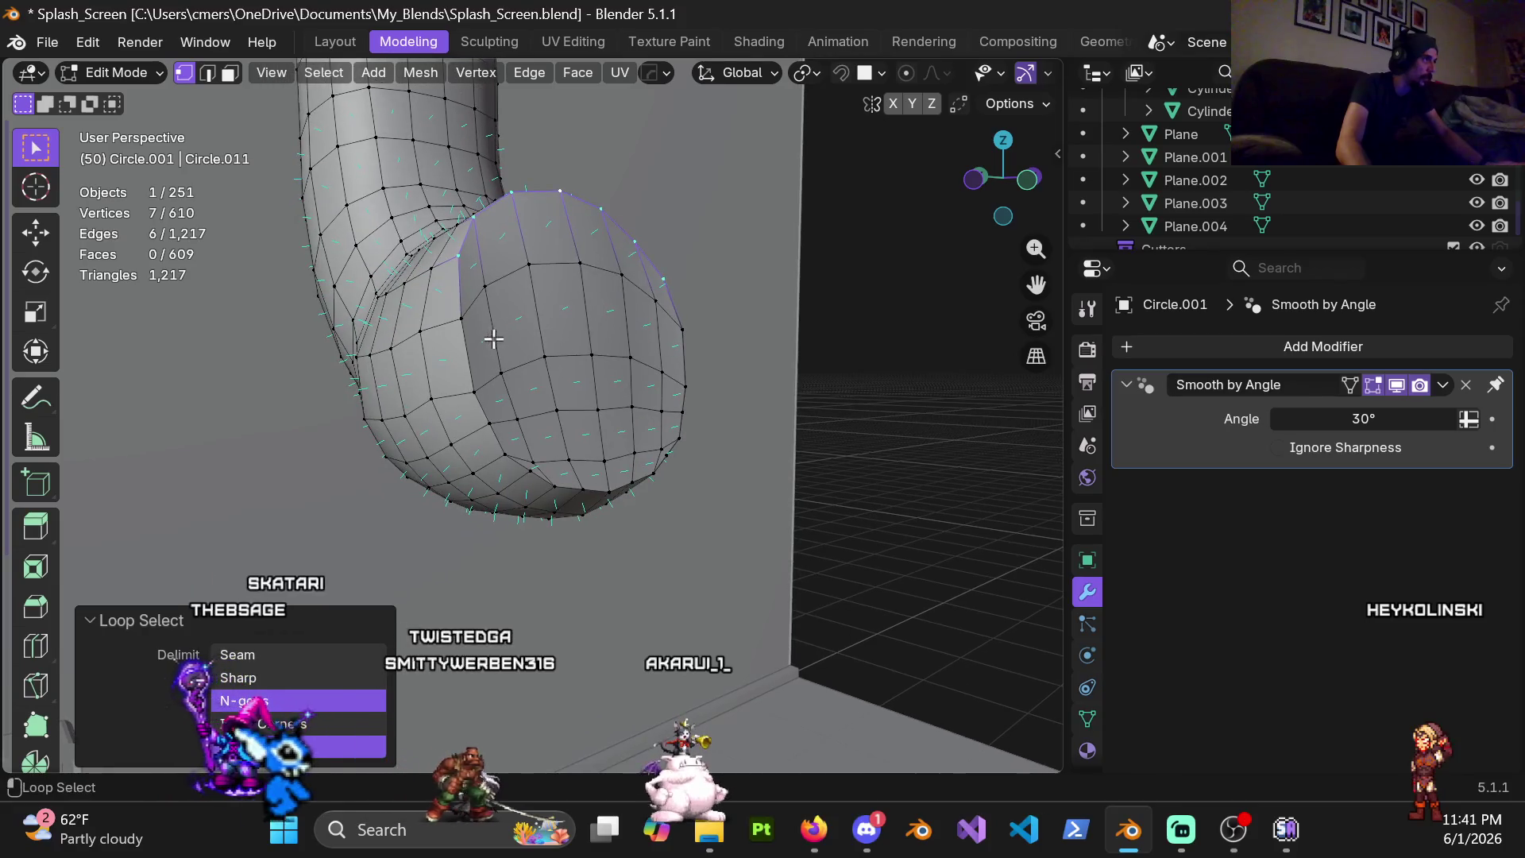
pyautogui.moveTo(601, 462); pyautogui.dragTo(488, 430, button='middle')
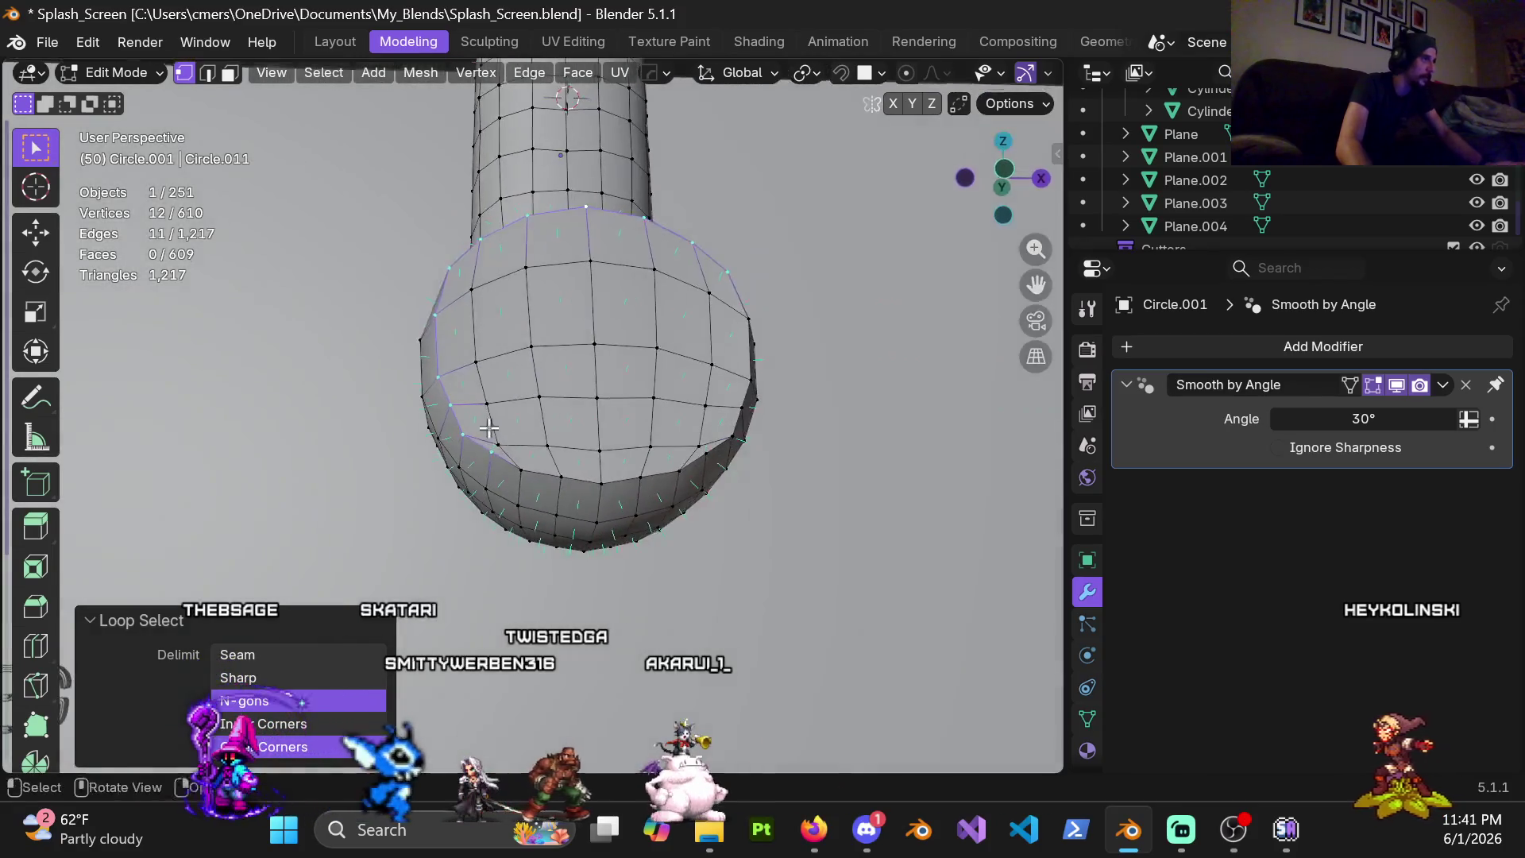
pyautogui.keyDown('shift'); pyautogui.click(598, 483); pyautogui.keyUp('shift')
pyautogui.keyDown('shift'); pyautogui.moveTo(598, 484); pyautogui.dragTo(567, 544, button='middle'); pyautogui.keyUp('shift')
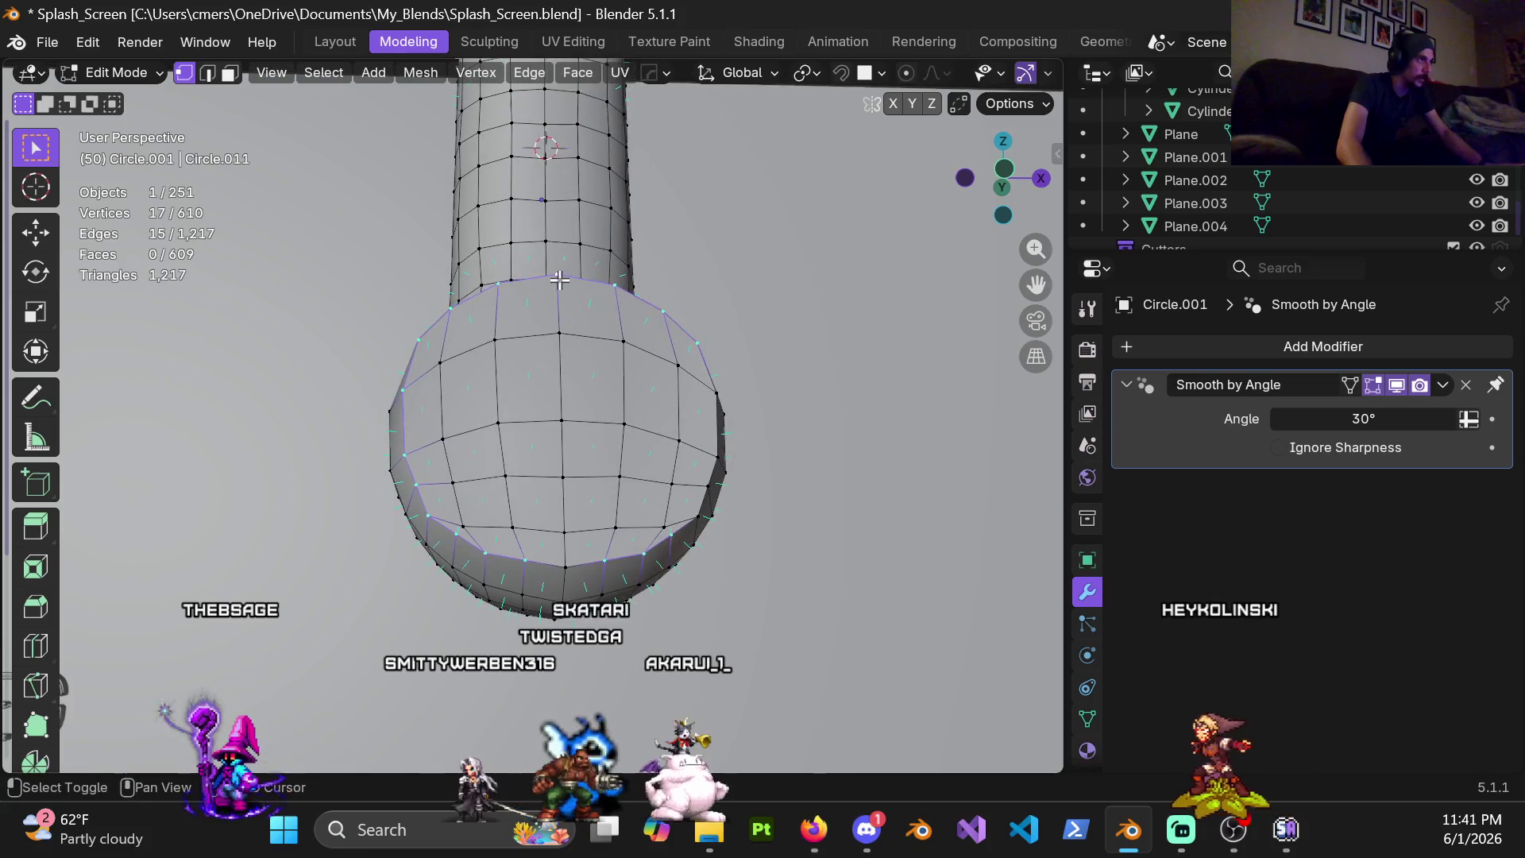
# Relax that ring loop at the rounded end with LoopTools Relax
pyautogui.rightClick(607, 338)
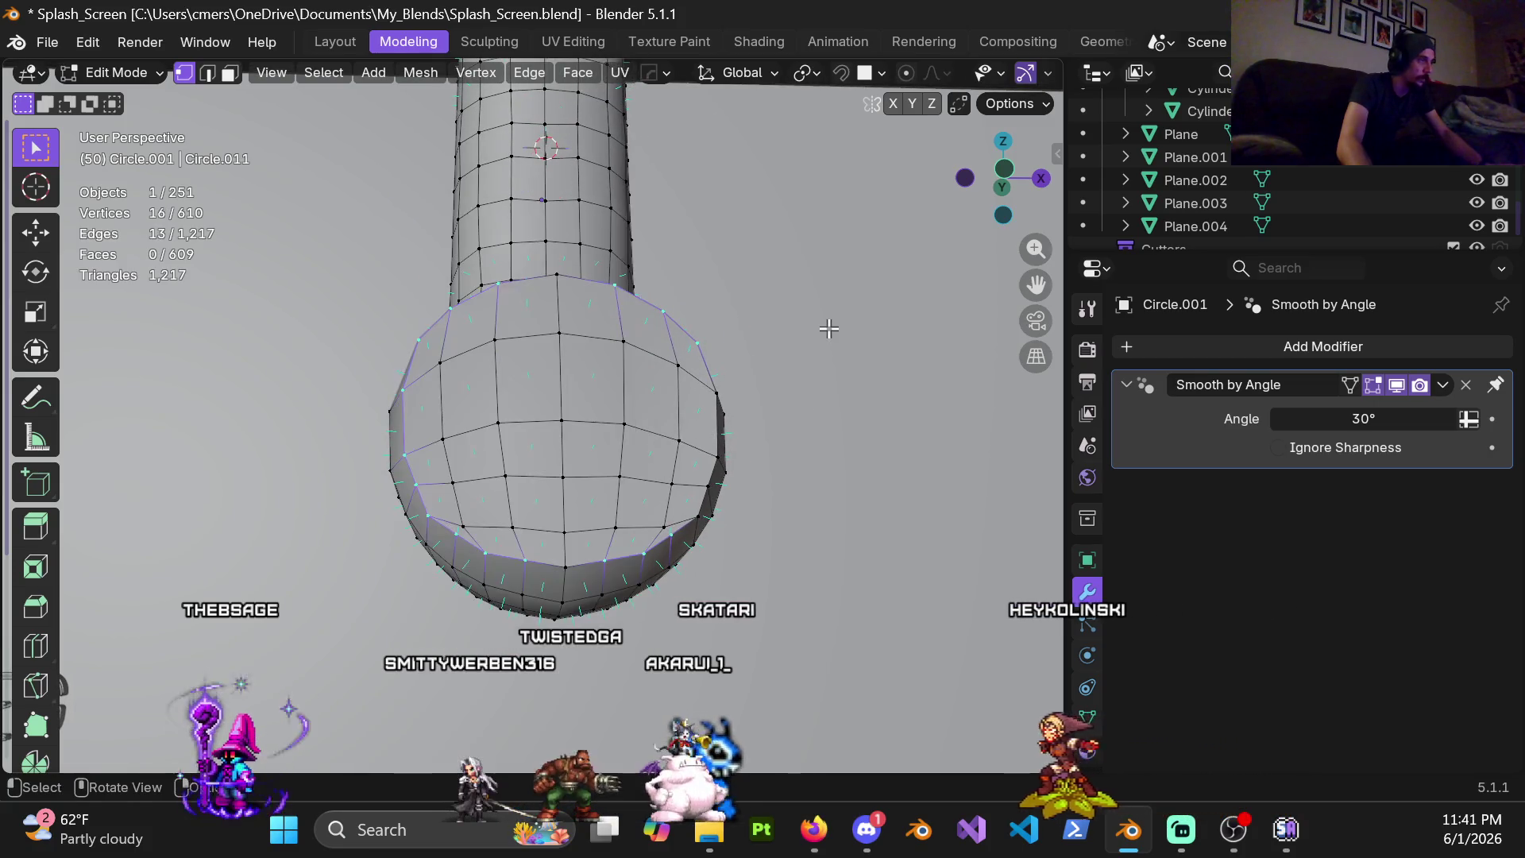
pyautogui.moveTo(724, 378)
pyautogui.mouseDown(button='middle')
pyautogui.moveTo(696, 397)
pyautogui.moveTo(636, 191)
pyautogui.mouseUp(button='middle')
pyautogui.rightClick(635, 189)
pyautogui.moveTo(573, 183)
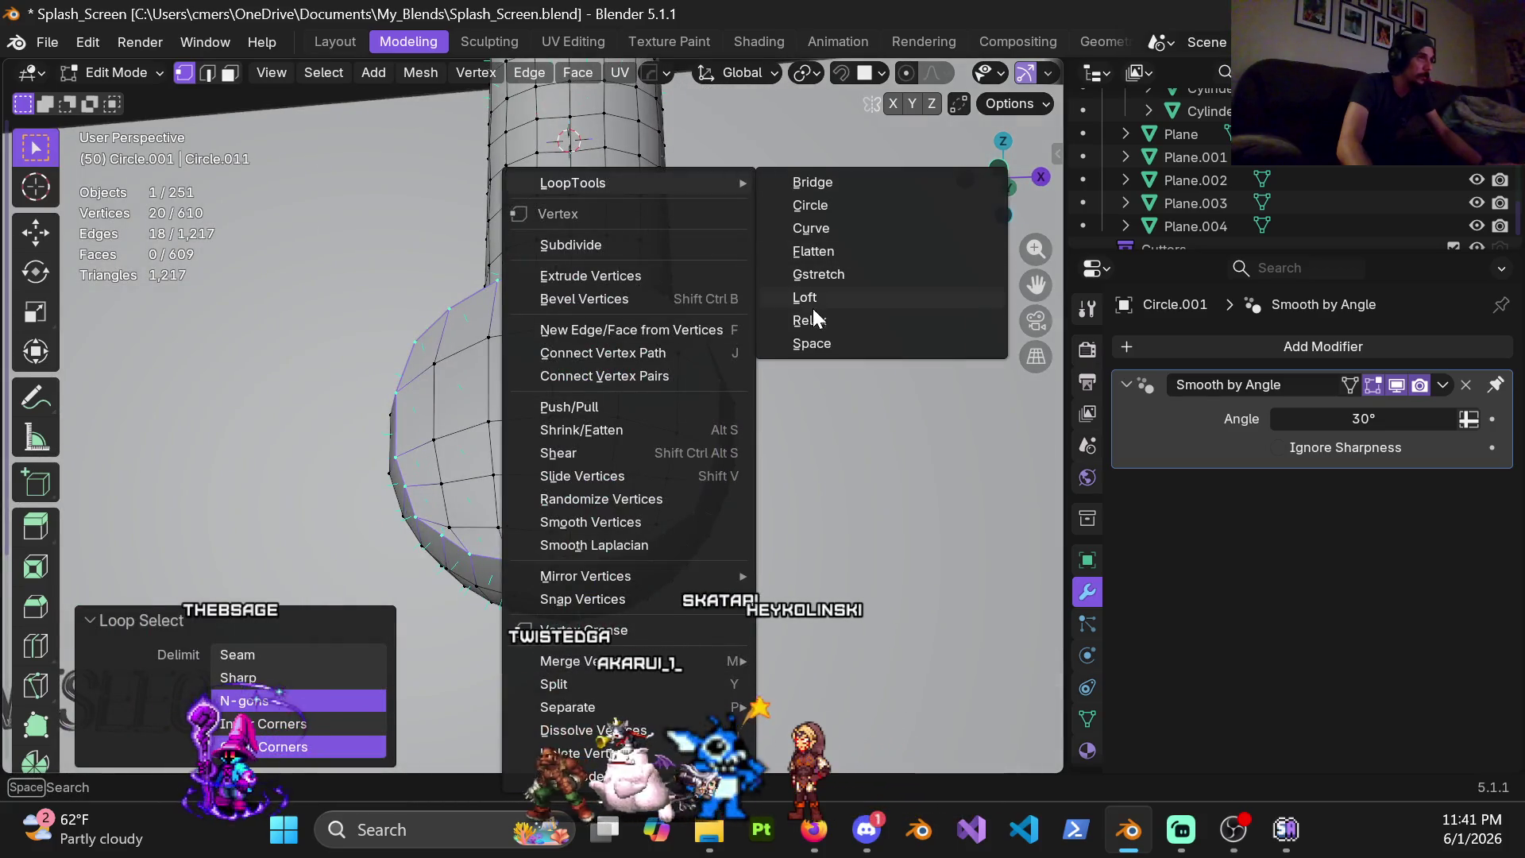
pyautogui.click(811, 320)
# Switch to Object Mode to view the whole pipe, then return to Edit Mode
pyautogui.hotkey('ctrl', 'Tab')
pyautogui.click(425, 427)
pyautogui.moveTo(571, 412)
pyautogui.mouseDown(button='middle')
pyautogui.moveTo(347, 450)
pyautogui.moveTo(328, 492)
pyautogui.moveTo(285, 381)
pyautogui.moveTo(398, 455)
pyautogui.moveTo(529, 456)
pyautogui.moveTo(573, 523)
pyautogui.moveTo(699, 503)
pyautogui.moveTo(504, 517)
pyautogui.moveTo(606, 359)
pyautogui.moveTo(504, 398)
pyautogui.moveTo(613, 430)
pyautogui.moveTo(493, 367)
pyautogui.moveTo(539, 332)
pyautogui.moveTo(560, 358)
pyautogui.moveTo(527, 394)
pyautogui.moveTo(572, 365)
pyautogui.moveTo(608, 365)
pyautogui.moveTo(588, 384)
pyautogui.mouseUp(button='middle')
pyautogui.hotkey('ctrl', 'Tab')
pyautogui.click(725, 388)
pyautogui.scroll(1, 527, 395)
pyautogui.scroll(2, 525, 381)
pyautogui.scroll(1, 520, 369)
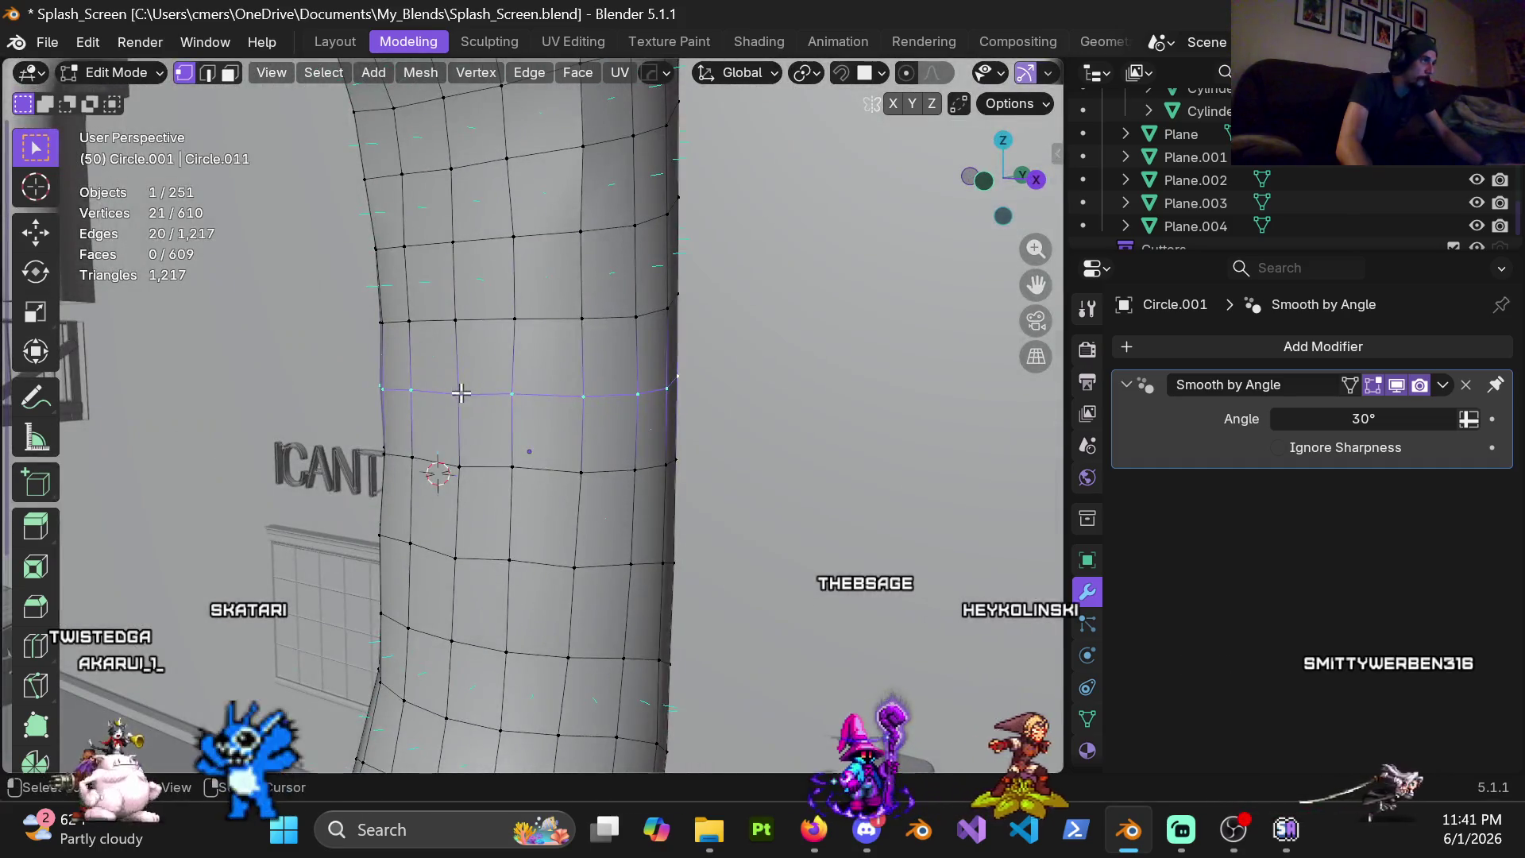
# Select a ring loop on the narrowing bend, check it in wireframe, and relax it
pyautogui.rightClick(491, 357)
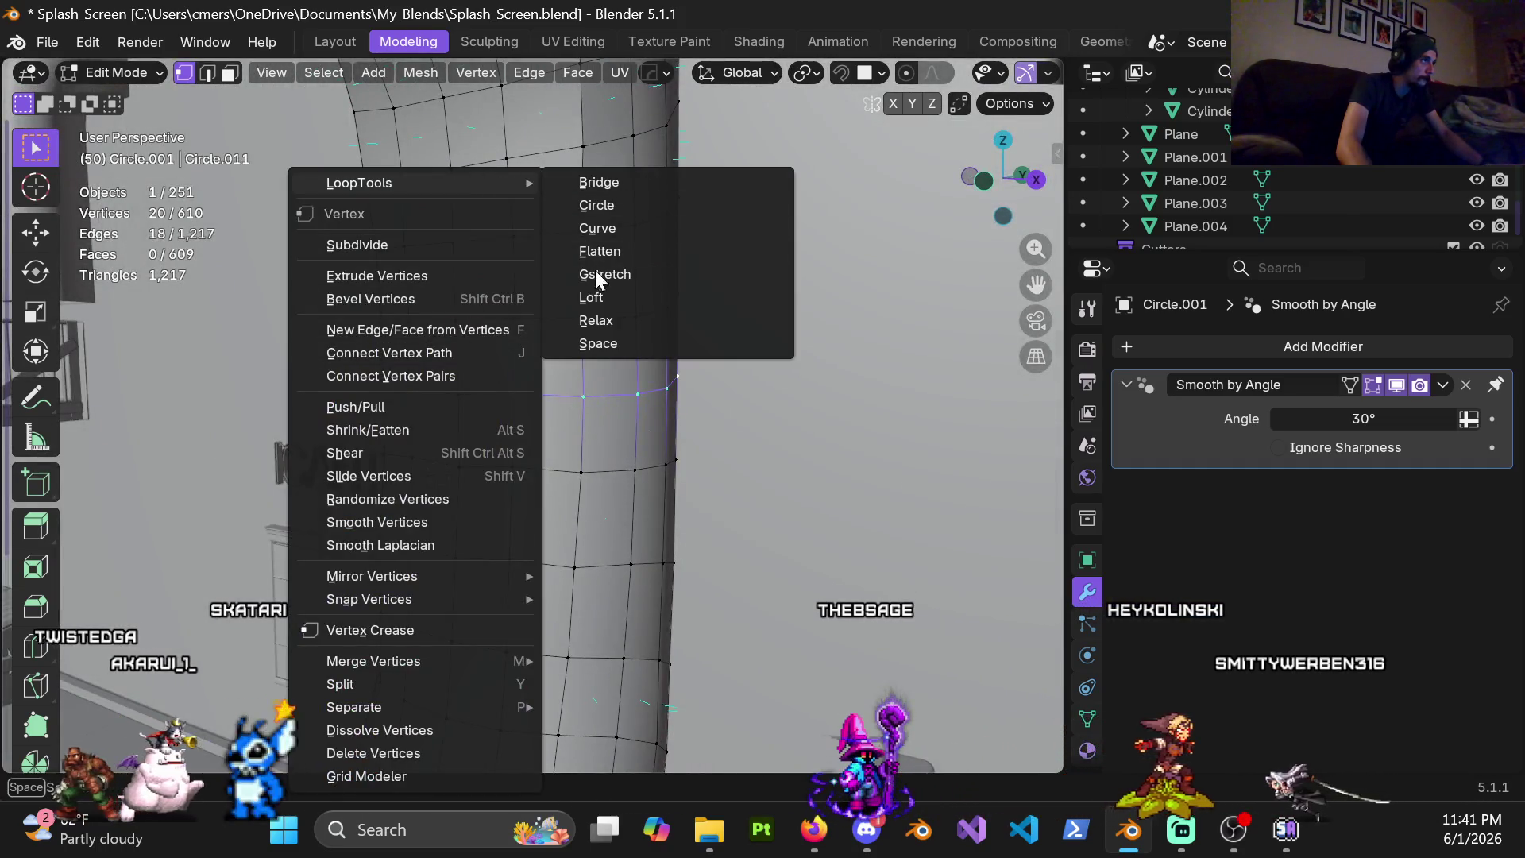
pyautogui.click(594, 317)
pyautogui.moveTo(594, 318)
pyautogui.mouseDown(button='middle')
pyautogui.moveTo(495, 373)
pyautogui.moveTo(545, 365)
pyautogui.moveTo(519, 312)
pyautogui.mouseUp(button='middle')
pyautogui.keyDown('alt'); pyautogui.click(496, 372); pyautogui.keyUp('alt')
pyautogui.hotkey('shift', 'z')
pyautogui.press('z')
pyautogui.rightClick(570, 346)
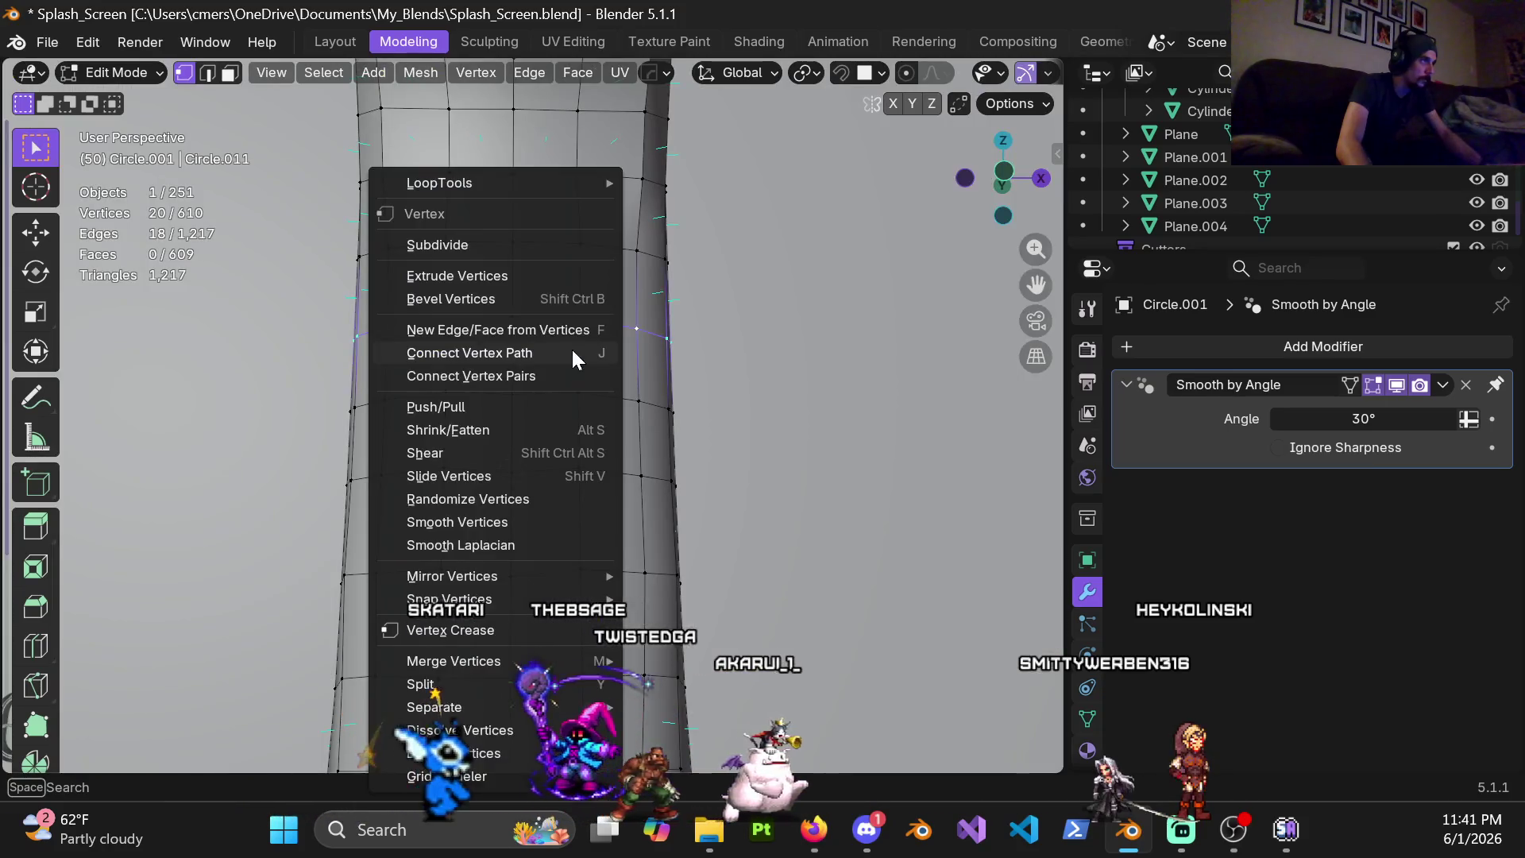
pyautogui.click(691, 318)
pyautogui.moveTo(560, 357)
pyautogui.mouseDown(button='middle')
pyautogui.moveTo(555, 324)
pyautogui.moveTo(524, 295)
pyautogui.moveTo(554, 374)
pyautogui.mouseUp(button='middle')
# Select the next ring loop, verify it in wireframe, and relax it
pyautogui.keyDown('alt'); pyautogui.click(556, 325); pyautogui.keyUp('alt')
pyautogui.press('z')
pyautogui.click(510, 314)
pyautogui.hotkey('shift', 'z')
pyautogui.hotkey('ctrl', 'v')
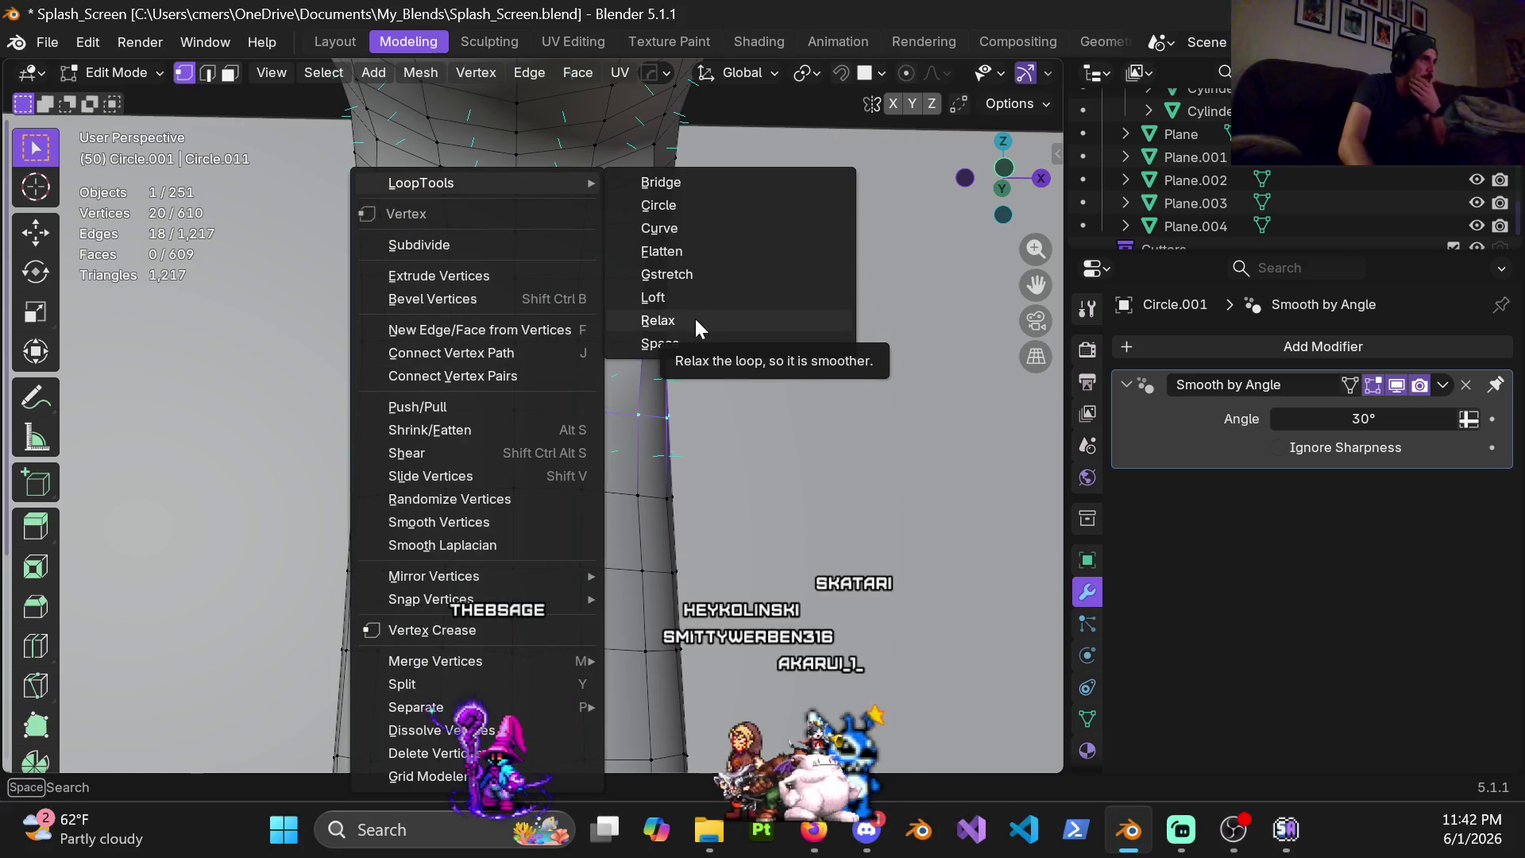
pyautogui.click(695, 319)
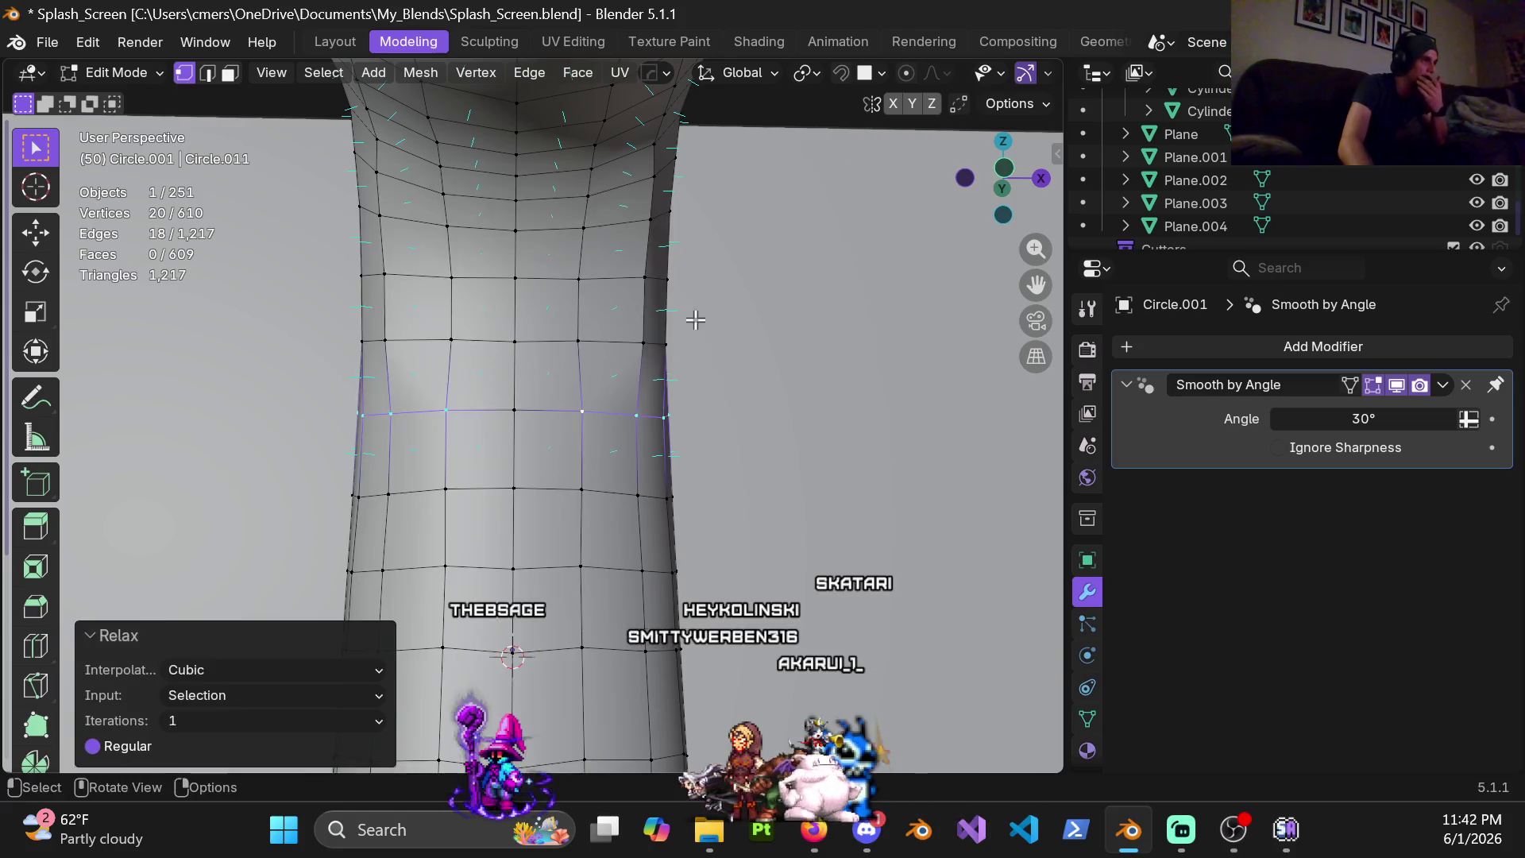
# Select the ring loop above, check it in wireframe, and relax it
pyautogui.keyDown('alt'); pyautogui.click(548, 342); pyautogui.keyUp('alt')
pyautogui.hotkey('shift', 'z')
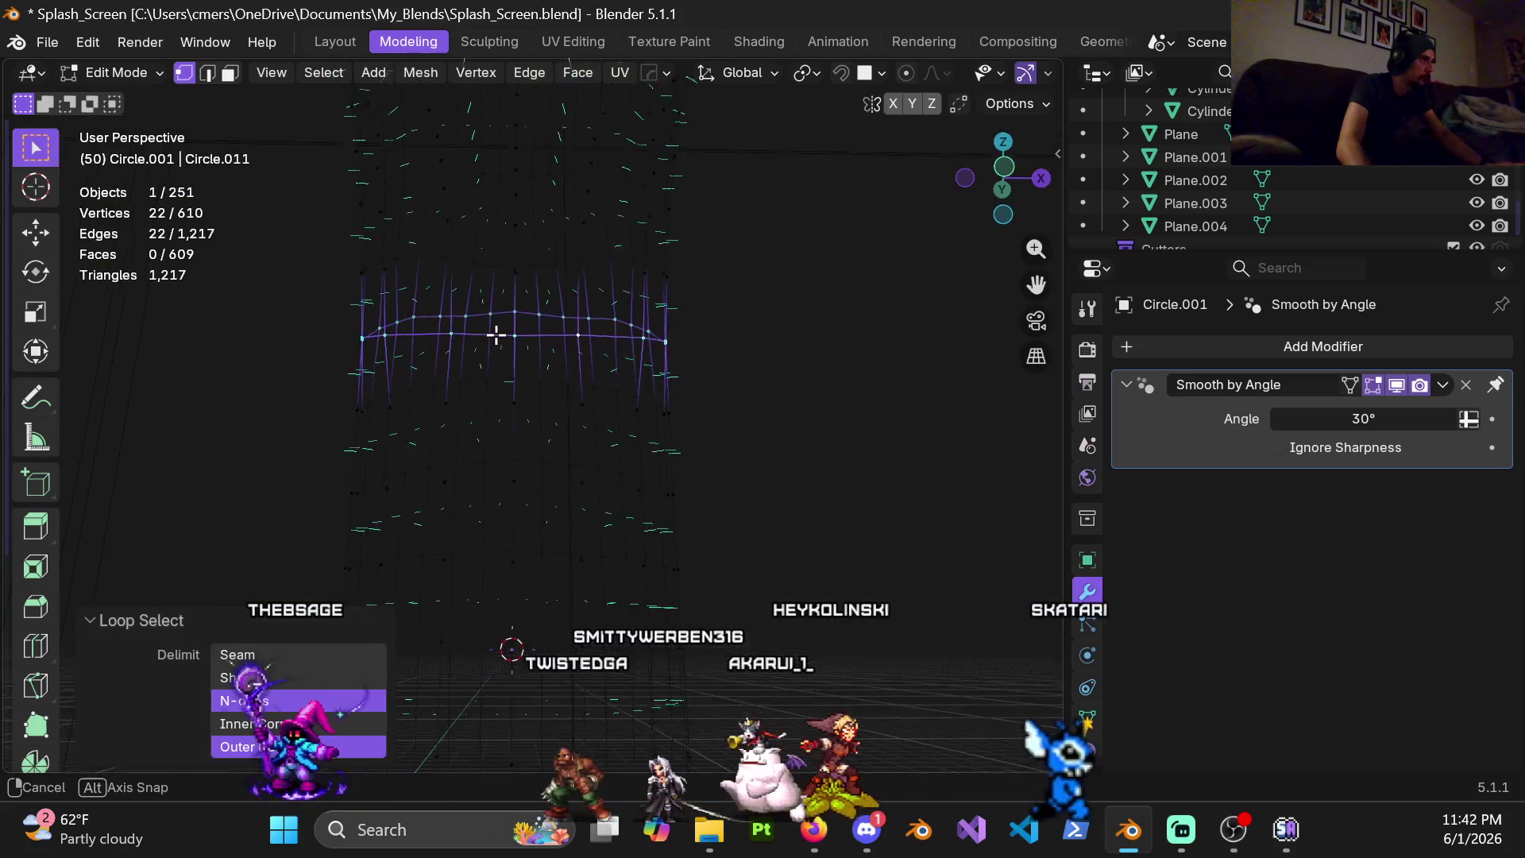
pyautogui.press('z')
pyautogui.click(551, 336)
pyautogui.rightClick(552, 337)
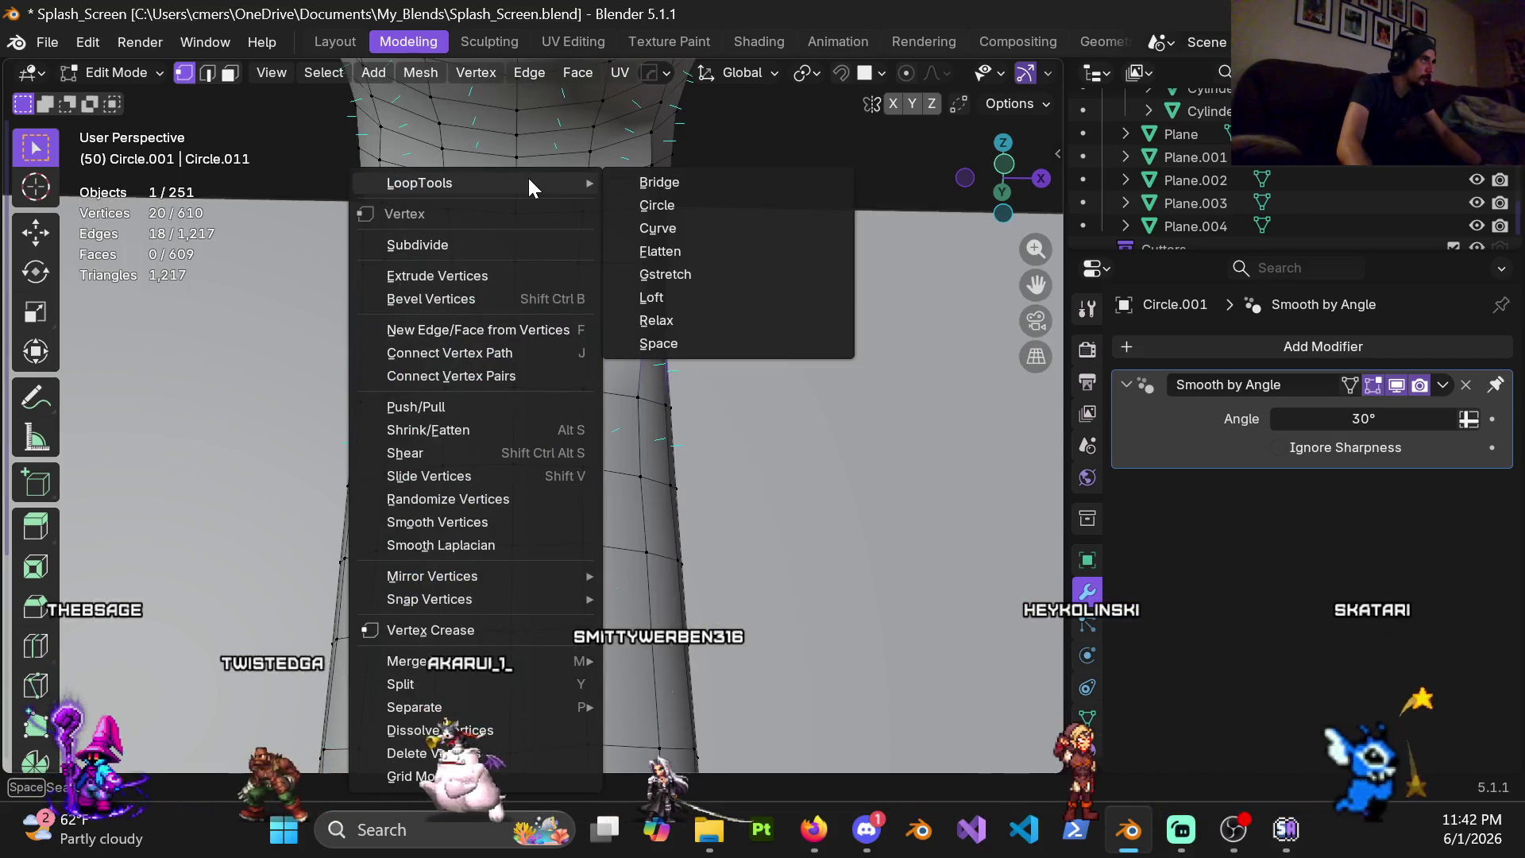
pyautogui.click(654, 317)
# Select another ring loop, inspect it in wireframe, and relax it
pyautogui.keyDown('alt'); pyautogui.click(465, 342); pyautogui.keyUp('alt')
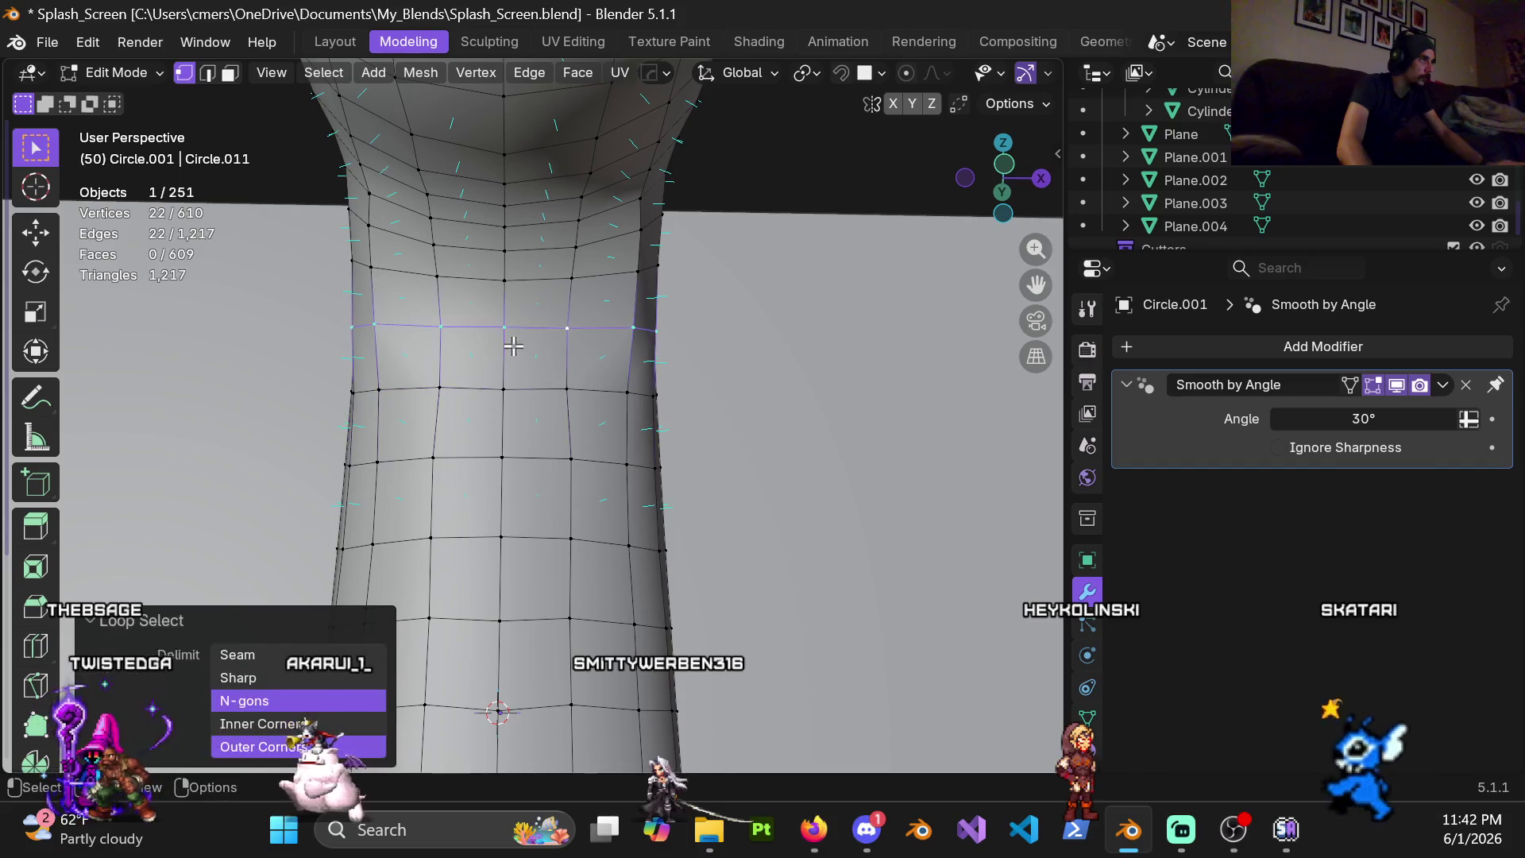
pyautogui.hotkey('shift', 'z')
pyautogui.hotkey('ctrl', 'z')
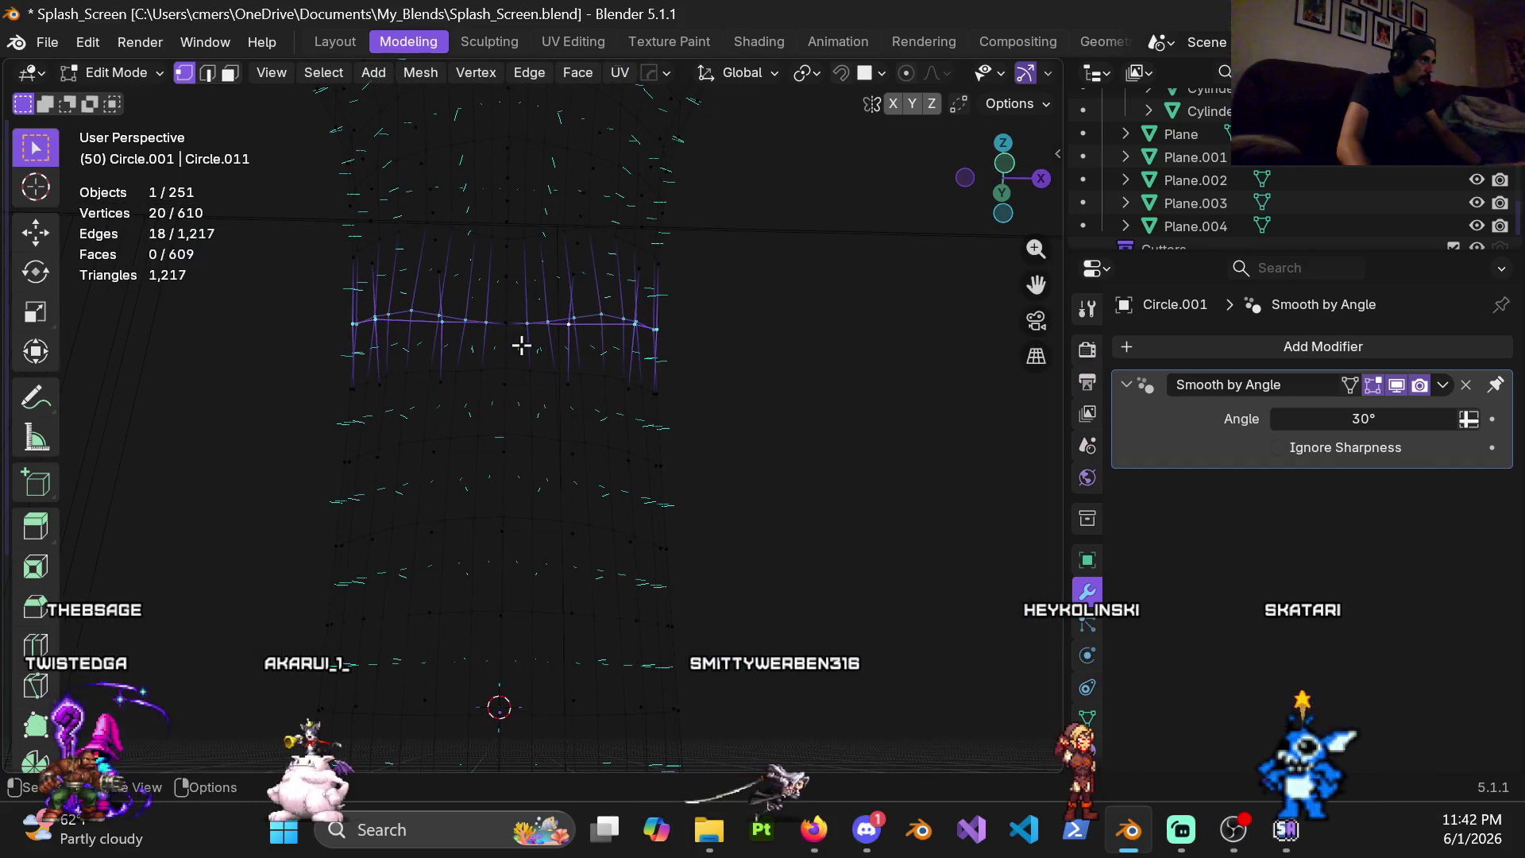
pyautogui.hotkey('shift', 'z')
pyautogui.rightClick(528, 322)
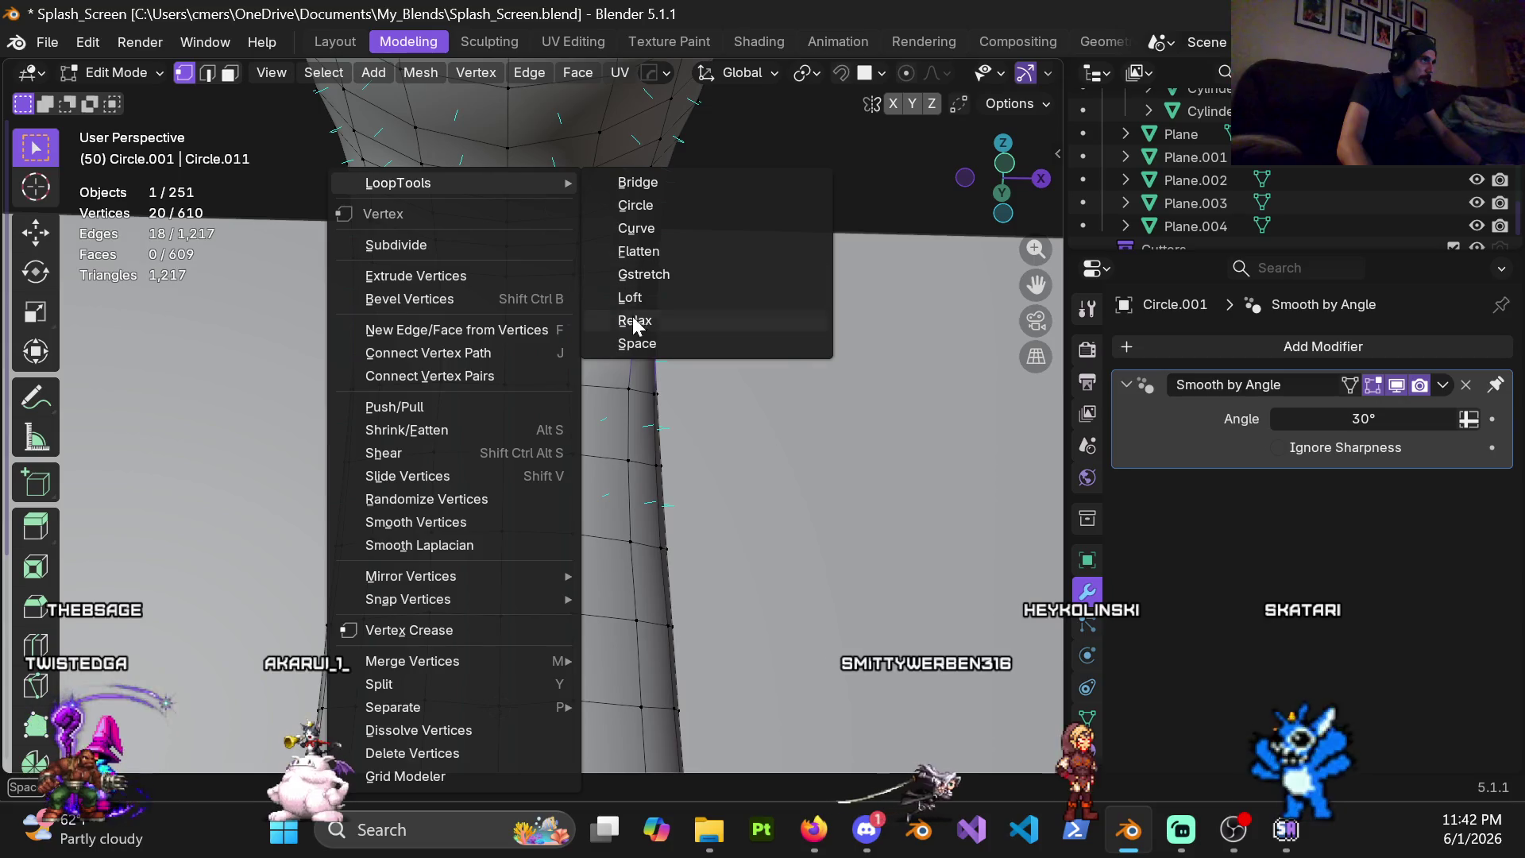
pyautogui.click(635, 322)
# Select the following ring loop, check it in wireframe, and relax it
pyautogui.keyDown('alt'); pyautogui.click(548, 347); pyautogui.keyUp('alt')
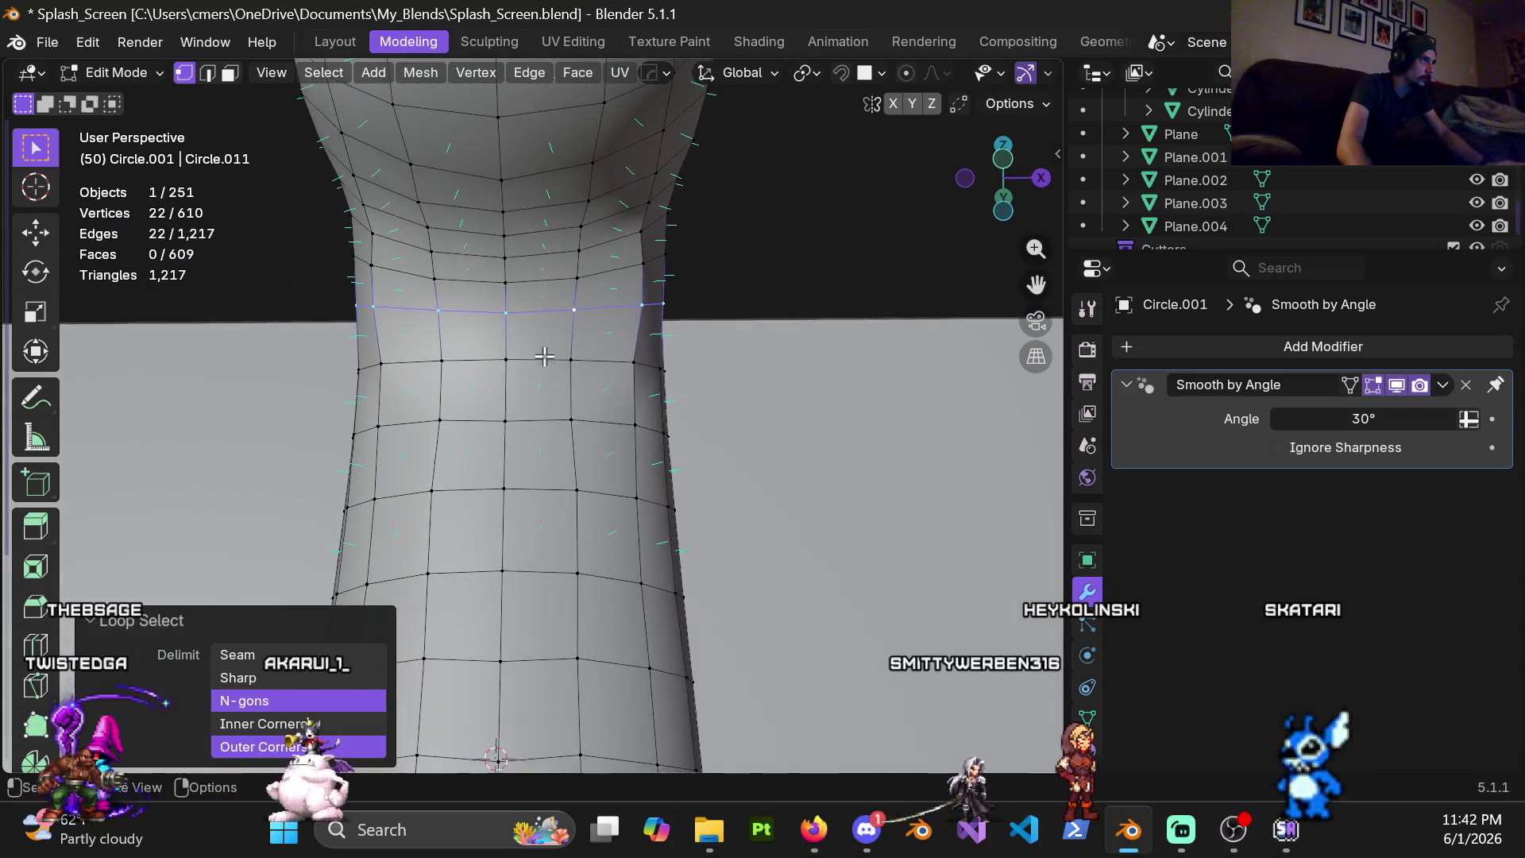
pyautogui.click(438, 367)
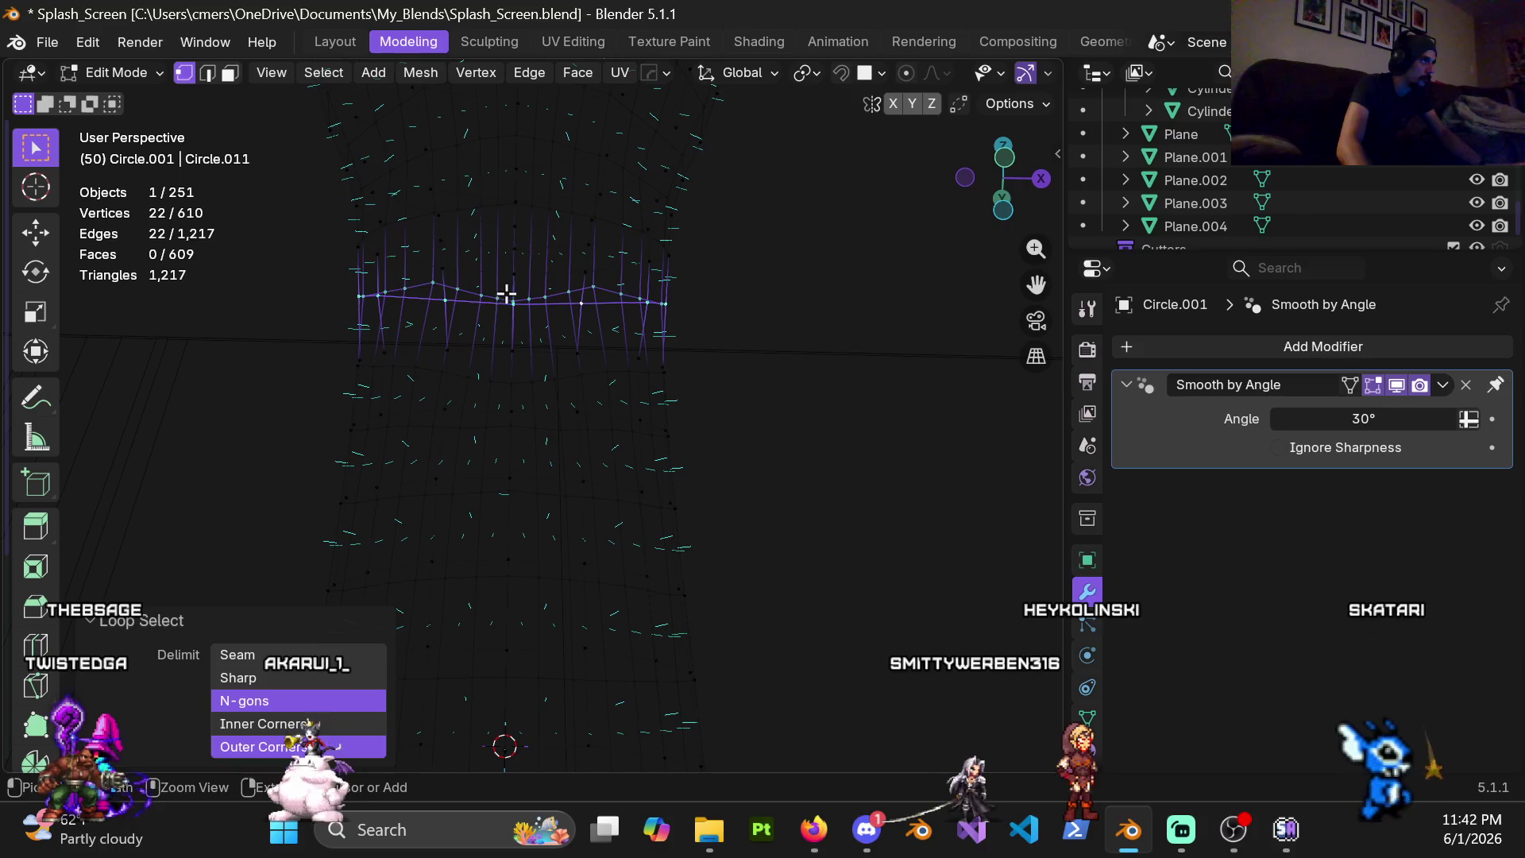
pyautogui.hotkey('shift', 'z')
pyautogui.rightClick(532, 239)
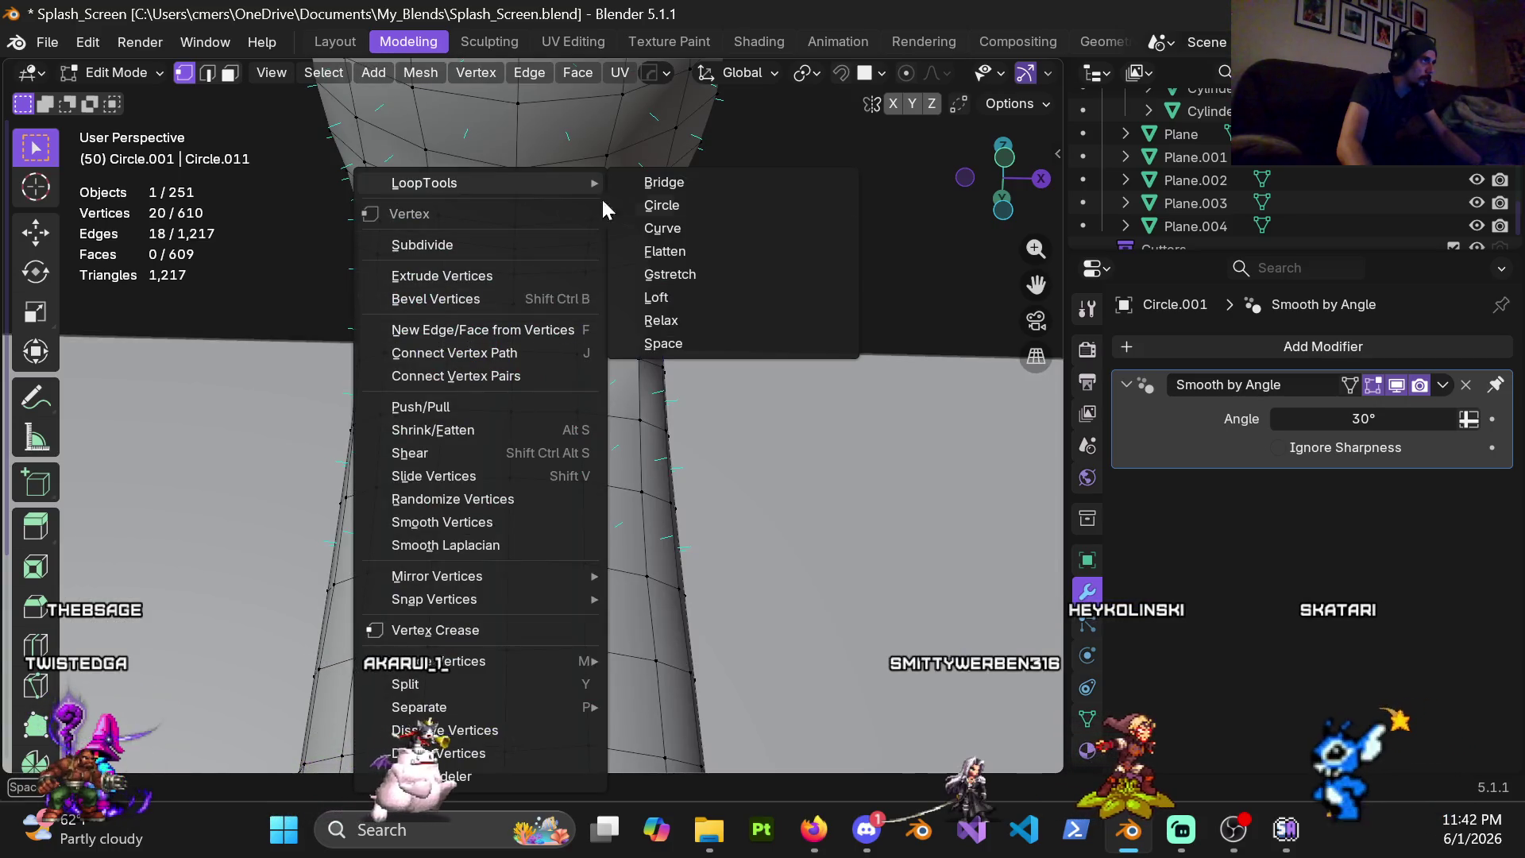
pyautogui.click(660, 321)
# Select the 20-vertex ring loop, cancel an accidental move, relax it and inspect the result
pyautogui.keyDown('alt'); pyautogui.click(525, 344); pyautogui.keyUp('alt')
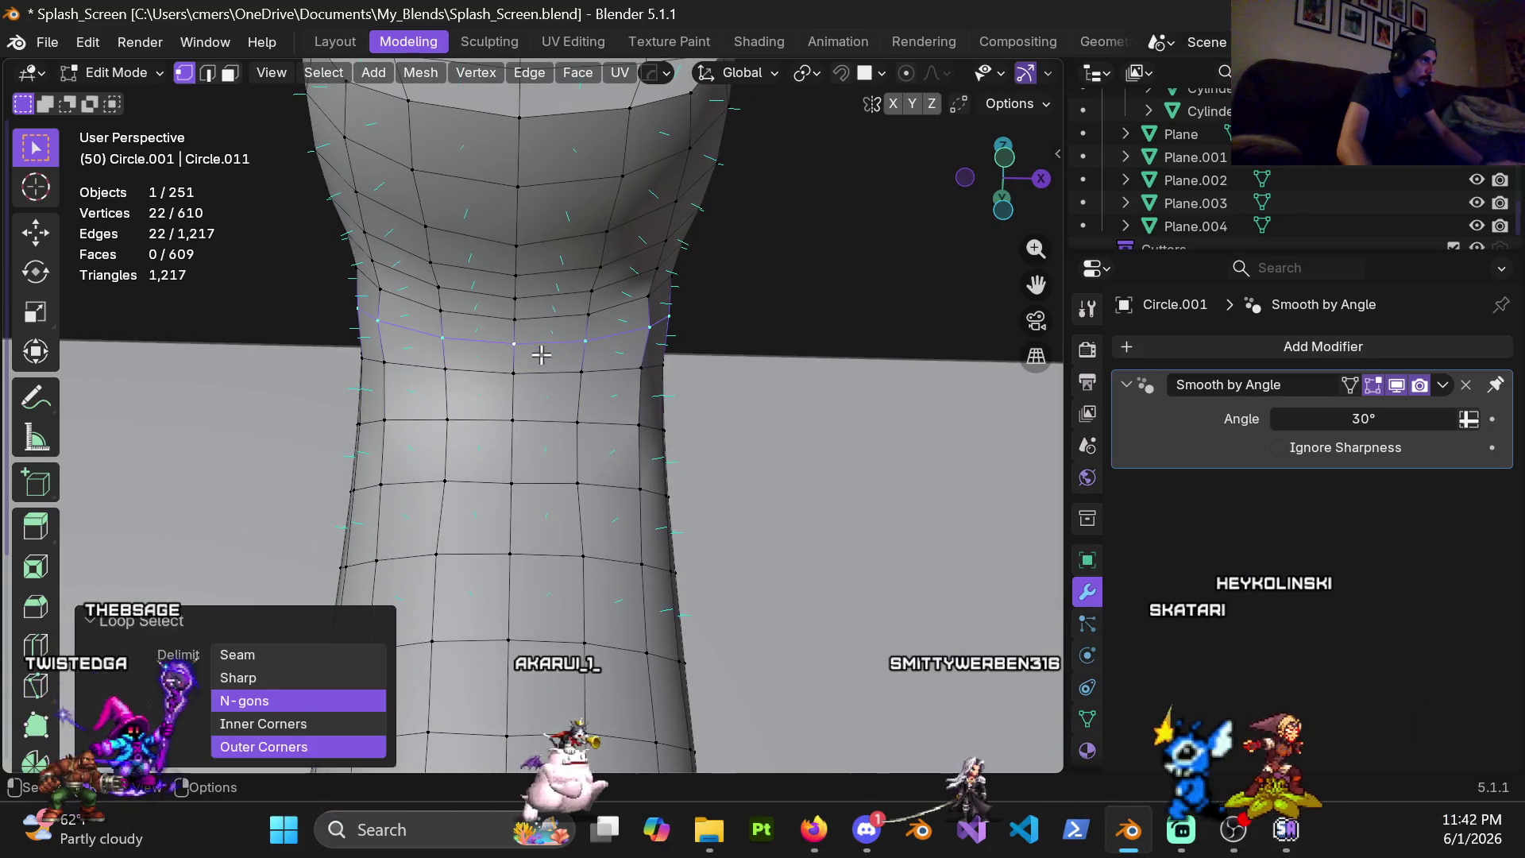
pyautogui.press('z')
pyautogui.click(445, 347)
pyautogui.press('g')
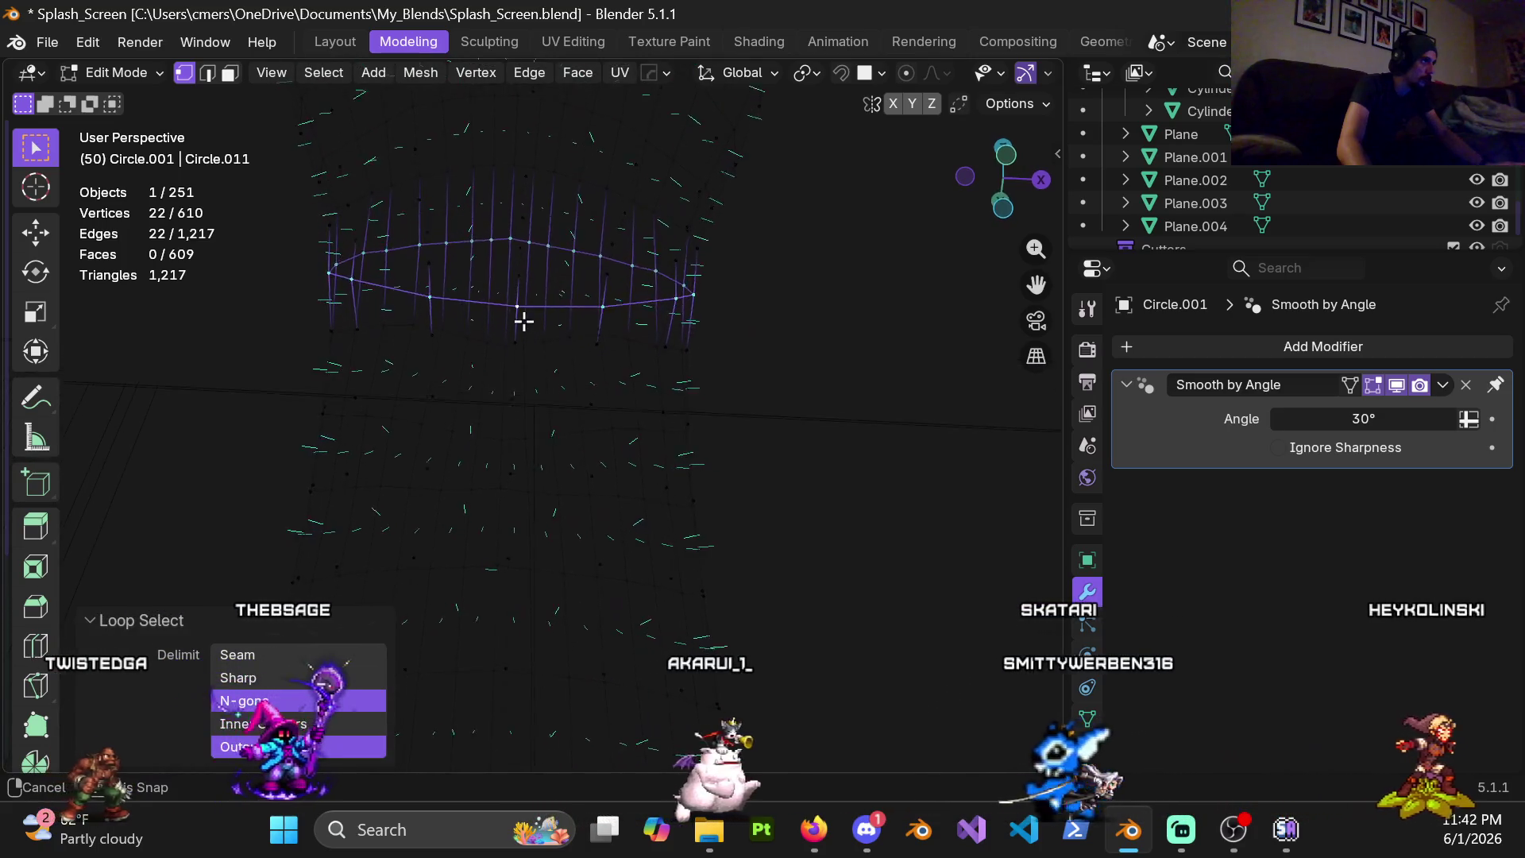
pyautogui.rightClick(518, 298)
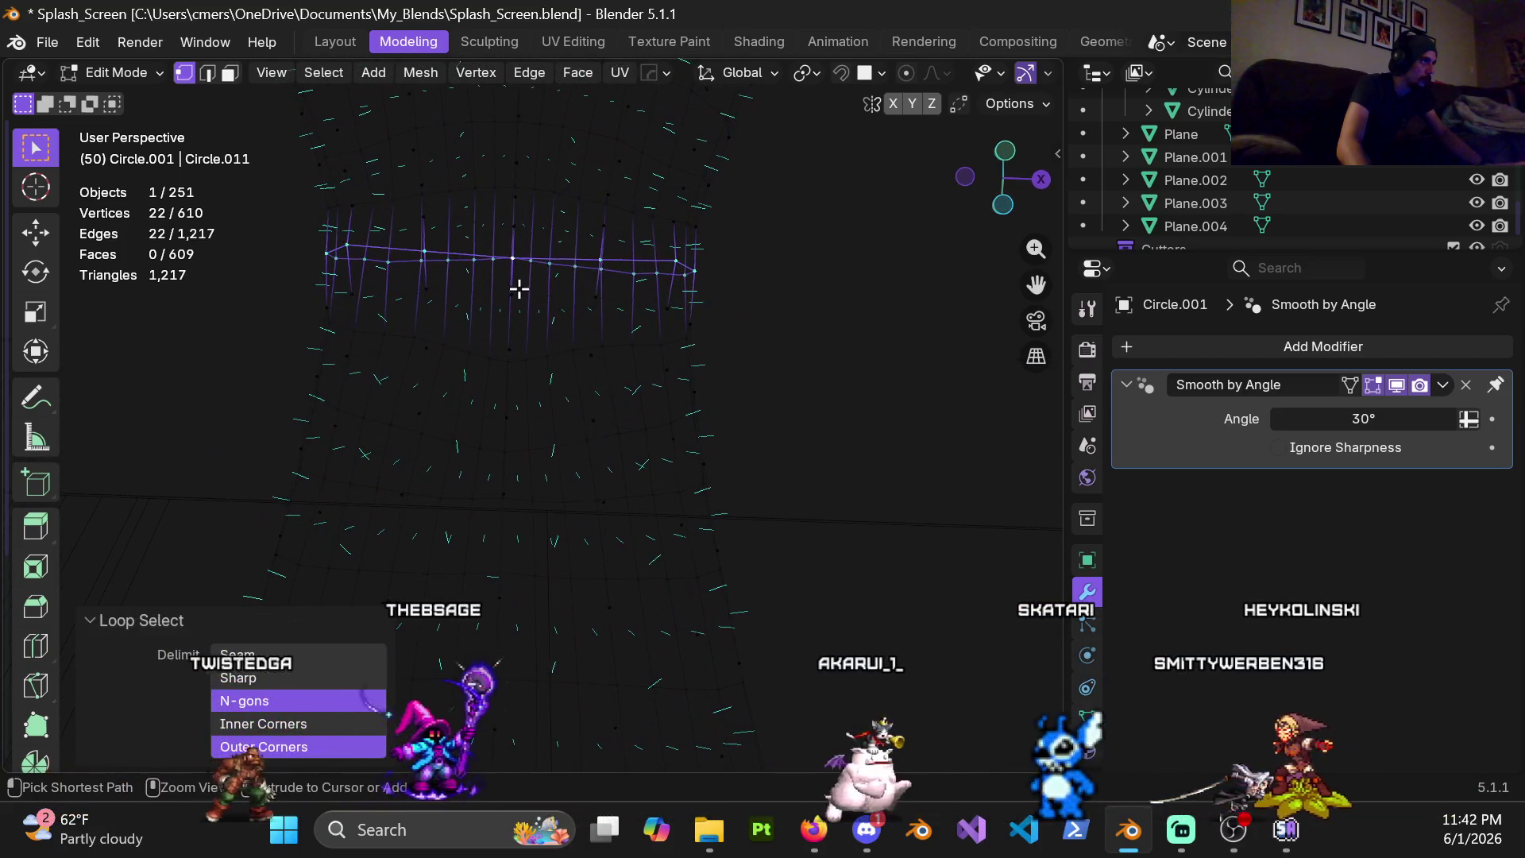
pyautogui.hotkey('ctrl', 'z')
pyautogui.hotkey('shift', 'z')
pyautogui.hotkey('ctrl', 'v')
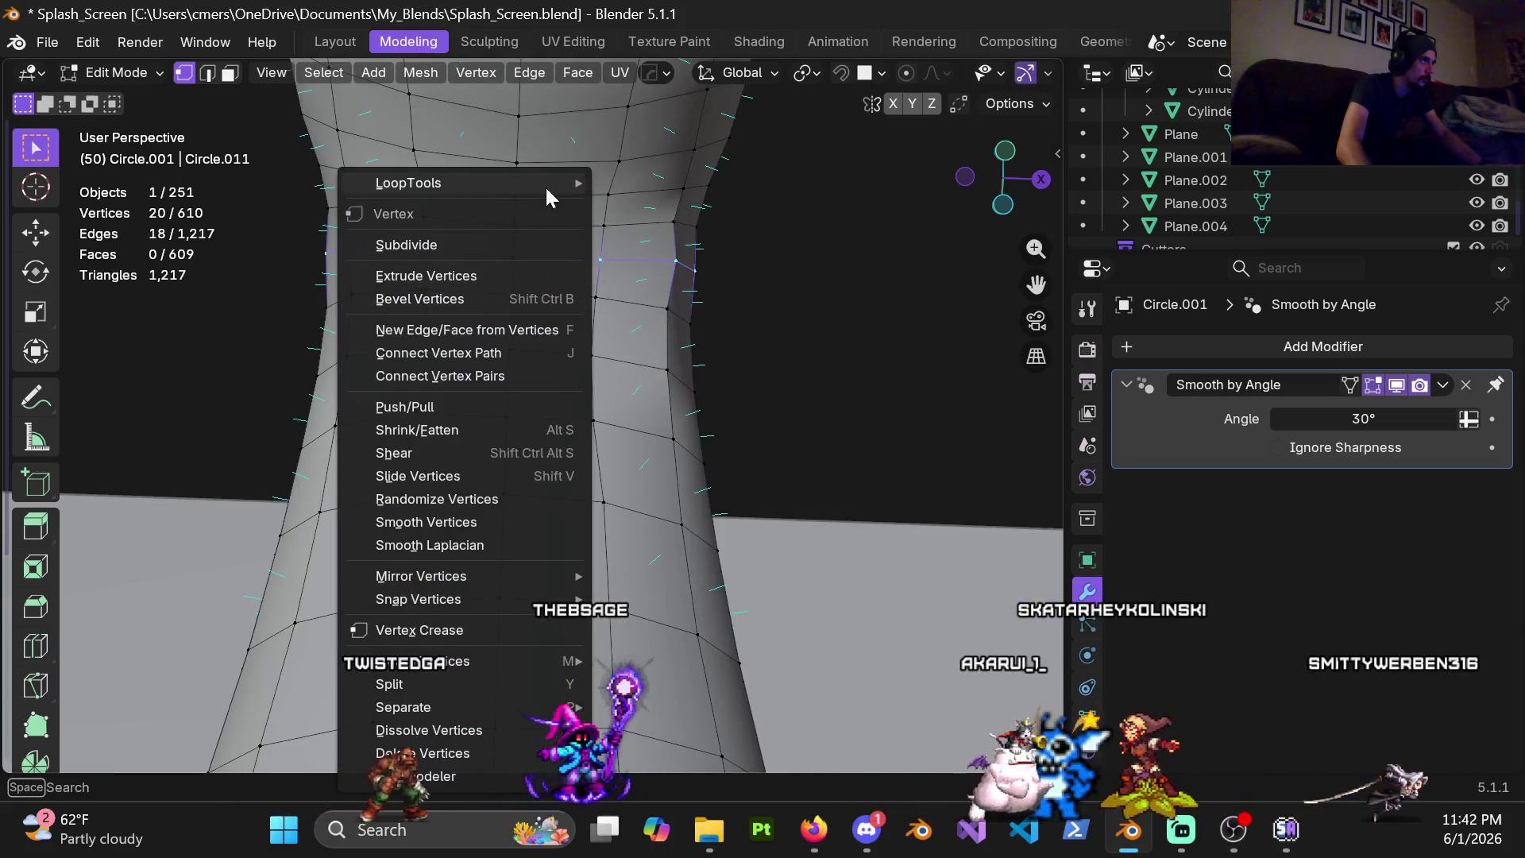
pyautogui.click(659, 322)
pyautogui.moveTo(630, 274)
pyautogui.mouseDown(button='middle')
pyautogui.moveTo(596, 436)
pyautogui.moveTo(638, 408)
pyautogui.mouseUp(button='middle')
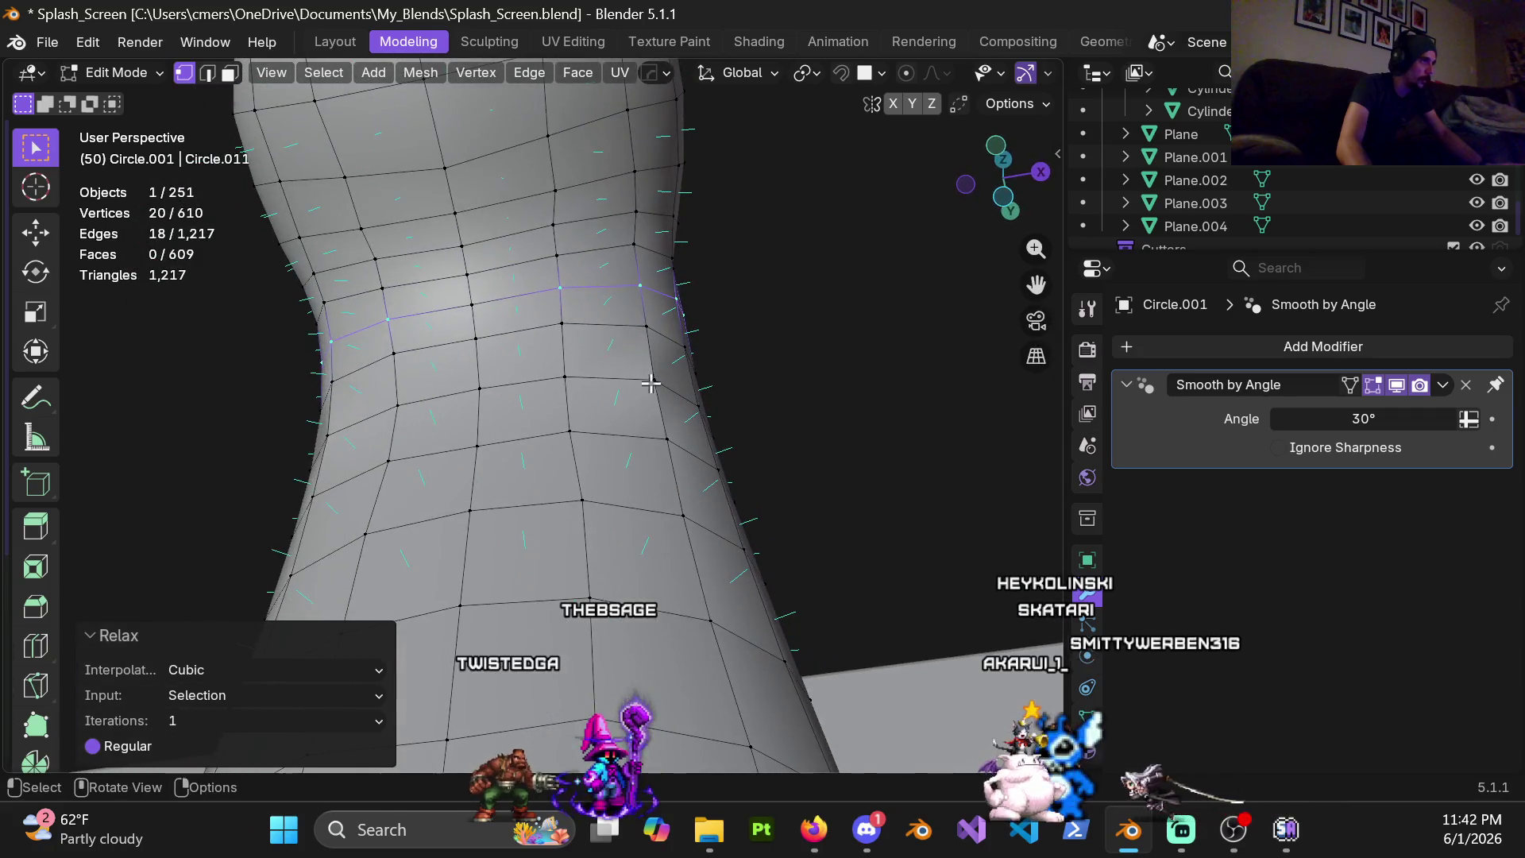
pyautogui.moveTo(619, 335); pyautogui.dragTo(605, 471, button='middle')
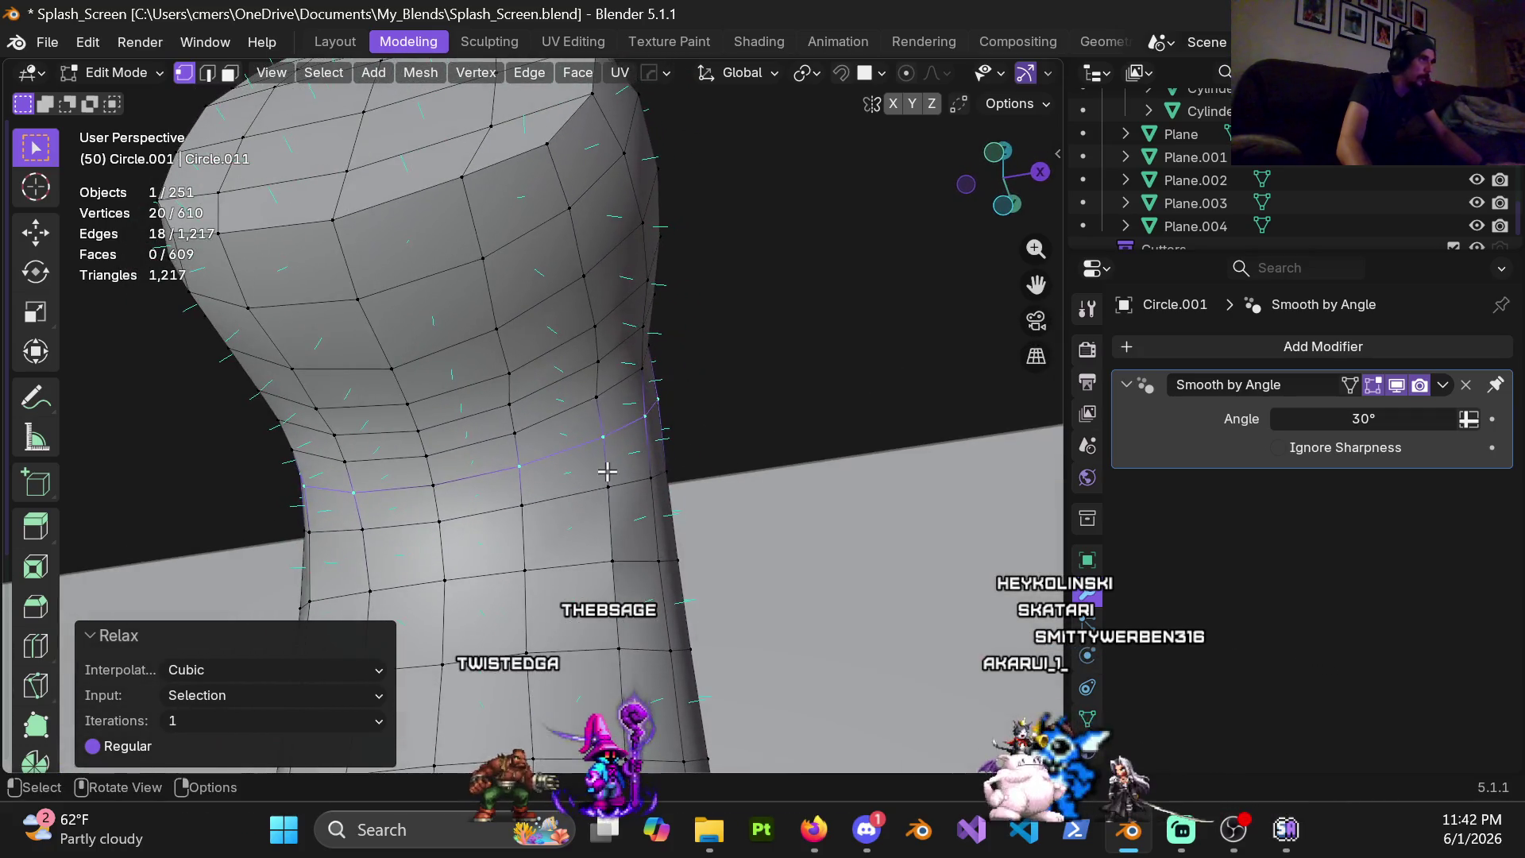
pyautogui.scroll(-2, 613, 453)
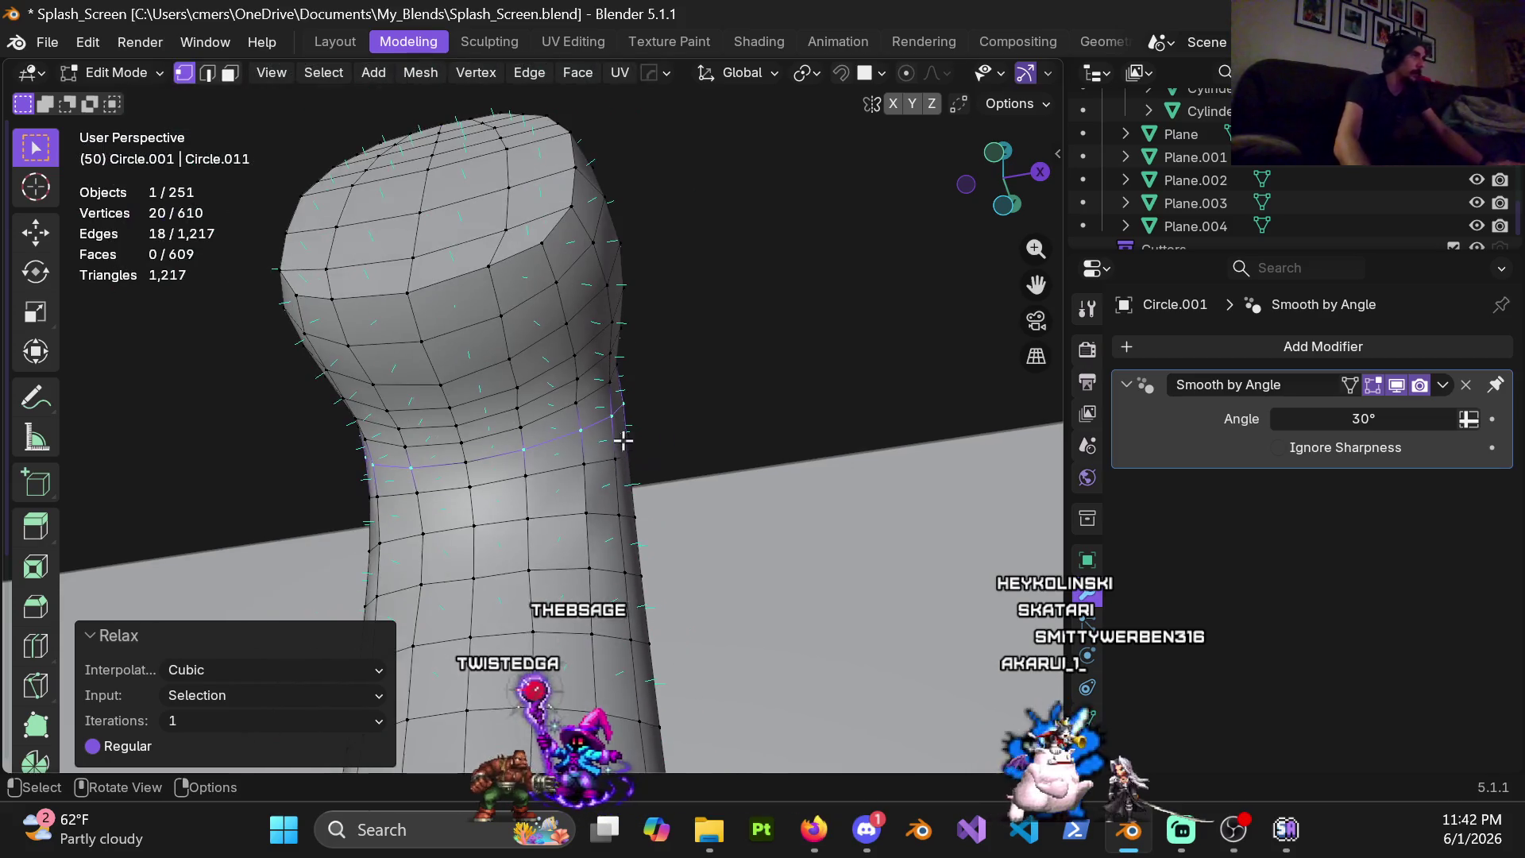
pyautogui.keyDown('alt'); pyautogui.click(564, 282); pyautogui.keyUp('alt')
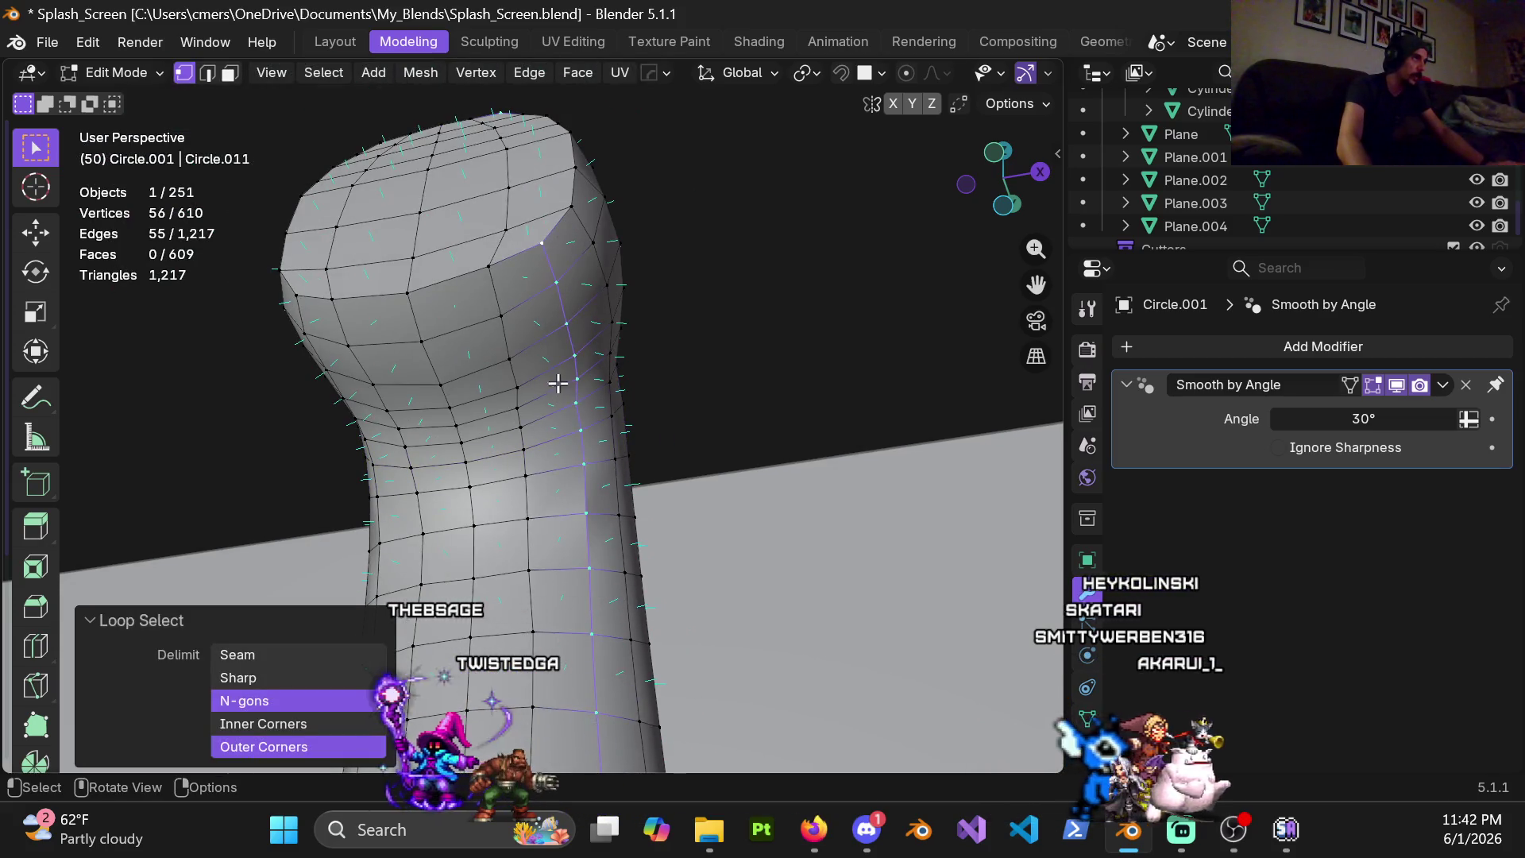
pyautogui.moveTo(557, 382)
pyautogui.mouseDown(button='middle')
pyautogui.moveTo(299, 543)
pyautogui.moveTo(610, 444)
pyautogui.moveTo(620, 507)
pyautogui.mouseUp(button='middle')
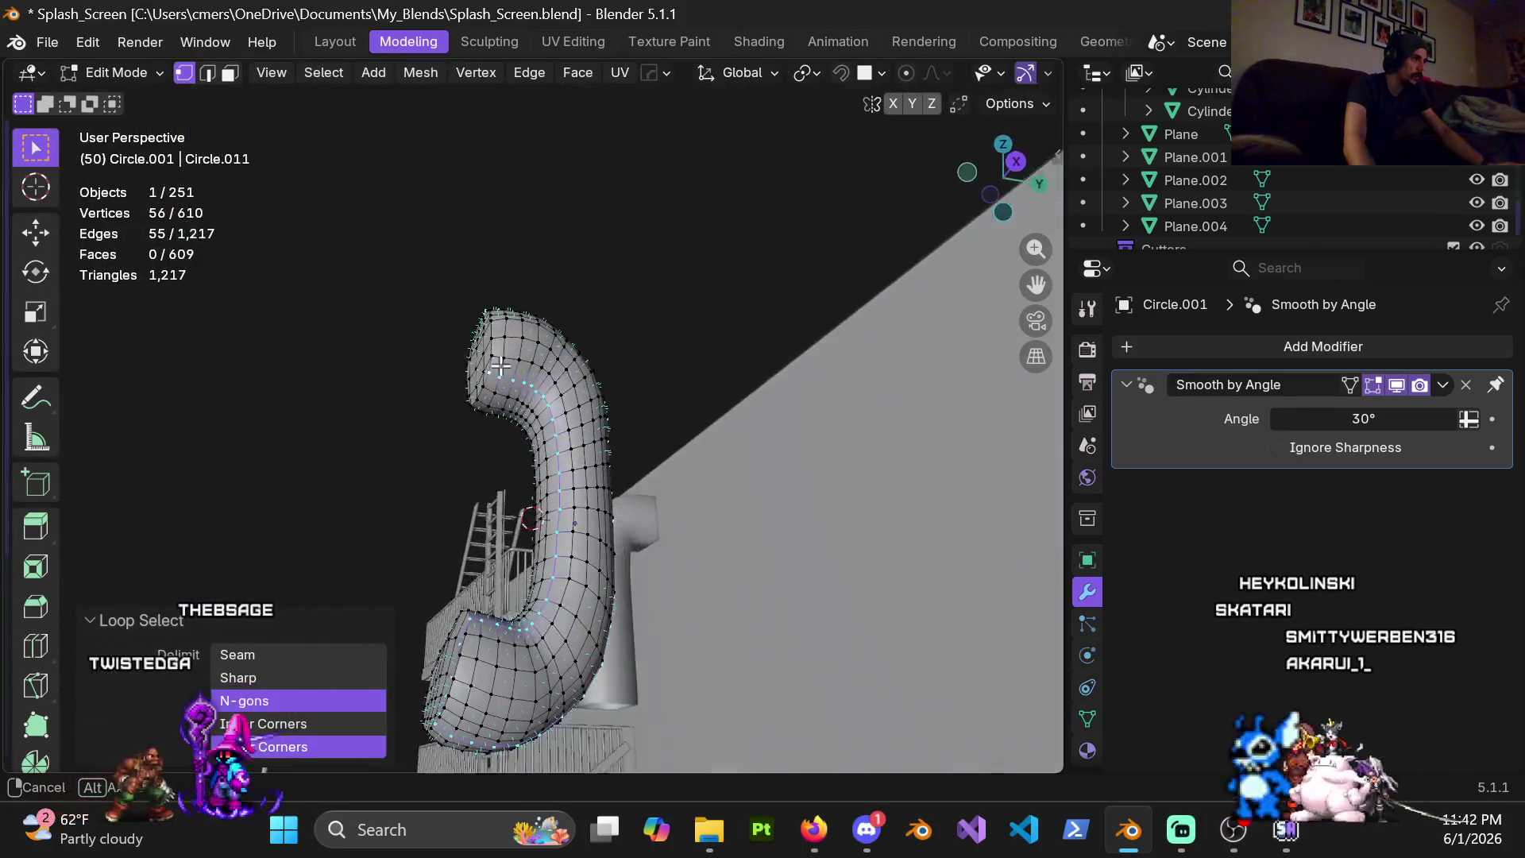
pyautogui.moveTo(619, 507)
pyautogui.mouseDown(button='middle')
pyautogui.moveTo(349, 383)
pyautogui.moveTo(685, 460)
pyautogui.mouseUp(button='middle')
pyautogui.scroll(5, 685, 460)
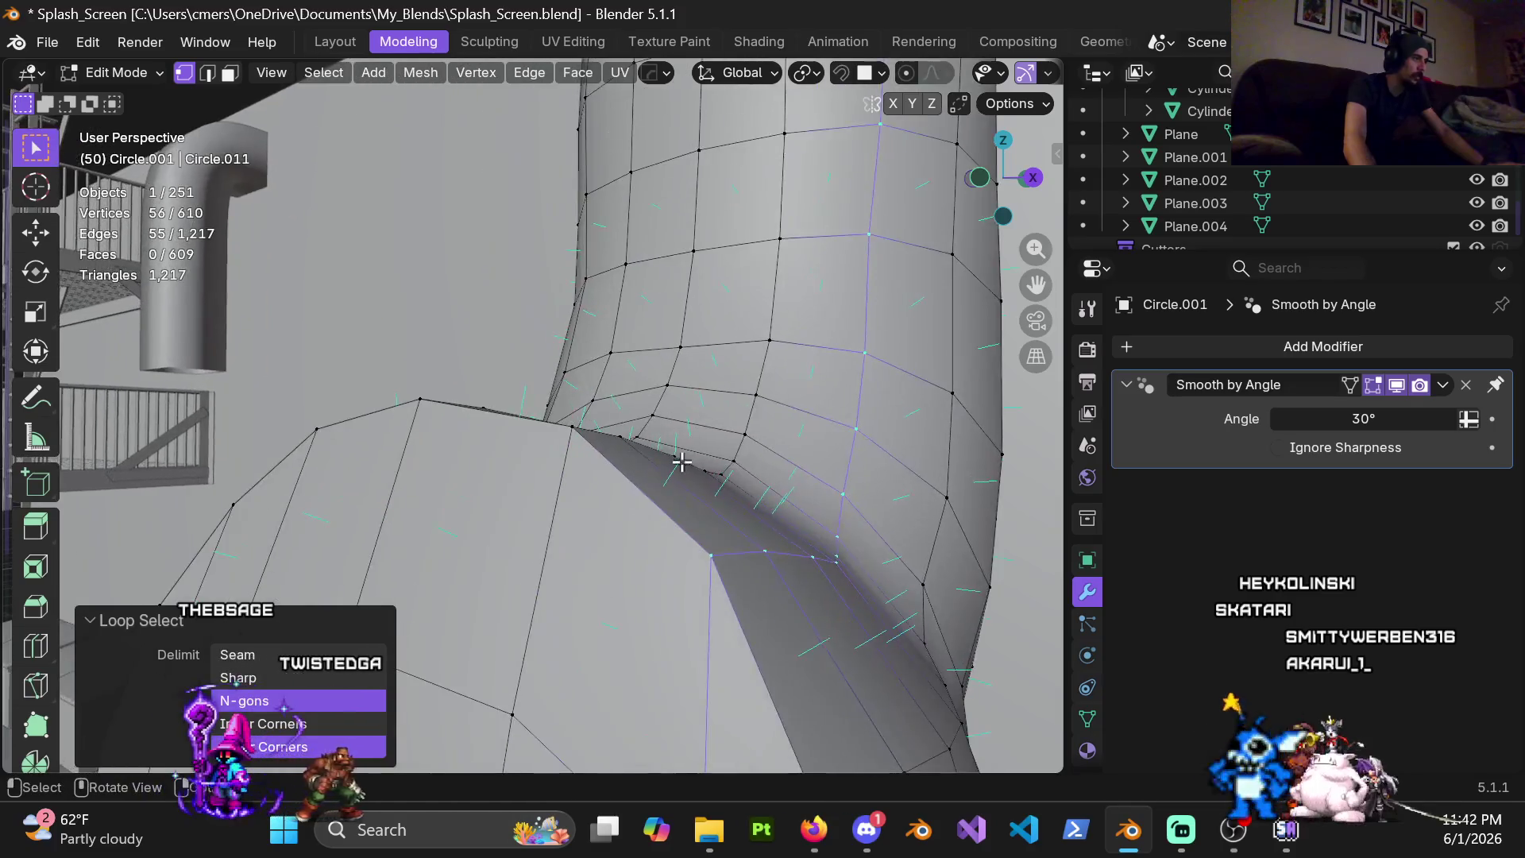
pyautogui.scroll(-4, 685, 459)
pyautogui.scroll(-2, 553, 531)
pyautogui.scroll(-3, 545, 528)
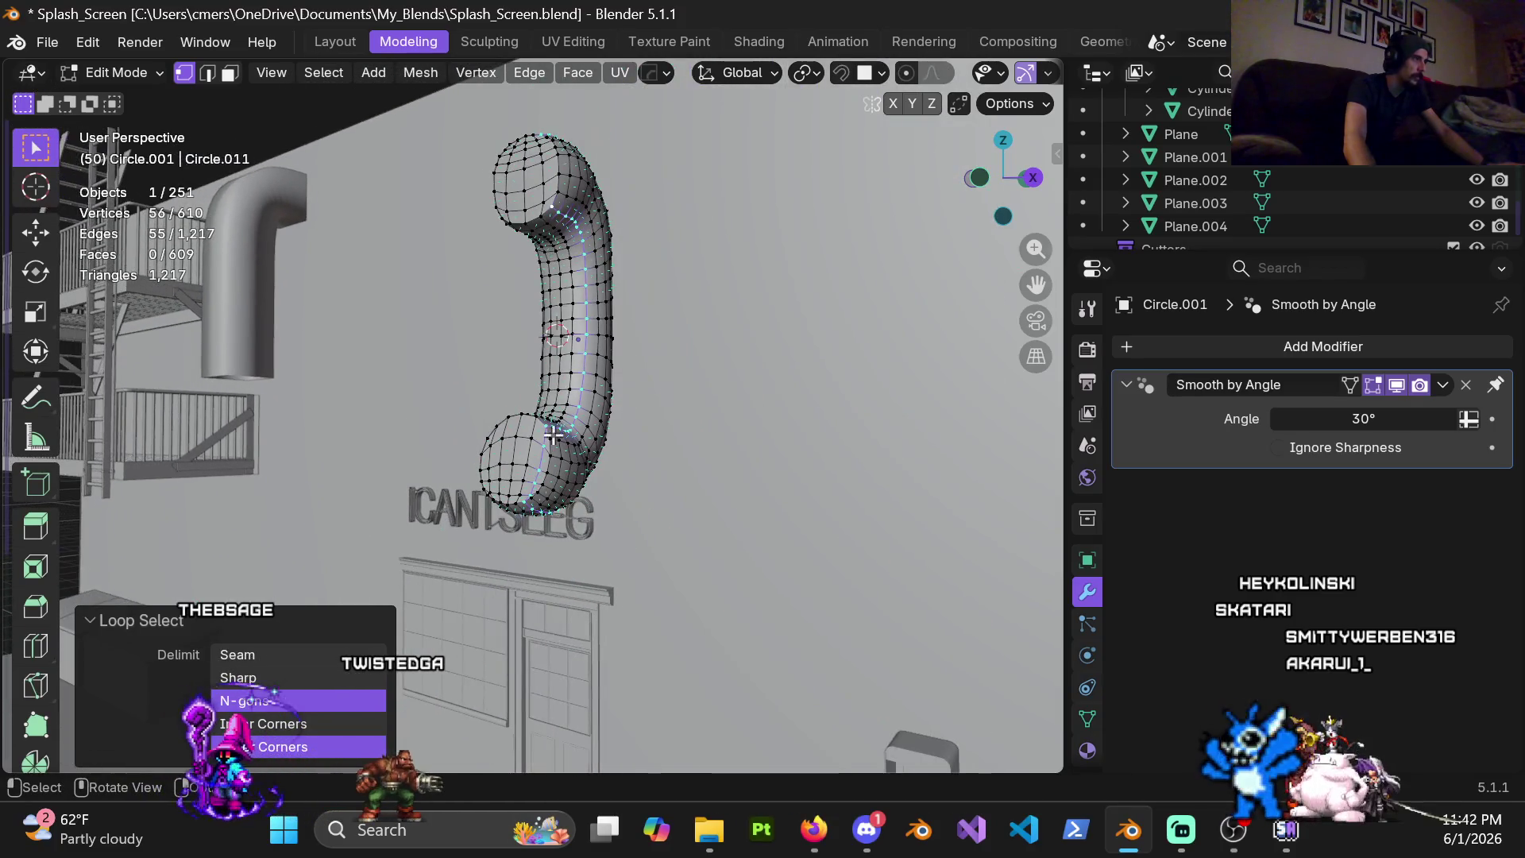
pyautogui.moveTo(586, 295); pyautogui.dragTo(677, 275, button='middle')
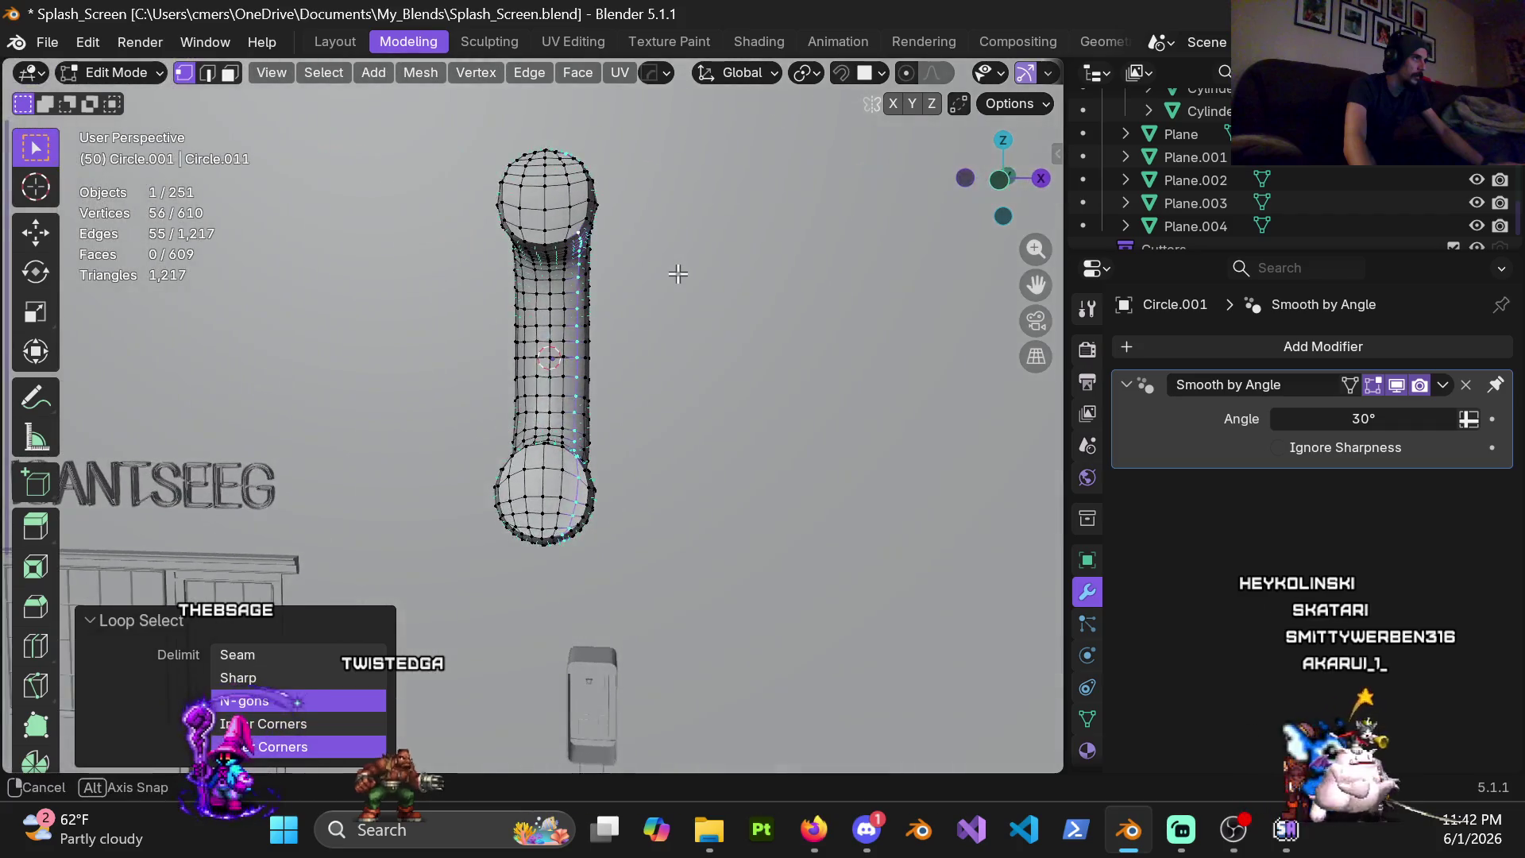
pyautogui.moveTo(657, 270)
pyautogui.mouseDown(button='middle')
pyautogui.moveTo(515, 420)
pyautogui.moveTo(634, 349)
pyautogui.moveTo(446, 302)
pyautogui.mouseUp(button='middle')
pyautogui.moveTo(554, 234)
pyautogui.mouseDown(button='middle')
pyautogui.moveTo(556, 436)
pyautogui.moveTo(632, 297)
pyautogui.mouseUp(button='middle')
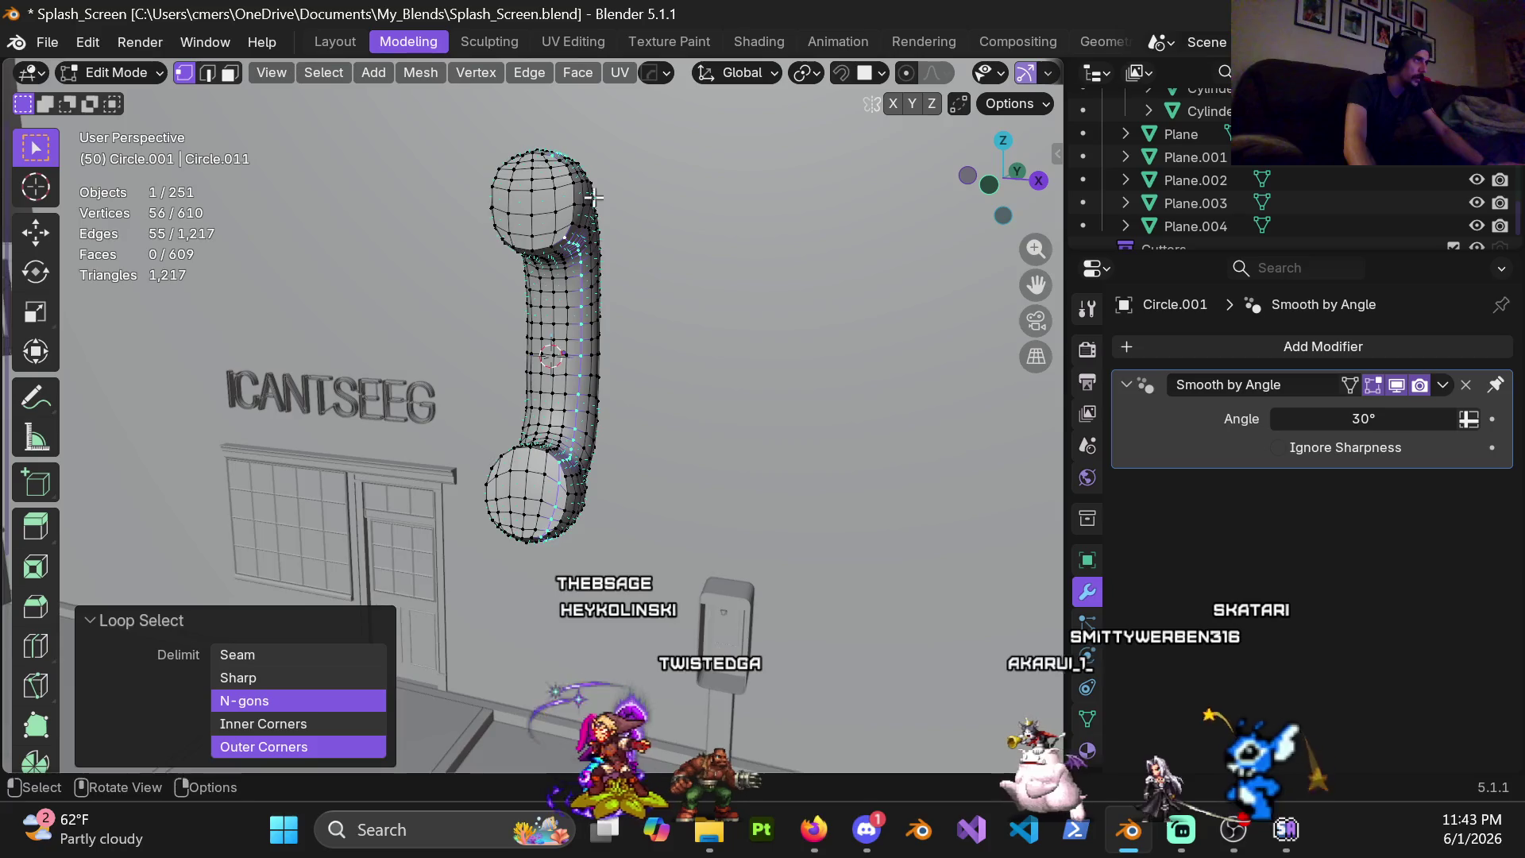
pyautogui.scroll(5, 544, 558)
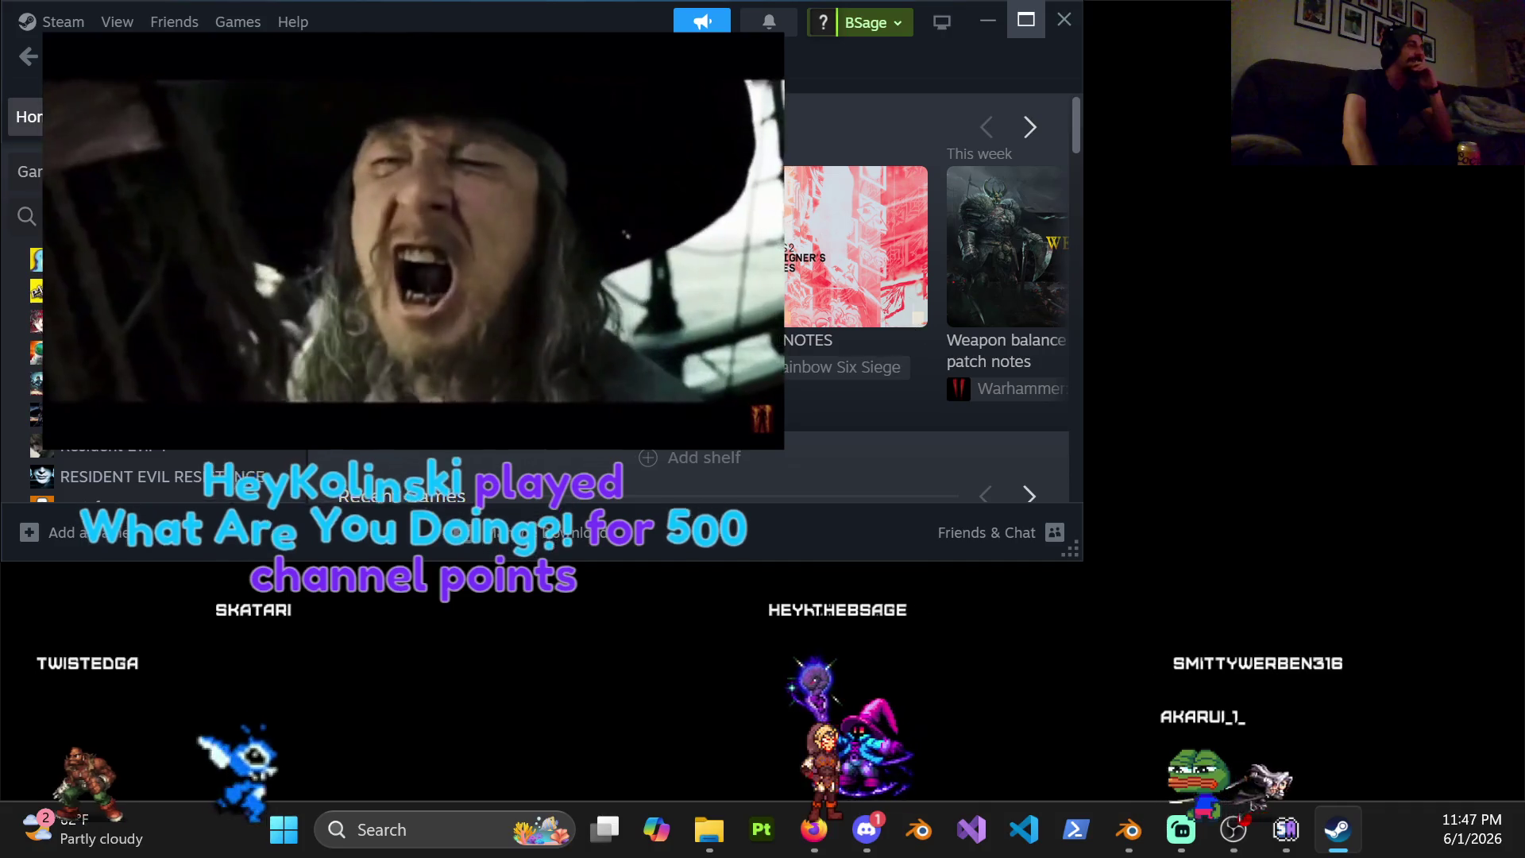
# Maximize the Steam window and switch from the Library to the Store page
pyautogui.click(1025, 20)
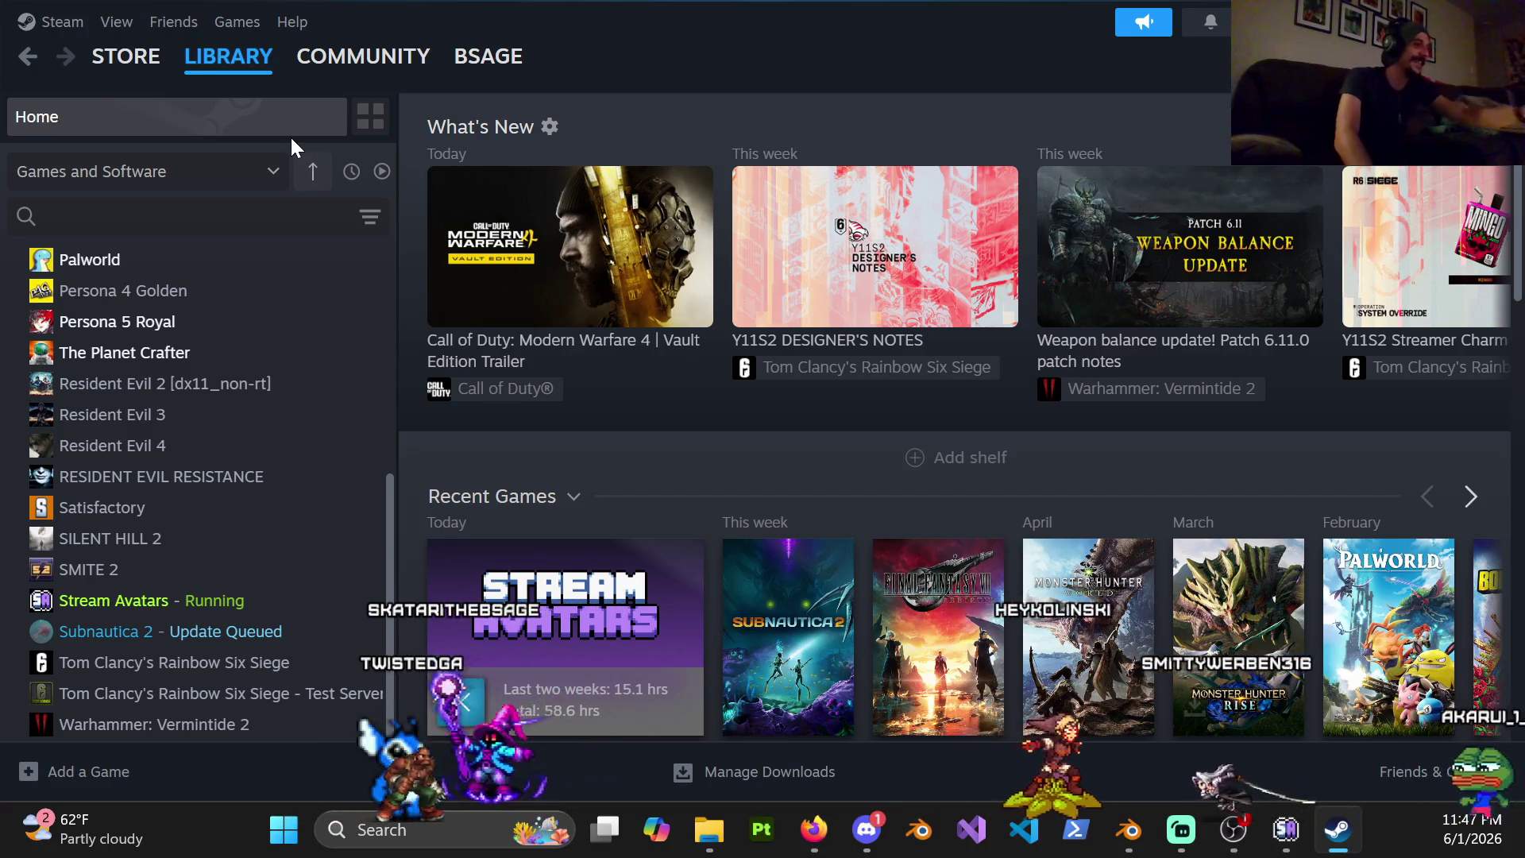
pyautogui.click(140, 58)
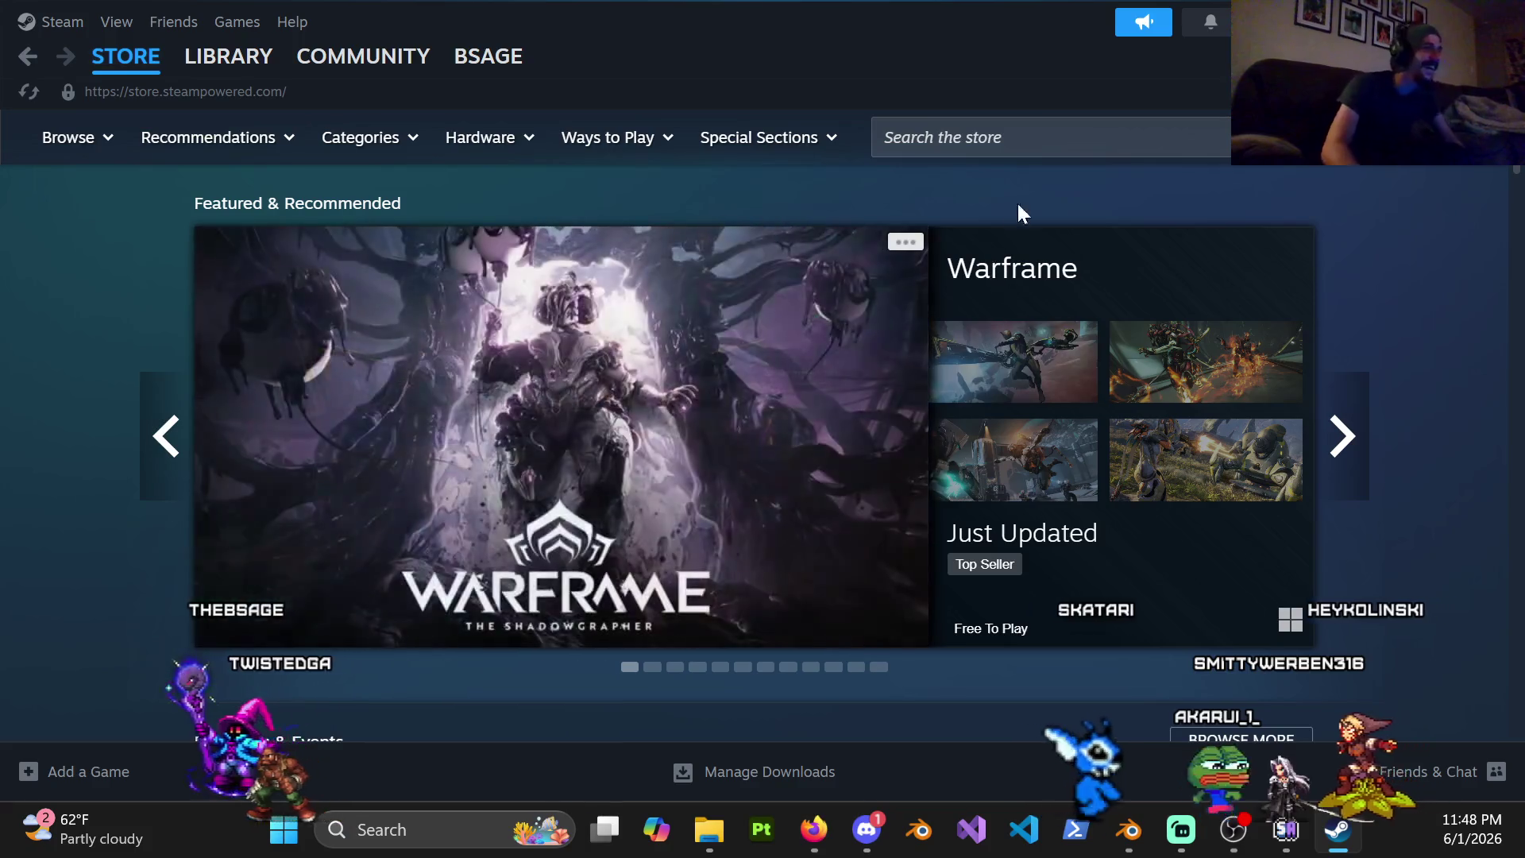
# Search the store for Core Keeper, open its page, pause the trailer and show the lava screenshot
pyautogui.click(1025, 140)
pyautogui.write('core k')
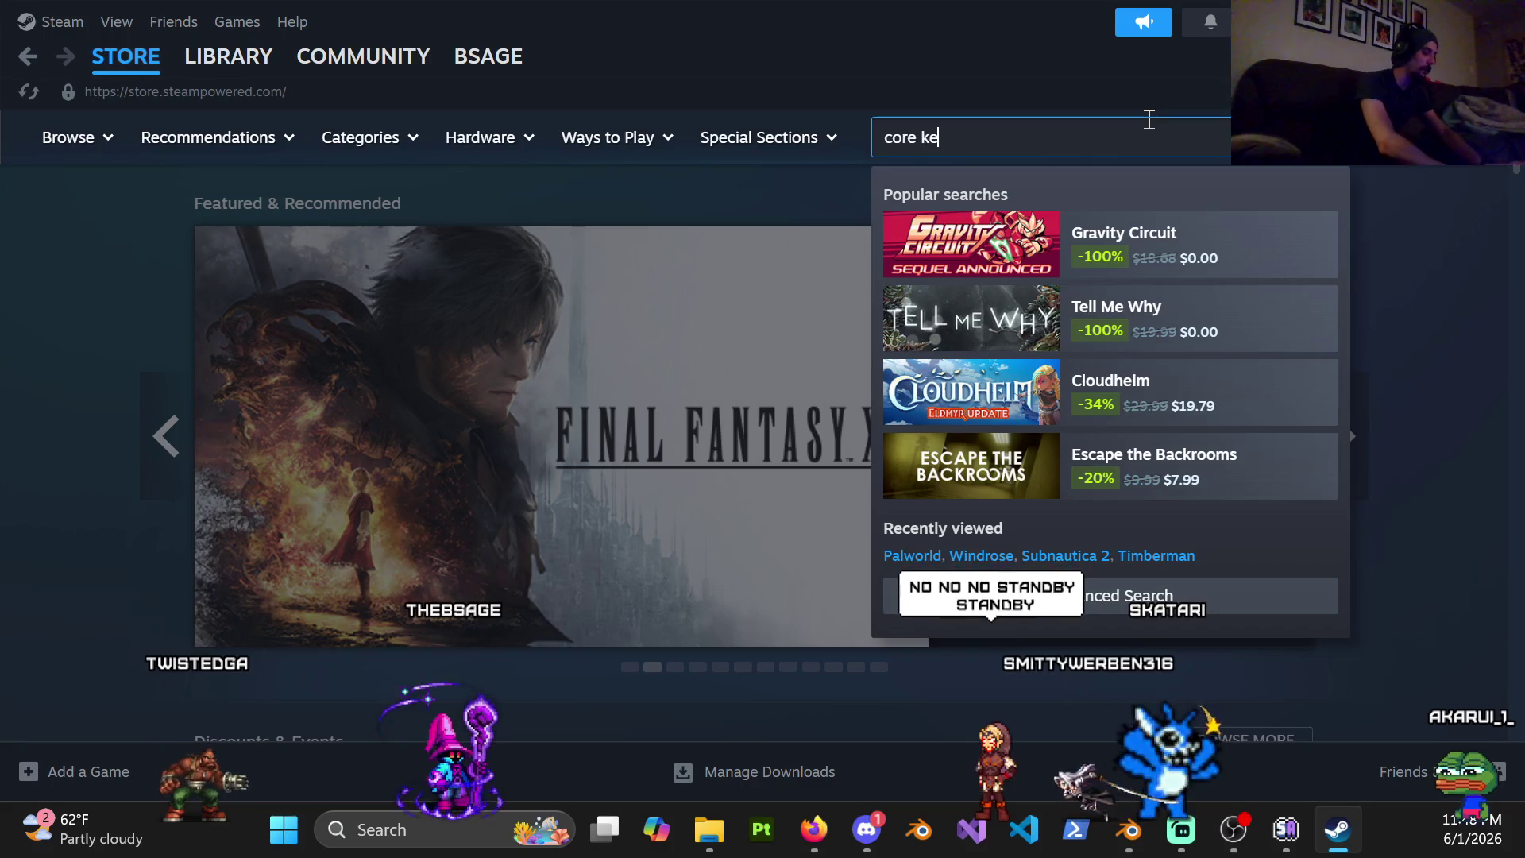
pyautogui.write('eper')
pyautogui.press('Return')
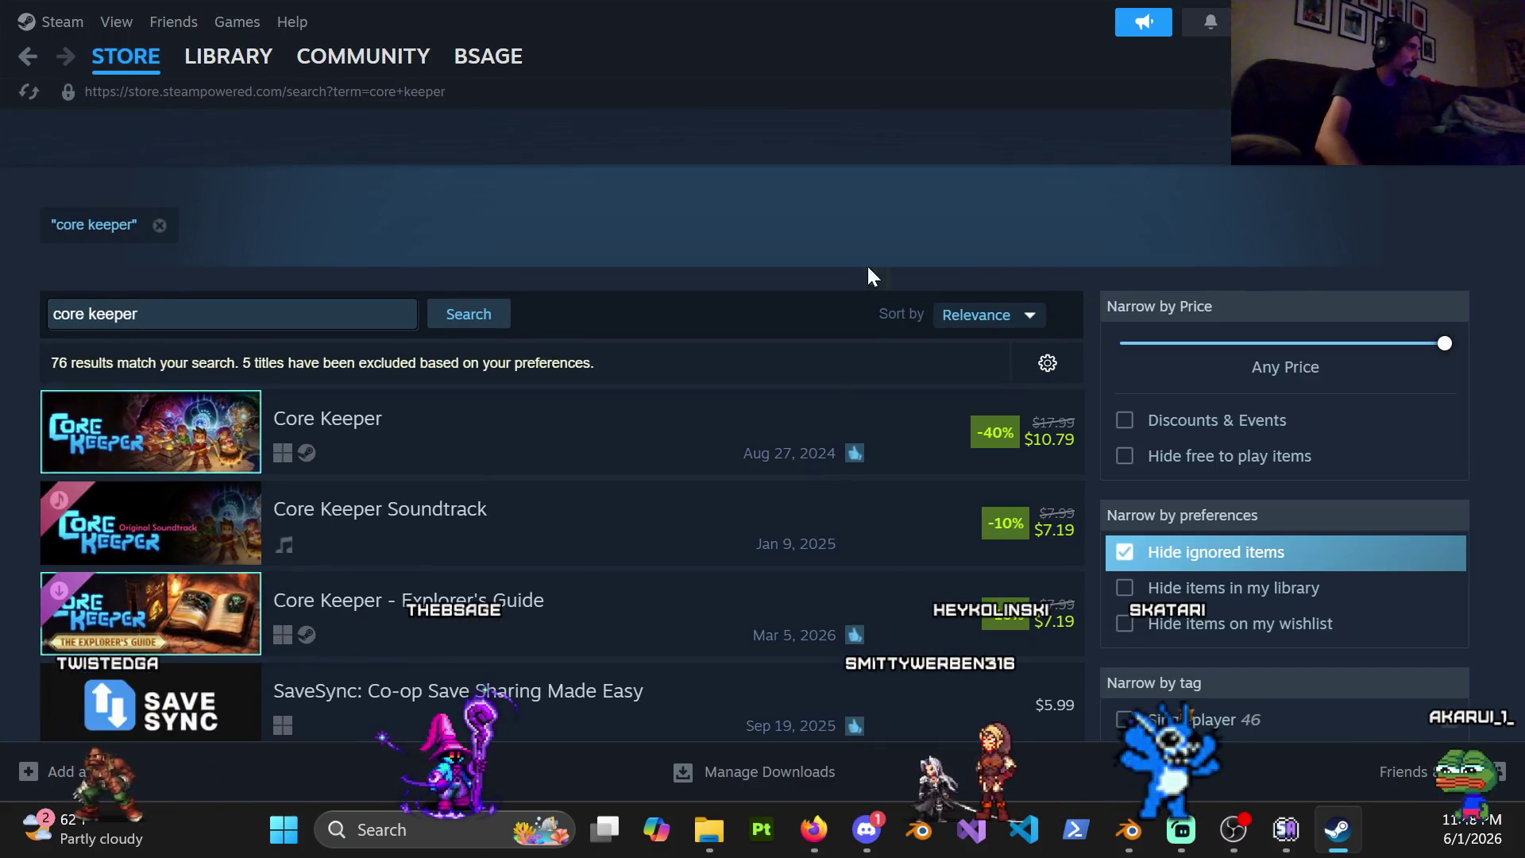
pyautogui.moveTo(152, 431)
pyautogui.click(174, 454)
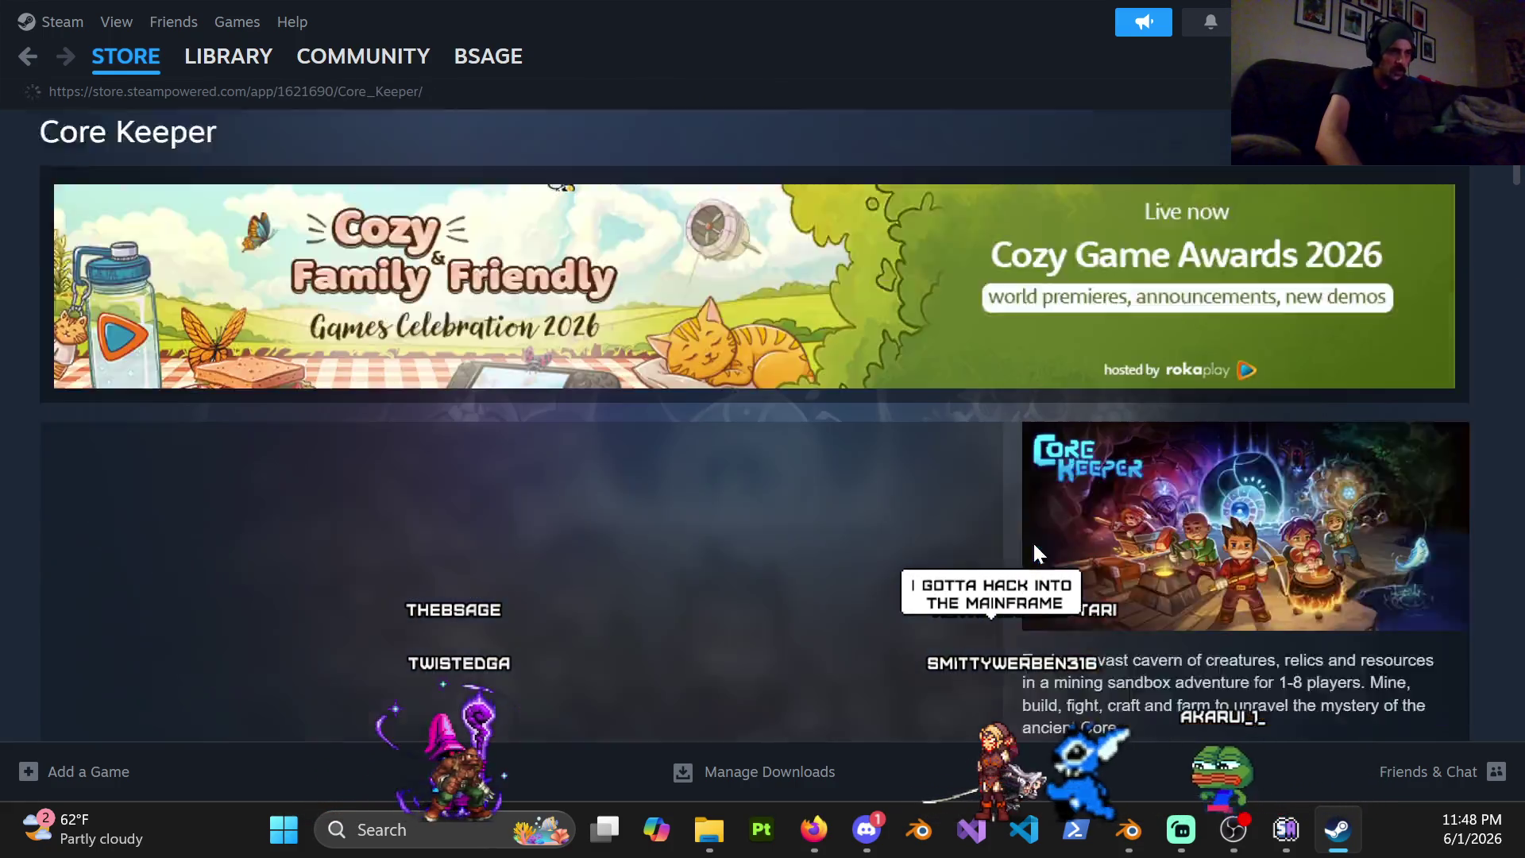
pyautogui.scroll(-3, 1032, 539)
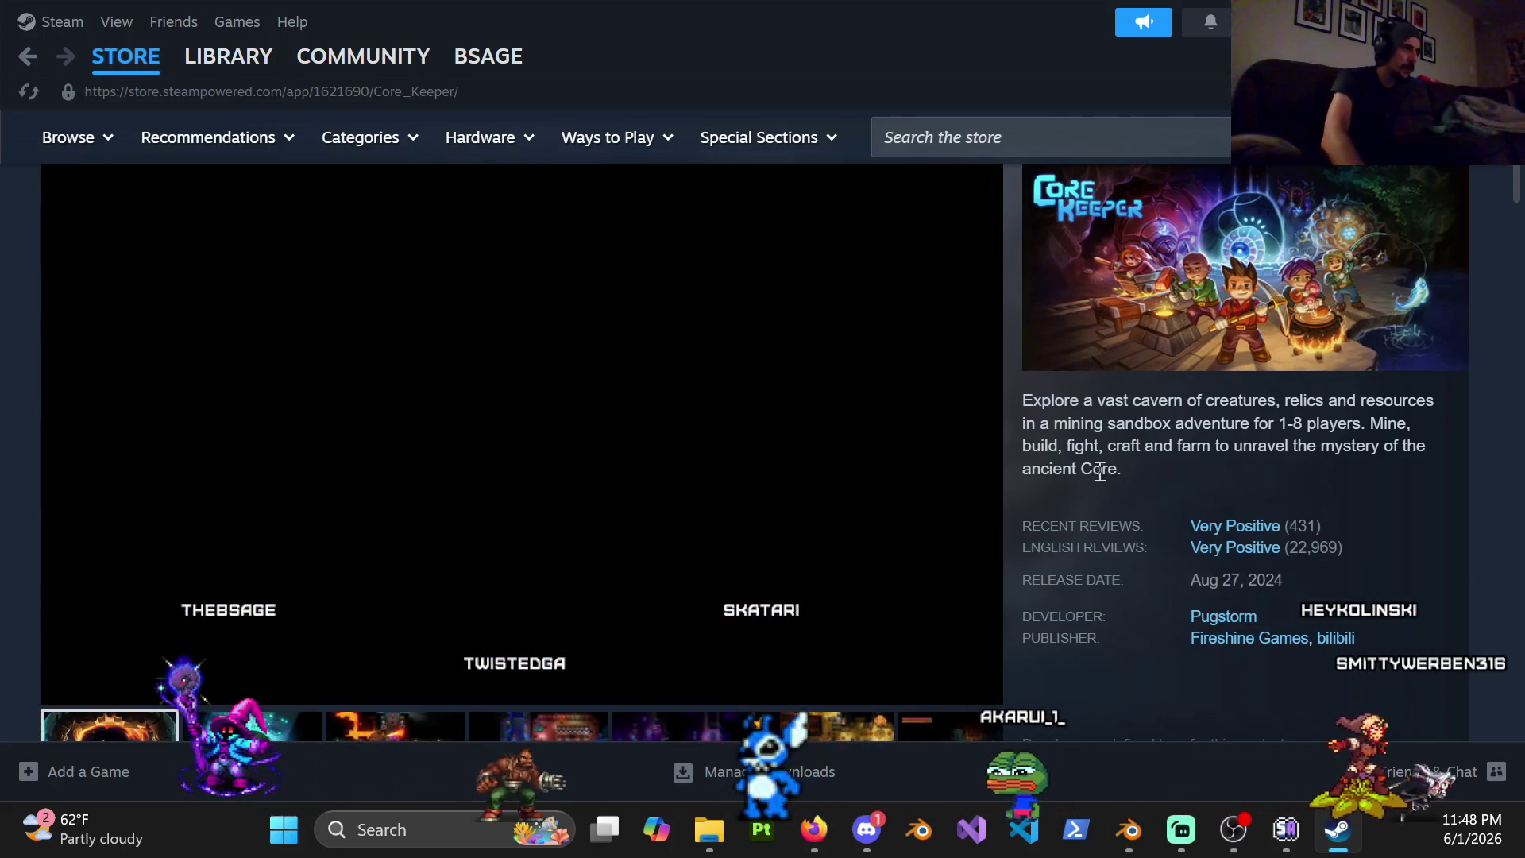
pyautogui.scroll(-2, 371, 685)
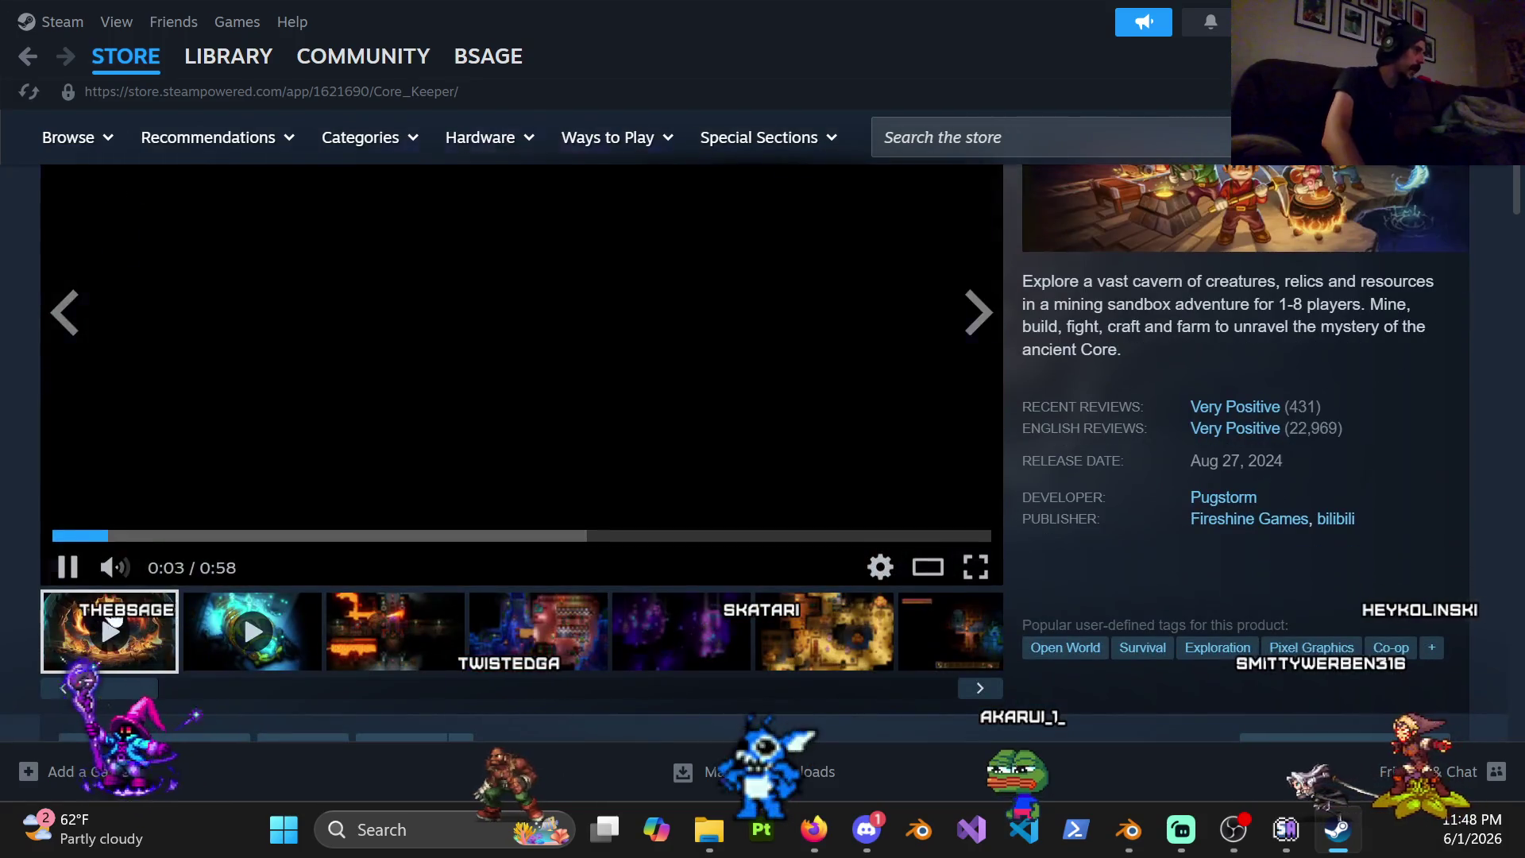
pyautogui.click(68, 564)
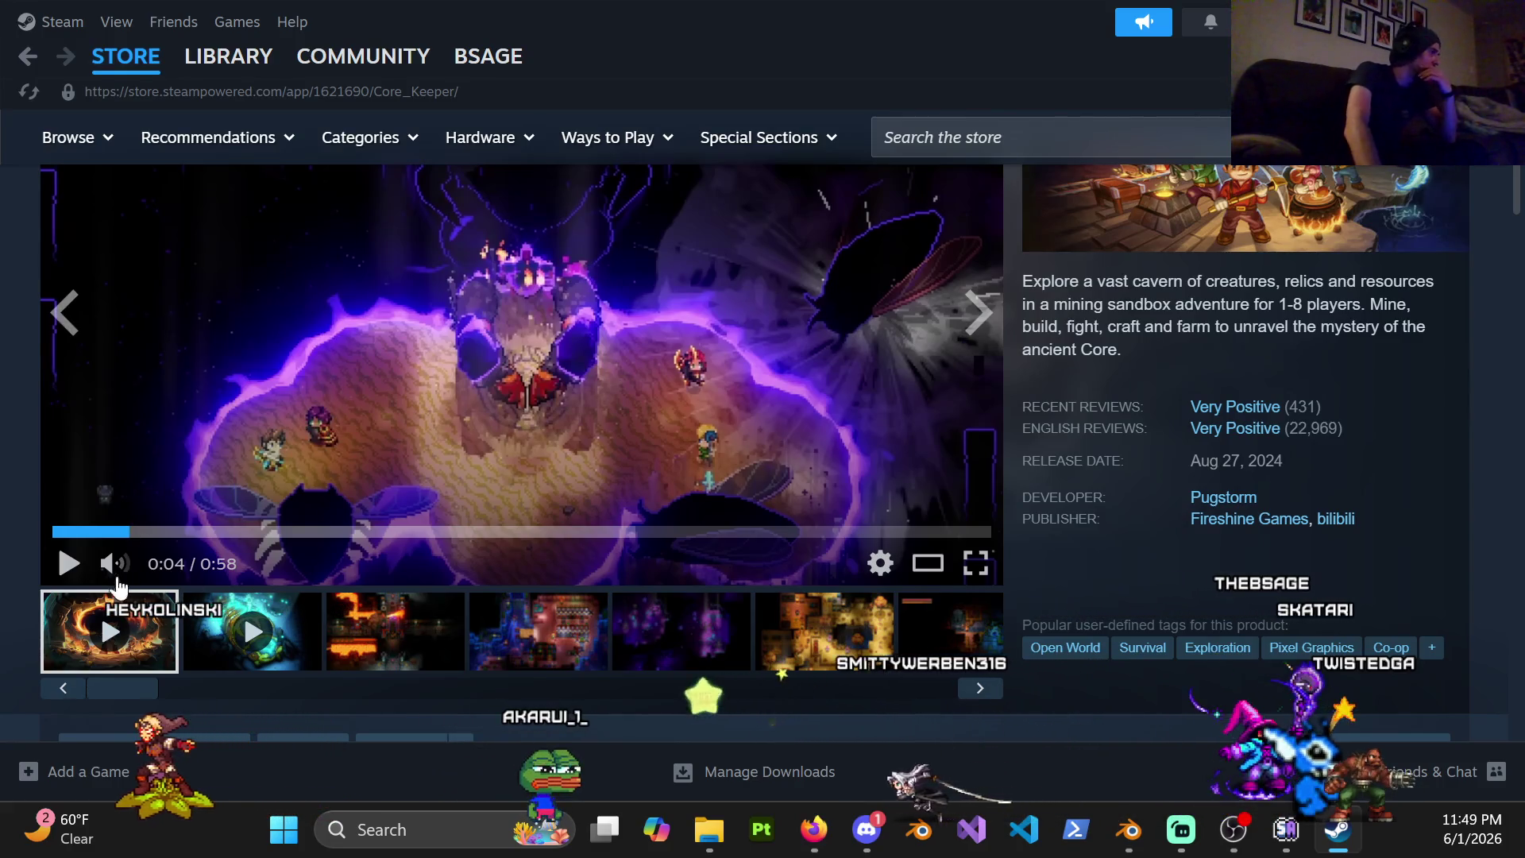
pyautogui.click(391, 654)
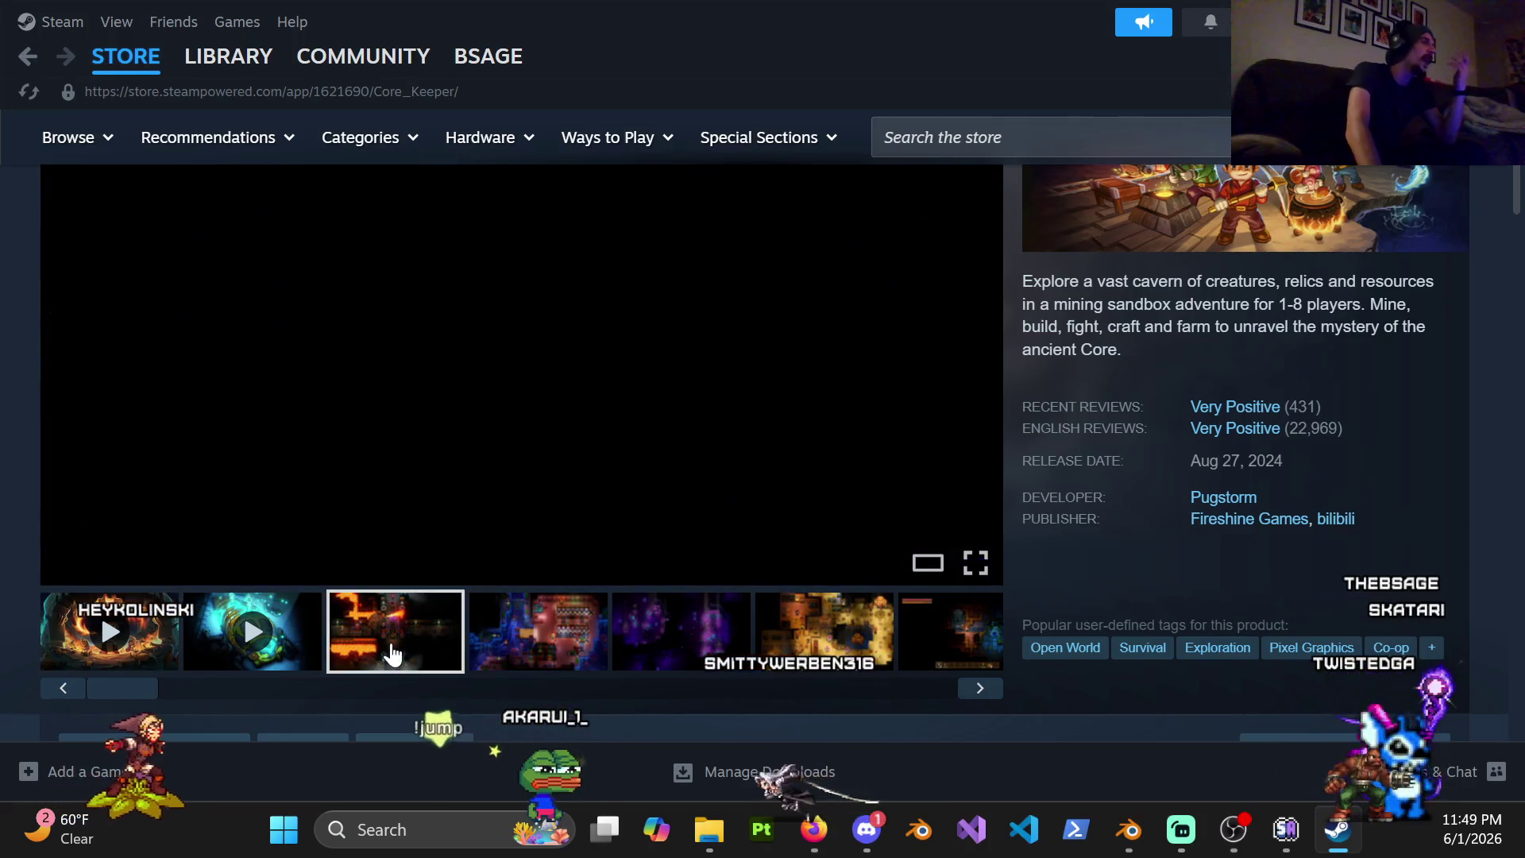
# Click through the Core Keeper screenshots: farm, purple cavern, autumn farm, dark cave, coral and brown cavern
pyautogui.click(537, 643)
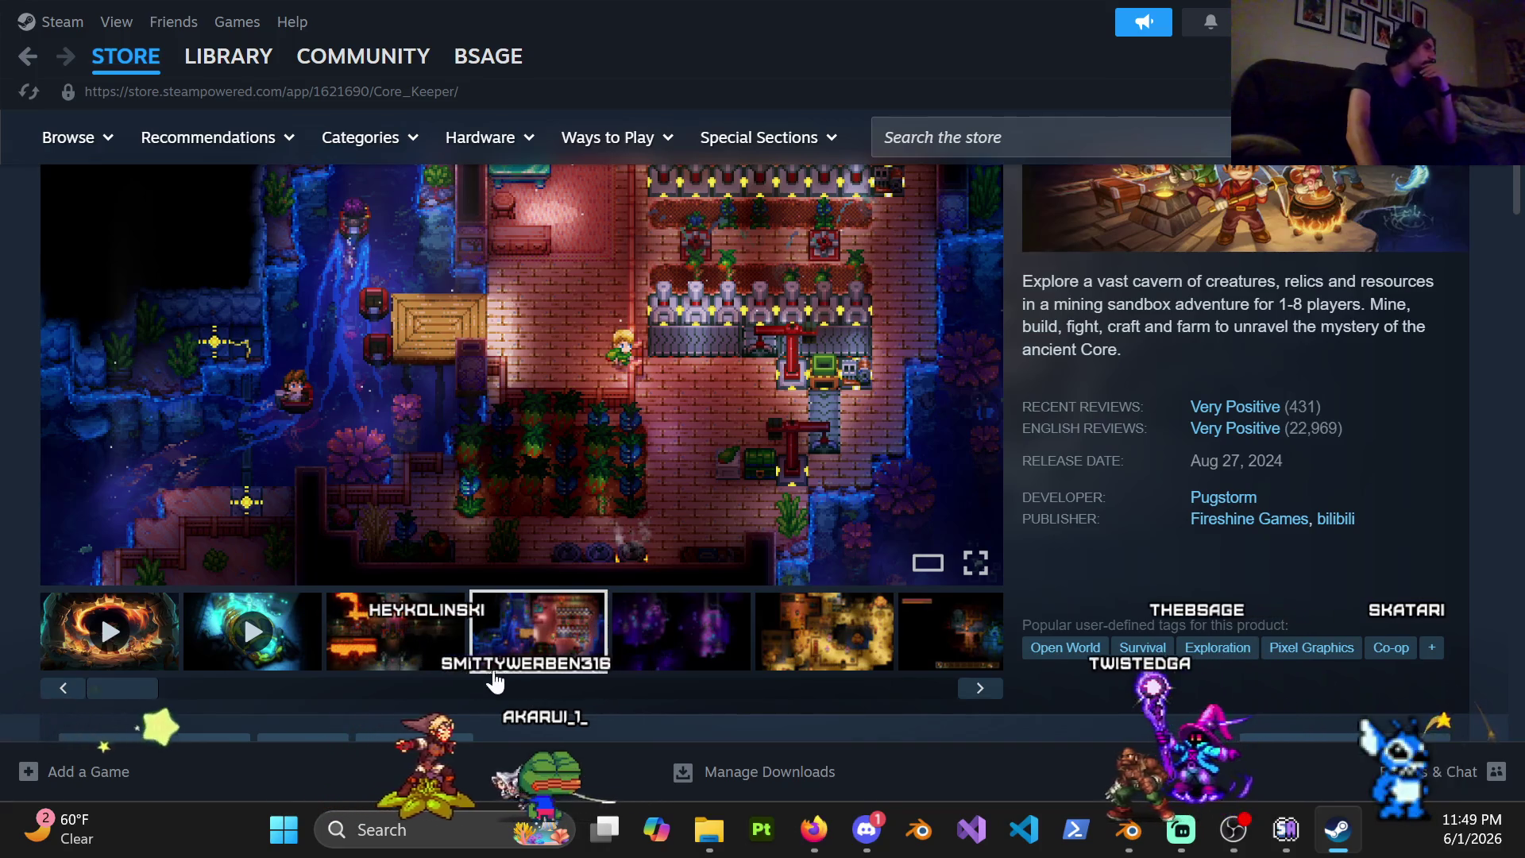
pyautogui.click(419, 649)
pyautogui.click(517, 645)
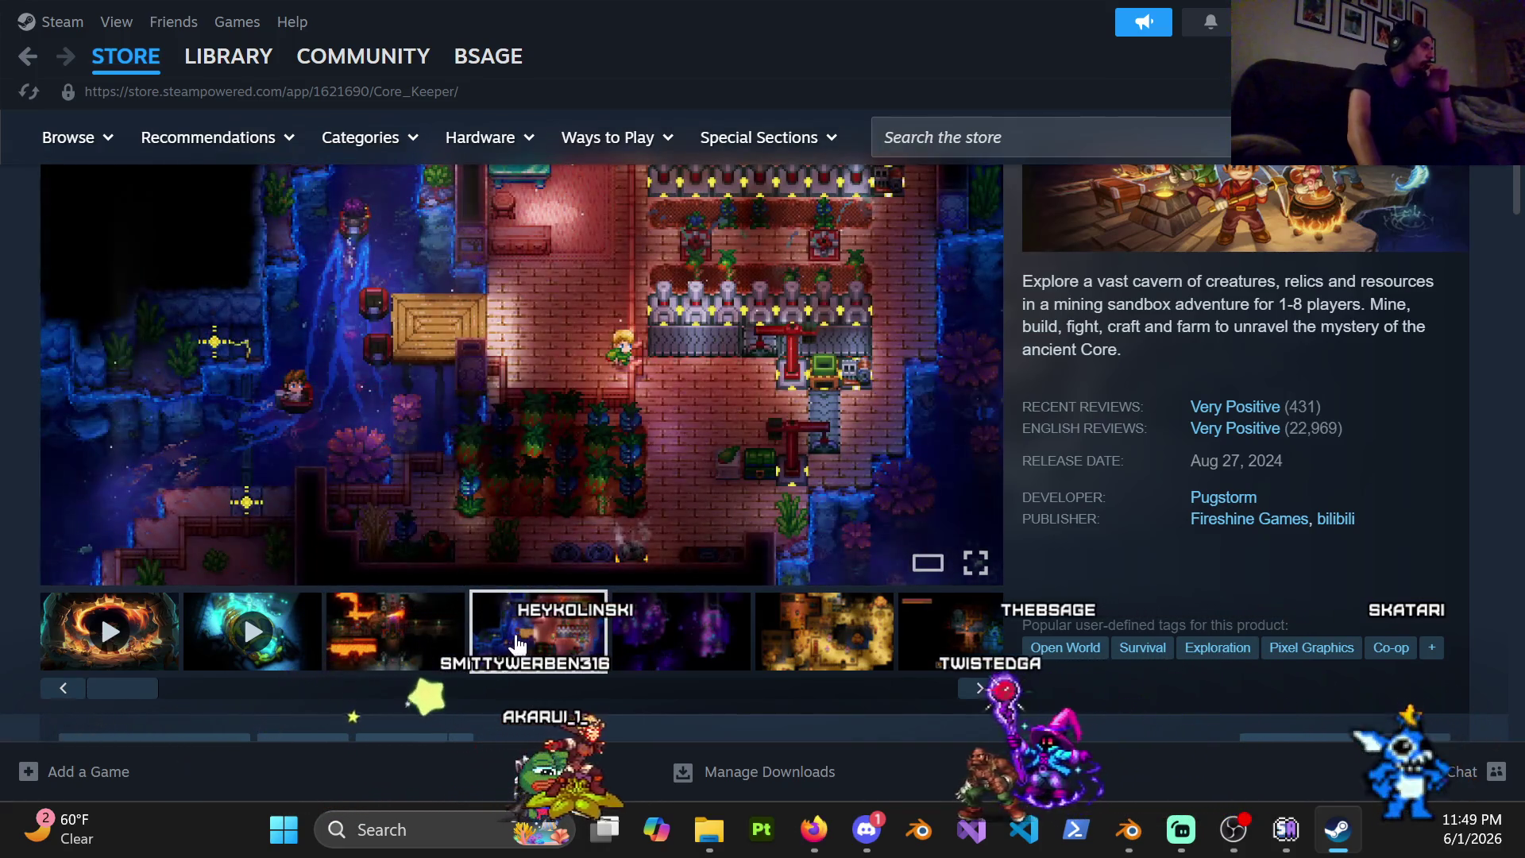
pyautogui.click(724, 628)
pyautogui.click(872, 643)
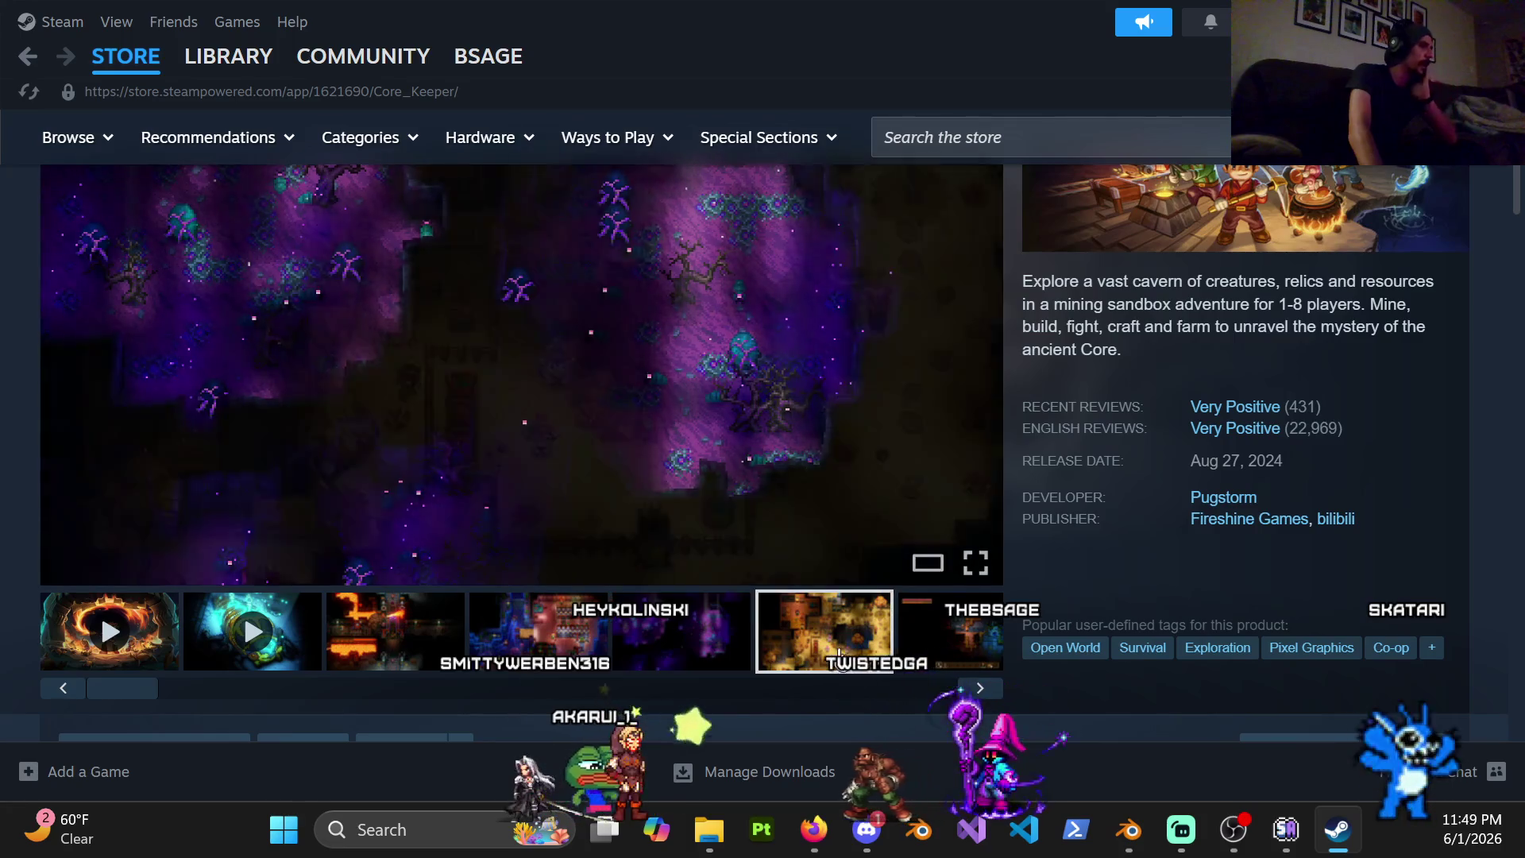
pyautogui.scroll(2, 725, 460)
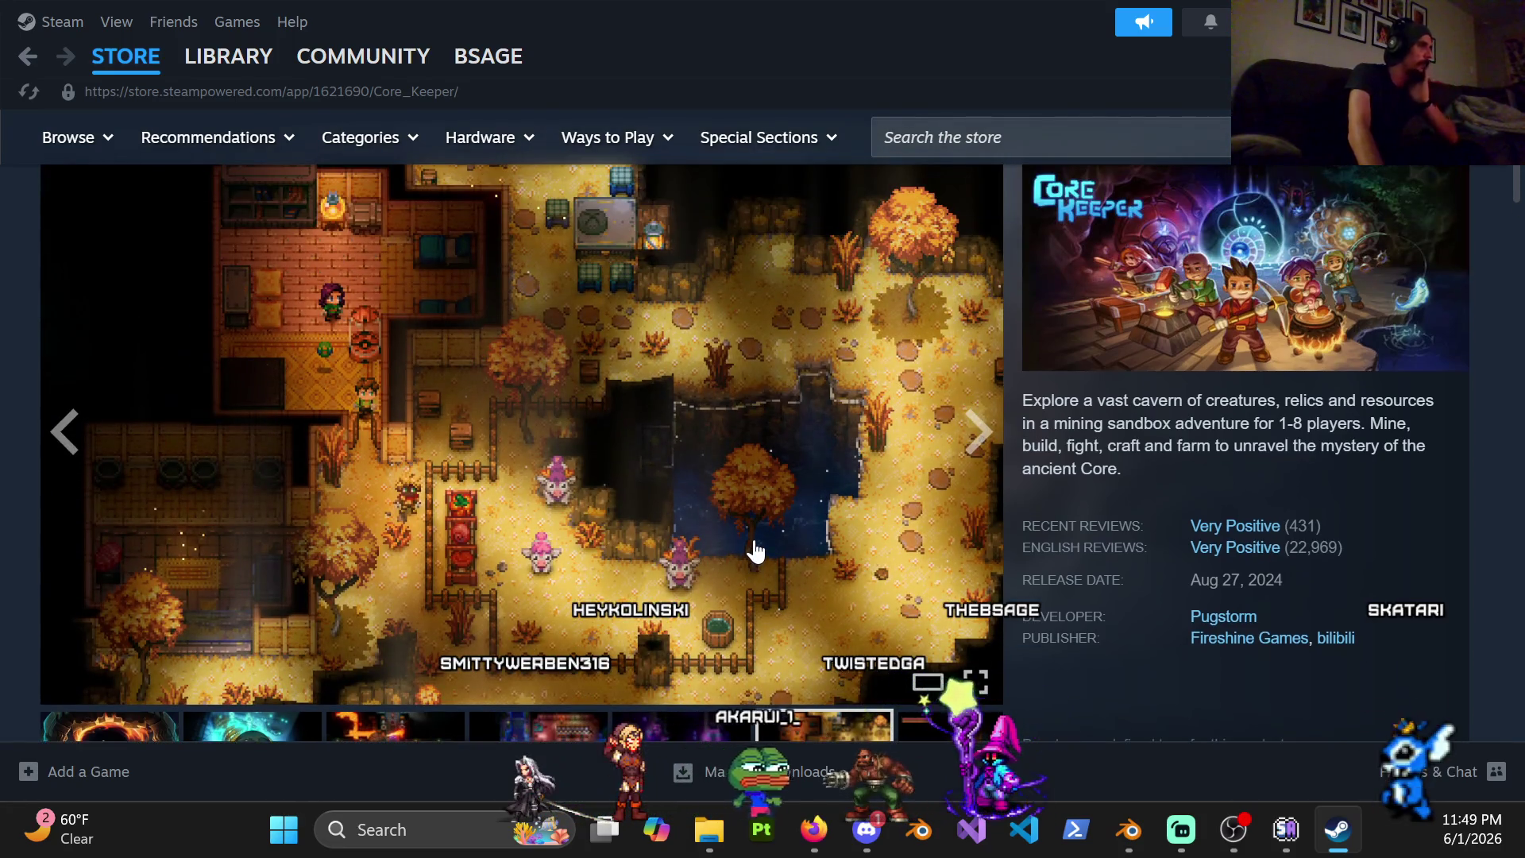
pyautogui.scroll(-2, 760, 551)
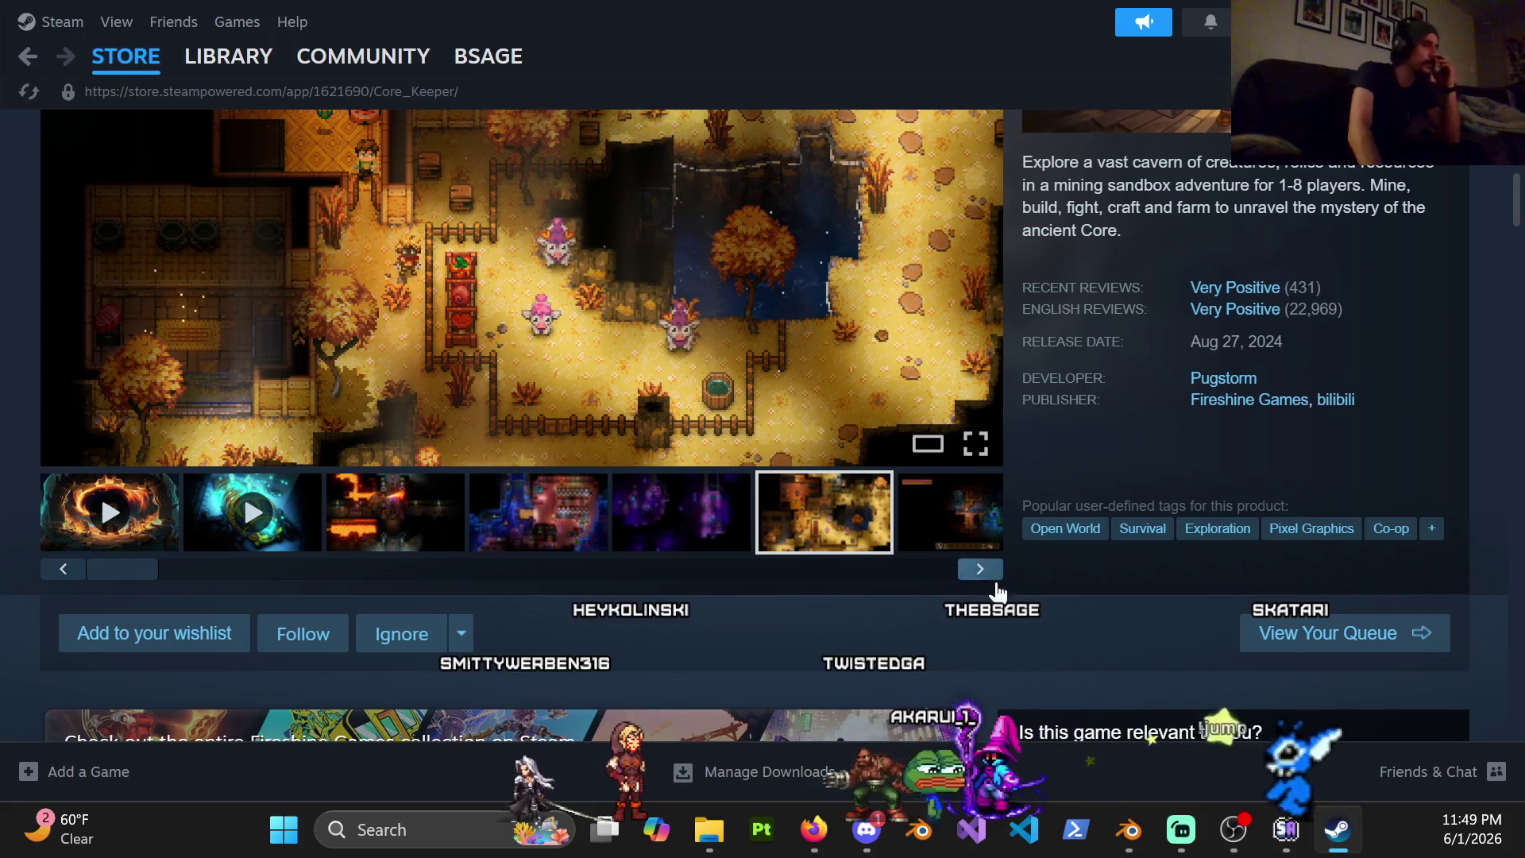
pyautogui.click(938, 533)
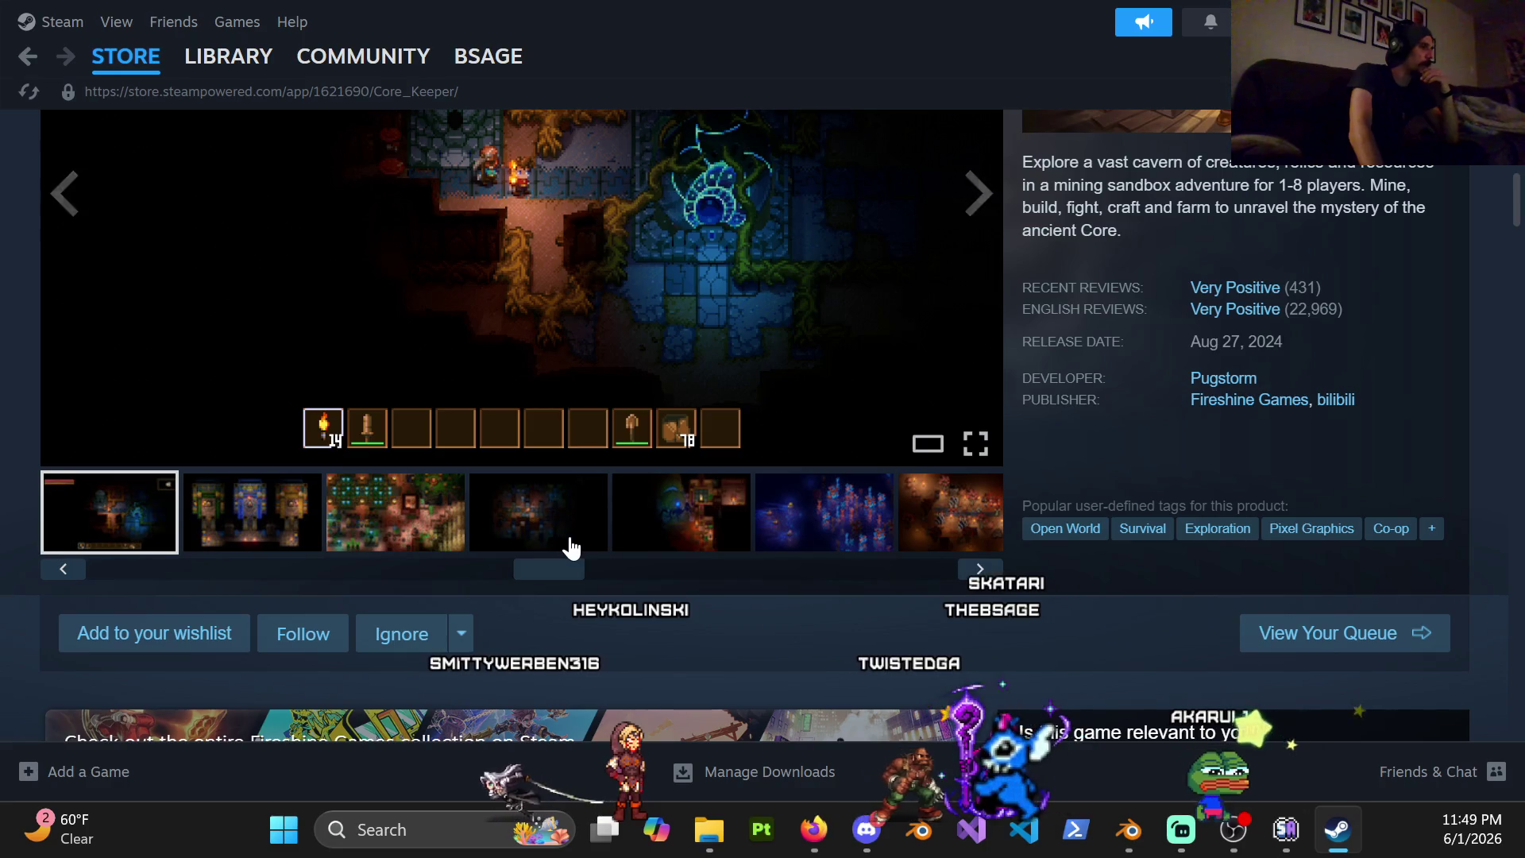
pyautogui.click(570, 547)
pyautogui.click(691, 545)
pyautogui.scroll(2, 691, 572)
pyautogui.scroll(-1, 697, 596)
pyautogui.click(805, 651)
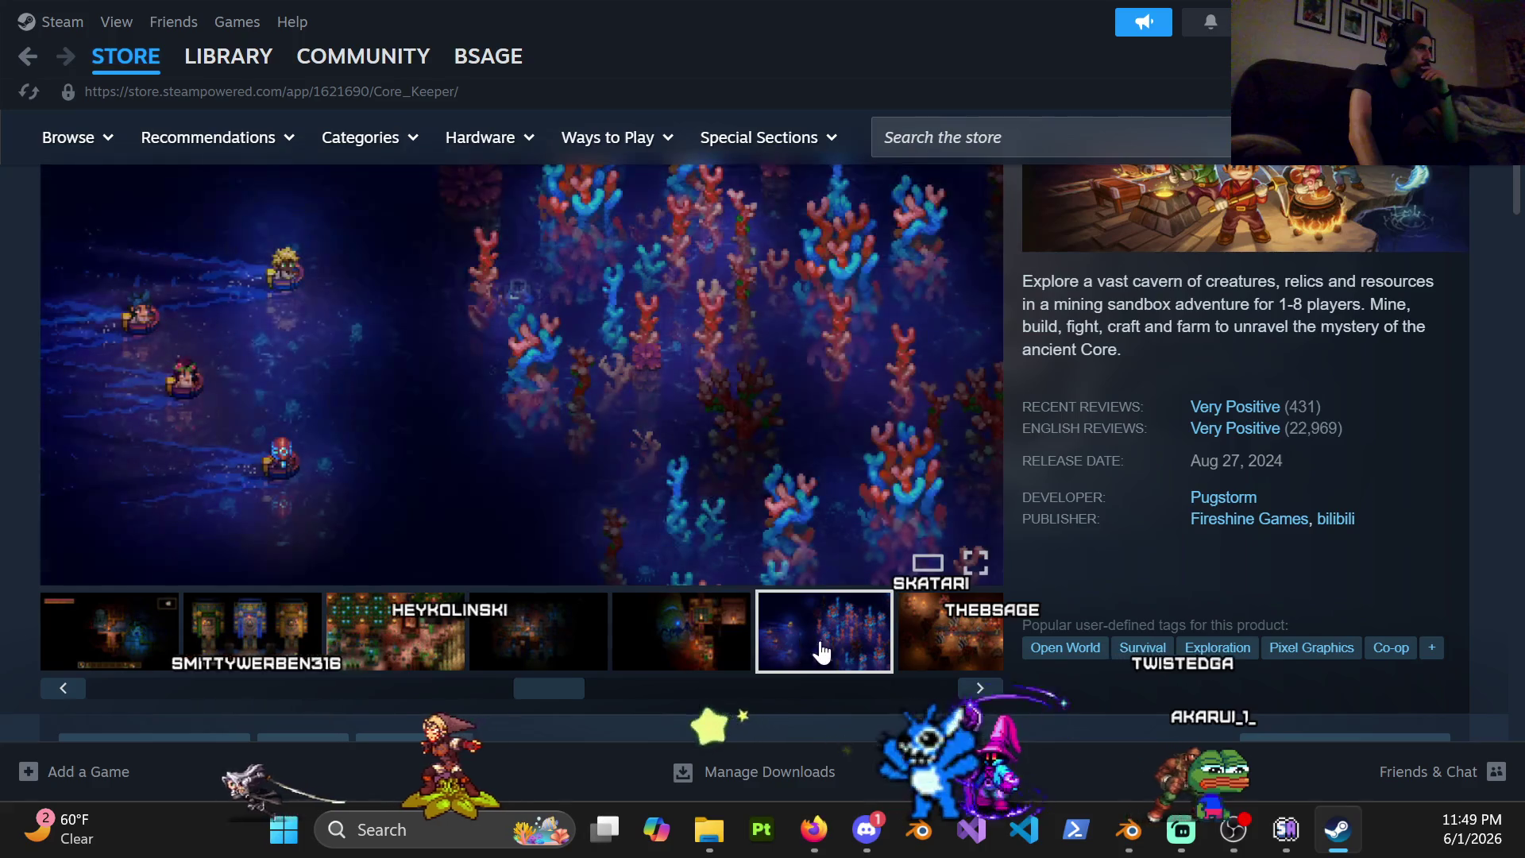
pyautogui.click(941, 644)
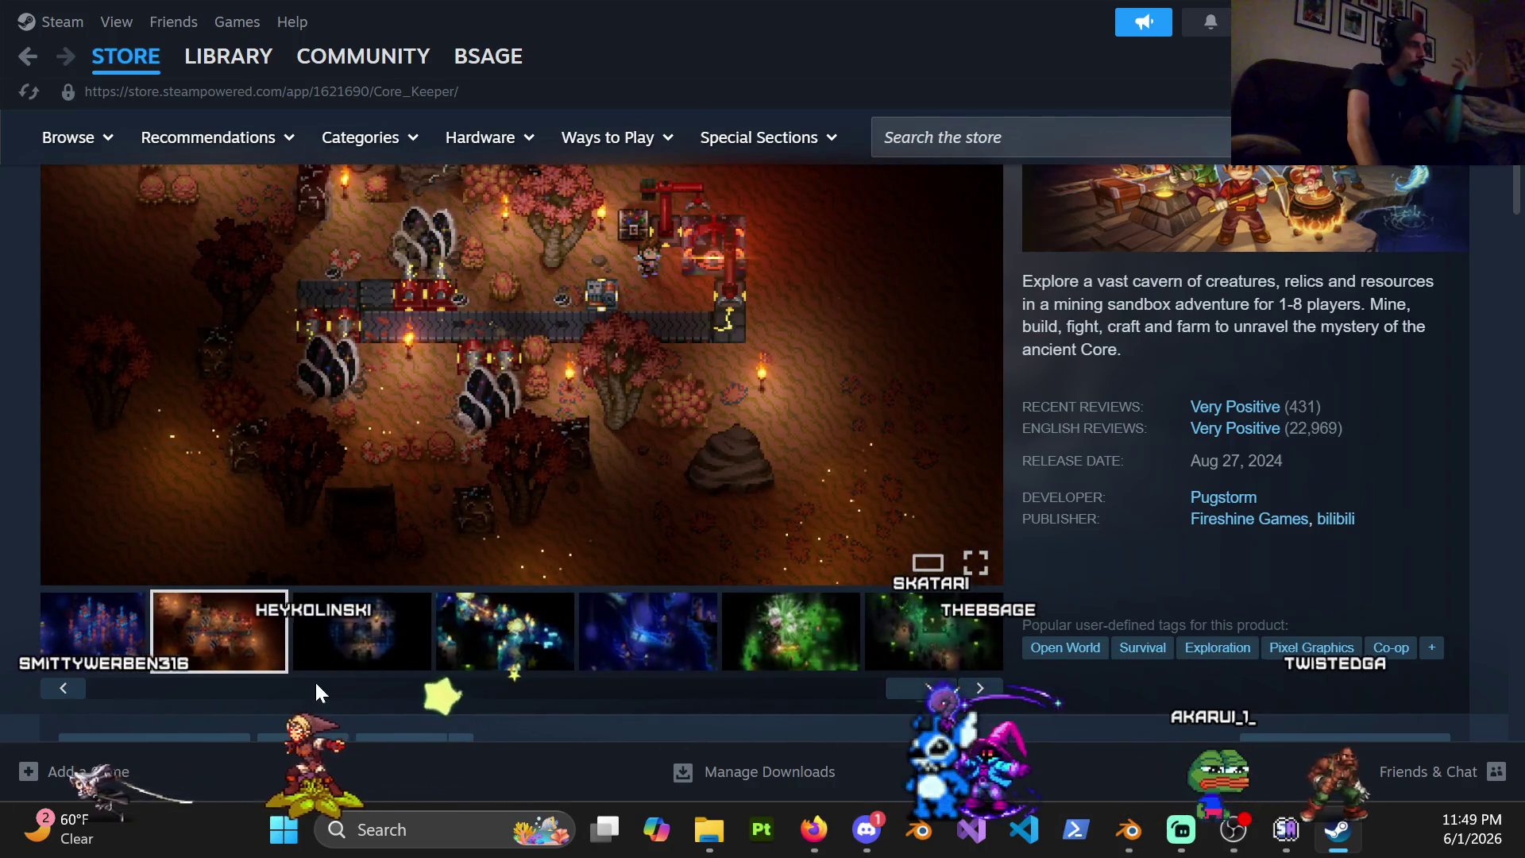
pyautogui.moveTo(905, 688); pyautogui.dragTo(109, 687)
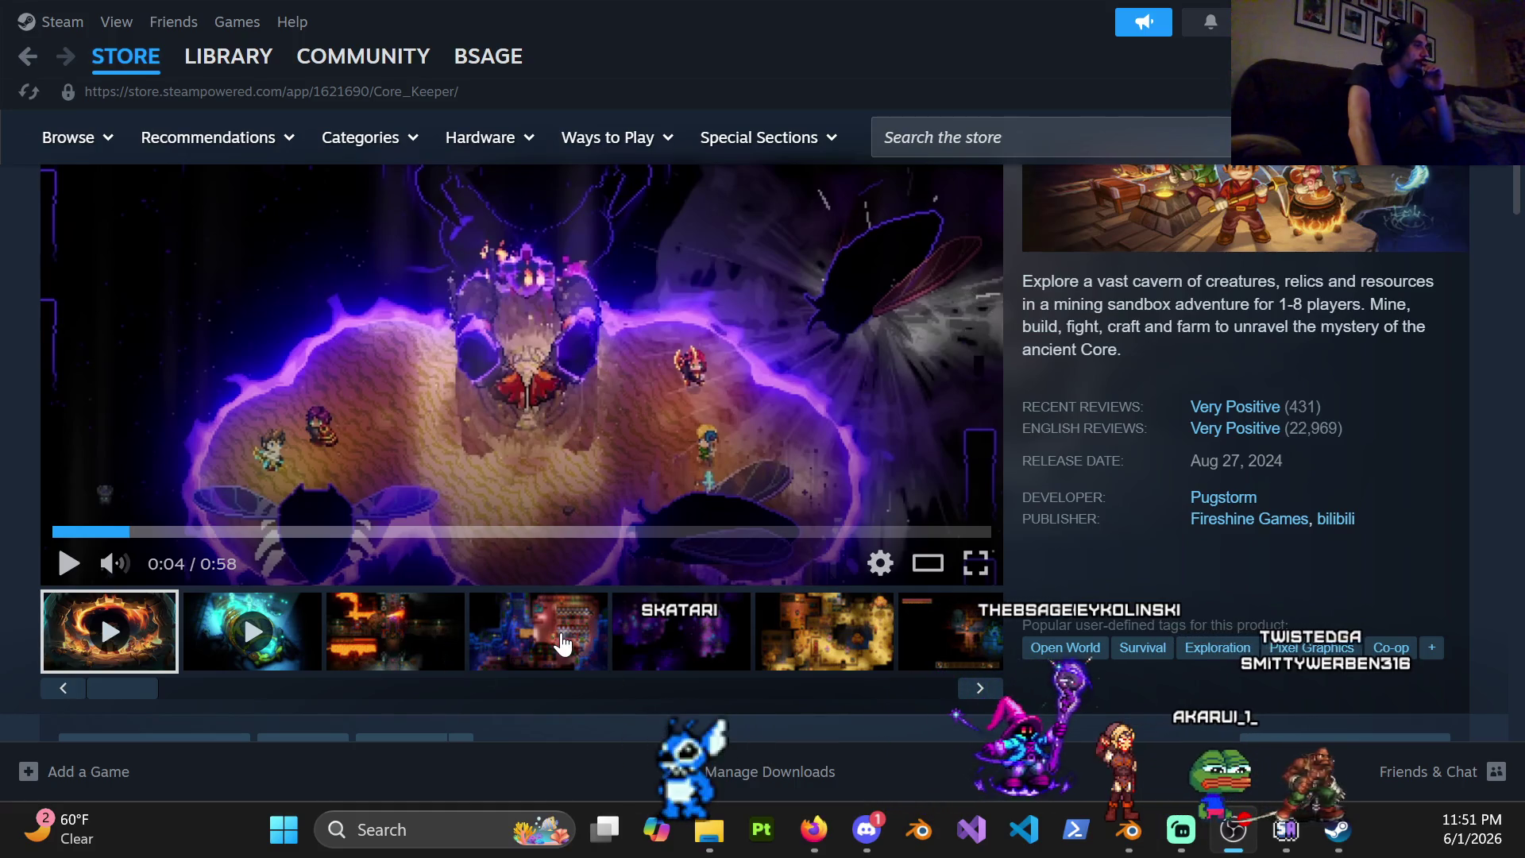
# Play the Core Keeper trailer to the end, shrink the Steam window and close it to return to Blender
pyautogui.click(622, 502)
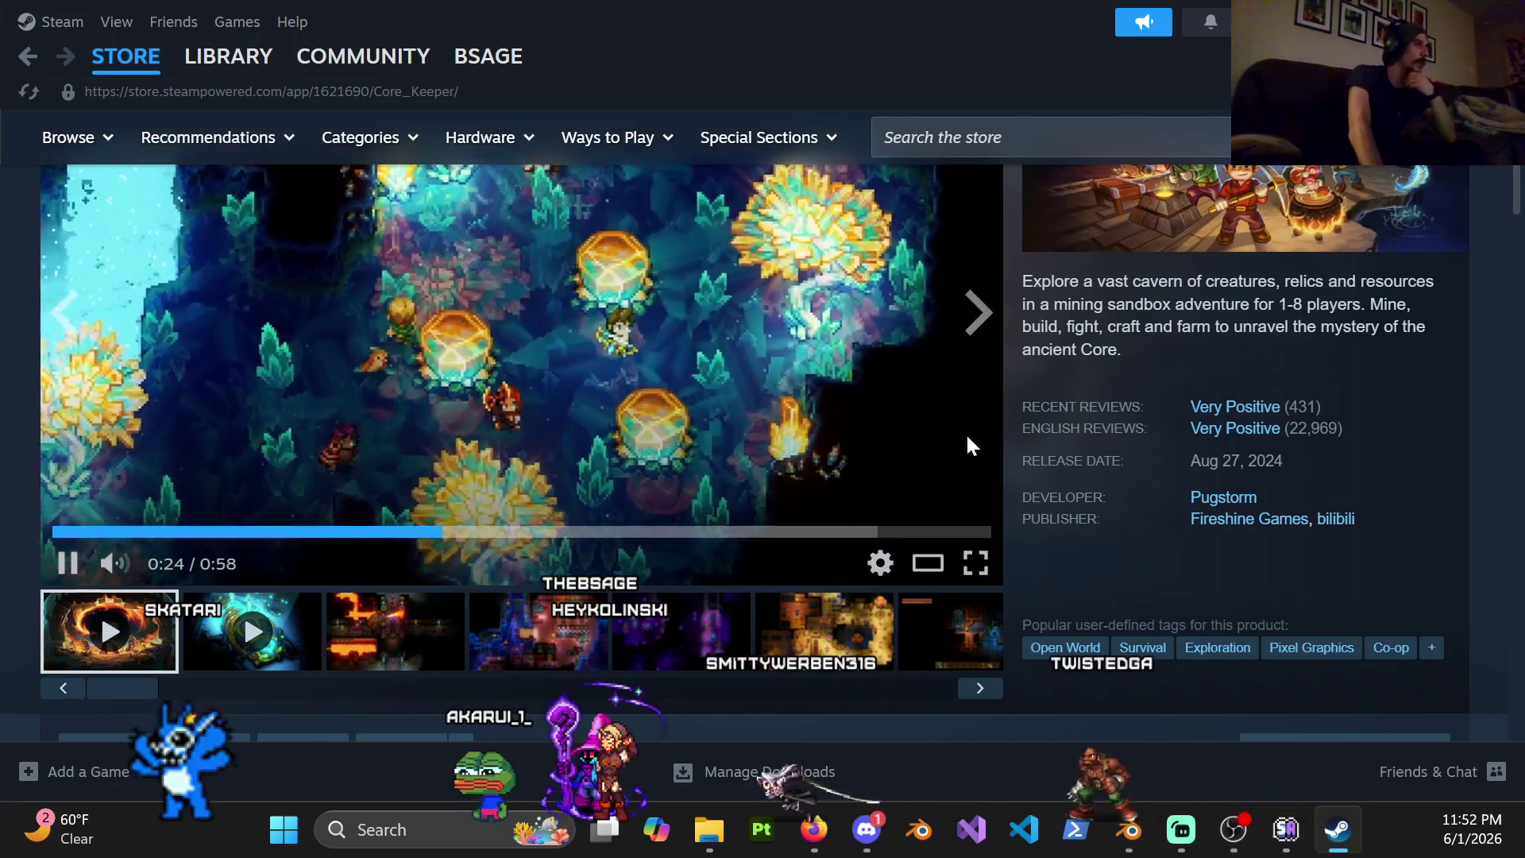
pyautogui.scroll(2, 1052, 435)
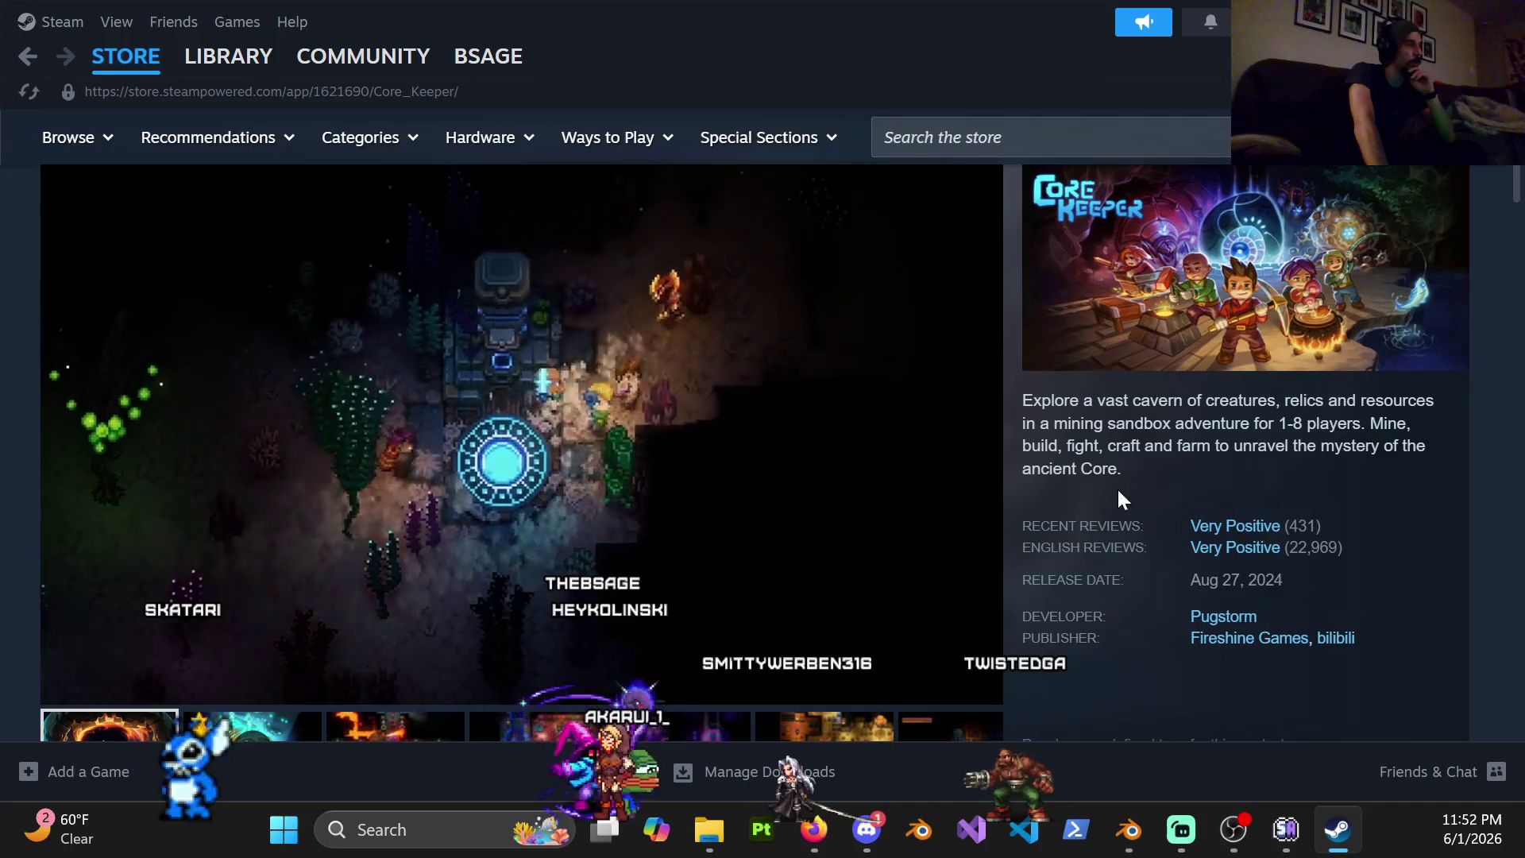
pyautogui.click(382, 506)
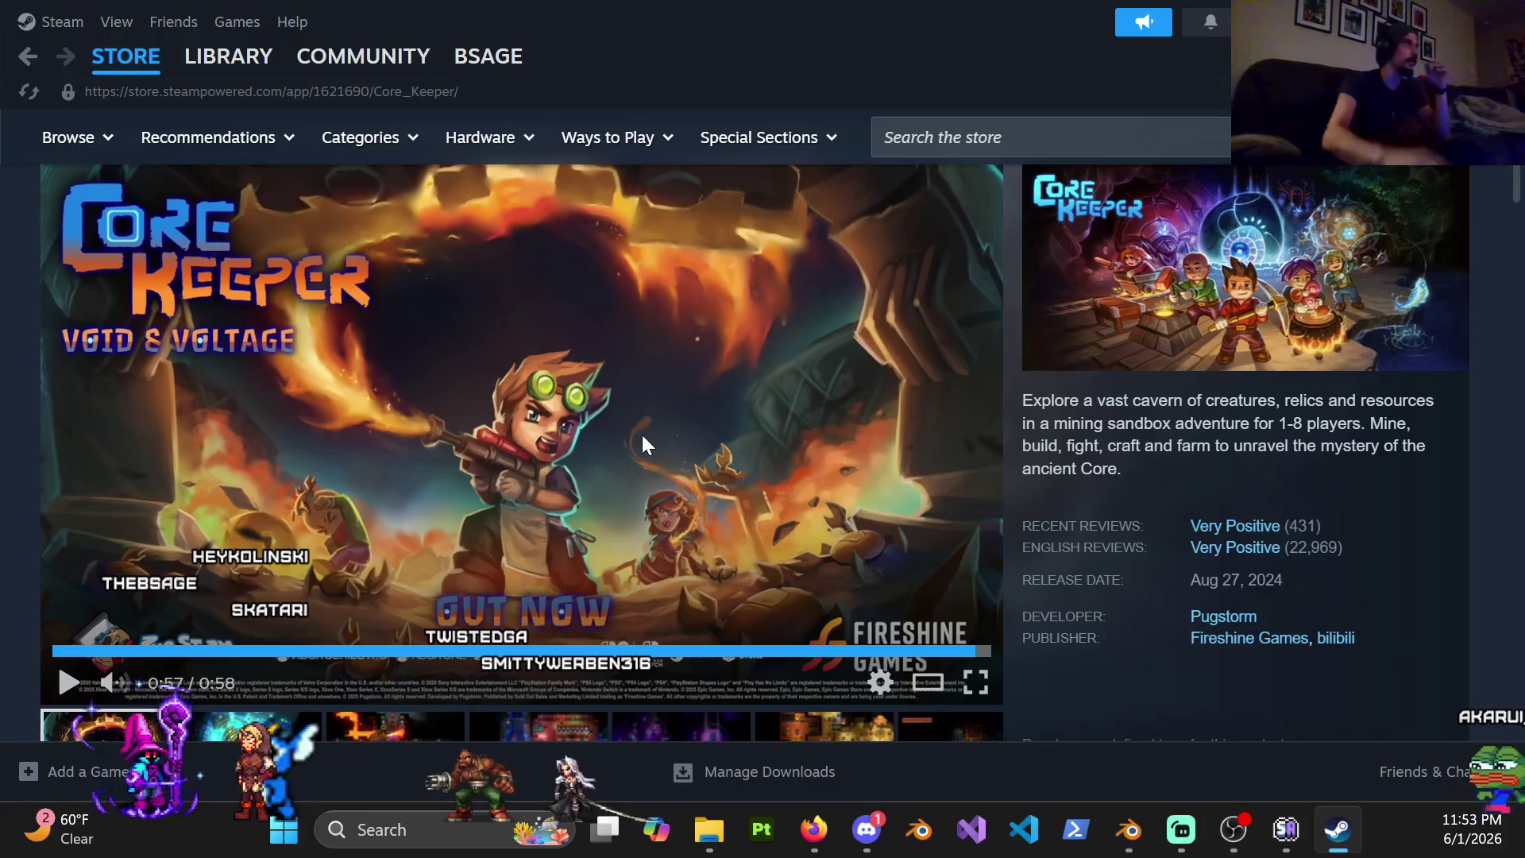
pyautogui.press('super+Down')
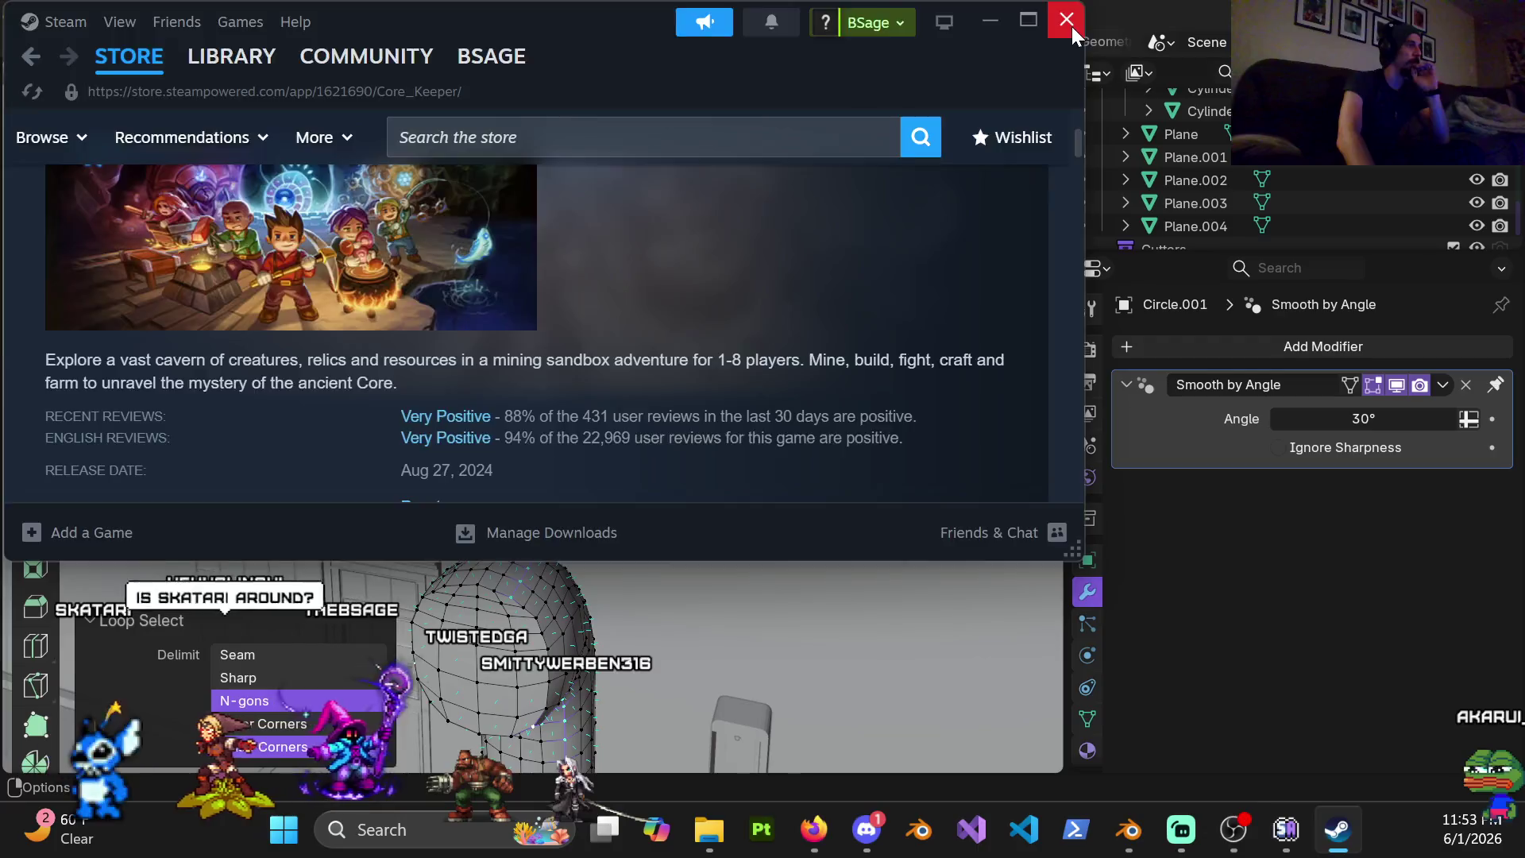
pyautogui.click(1067, 20)
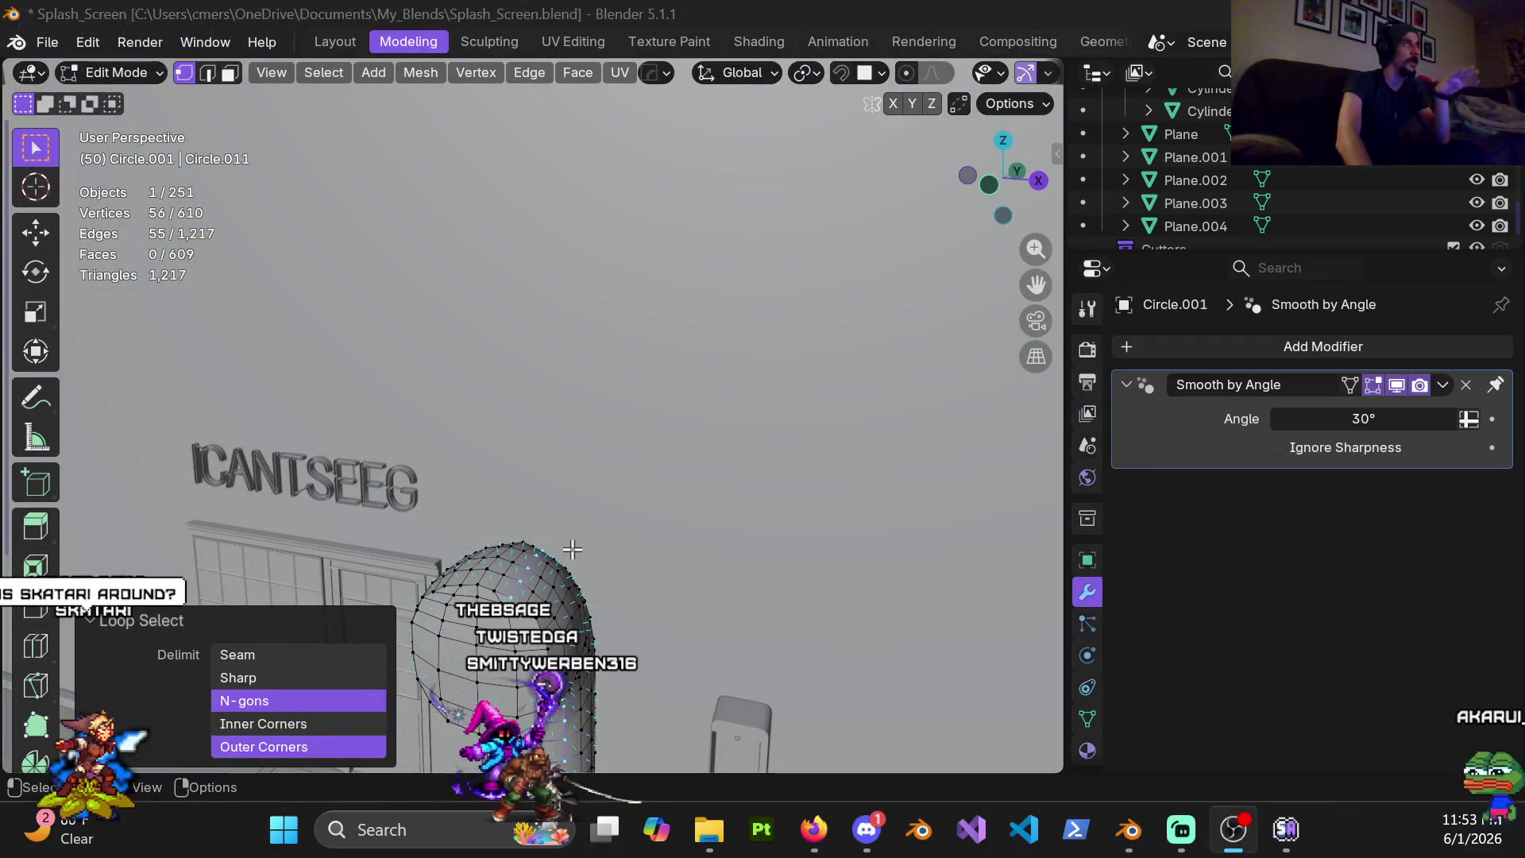
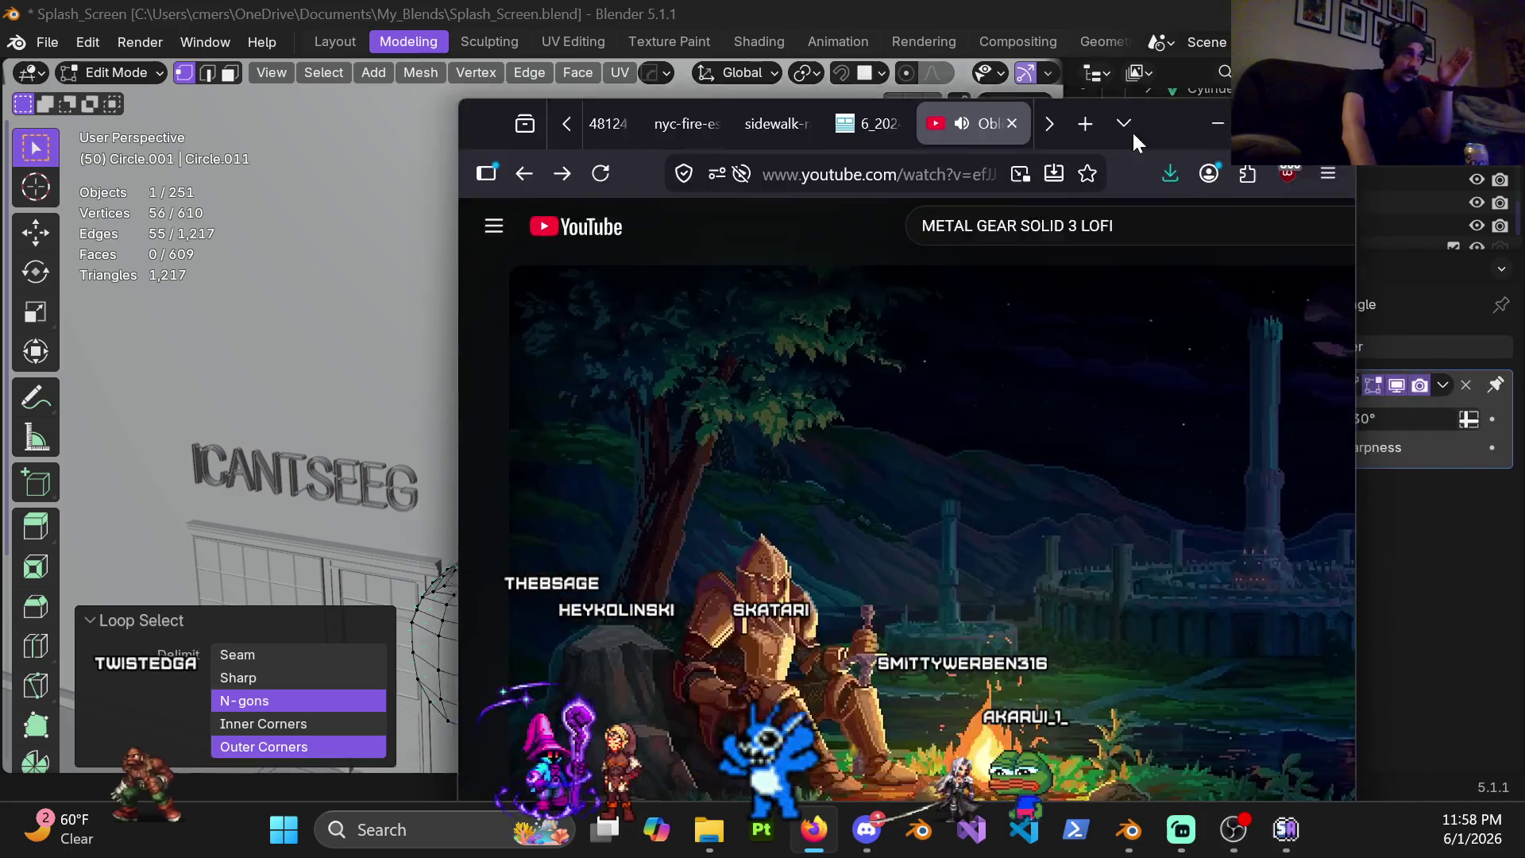
# Drag the Firefox YouTube window in from the screen edge over Blender
pyautogui.moveTo(1523, 537); pyautogui.dragTo(1038, 102)
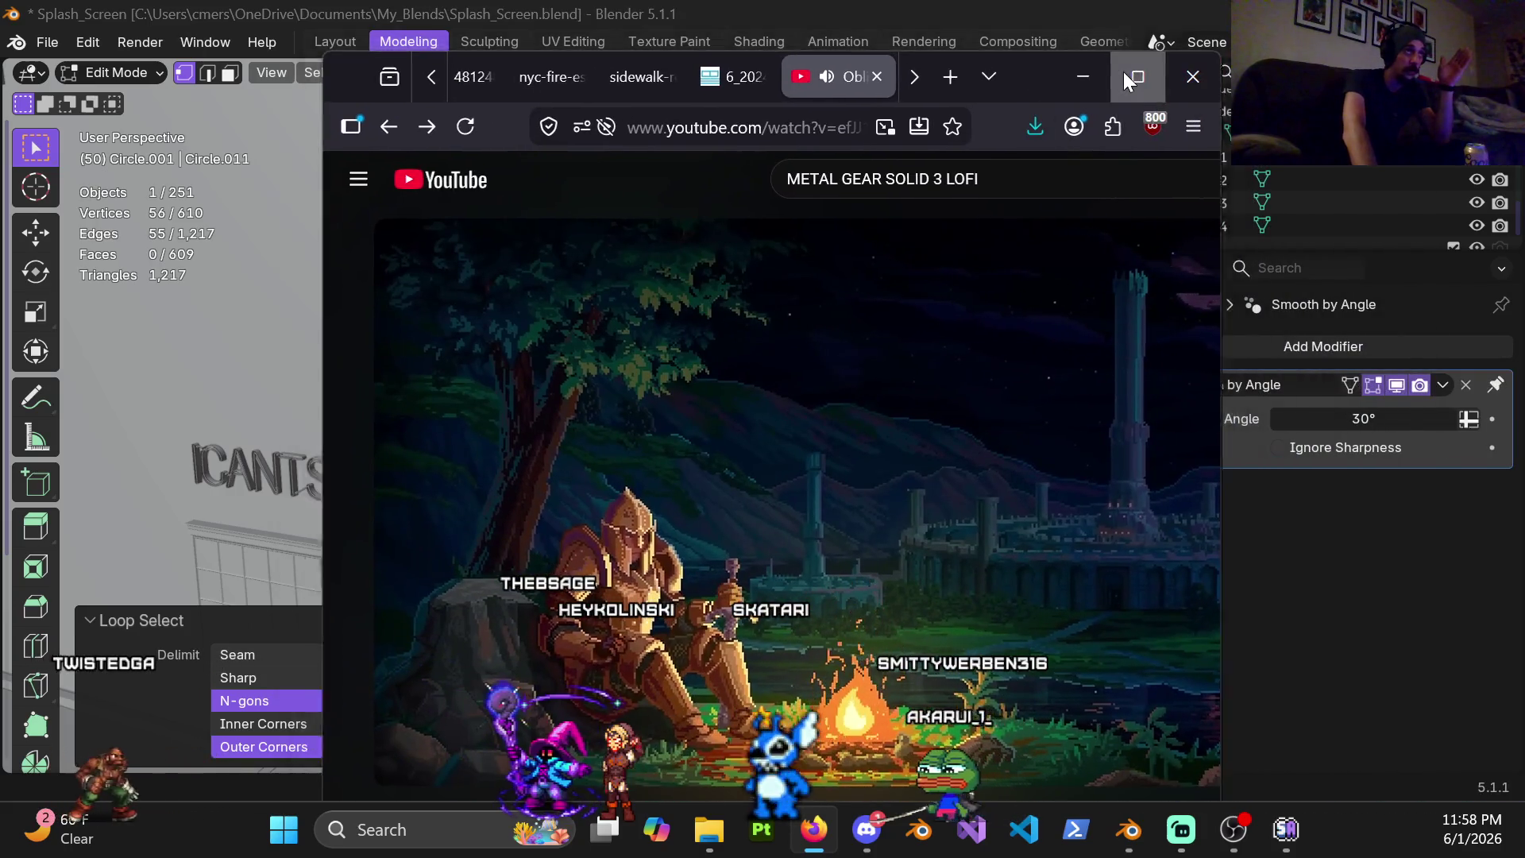
# Maximize the browser on the lofi beats video page, look it over, then return to Blender
pyautogui.click(1132, 75)
pyautogui.scroll(-1, 171, 695)
pyautogui.press('F12')
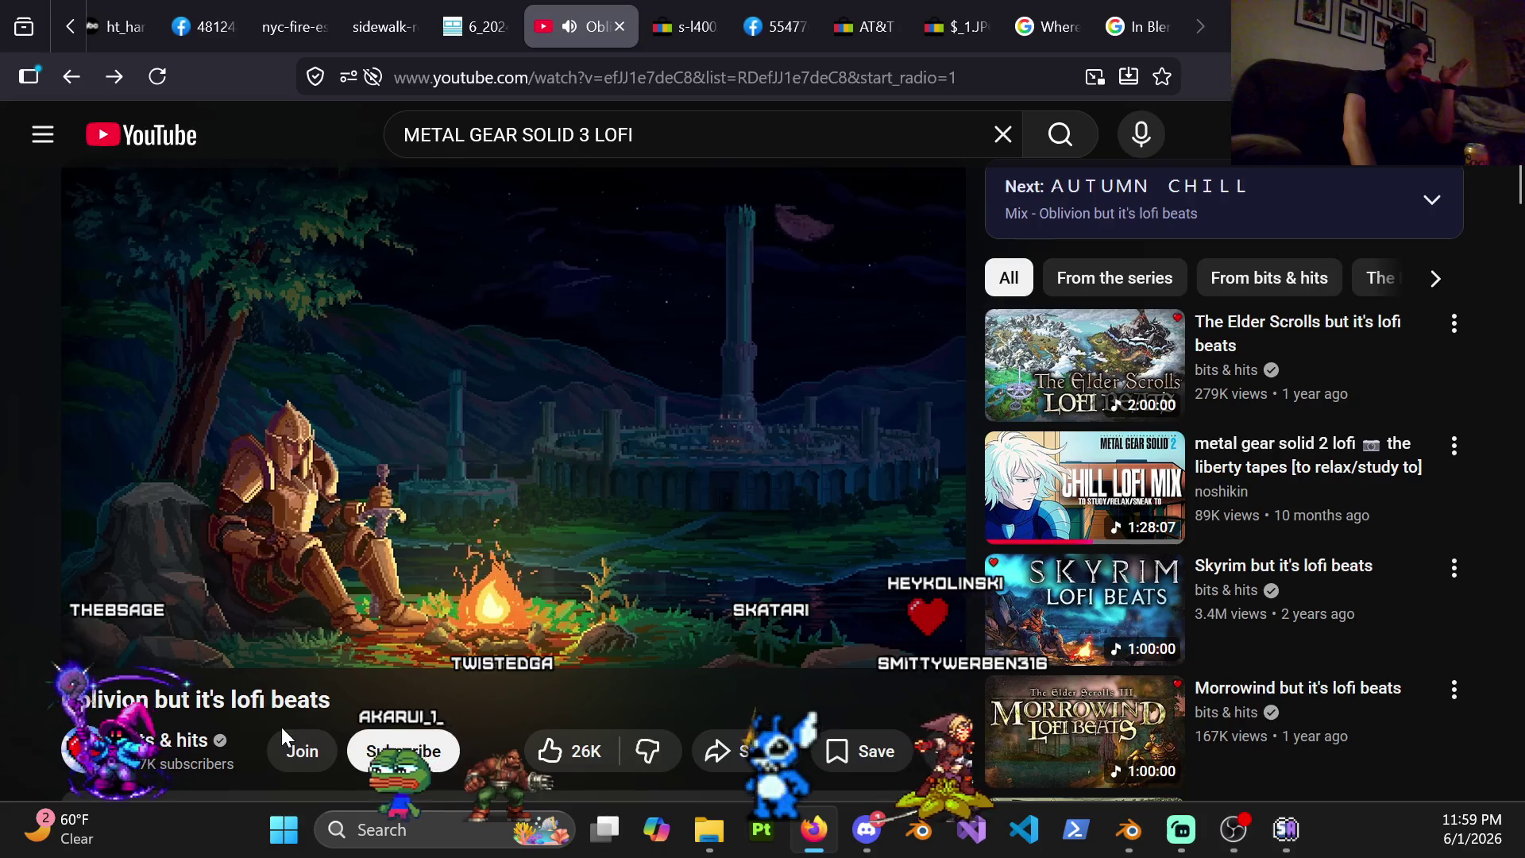
pyautogui.scroll(-2, 281, 726)
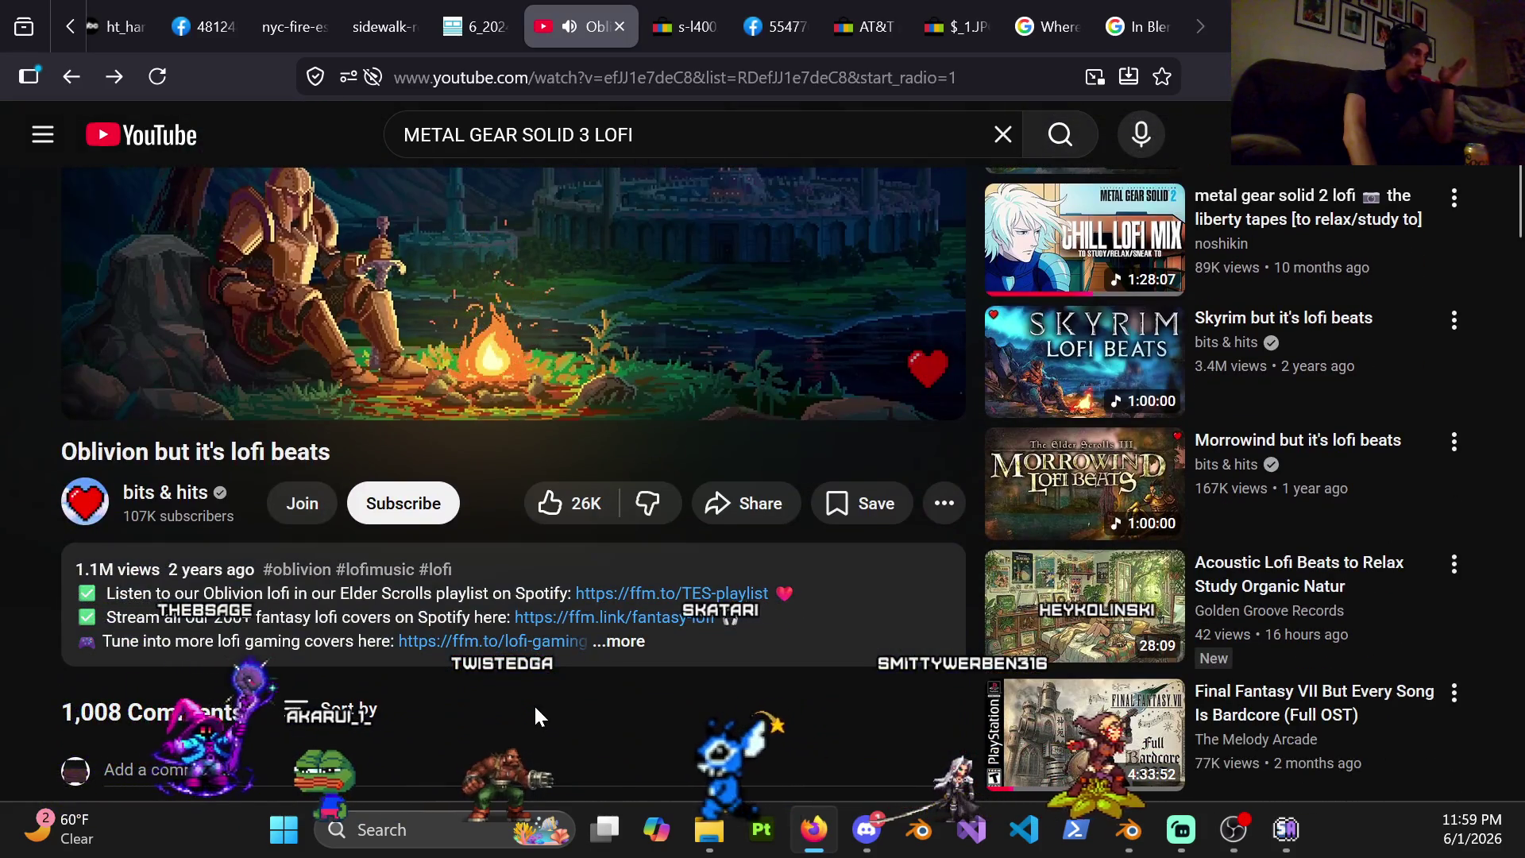
pyautogui.scroll(-1, 539, 702)
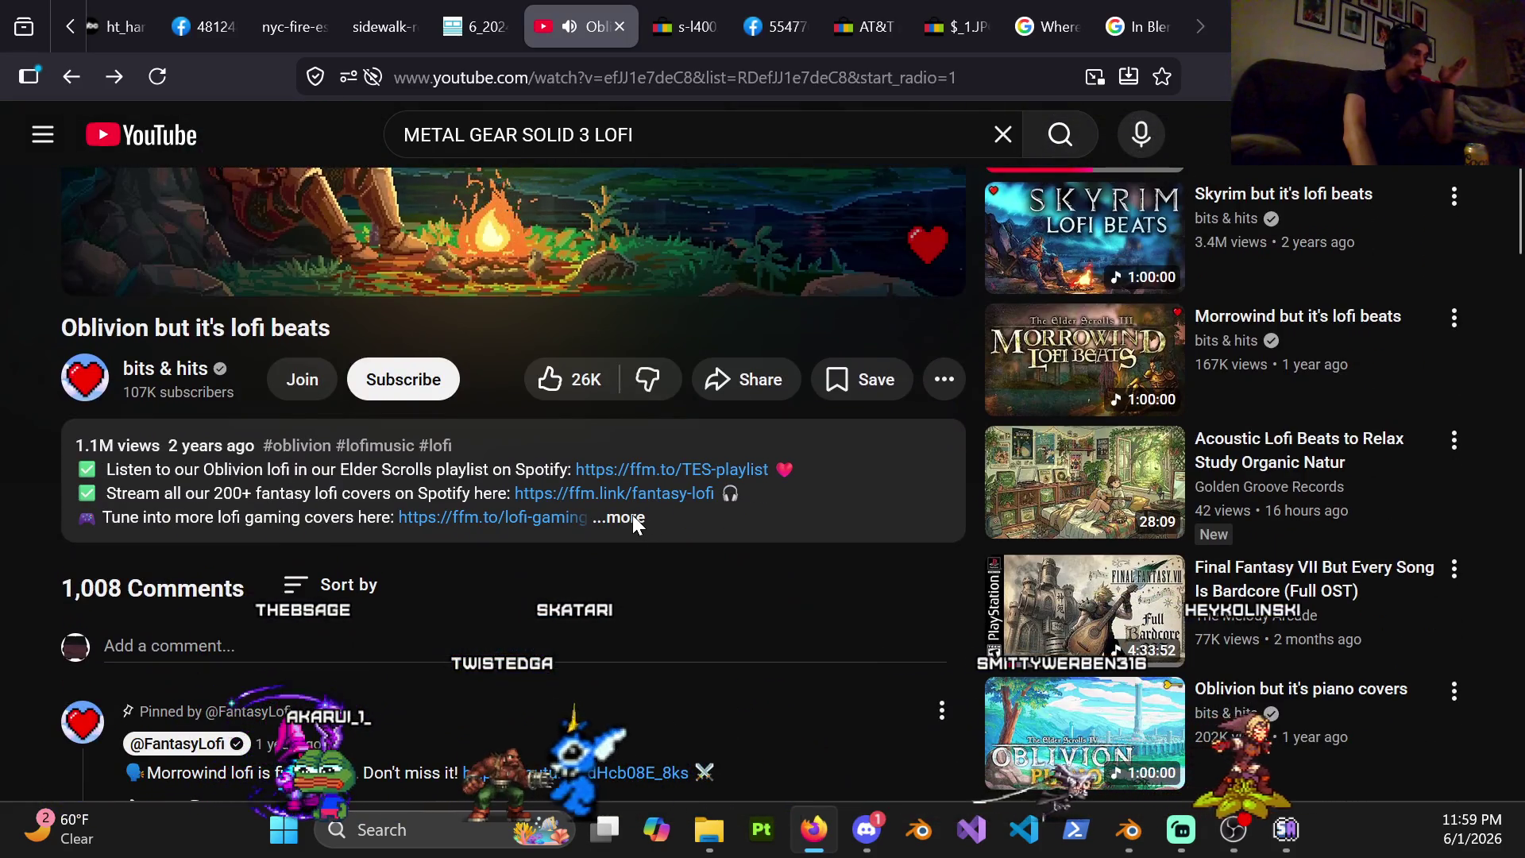
pyautogui.scroll(-3, 632, 614)
pyautogui.scroll(1, 601, 620)
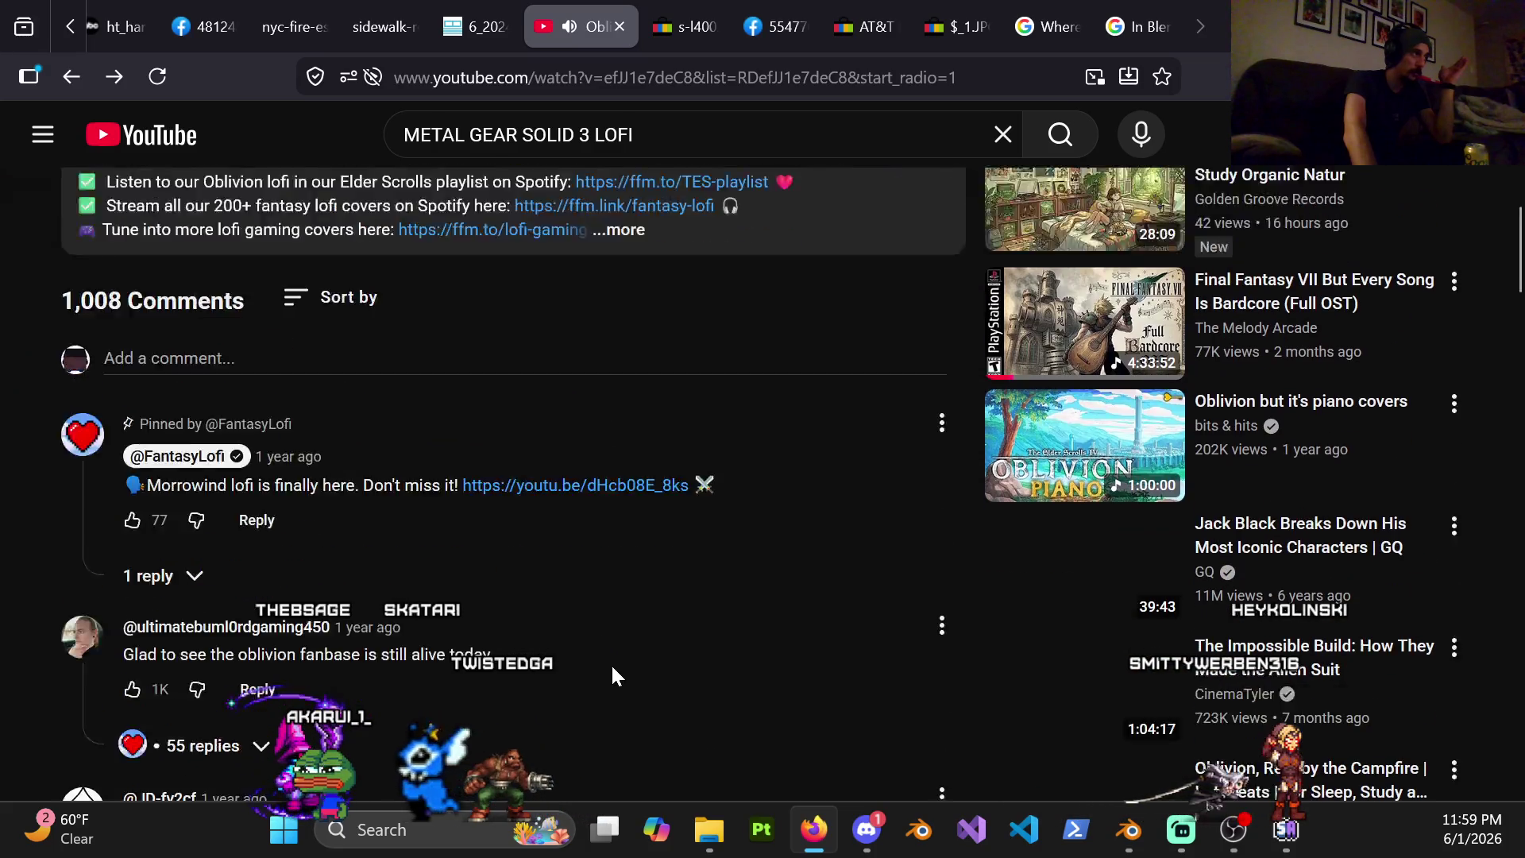
pyautogui.scroll(2, 611, 664)
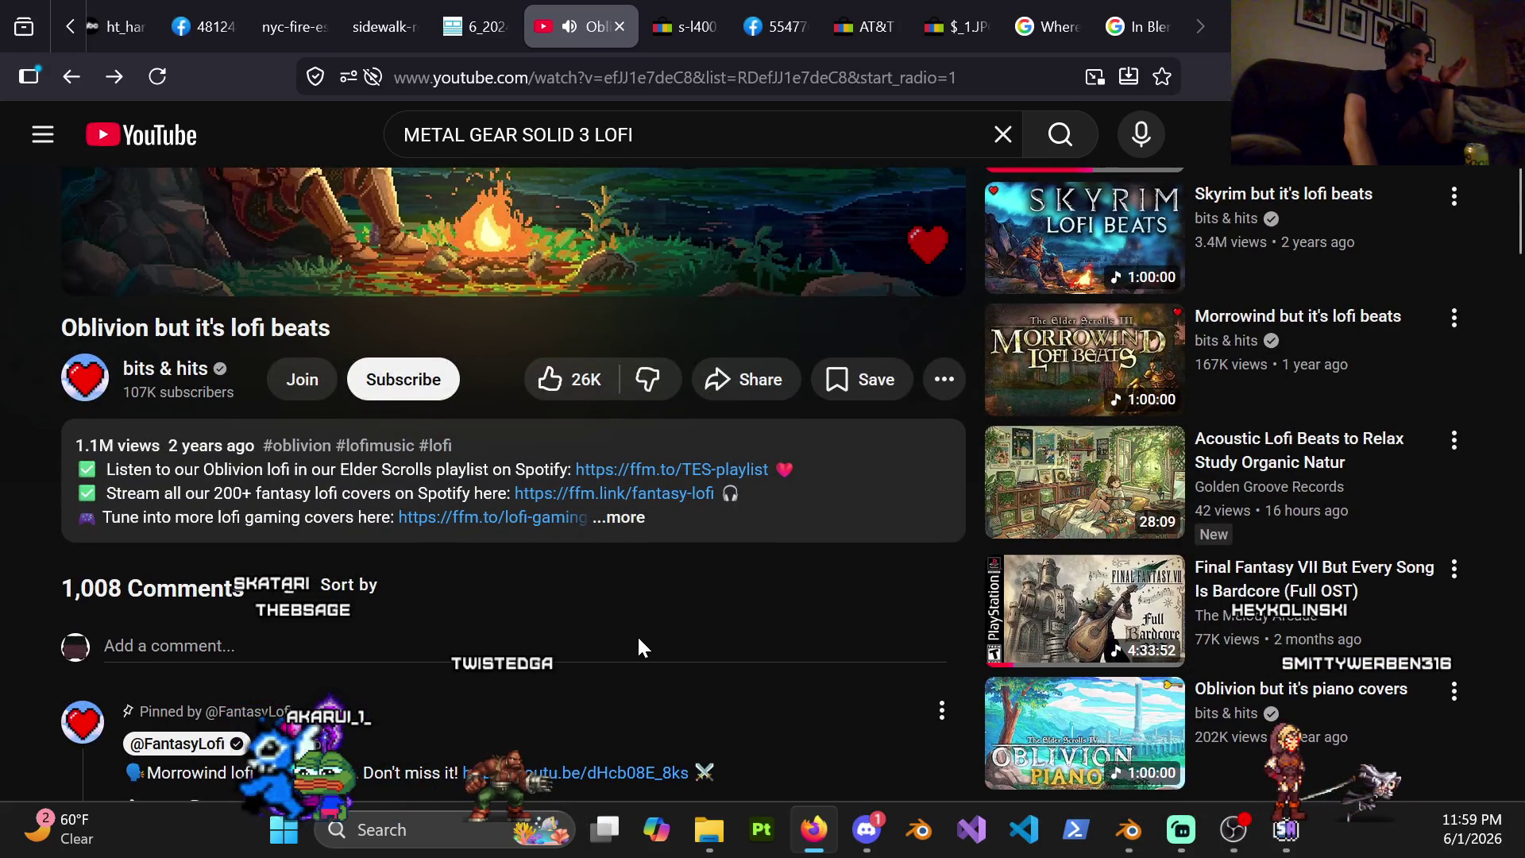
pyautogui.scroll(1, 609, 679)
pyautogui.scroll(-1, 602, 682)
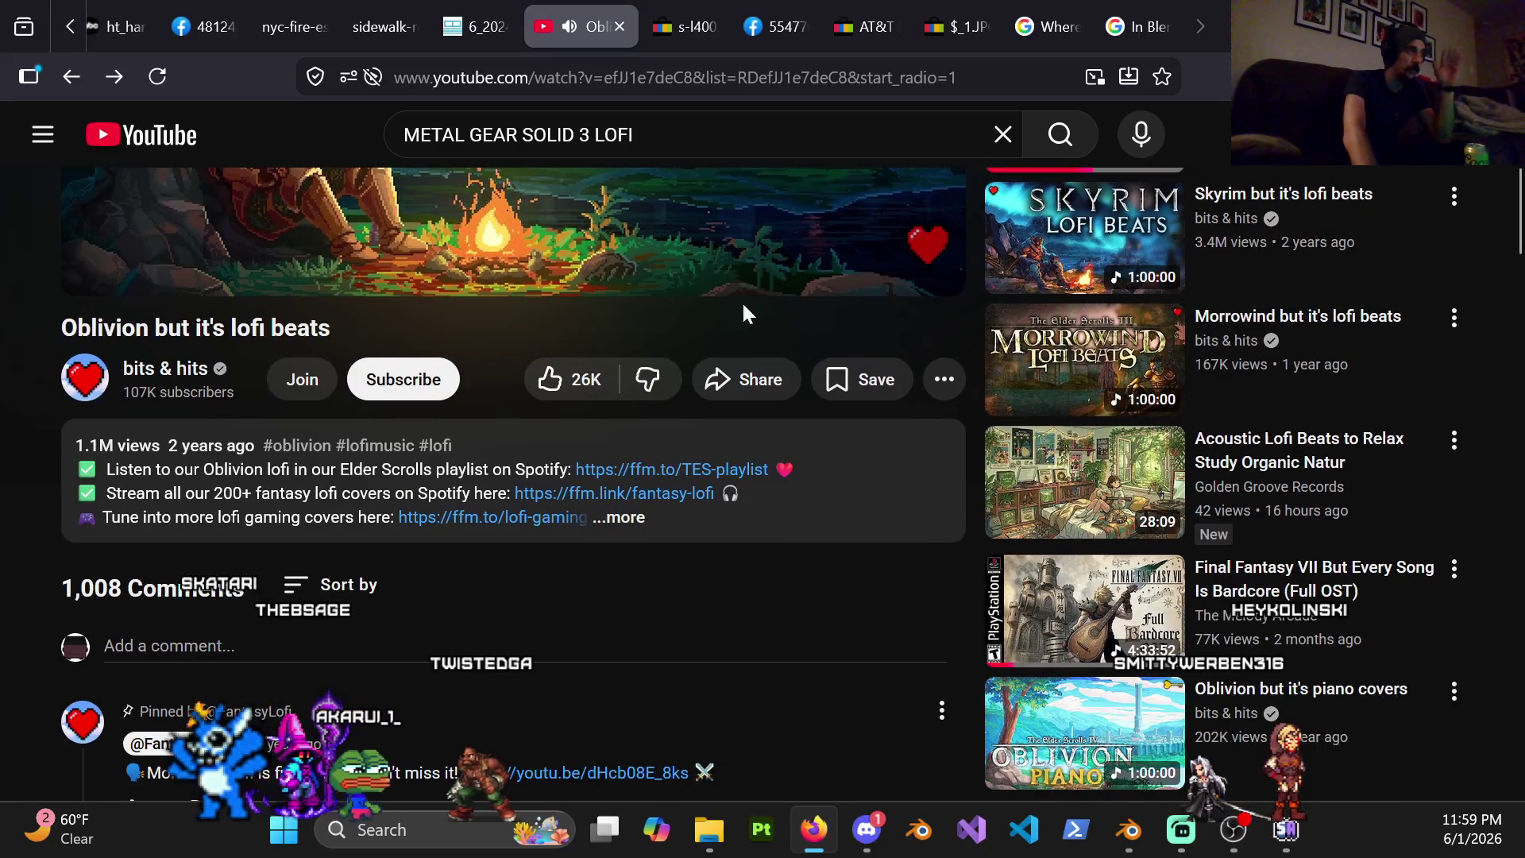
pyautogui.scroll(1, 734, 414)
pyautogui.scroll(4, 834, 334)
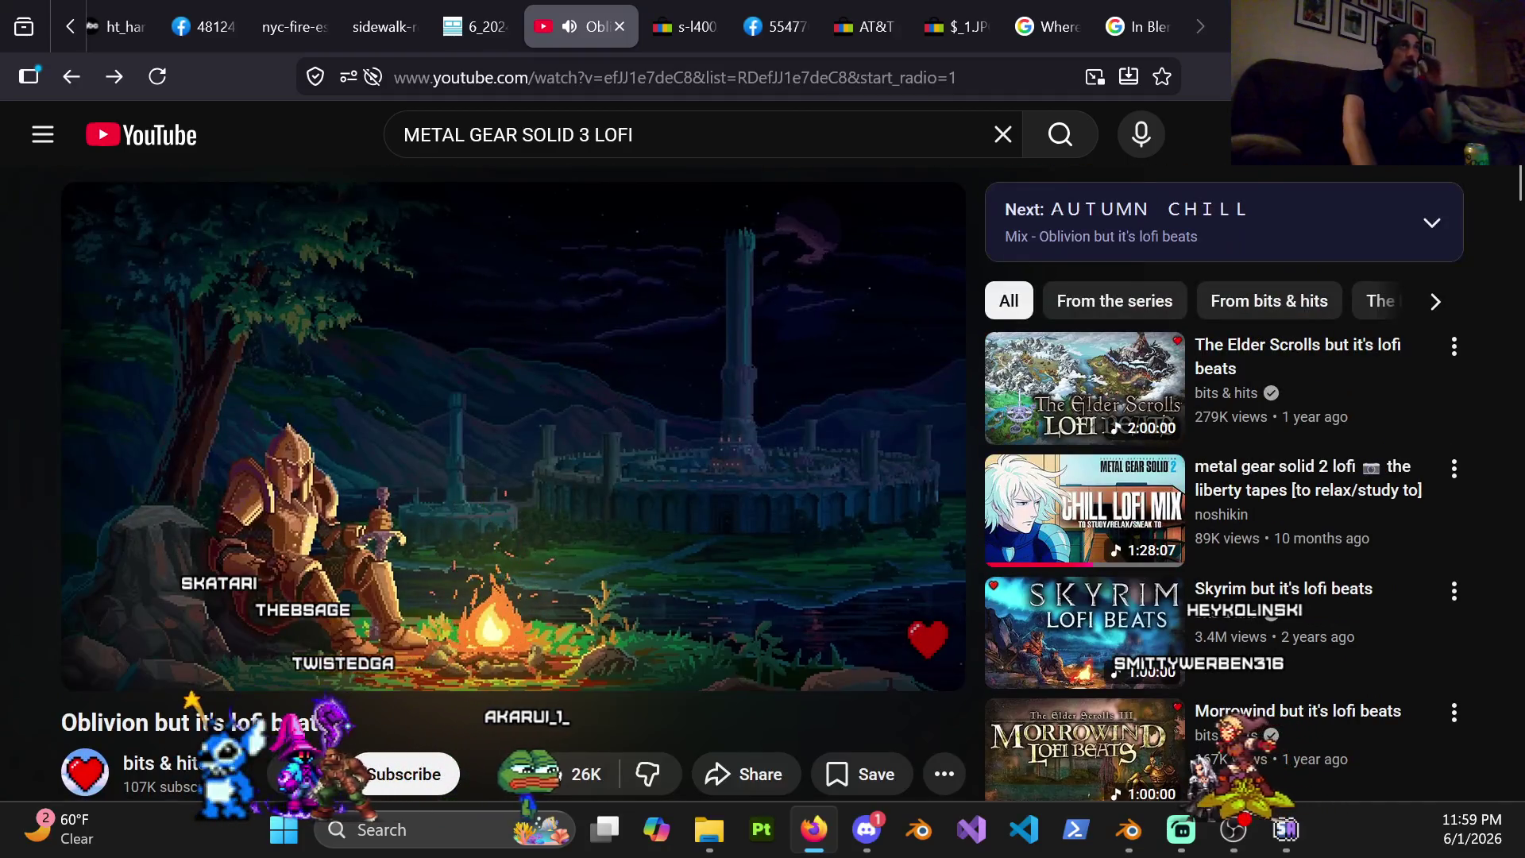
pyautogui.hotkey('alt', 'Tab')
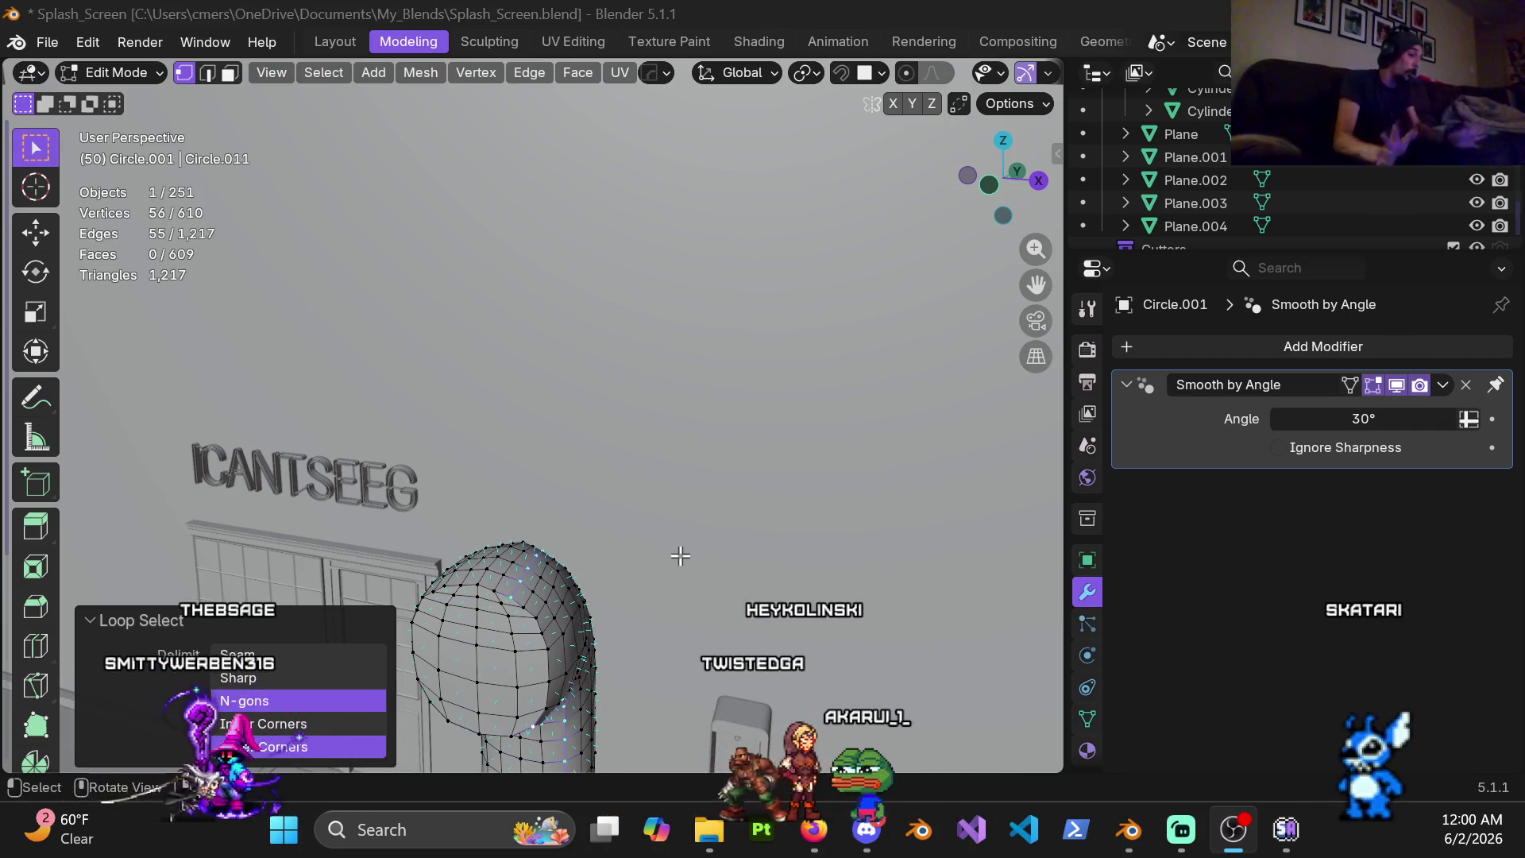
pyautogui.scroll(2, 512, 584)
pyautogui.scroll(2, 571, 501)
pyautogui.scroll(2, 621, 425)
pyautogui.moveTo(620, 425); pyautogui.dragTo(654, 381, button='middle')
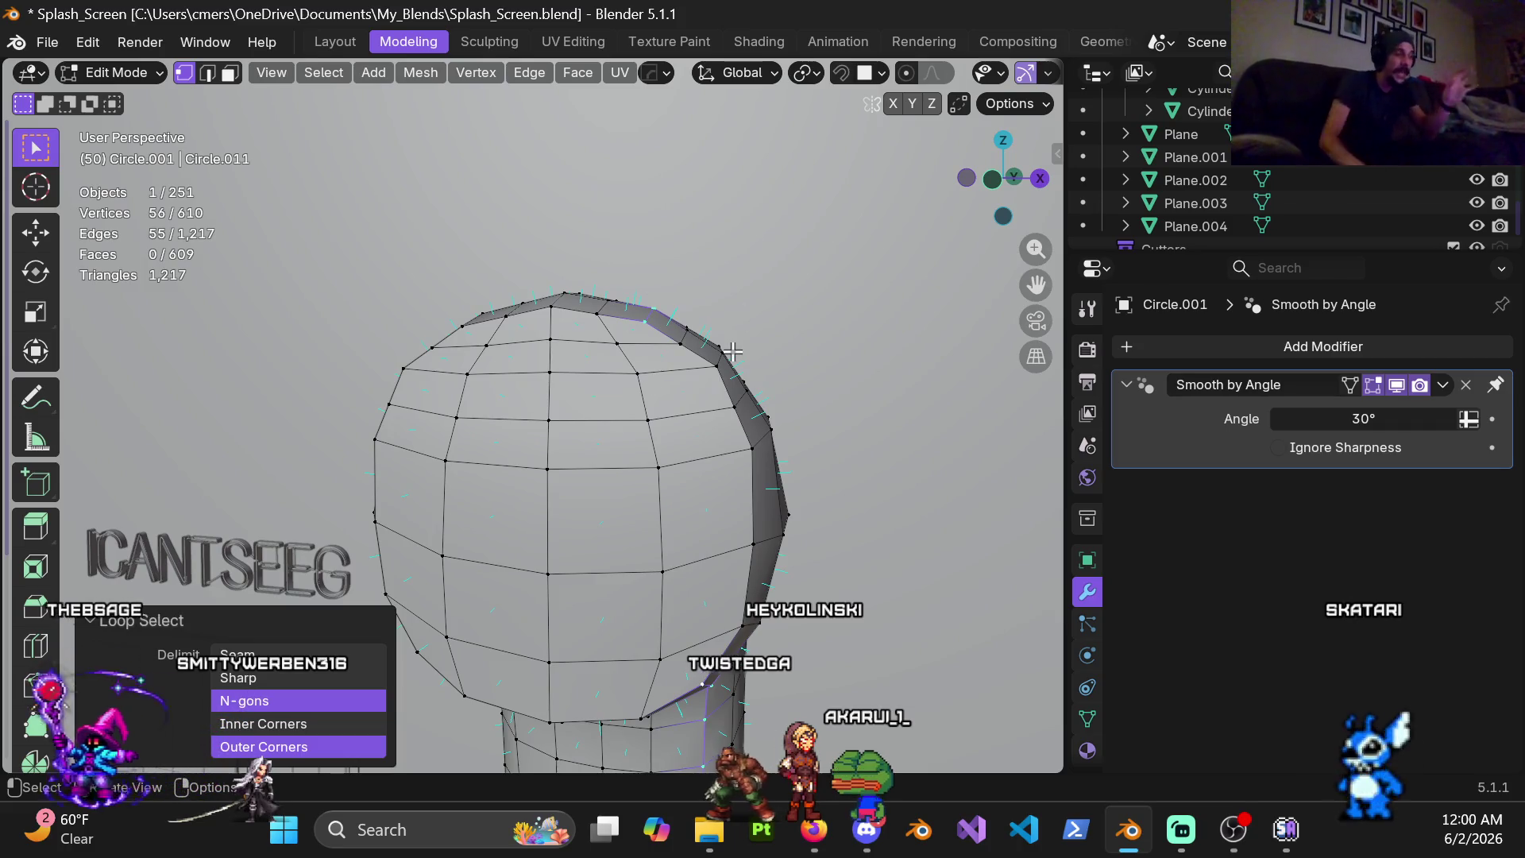
pyautogui.scroll(-5, 719, 536)
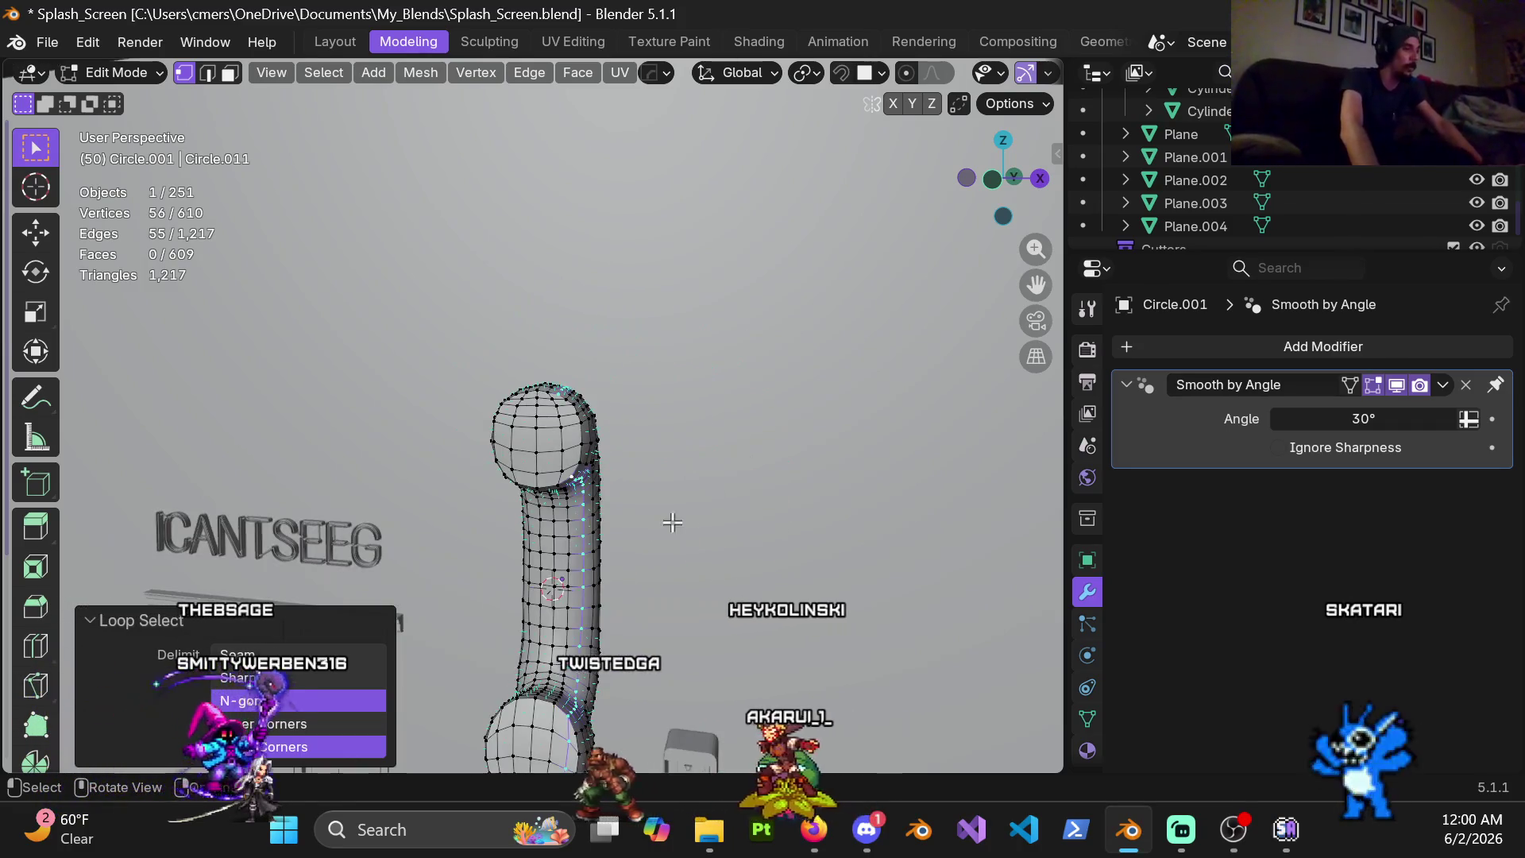
pyautogui.scroll(3, 691, 517)
pyautogui.scroll(2, 569, 519)
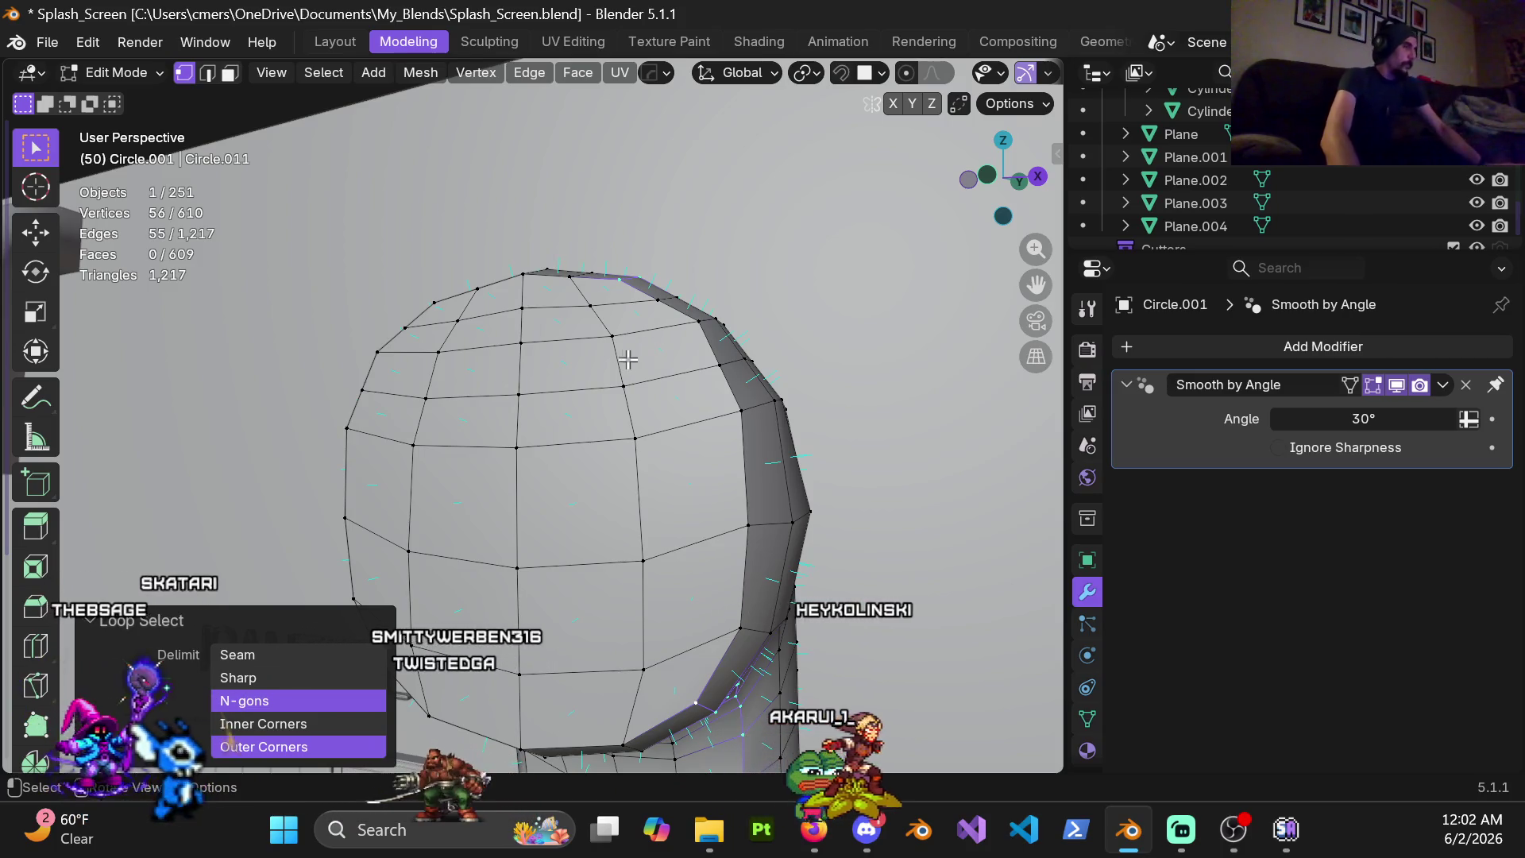
# Orbit around the pipe and loop-select a ring of edges around it
pyautogui.moveTo(657, 402)
pyautogui.mouseDown(button='middle')
pyautogui.moveTo(673, 392)
pyautogui.moveTo(608, 355)
pyautogui.moveTo(682, 341)
pyautogui.moveTo(639, 352)
pyautogui.mouseUp(button='middle')
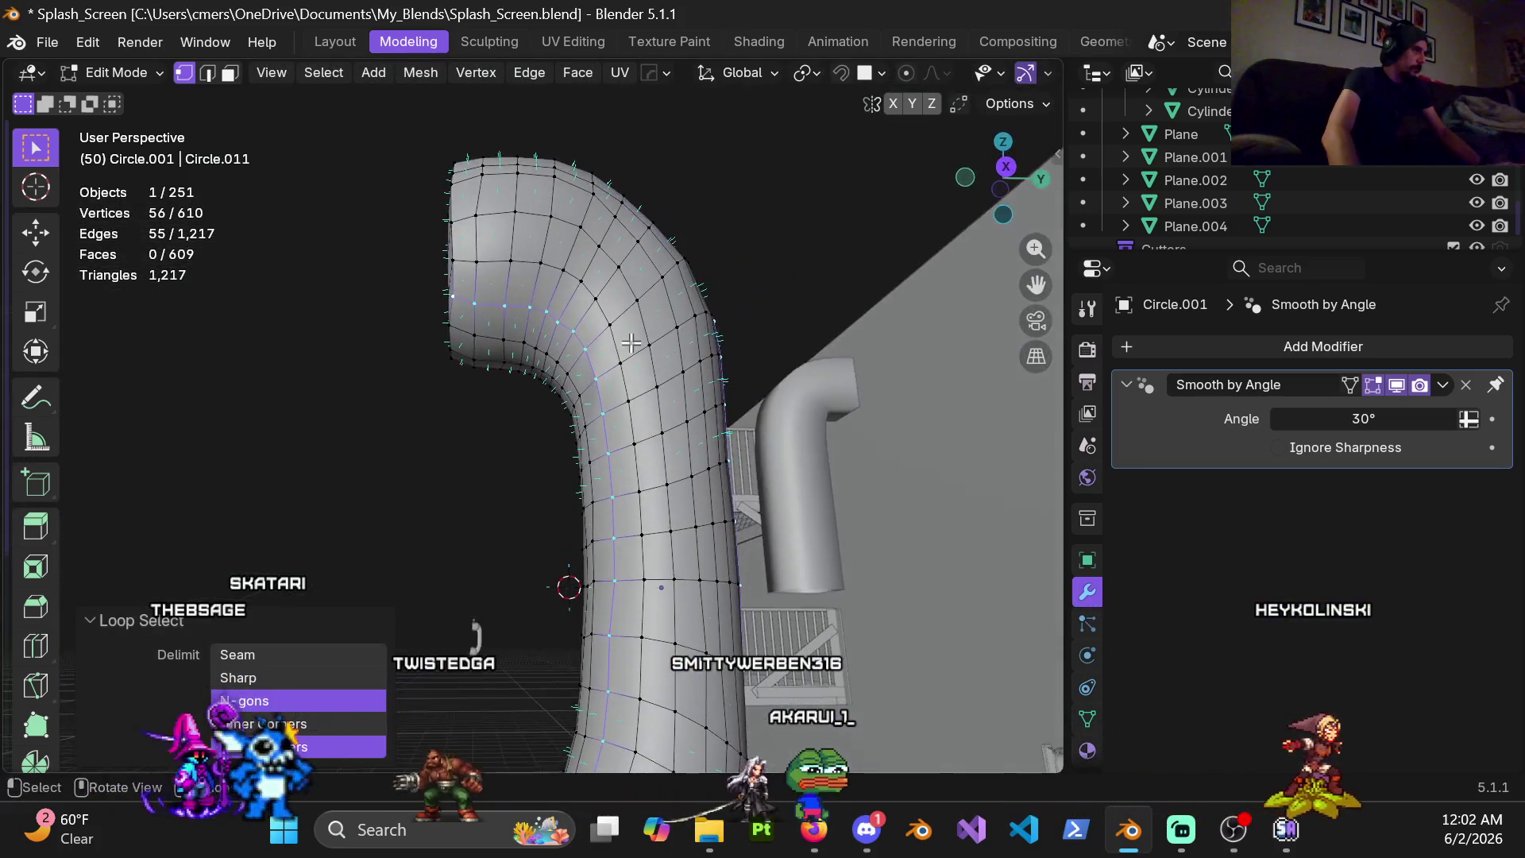
pyautogui.keyDown('alt'); pyautogui.click(597, 253); pyautogui.keyUp('alt')
pyautogui.moveTo(598, 254); pyautogui.dragTo(659, 393, button='middle')
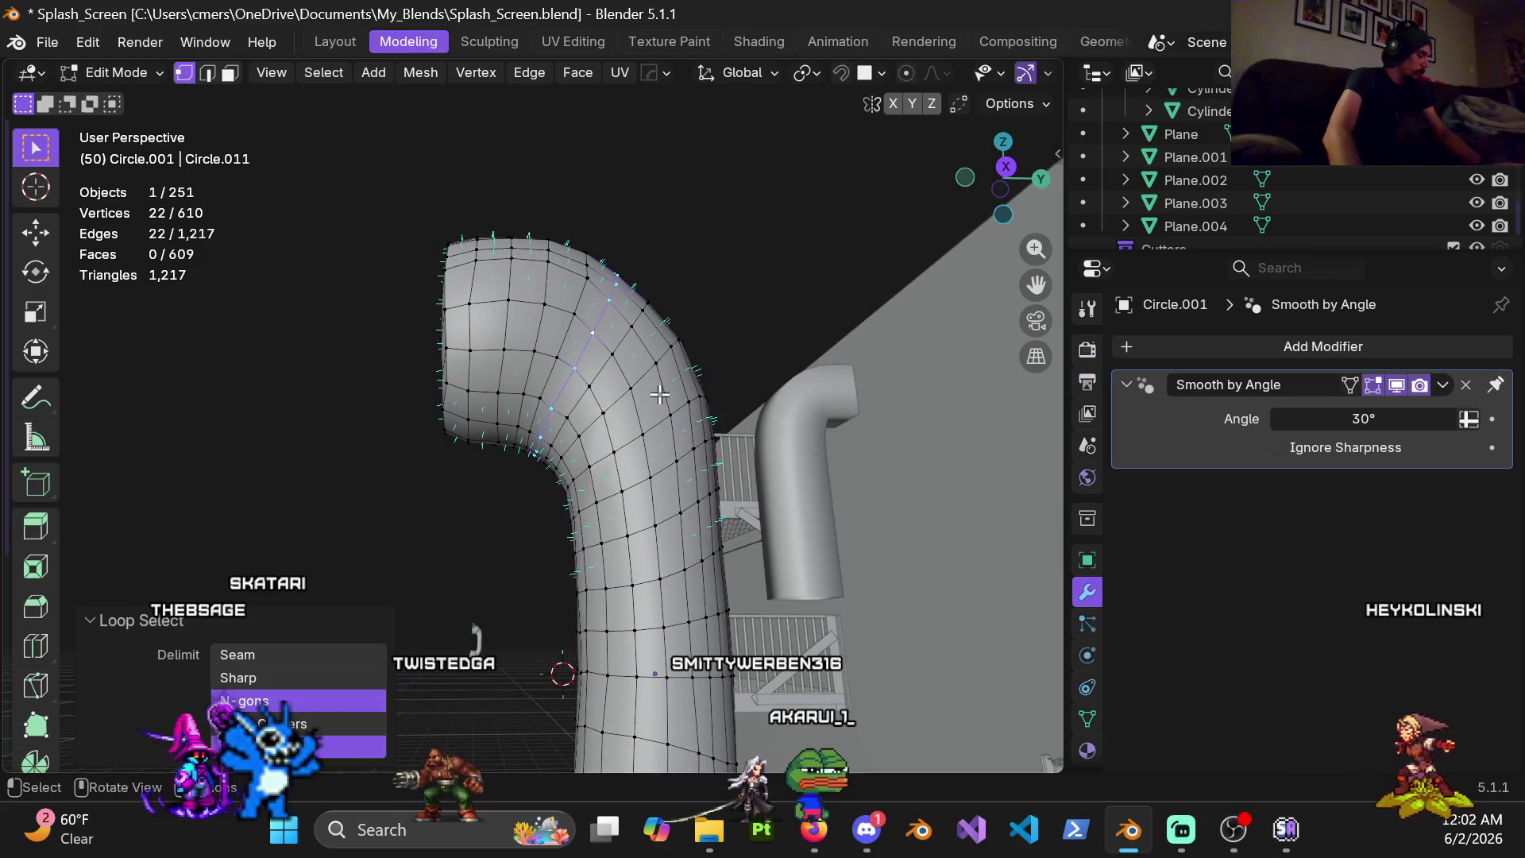
pyautogui.moveTo(537, 414)
pyautogui.mouseDown(button='middle')
pyautogui.moveTo(695, 350)
pyautogui.moveTo(688, 368)
pyautogui.mouseUp(button='middle')
pyautogui.keyDown('alt'); pyautogui.click(621, 431); pyautogui.keyUp('alt')
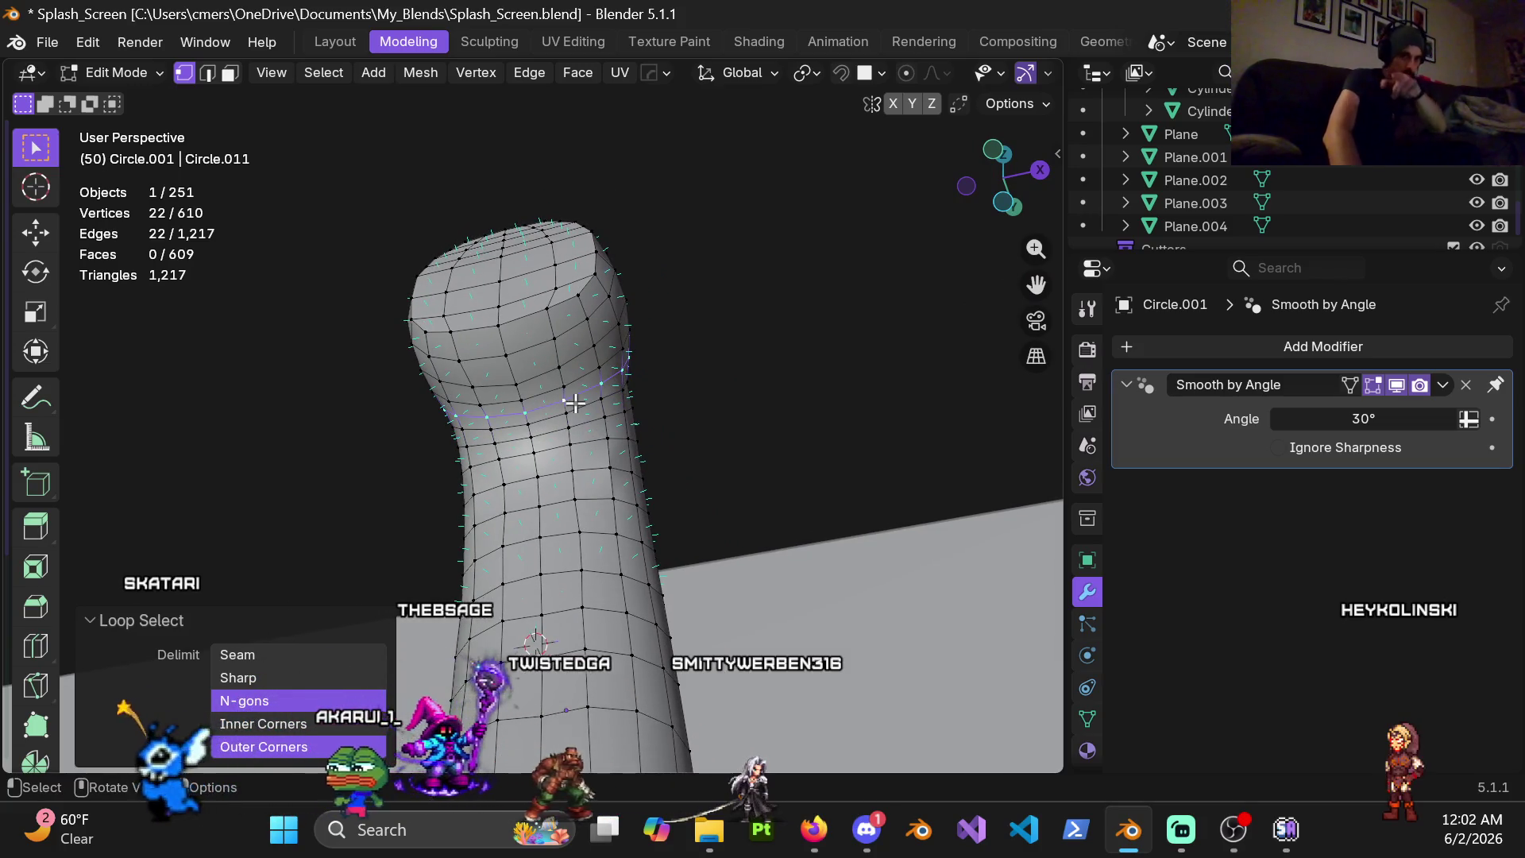
pyautogui.scroll(2, 588, 395)
# Loop-select the vertical edge loop running over the pipe's rounded top and look down at it
pyautogui.moveTo(588, 396)
pyautogui.mouseDown(button='middle')
pyautogui.moveTo(578, 432)
pyautogui.moveTo(637, 409)
pyautogui.mouseUp(button='middle')
pyautogui.scroll(2, 623, 507)
pyautogui.moveTo(623, 508); pyautogui.dragTo(611, 412, button='middle')
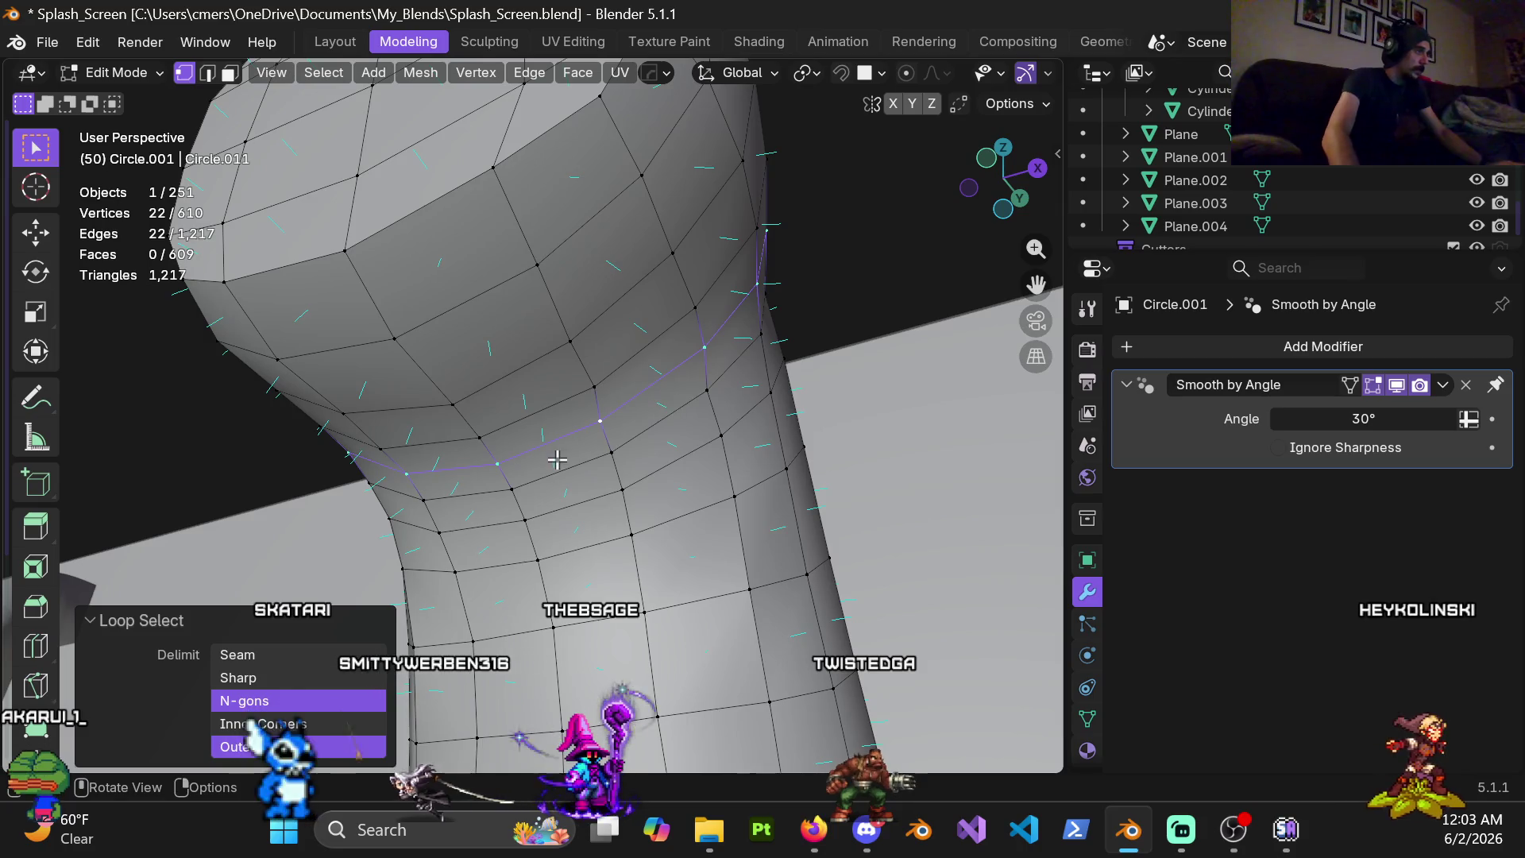
pyautogui.keyDown('shift'); pyautogui.click(497, 468); pyautogui.keyUp('shift')
pyautogui.moveTo(497, 467); pyautogui.dragTo(615, 377, button='middle')
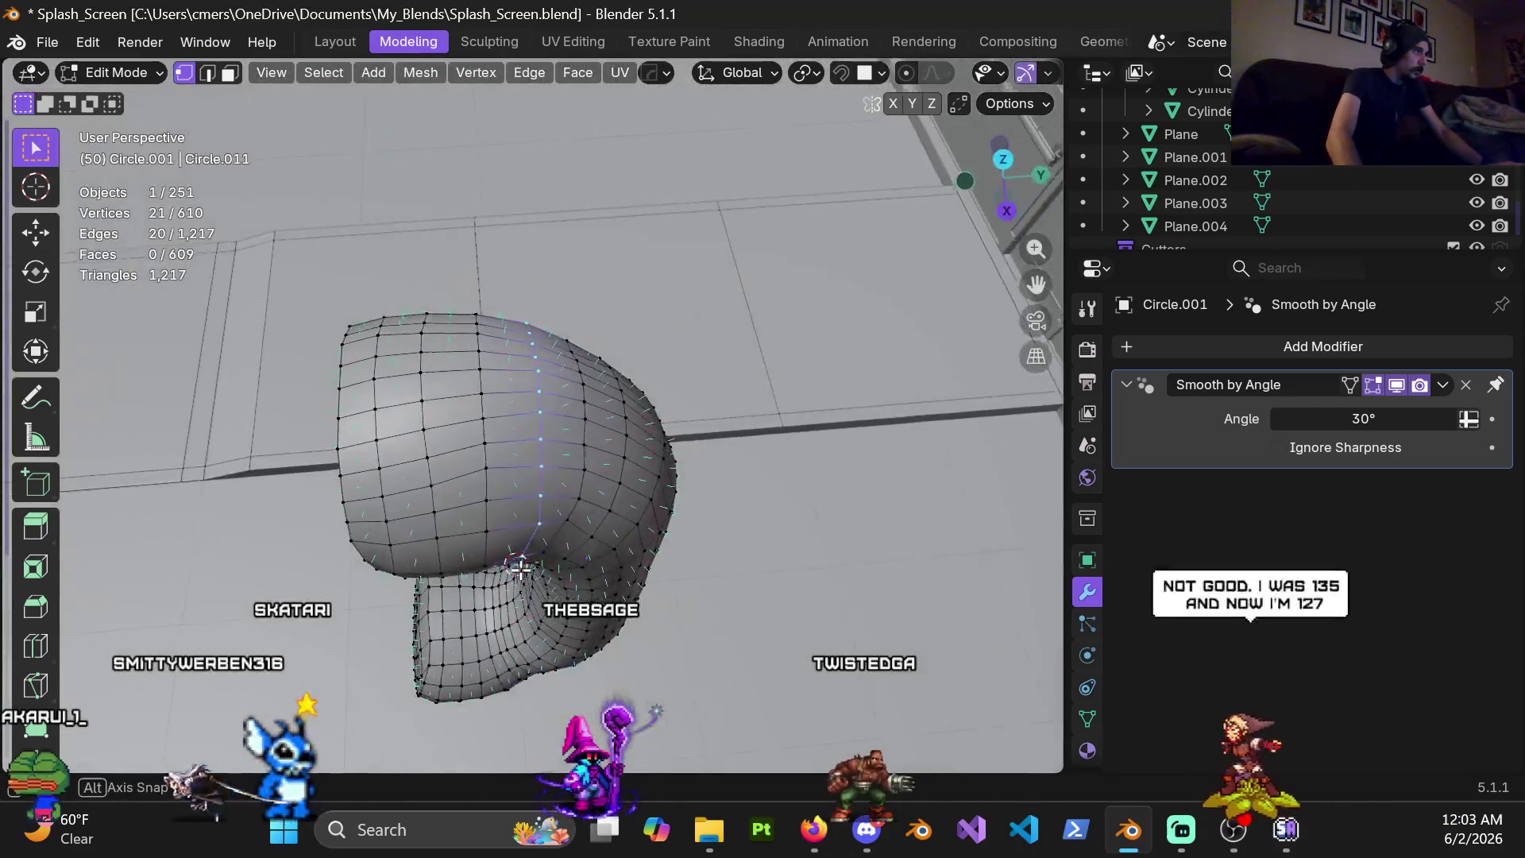
pyautogui.moveTo(551, 453)
pyautogui.mouseDown(button='middle')
pyautogui.moveTo(545, 372)
pyautogui.moveTo(594, 500)
pyautogui.mouseUp(button='middle')
# Relax the vertical top loop and a horizontal loop just below it with LoopTools Relax
pyautogui.rightClick(562, 335)
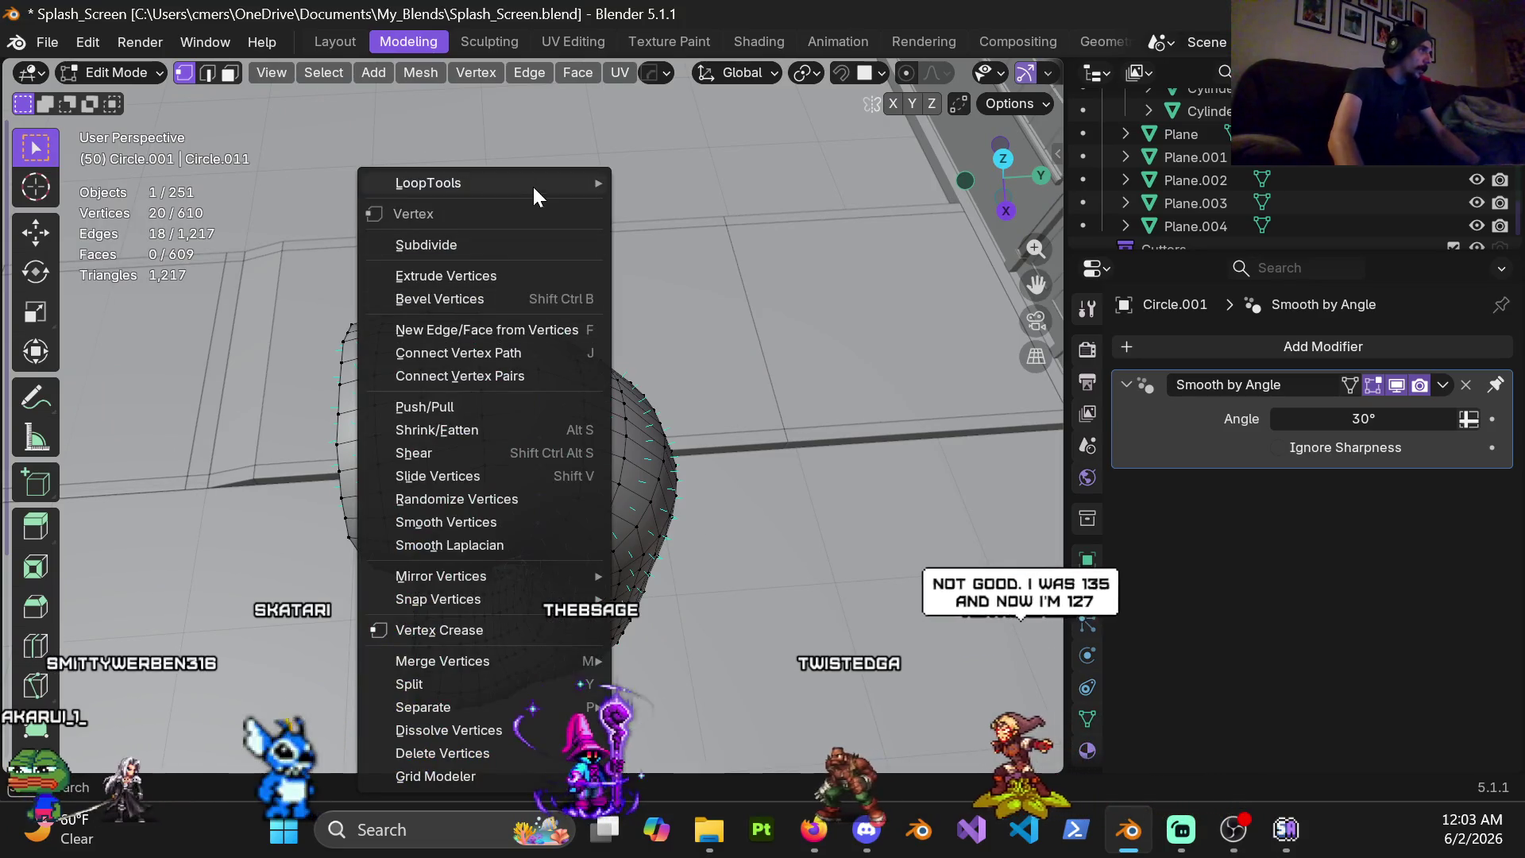
pyautogui.moveTo(429, 183)
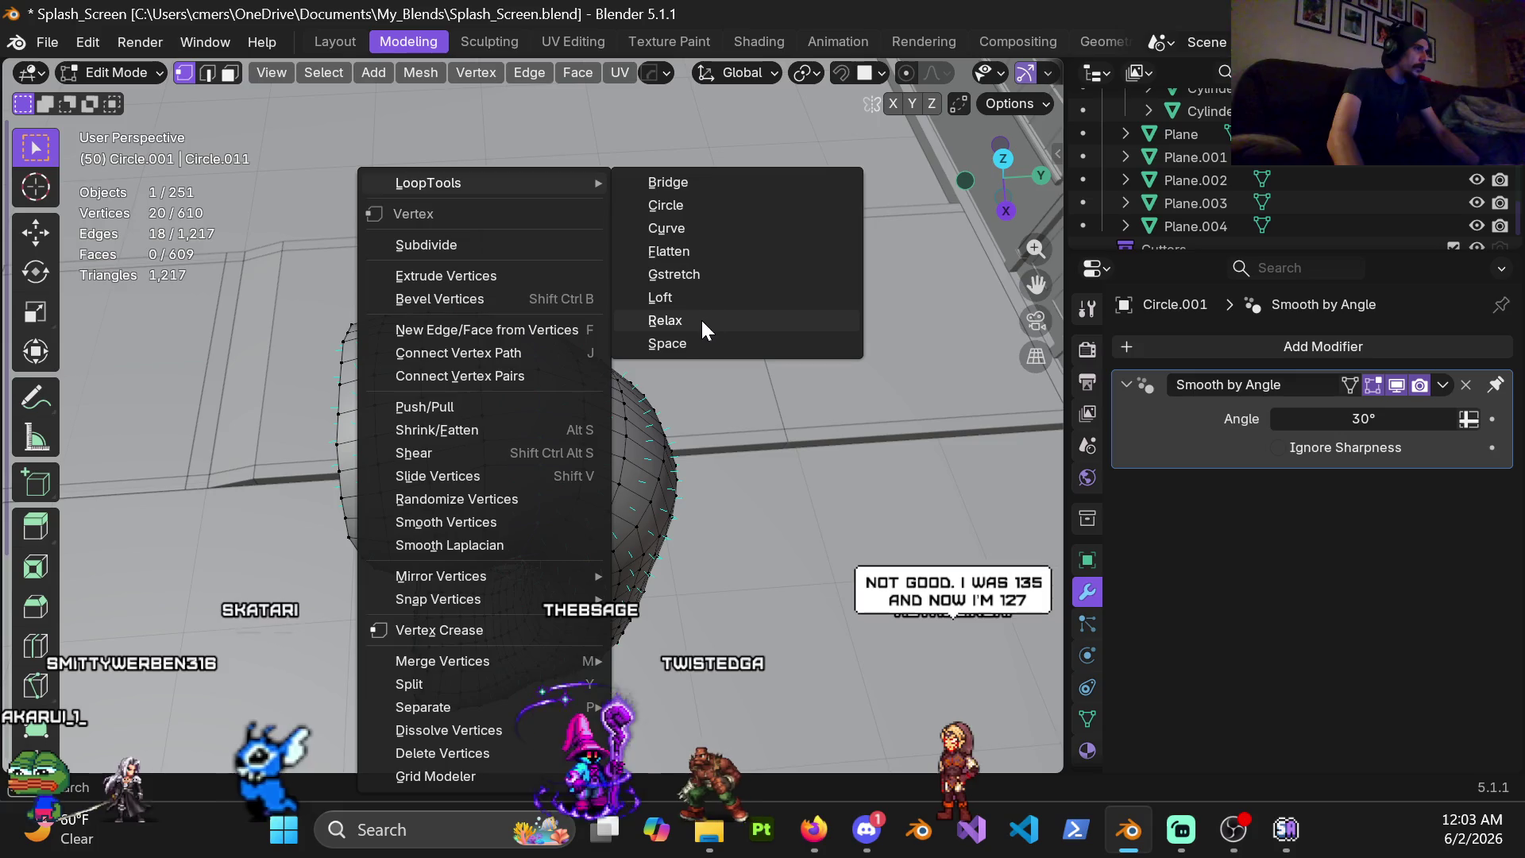
pyautogui.click(701, 320)
pyautogui.moveTo(596, 537)
pyautogui.mouseDown(button='middle')
pyautogui.moveTo(481, 348)
pyautogui.moveTo(497, 466)
pyautogui.mouseUp(button='middle')
pyautogui.keyDown('alt'); pyautogui.click(481, 348); pyautogui.keyUp('alt')
pyautogui.keyDown('alt'); pyautogui.click(500, 468); pyautogui.keyUp('alt')
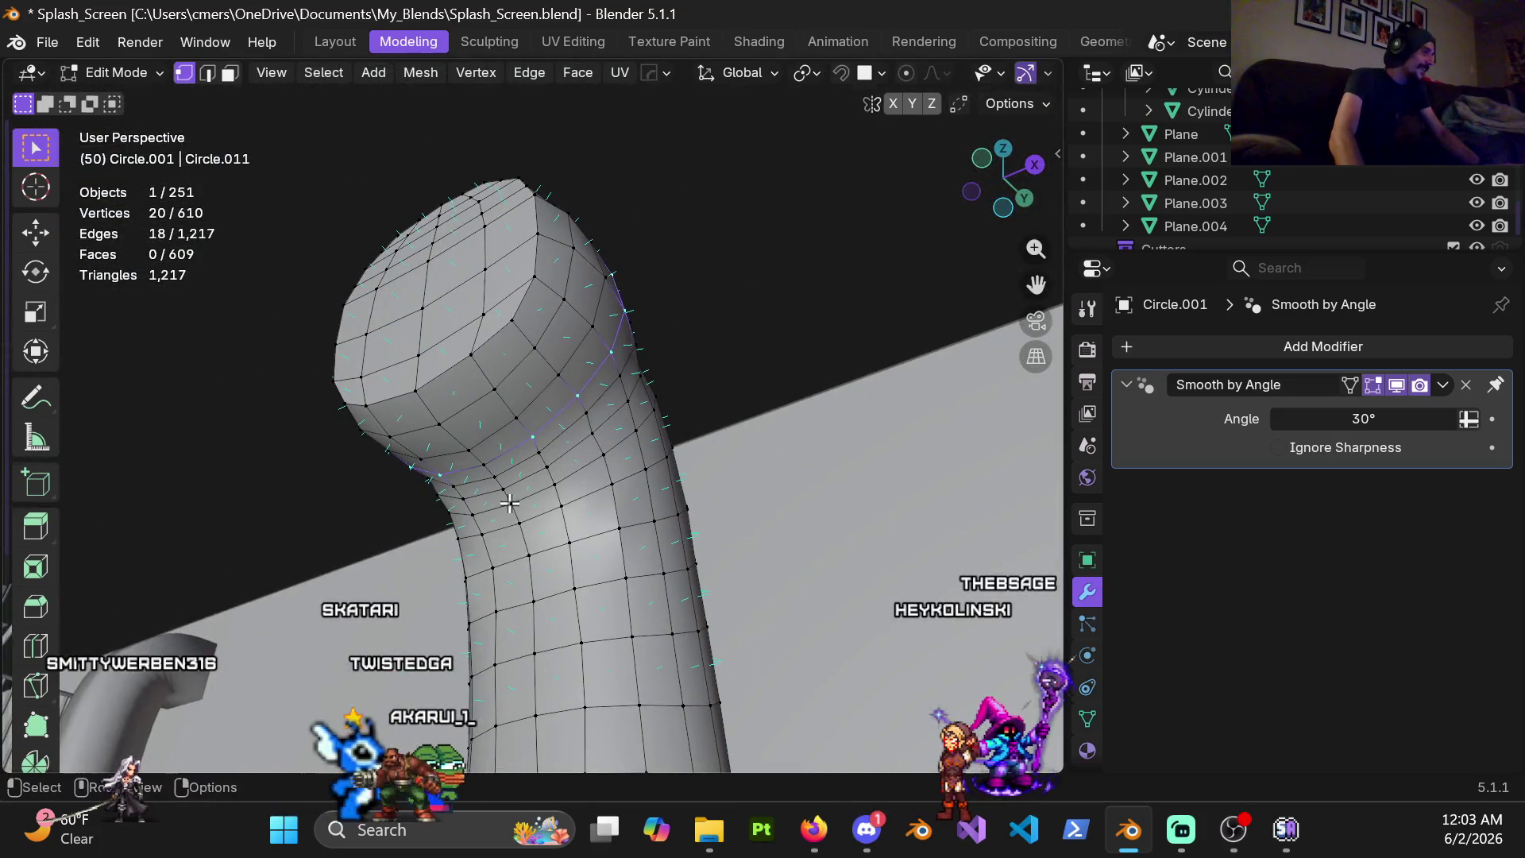
pyautogui.rightClick(509, 501)
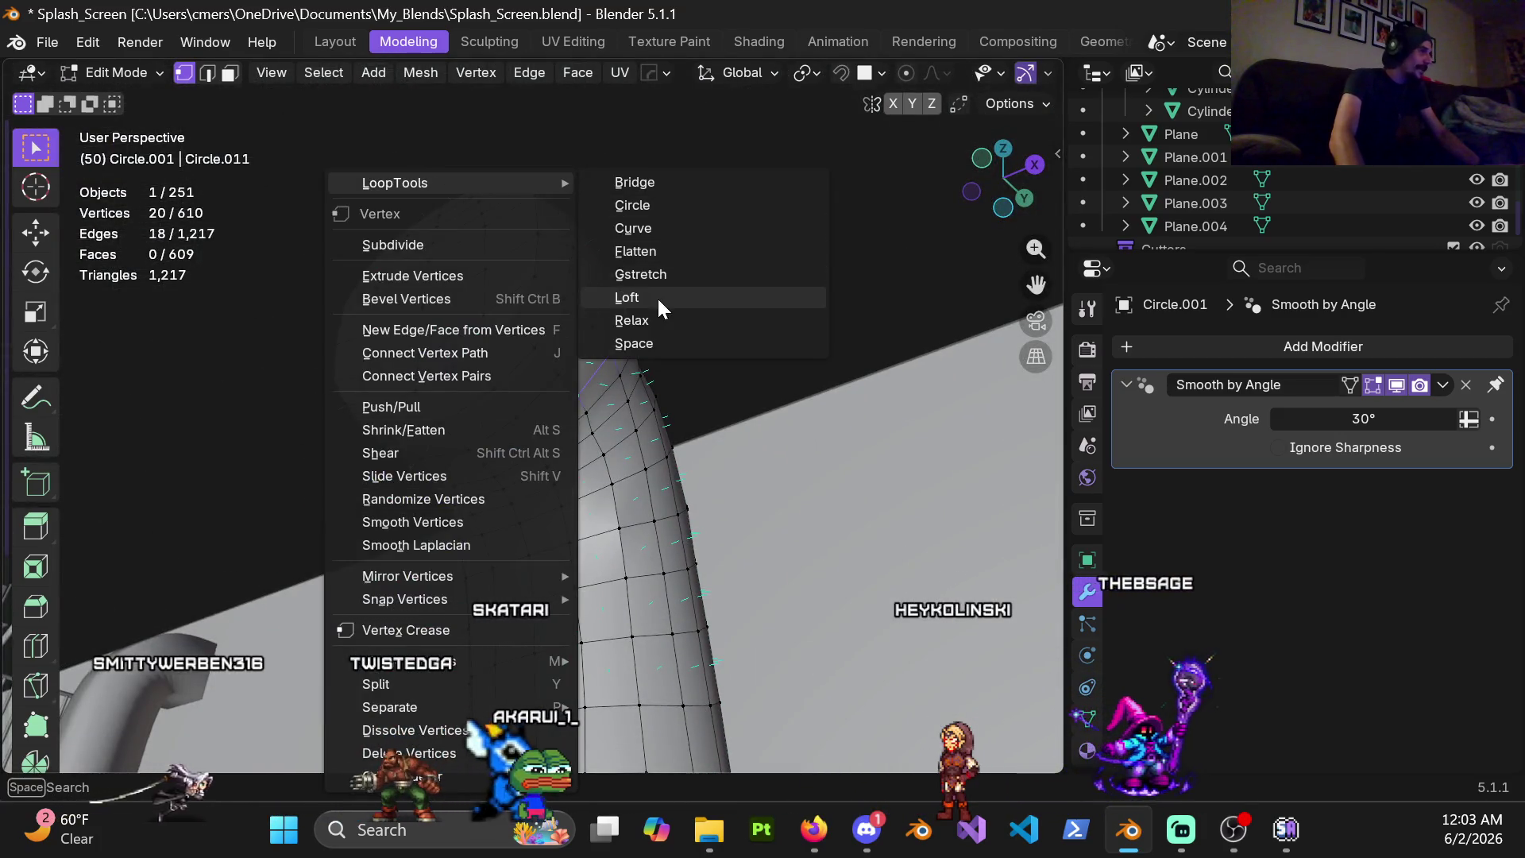
pyautogui.click(659, 322)
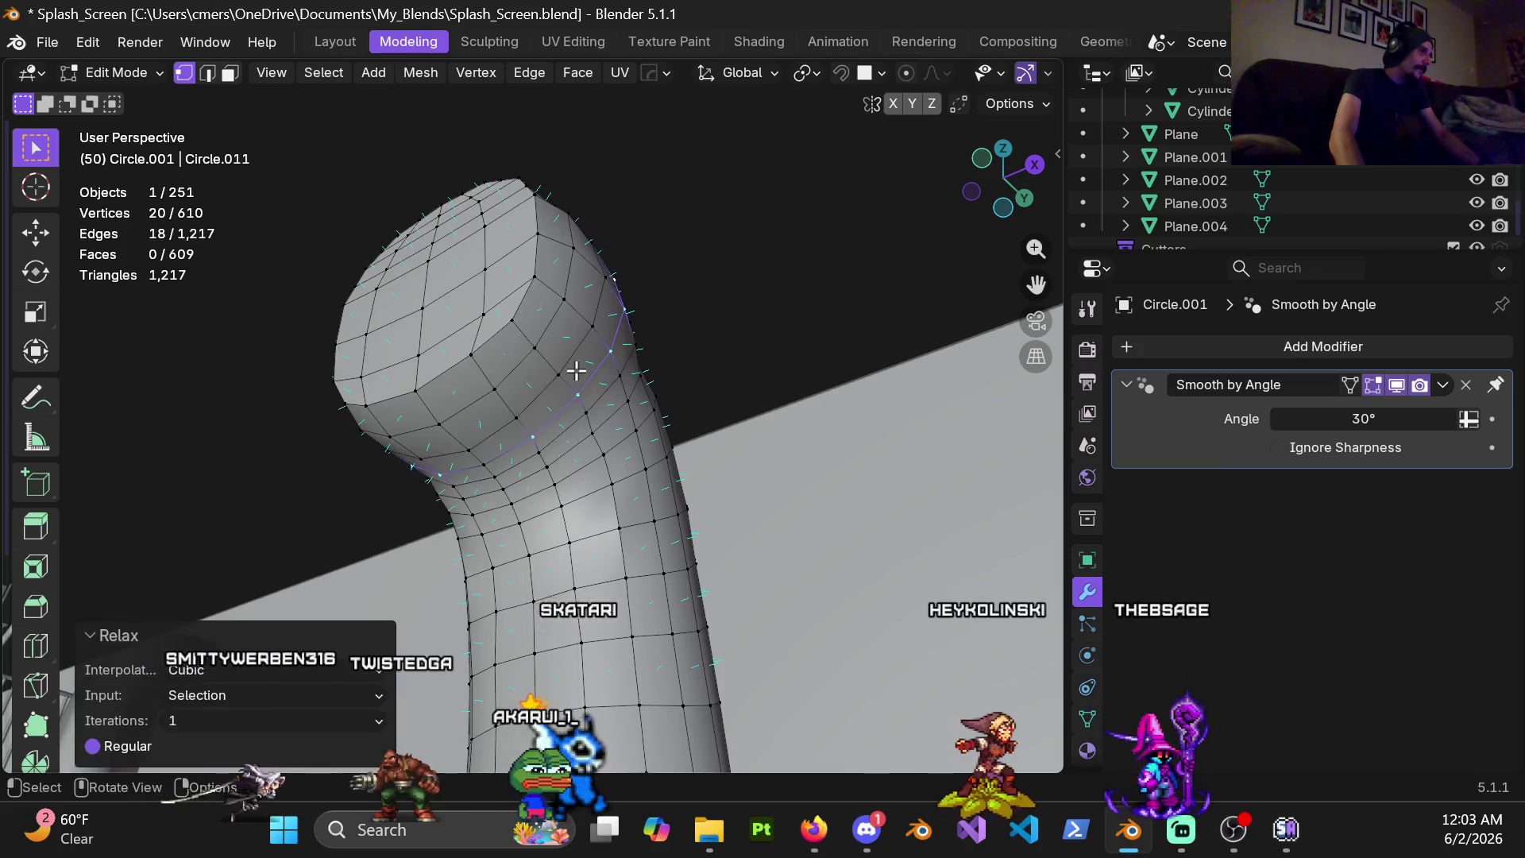
# Relax a neighbouring loop over the top, undoing and retrying the selection as needed
pyautogui.keyDown('alt'); pyautogui.click(492, 438); pyautogui.keyUp('alt')
pyautogui.hotkey('ctrl', 'z')
pyautogui.moveTo(473, 448)
pyautogui.mouseDown(button='middle')
pyautogui.moveTo(503, 366)
pyautogui.moveTo(715, 368)
pyautogui.mouseUp(button='middle')
pyautogui.rightClick(575, 288)
pyautogui.moveTo(443, 182)
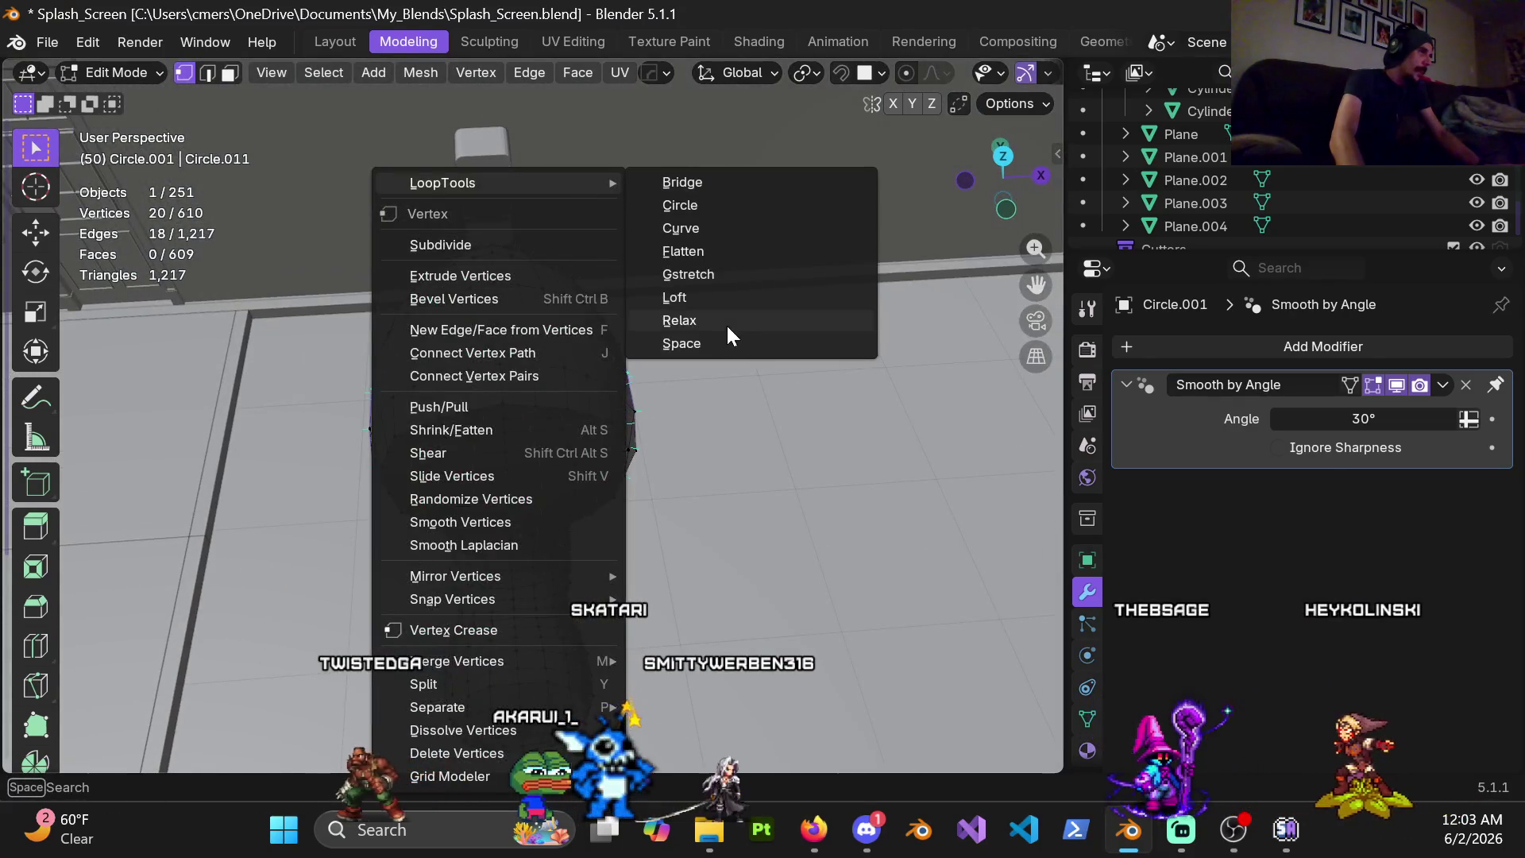
pyautogui.click(679, 319)
pyautogui.hotkey('ctrl', 'z')
pyautogui.moveTo(501, 357)
pyautogui.mouseDown(button='middle')
pyautogui.moveTo(526, 314)
pyautogui.moveTo(530, 742)
pyautogui.mouseUp(button='middle')
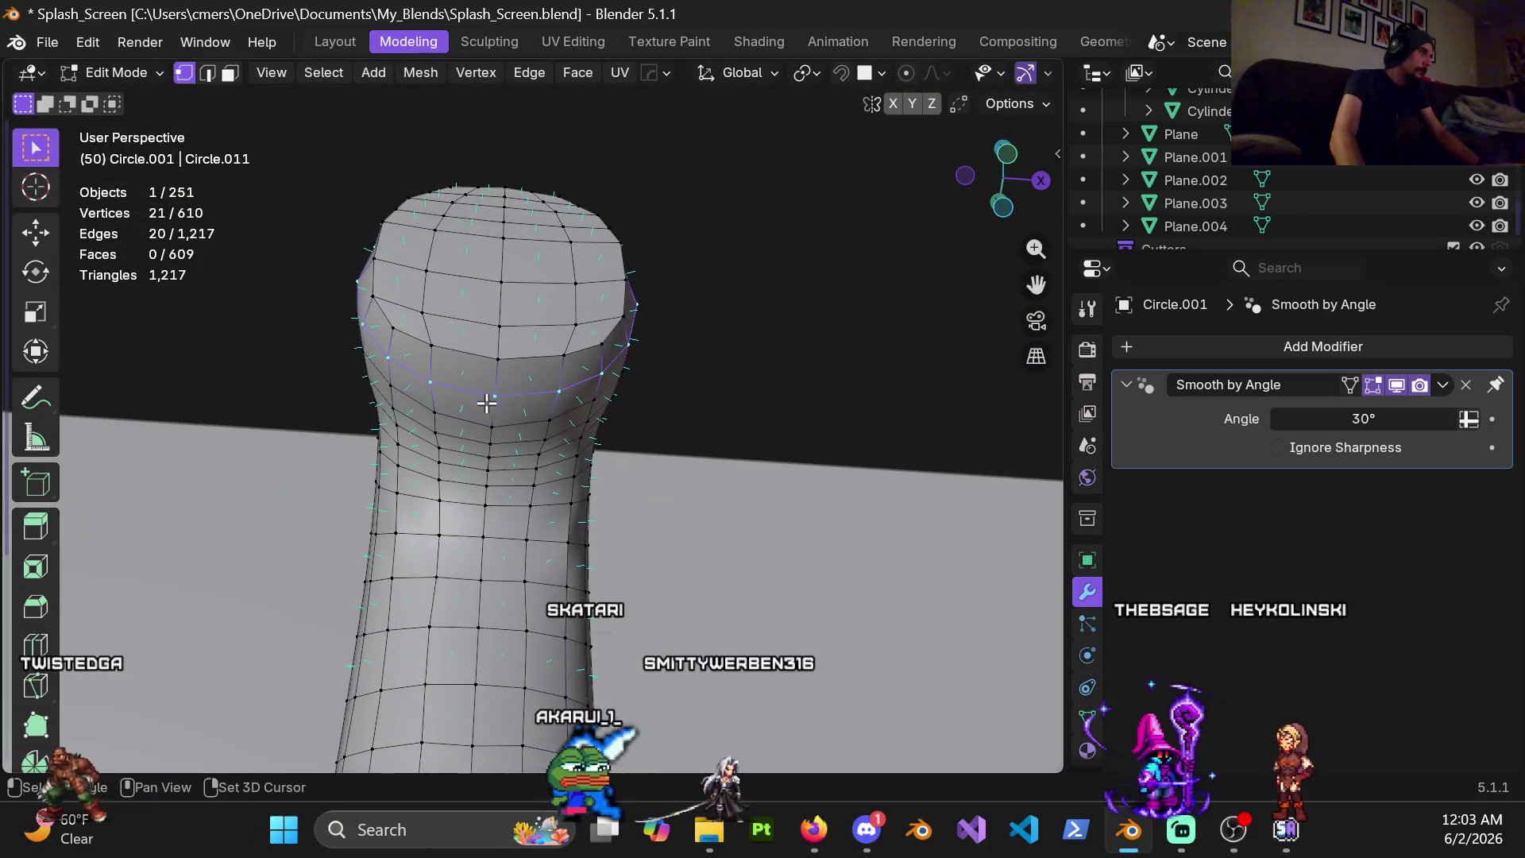
# Apply LoopTools Flatten to the selected loop at the pipe's top
pyautogui.rightClick(573, 172)
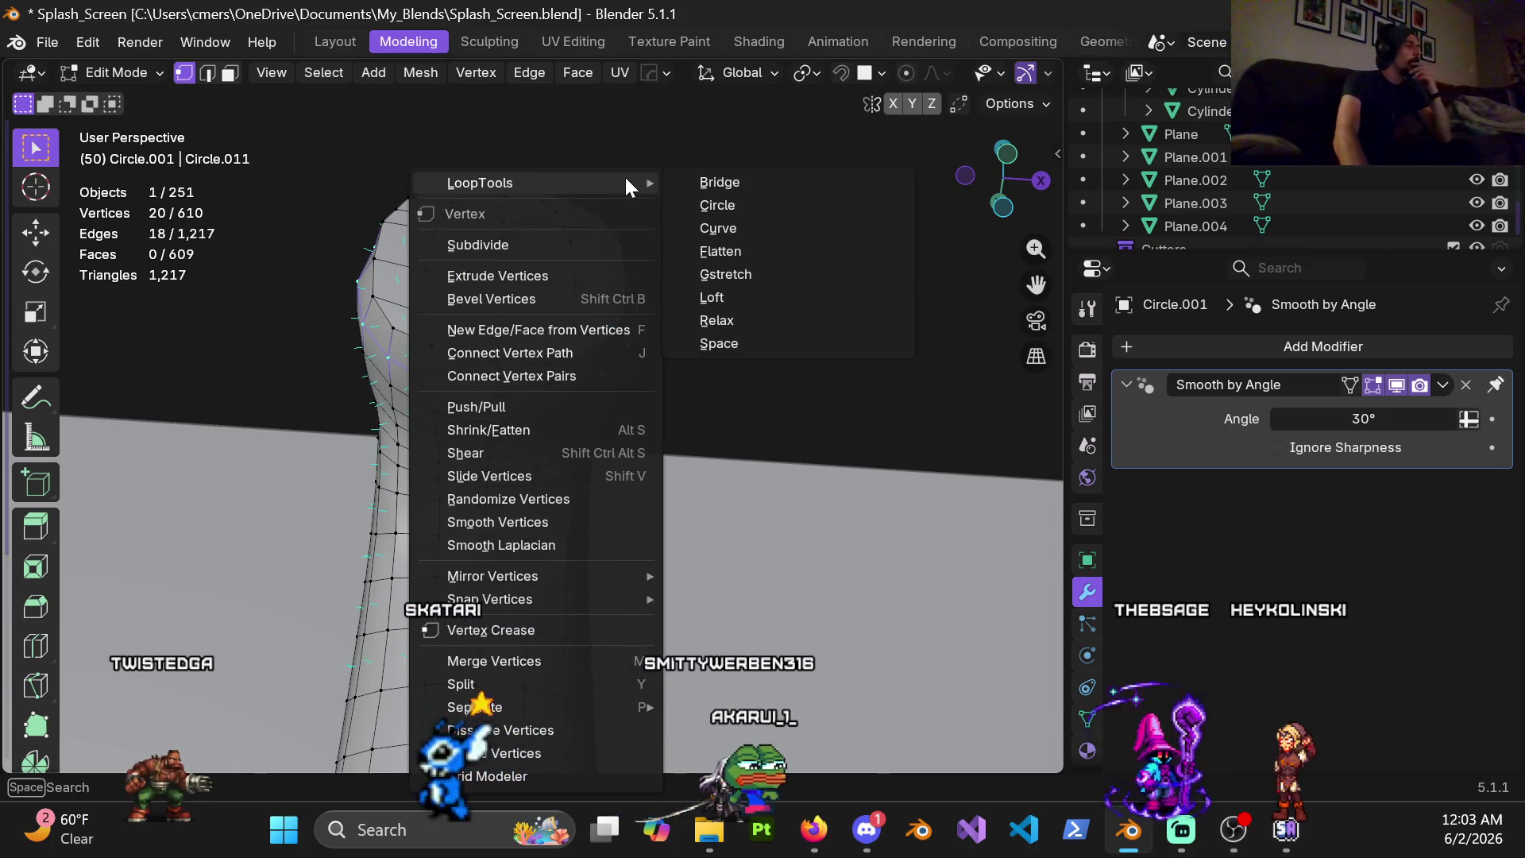
pyautogui.rightClick(722, 250)
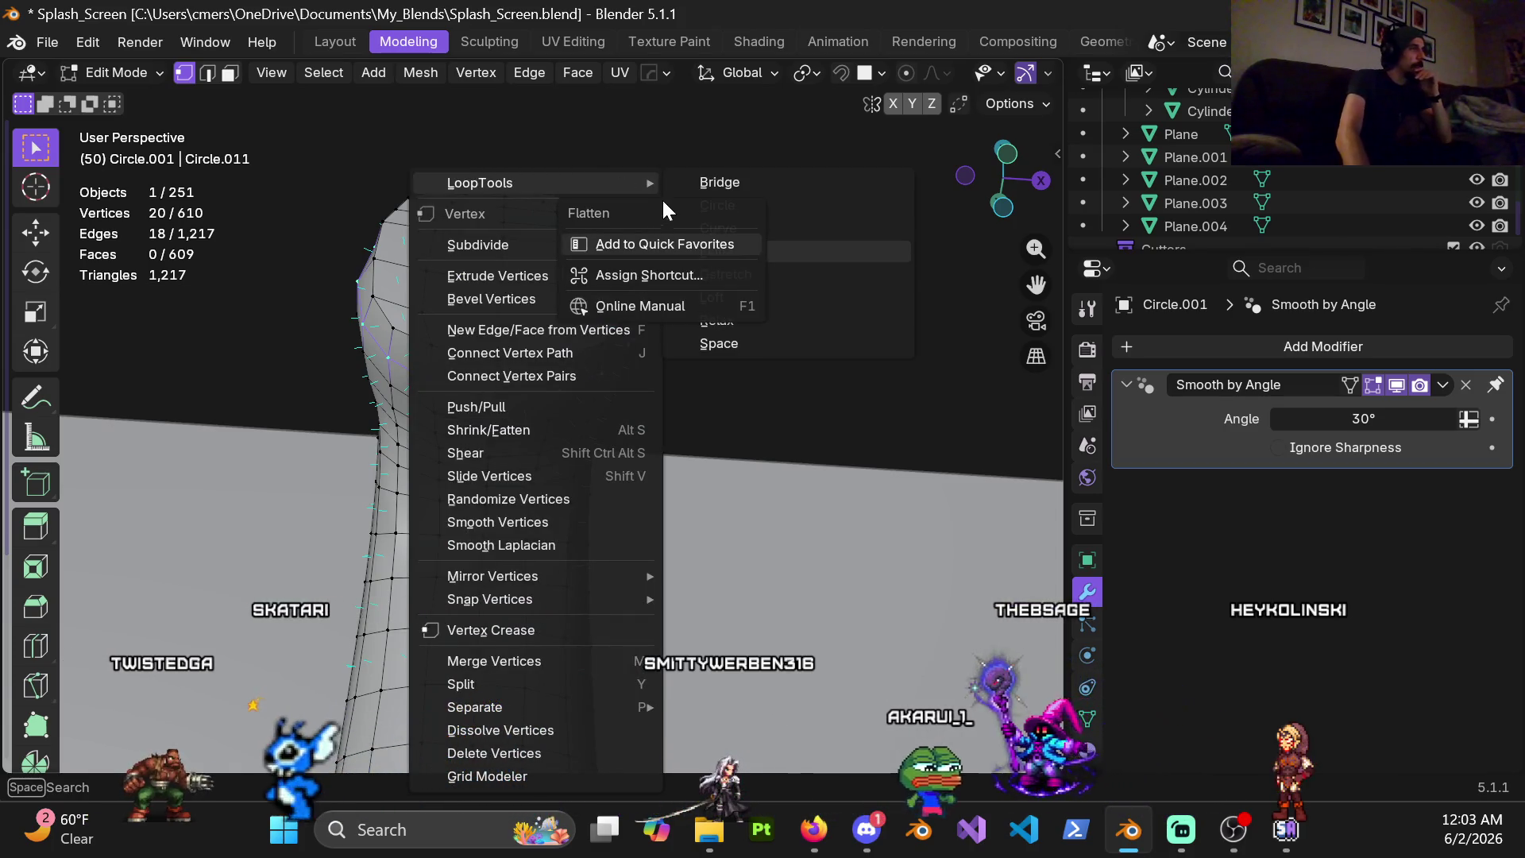
pyautogui.click(589, 212)
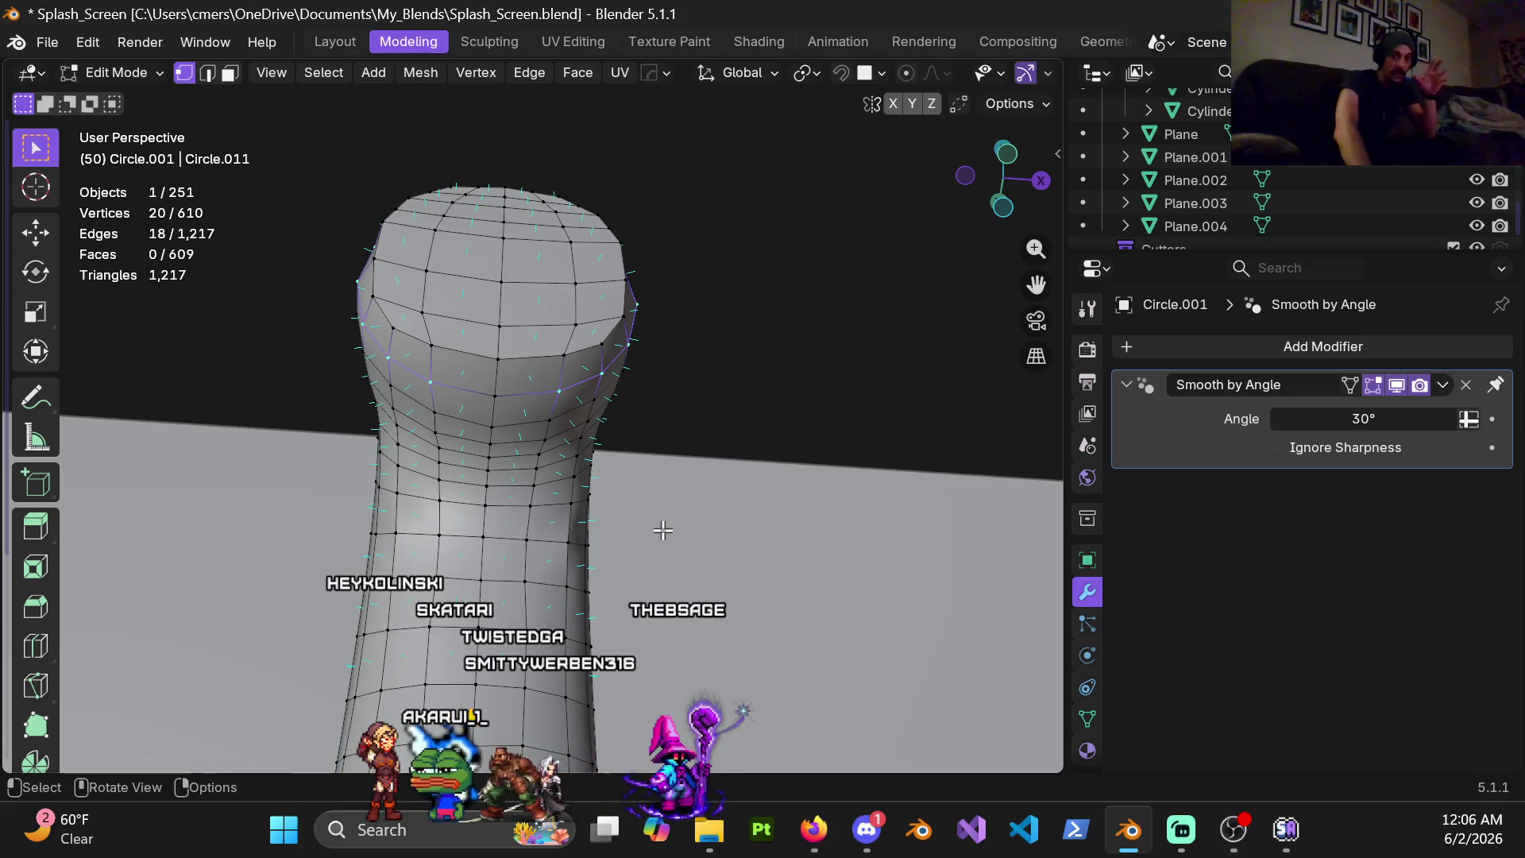
pyautogui.moveTo(565, 398)
pyautogui.mouseDown(button='middle')
pyautogui.moveTo(529, 384)
pyautogui.moveTo(535, 417)
pyautogui.mouseUp(button='middle')
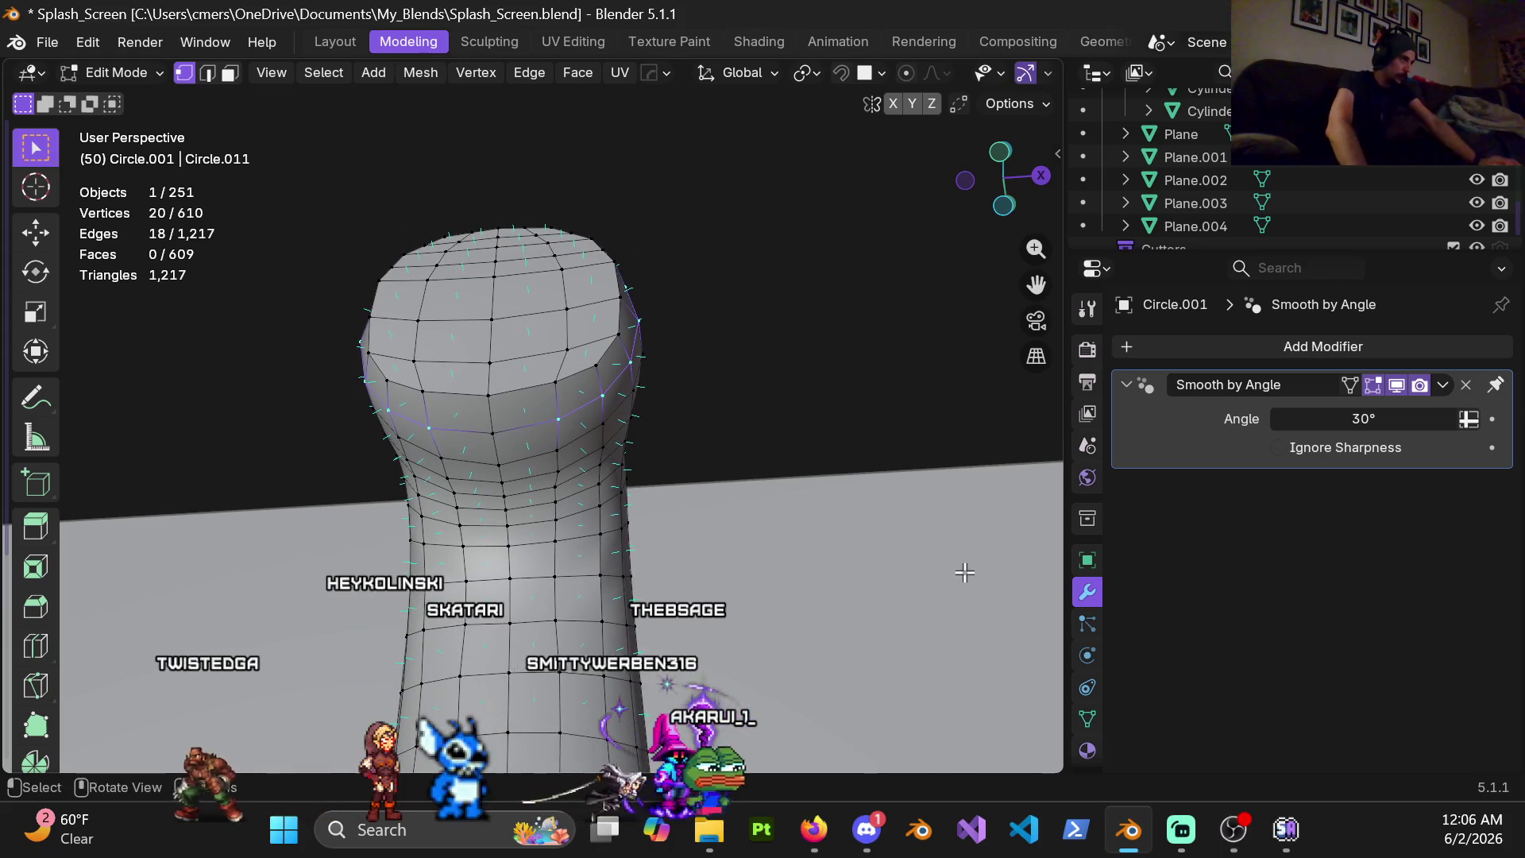
pyautogui.moveTo(599, 453)
pyautogui.mouseDown(button='middle')
pyautogui.moveTo(636, 402)
pyautogui.moveTo(627, 411)
pyautogui.mouseUp(button='middle')
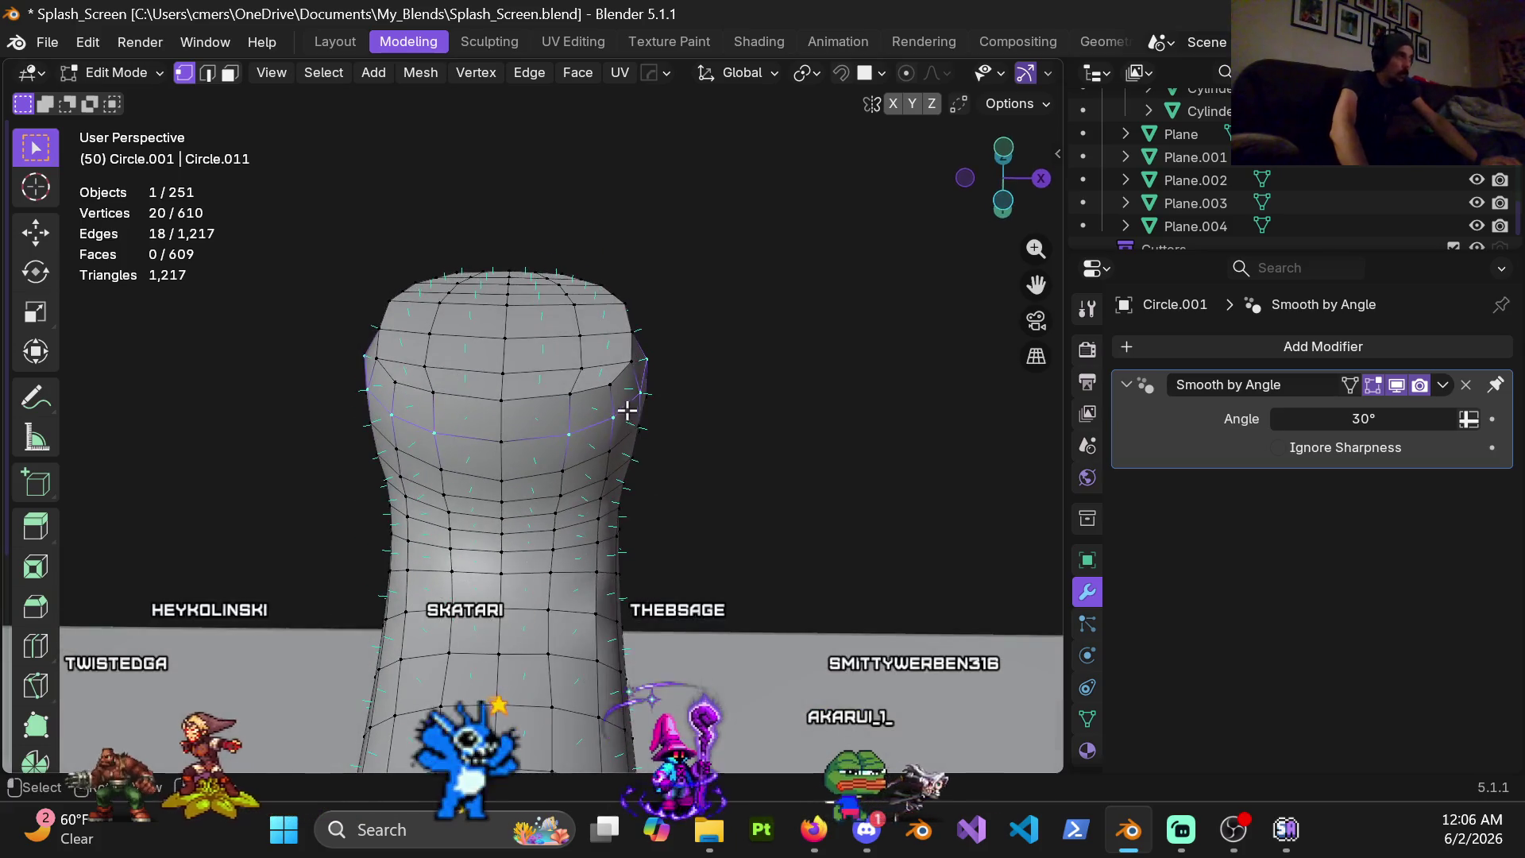